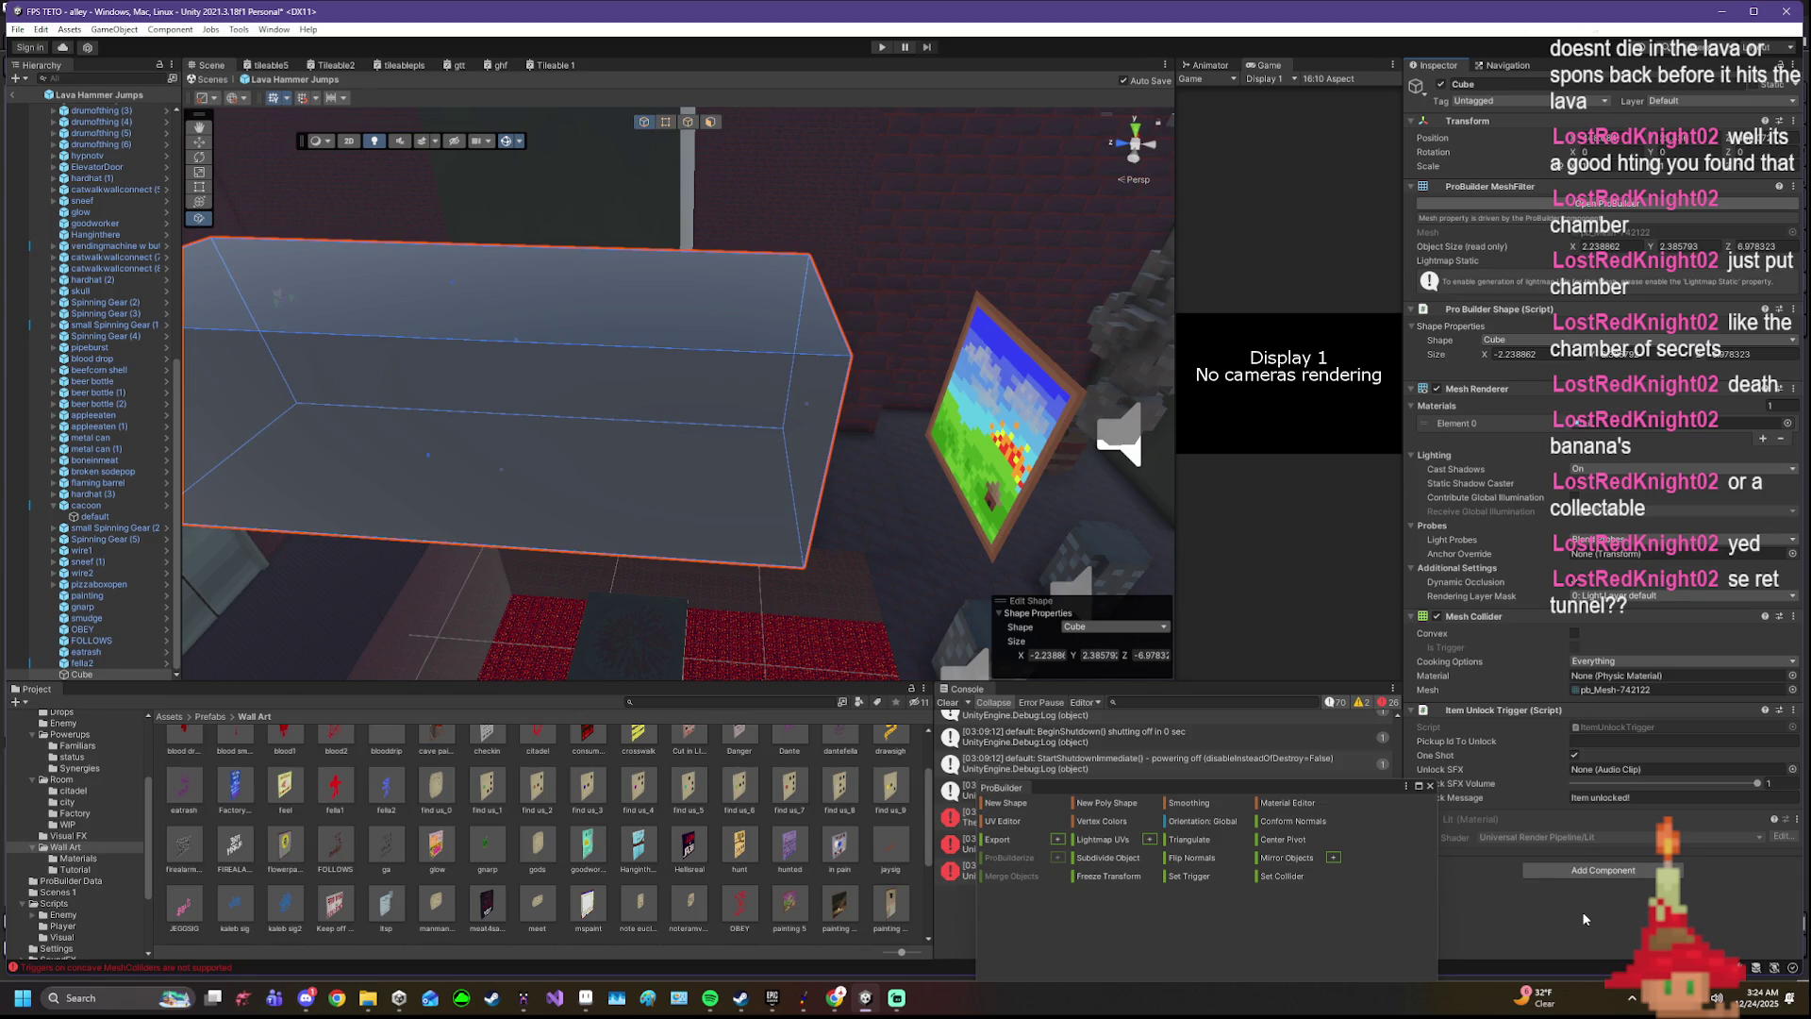
- Set the cube's Pickup Id To Unlock to 27
{"action": "left_click", "coordinate": [1627, 739]}
{"action": "type", "text": "27"}
{"action": "key", "text": "Return"}
{"action": "left_click_drag", "start_coordinate": [1307, 783], "coordinate": [1217, 765]}
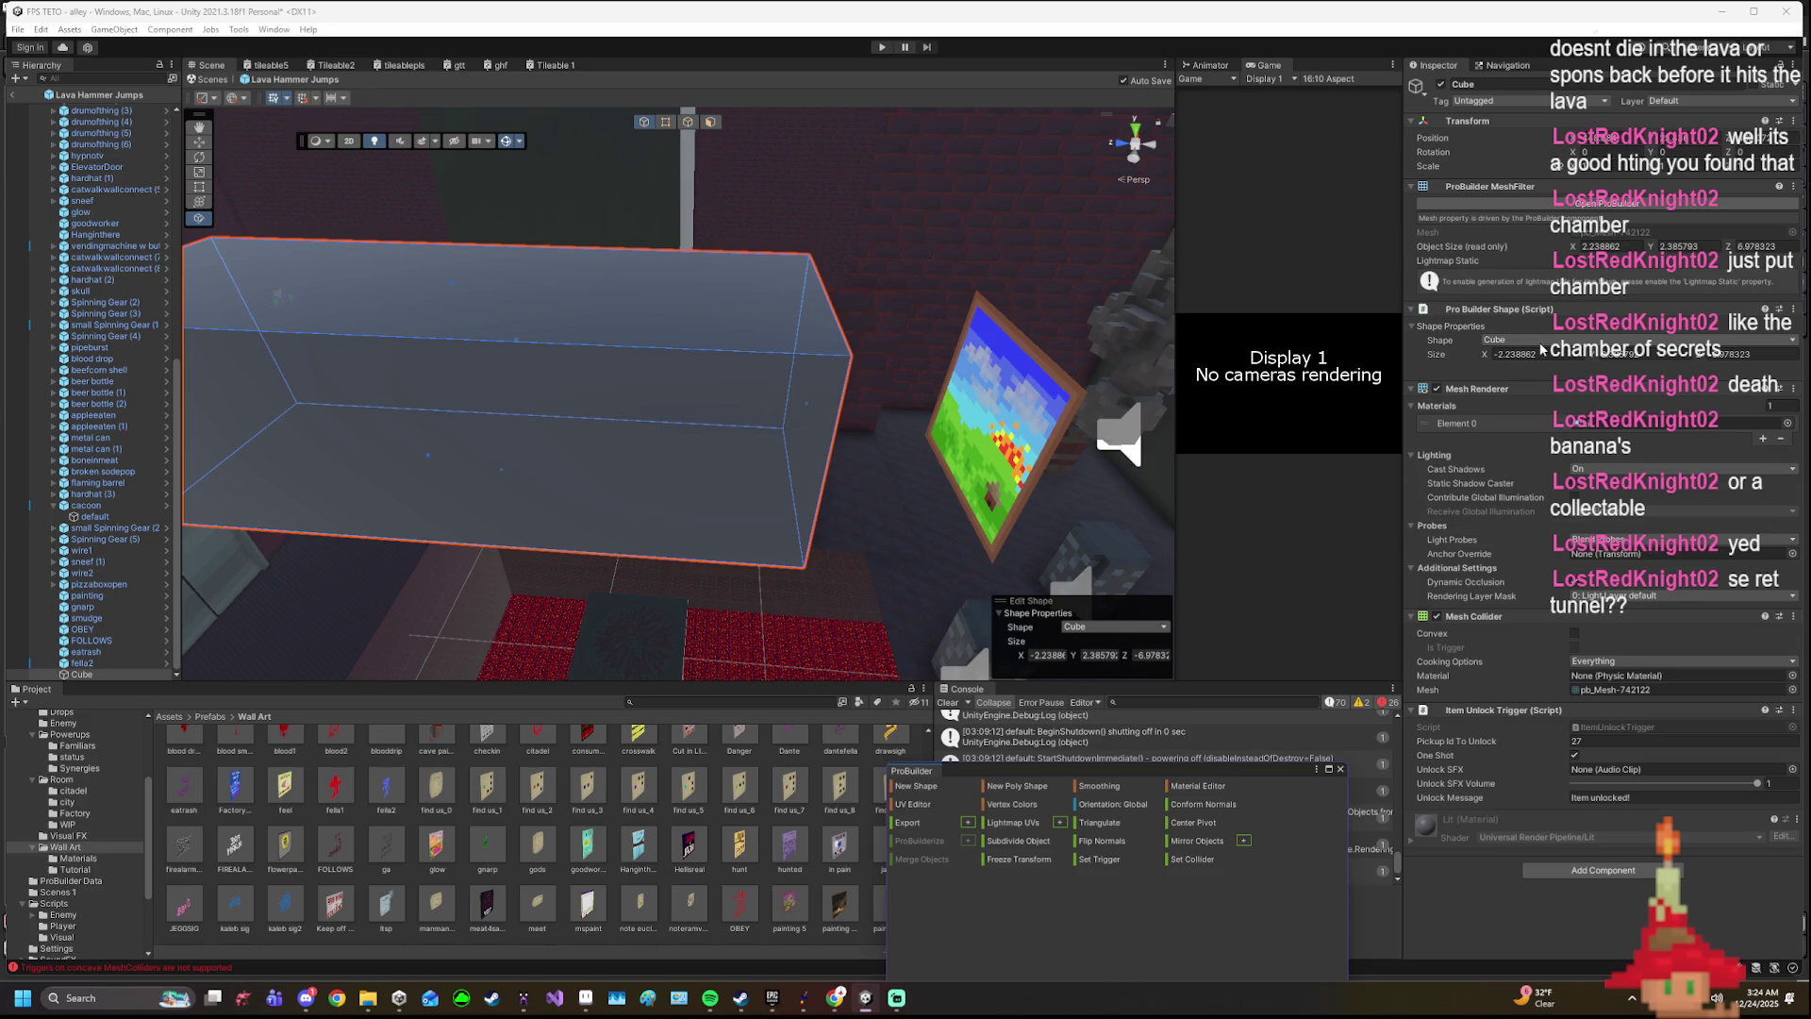
- Make the cube's Mesh Collider a trigger and disable its Mesh Renderer so only the outline shows
{"action": "left_click", "coordinate": [1575, 647]}
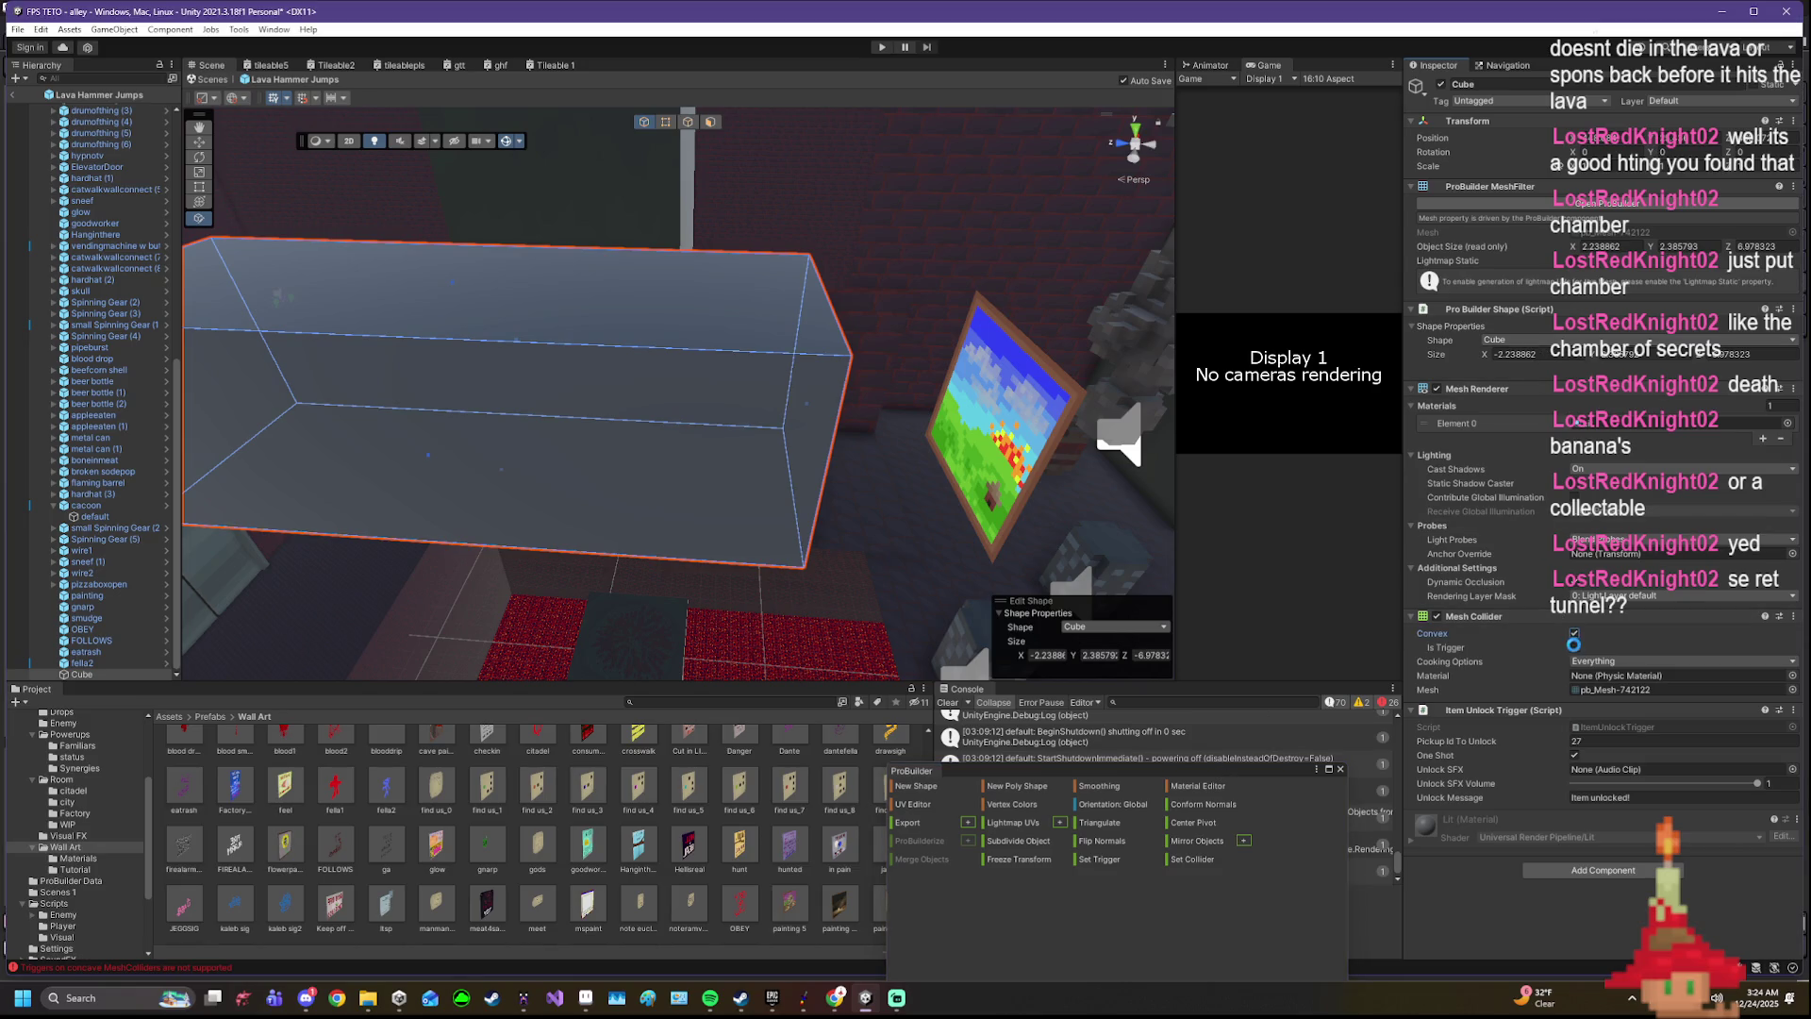
{"action": "left_click", "coordinate": [1436, 388]}
{"action": "scroll", "coordinate": [987, 398], "scroll_direction": "up", "scroll_amount": 1}
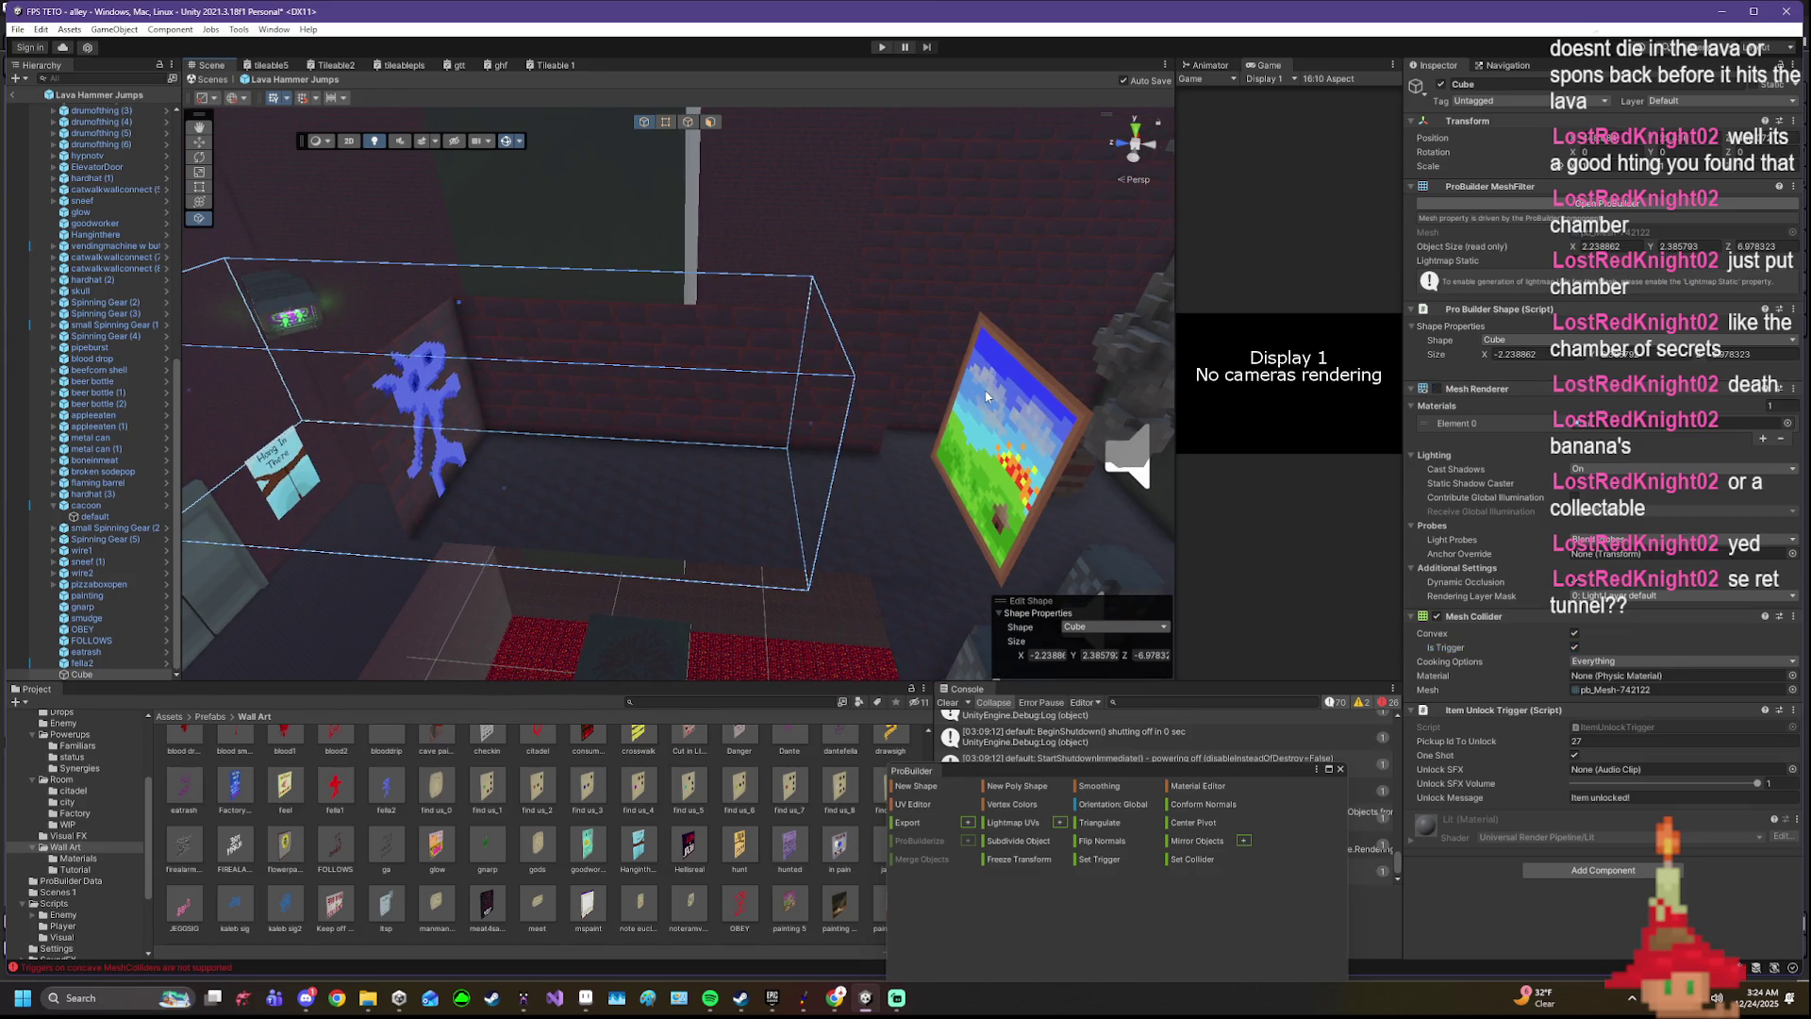
{"action": "left_click_drag", "start_coordinate": [1098, 409], "coordinate": [806, 406]}
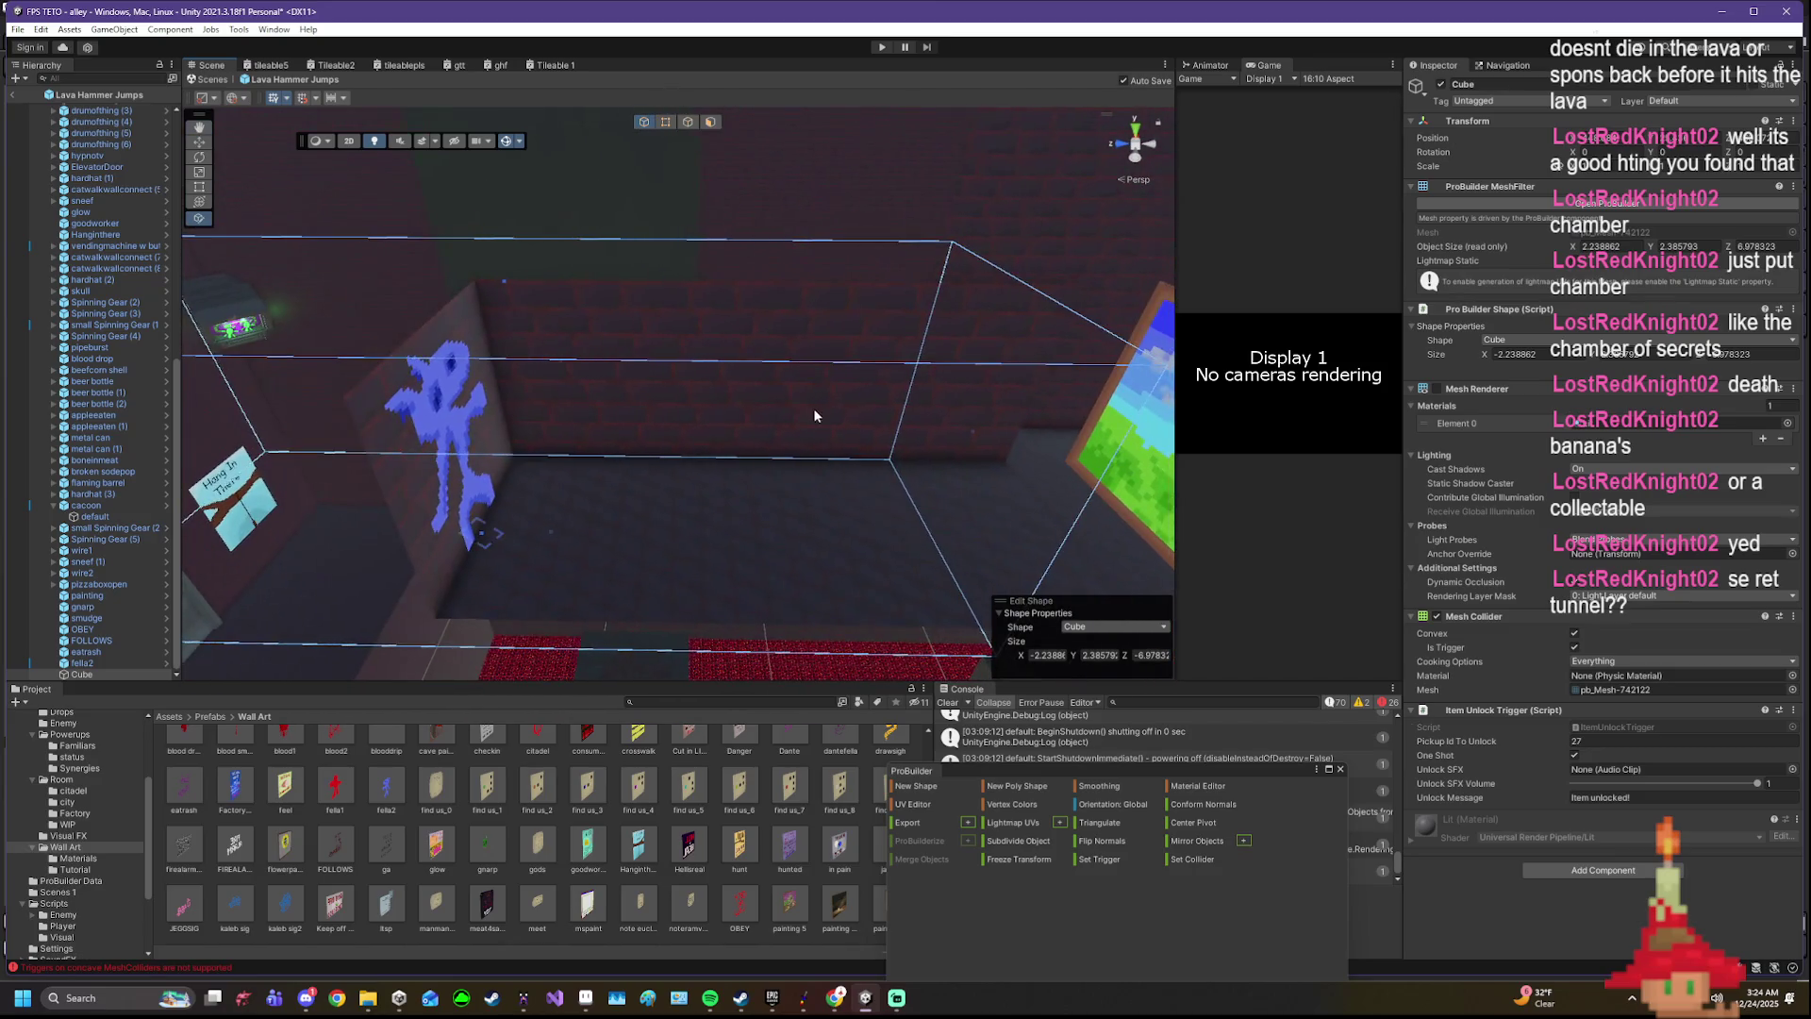
{"action": "mouse_move", "coordinate": [806, 406]}
{"action": "left_mouse_down"}
{"action": "mouse_move", "coordinate": [723, 441]}
{"action": "mouse_move", "coordinate": [899, 485]}
{"action": "left_mouse_up"}
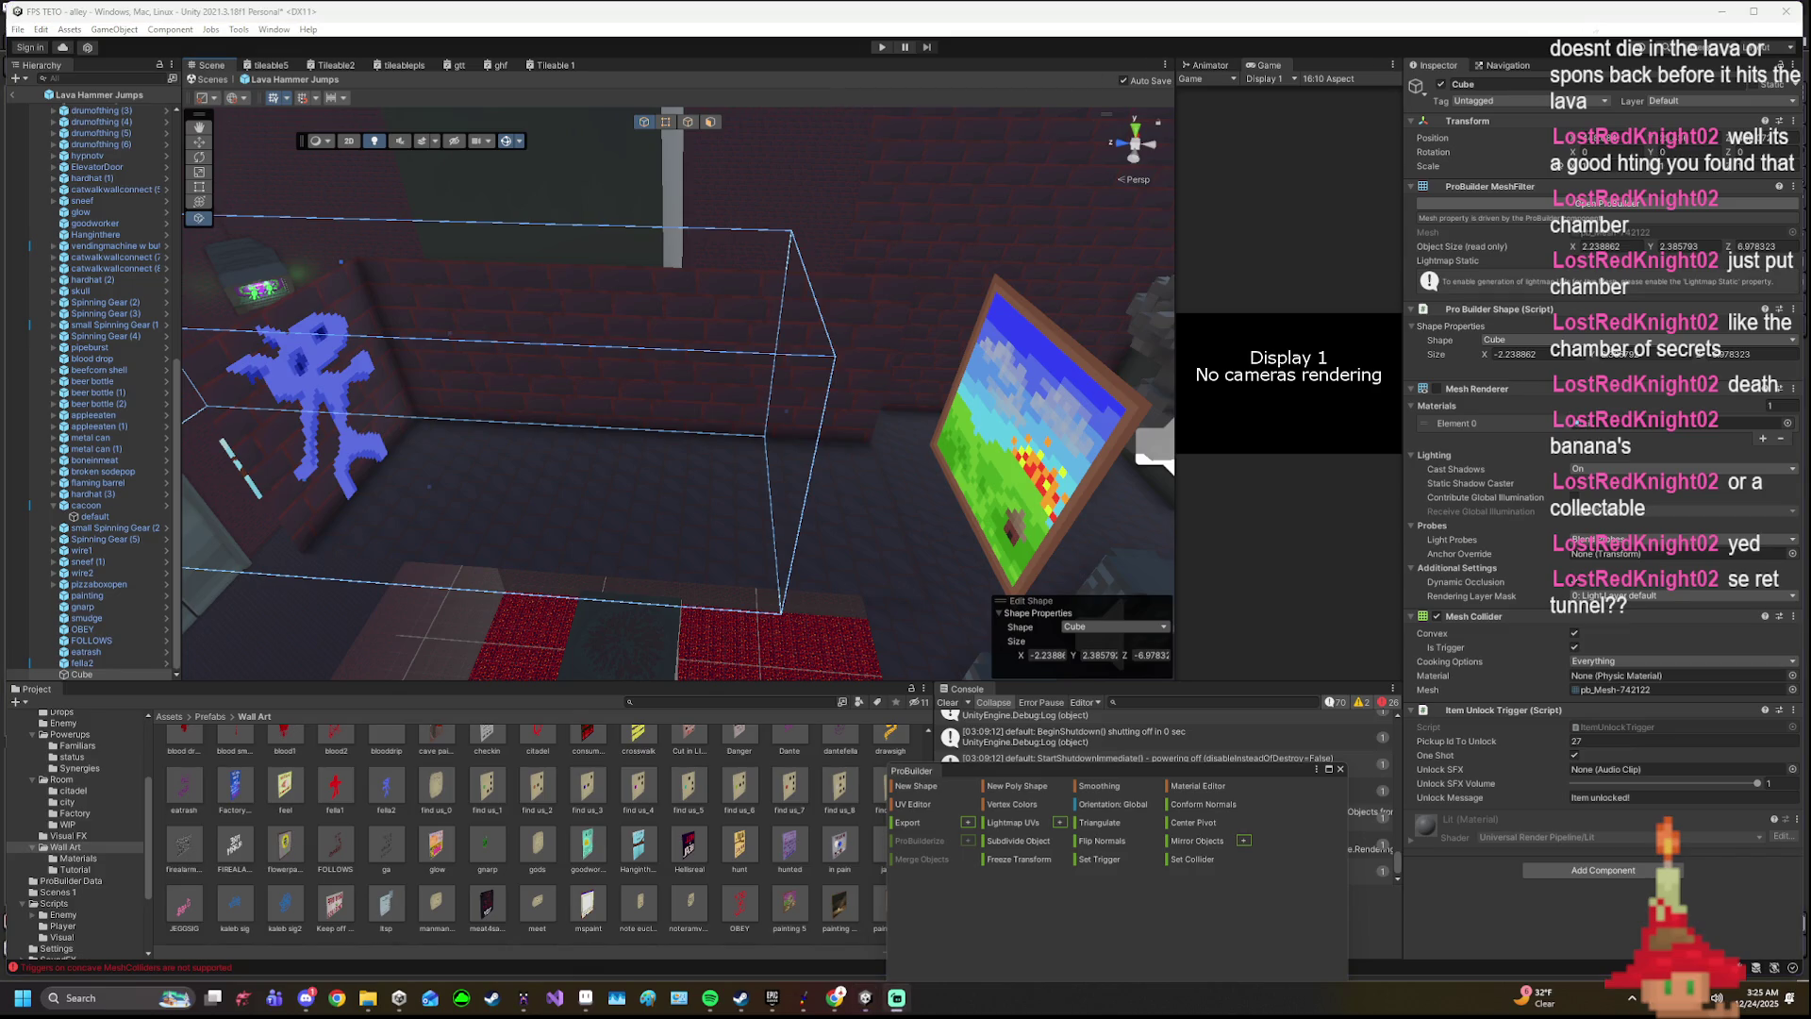
{"action": "mouse_move", "coordinate": [813, 110]}
{"action": "left_mouse_down"}
{"action": "mouse_move", "coordinate": [558, 444]}
{"action": "mouse_move", "coordinate": [419, 447]}
{"action": "left_mouse_up"}
{"action": "left_click", "coordinate": [557, 444]}
{"action": "key", "text": "f"}
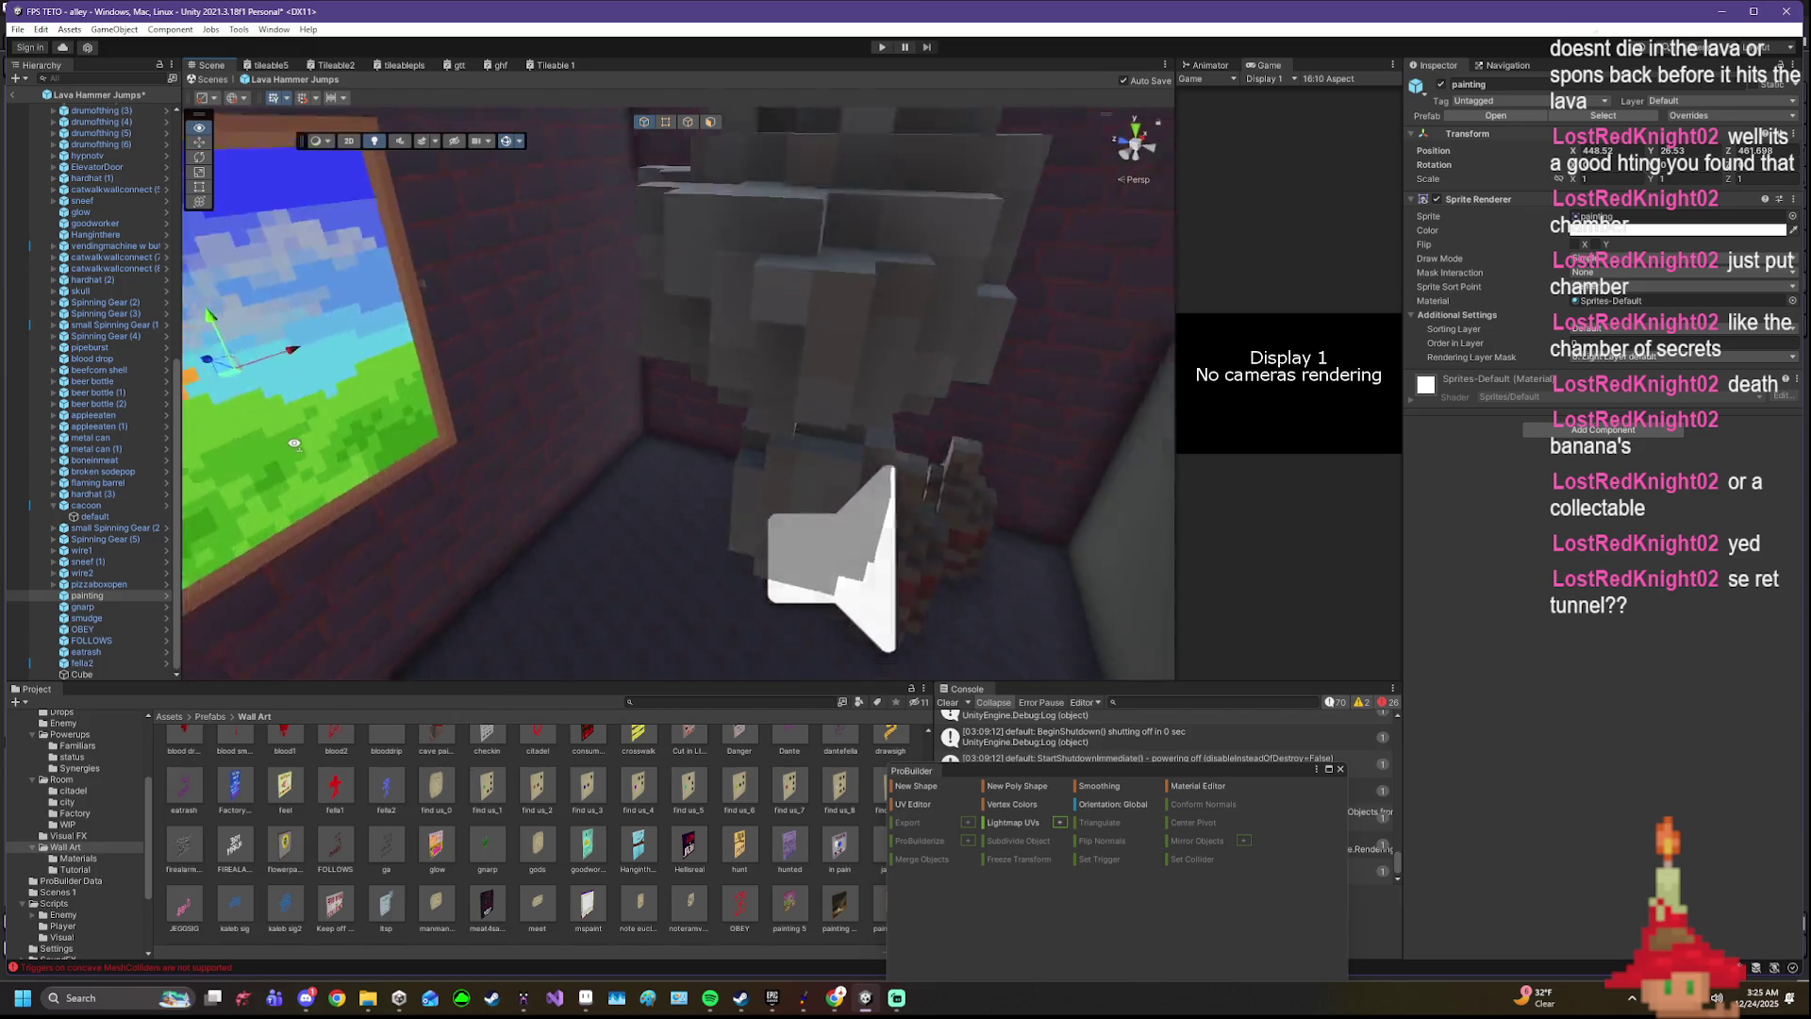
{"action": "left_click_drag", "start_coordinate": [264, 404], "coordinate": [562, 411]}
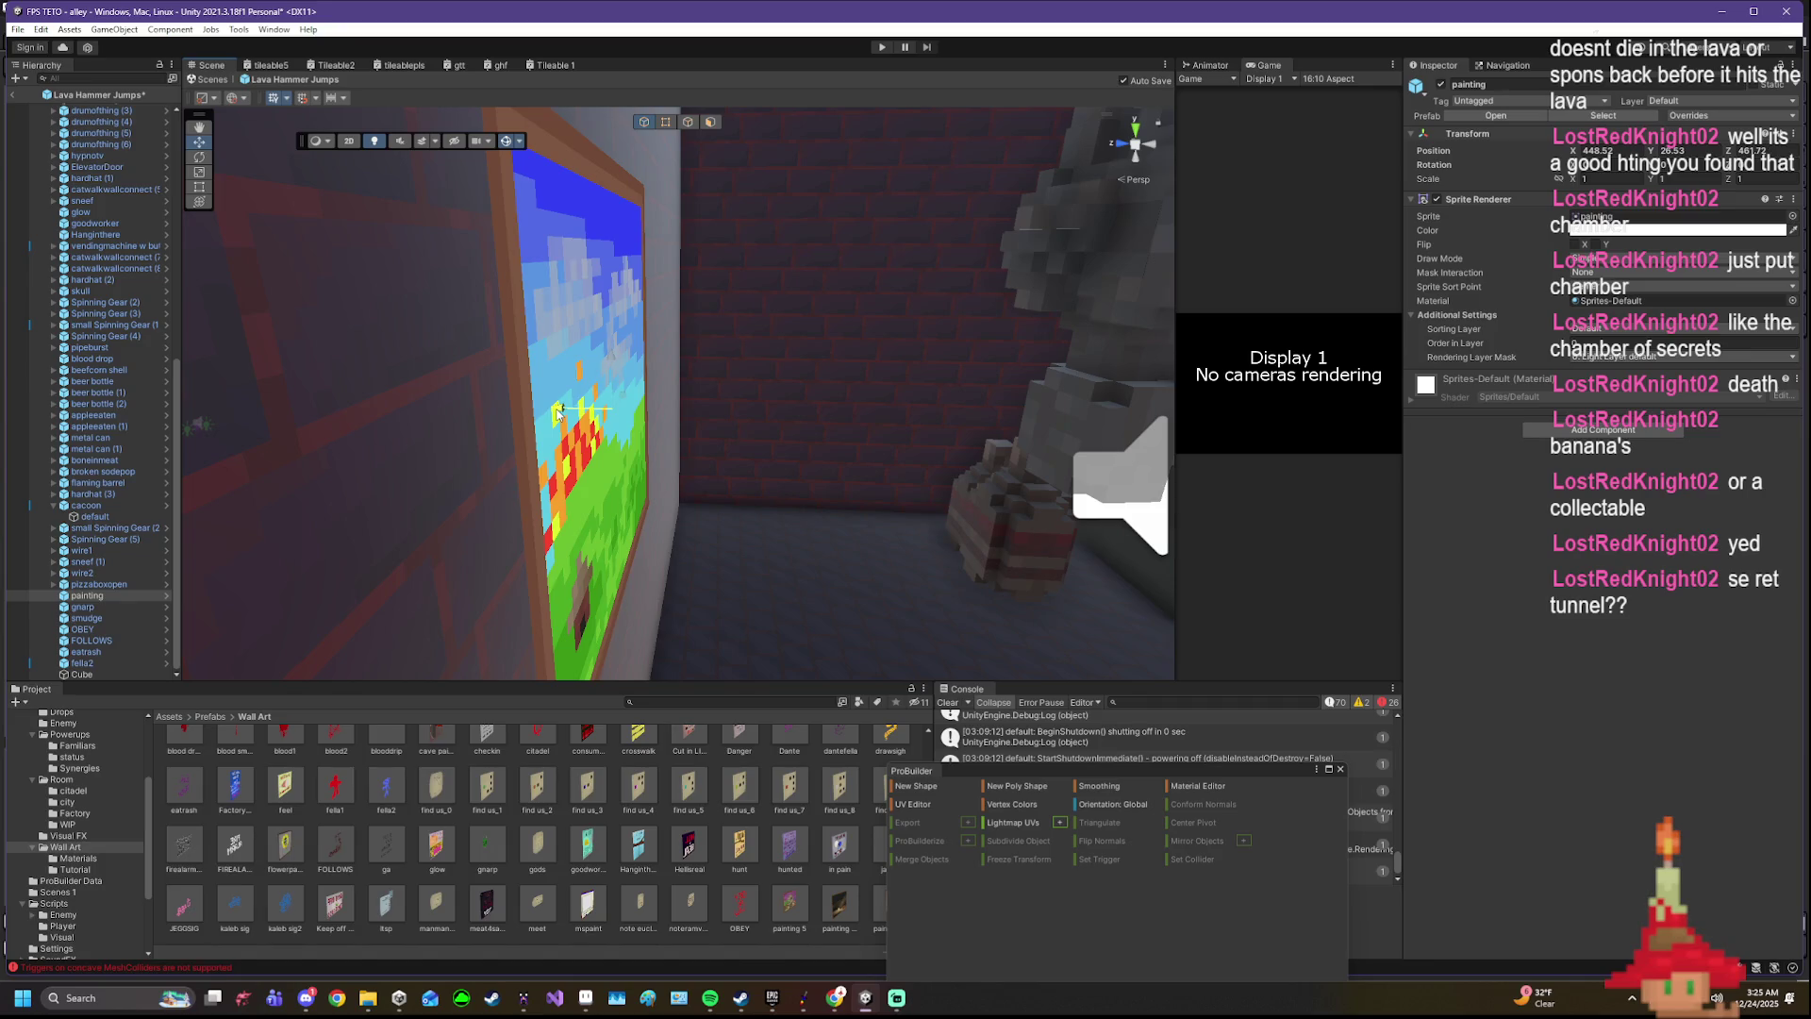
{"action": "mouse_move", "coordinate": [561, 410]}
{"action": "left_mouse_down"}
{"action": "mouse_move", "coordinate": [7, 362]}
{"action": "mouse_move", "coordinate": [253, 395]}
{"action": "left_mouse_up"}
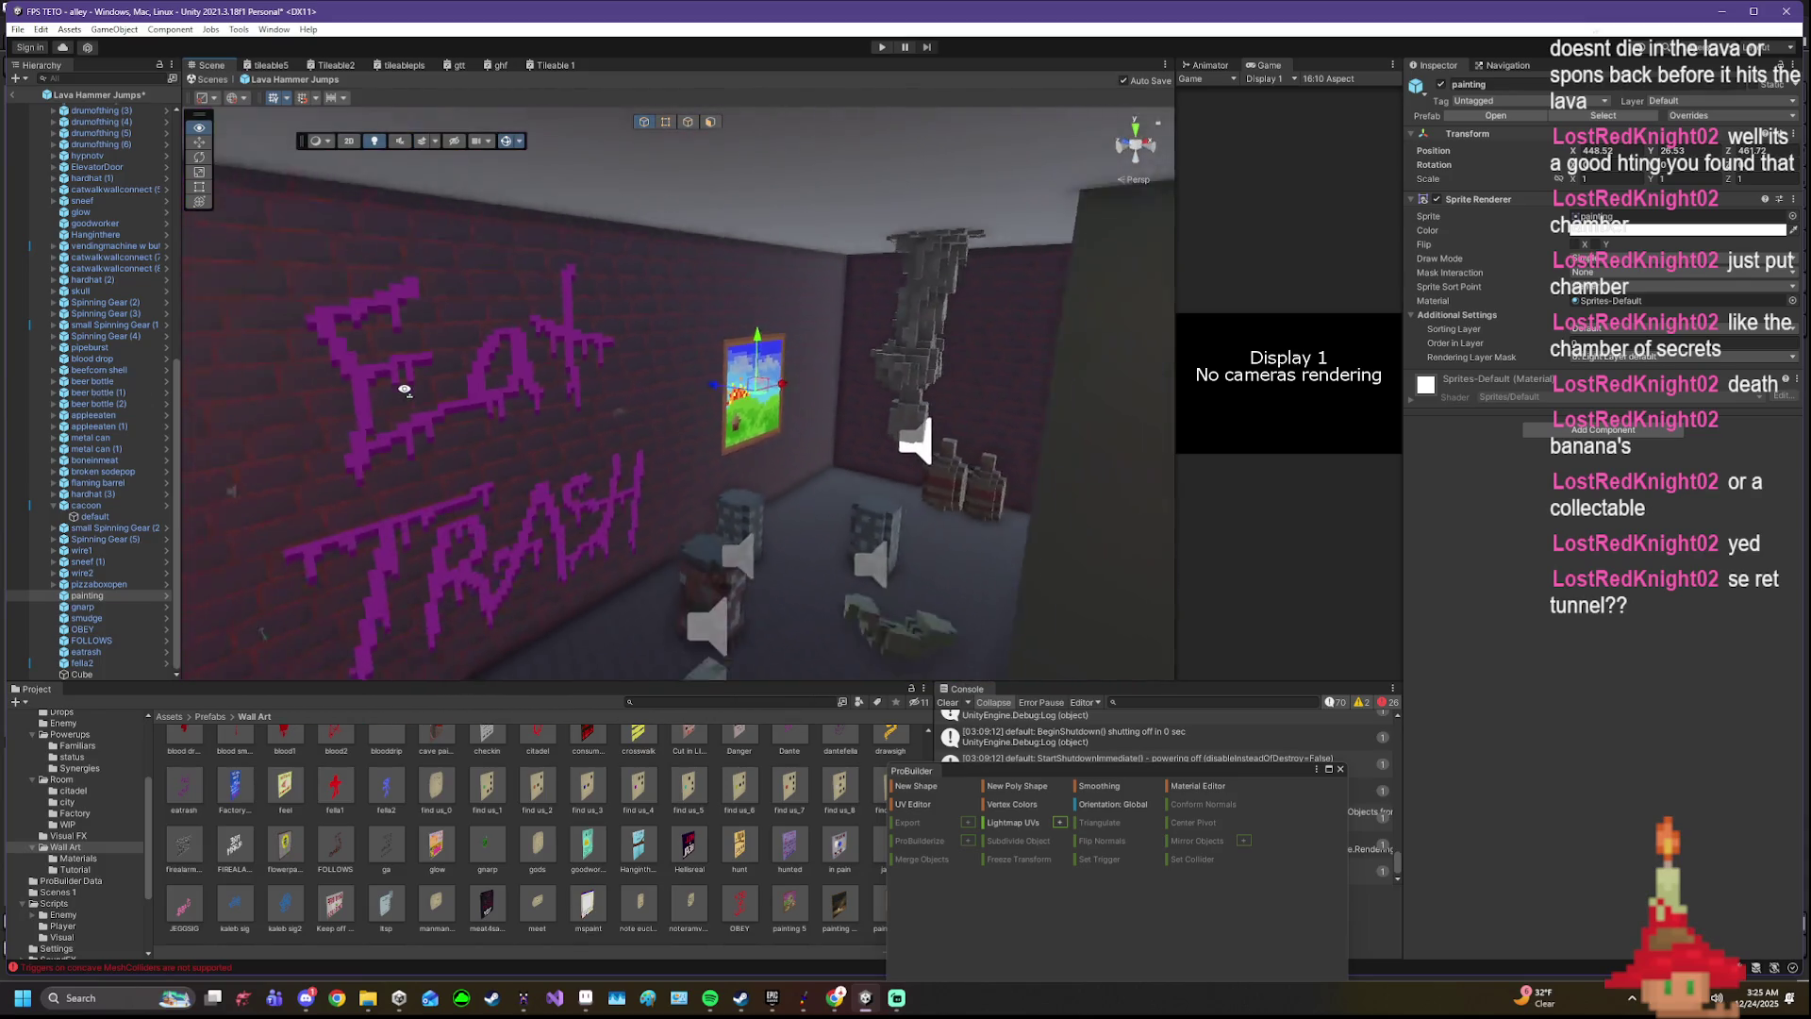
{"action": "mouse_move", "coordinate": [251, 395]}
{"action": "left_mouse_down"}
{"action": "mouse_move", "coordinate": [536, 405]}
{"action": "mouse_move", "coordinate": [348, 349]}
{"action": "left_mouse_up"}
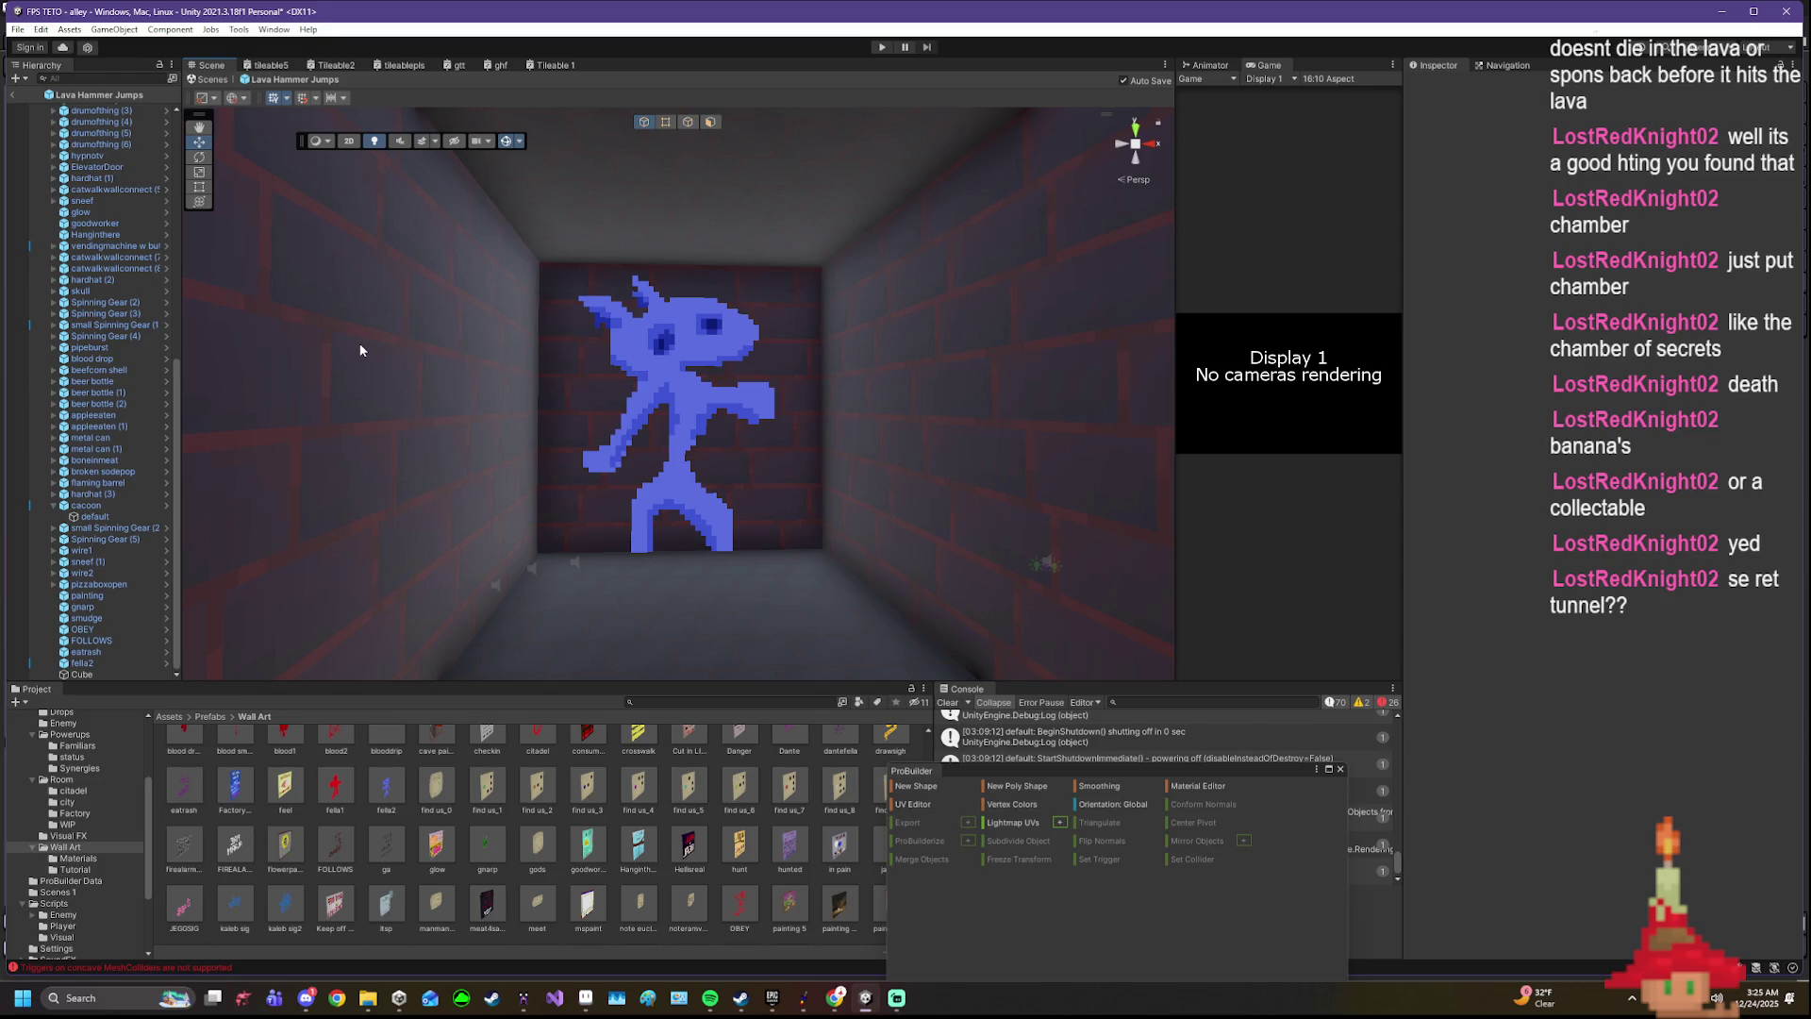
{"action": "left_click", "coordinate": [673, 451]}
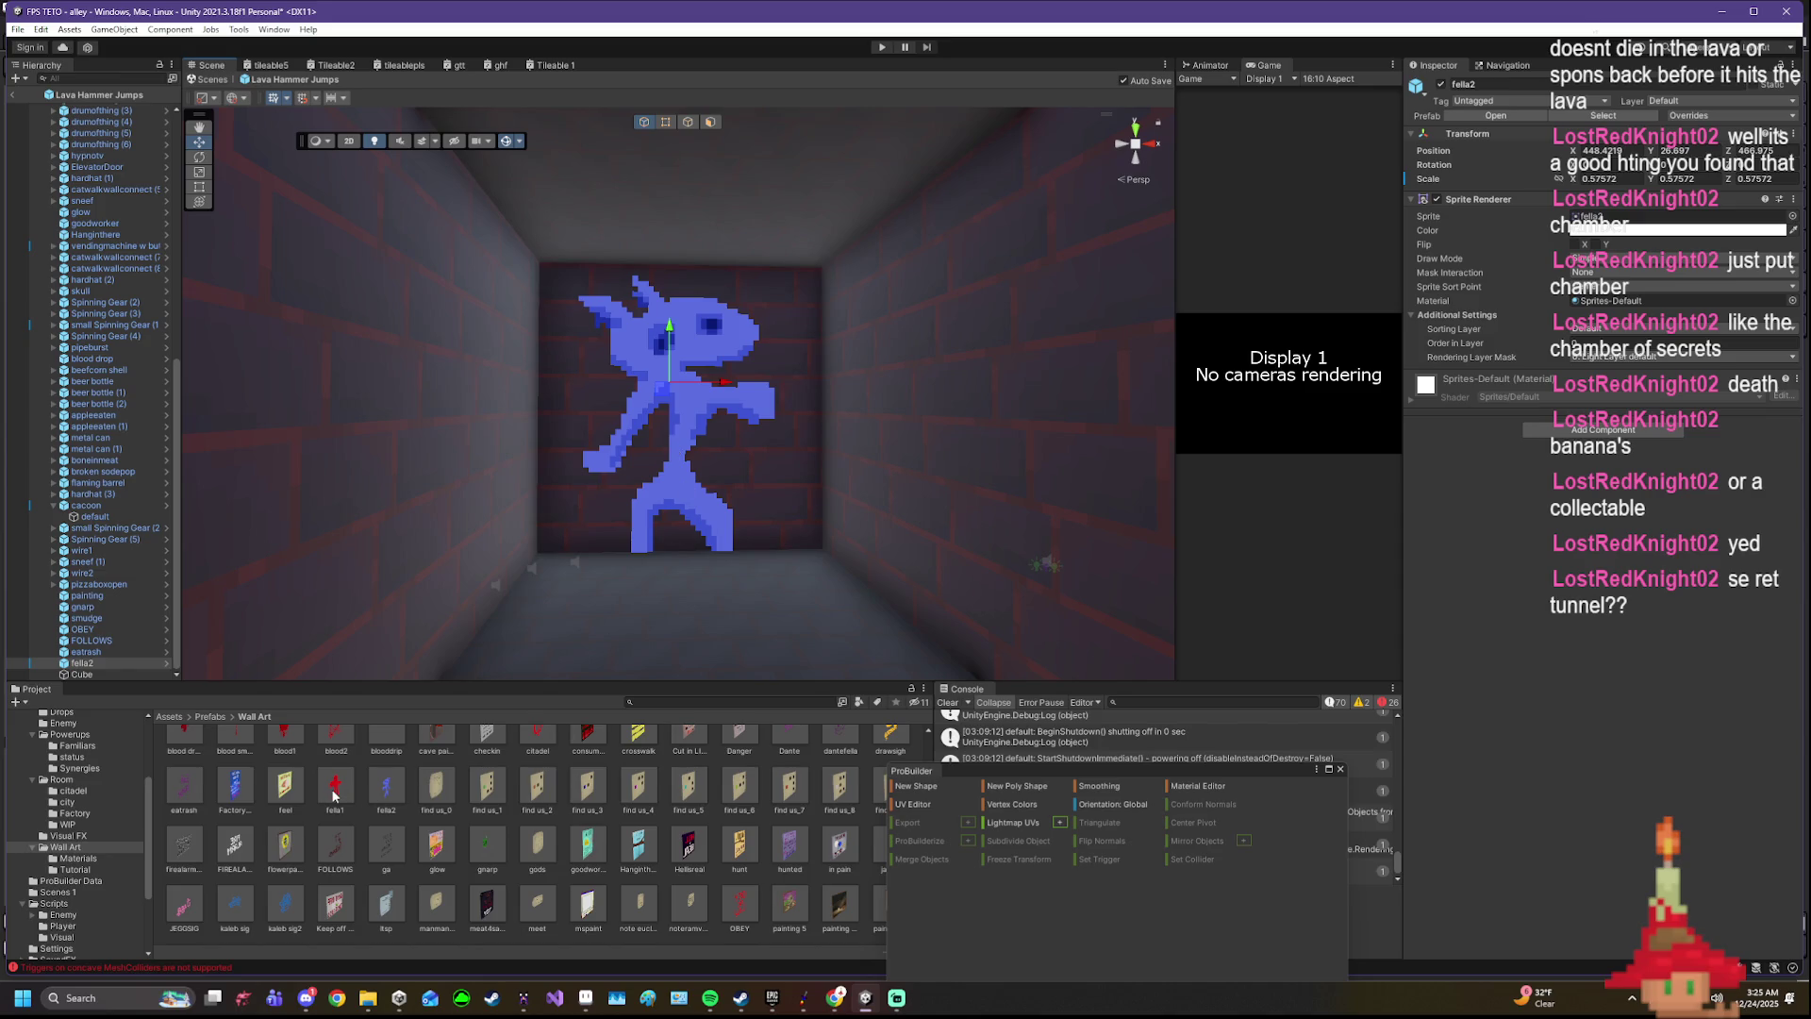
{"action": "left_click_drag", "start_coordinate": [334, 797], "coordinate": [673, 402]}
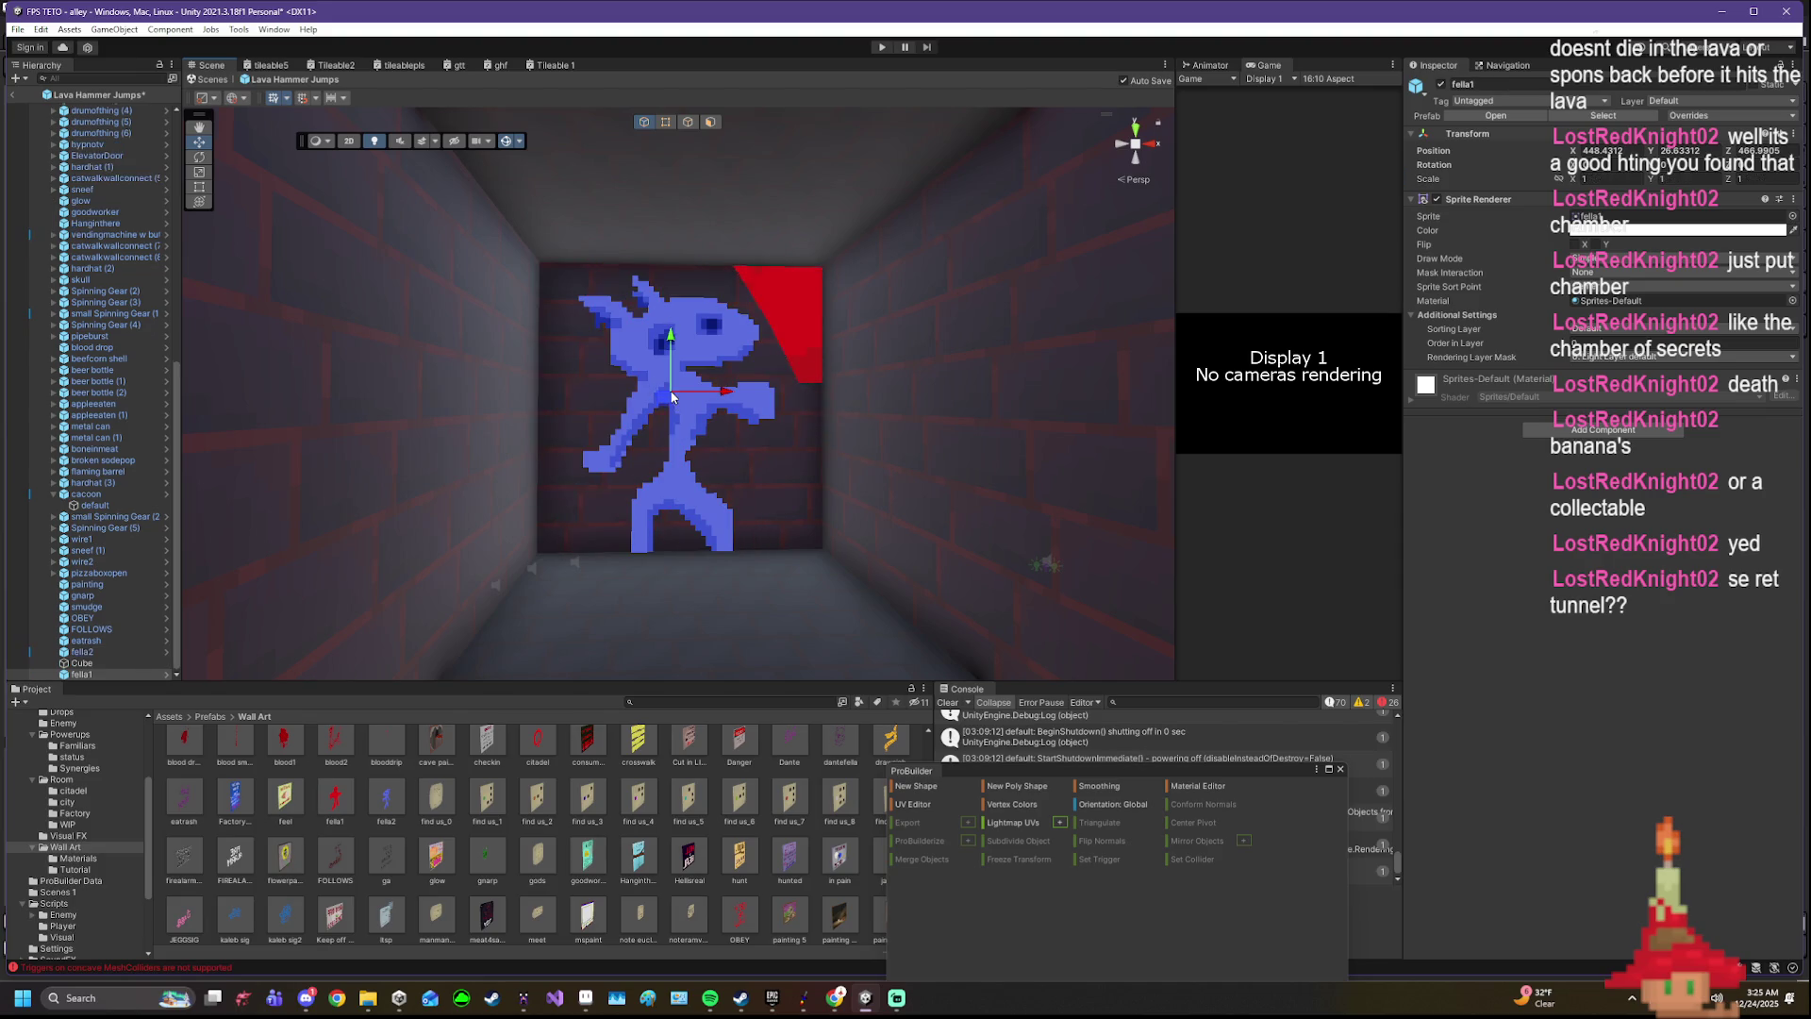
{"action": "key", "text": "Escape"}
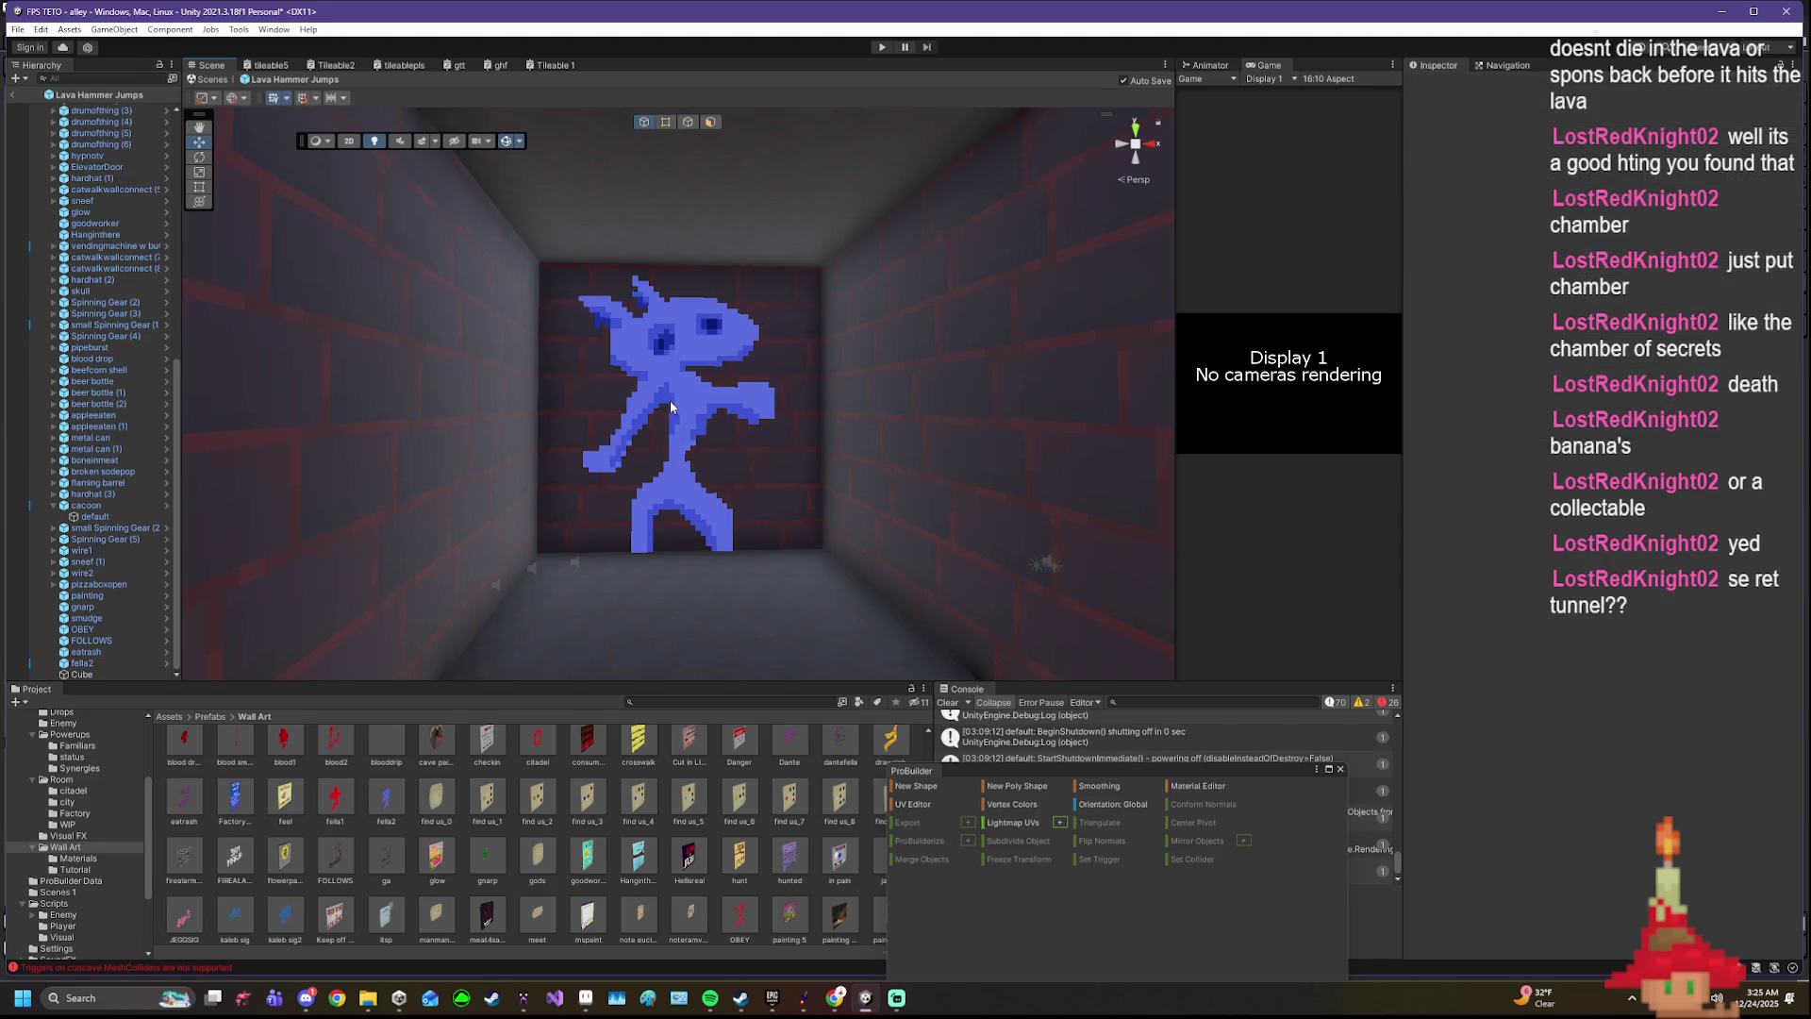
{"action": "key", "text": "ctrl+z"}
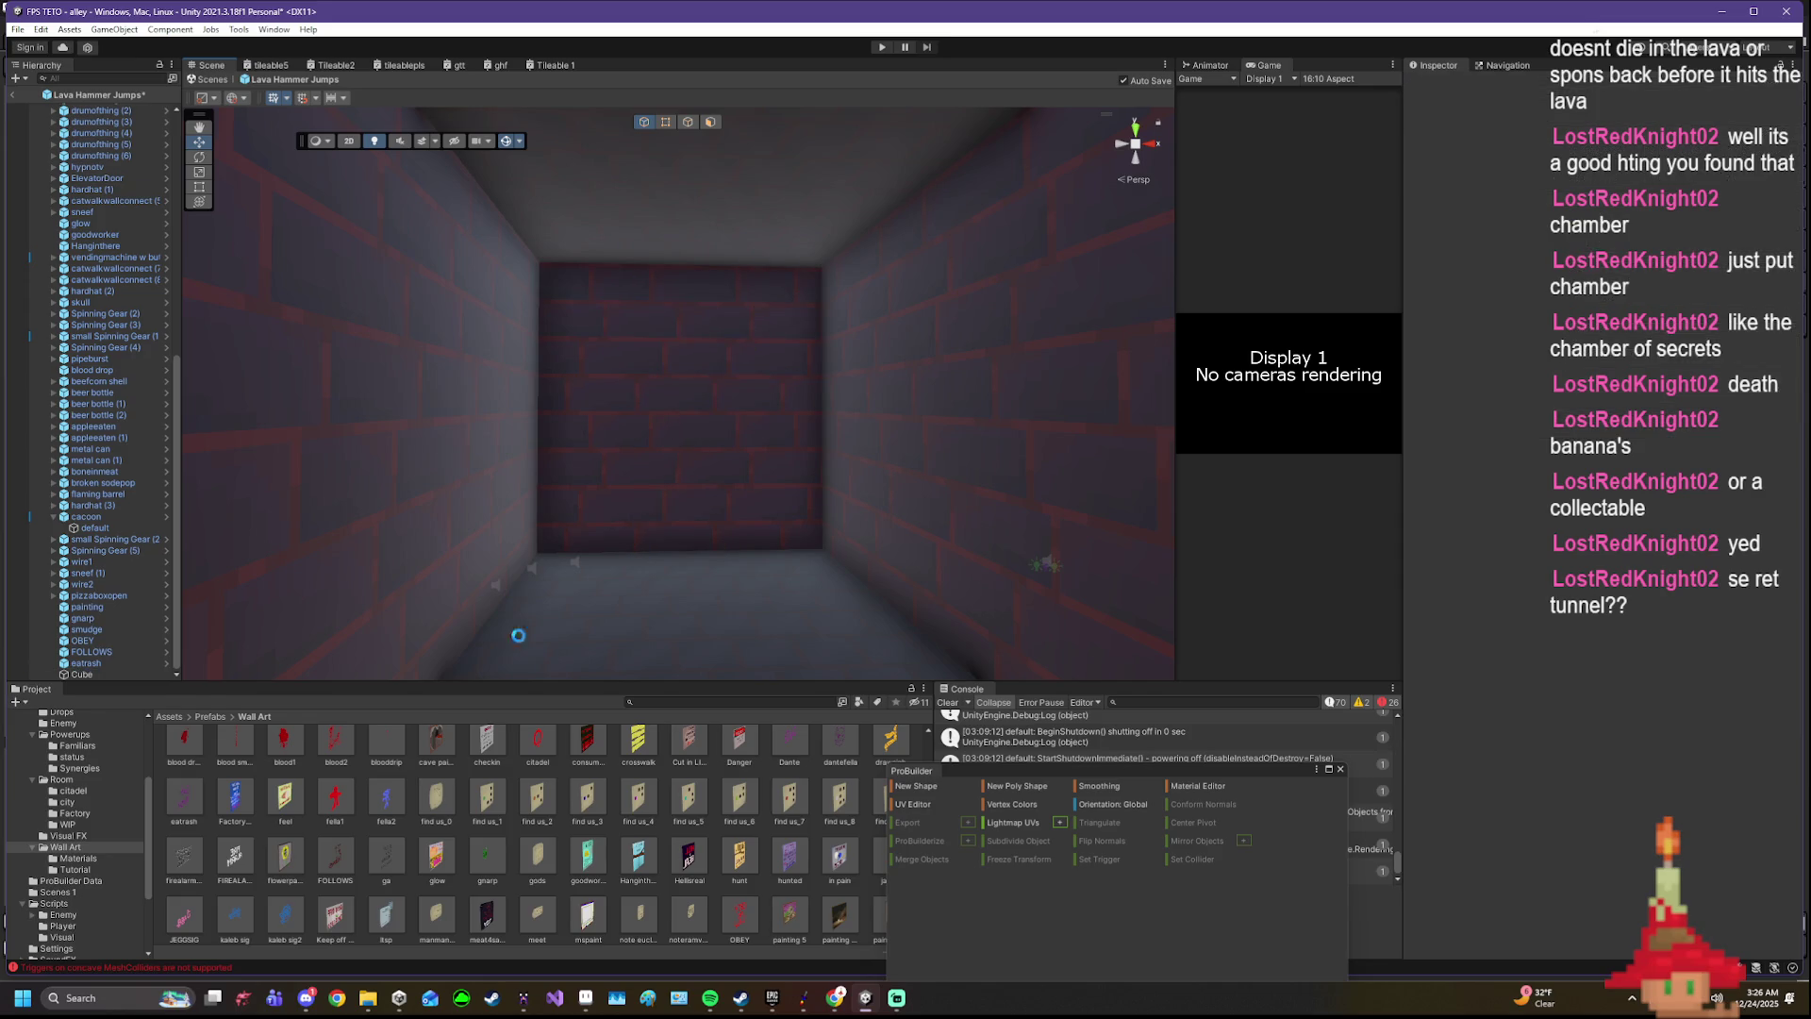
{"action": "mouse_move", "coordinate": [335, 797]}
{"action": "left_mouse_down"}
{"action": "mouse_move", "coordinate": [674, 423]}
{"action": "mouse_move", "coordinate": [672, 459]}
{"action": "mouse_move", "coordinate": [730, 462]}
{"action": "mouse_move", "coordinate": [568, 596]}
{"action": "mouse_move", "coordinate": [559, 458]}
{"action": "mouse_move", "coordinate": [649, 409]}
{"action": "mouse_move", "coordinate": [640, 494]}
{"action": "left_mouse_up"}
{"action": "key", "text": "r"}
{"action": "key", "text": "w"}
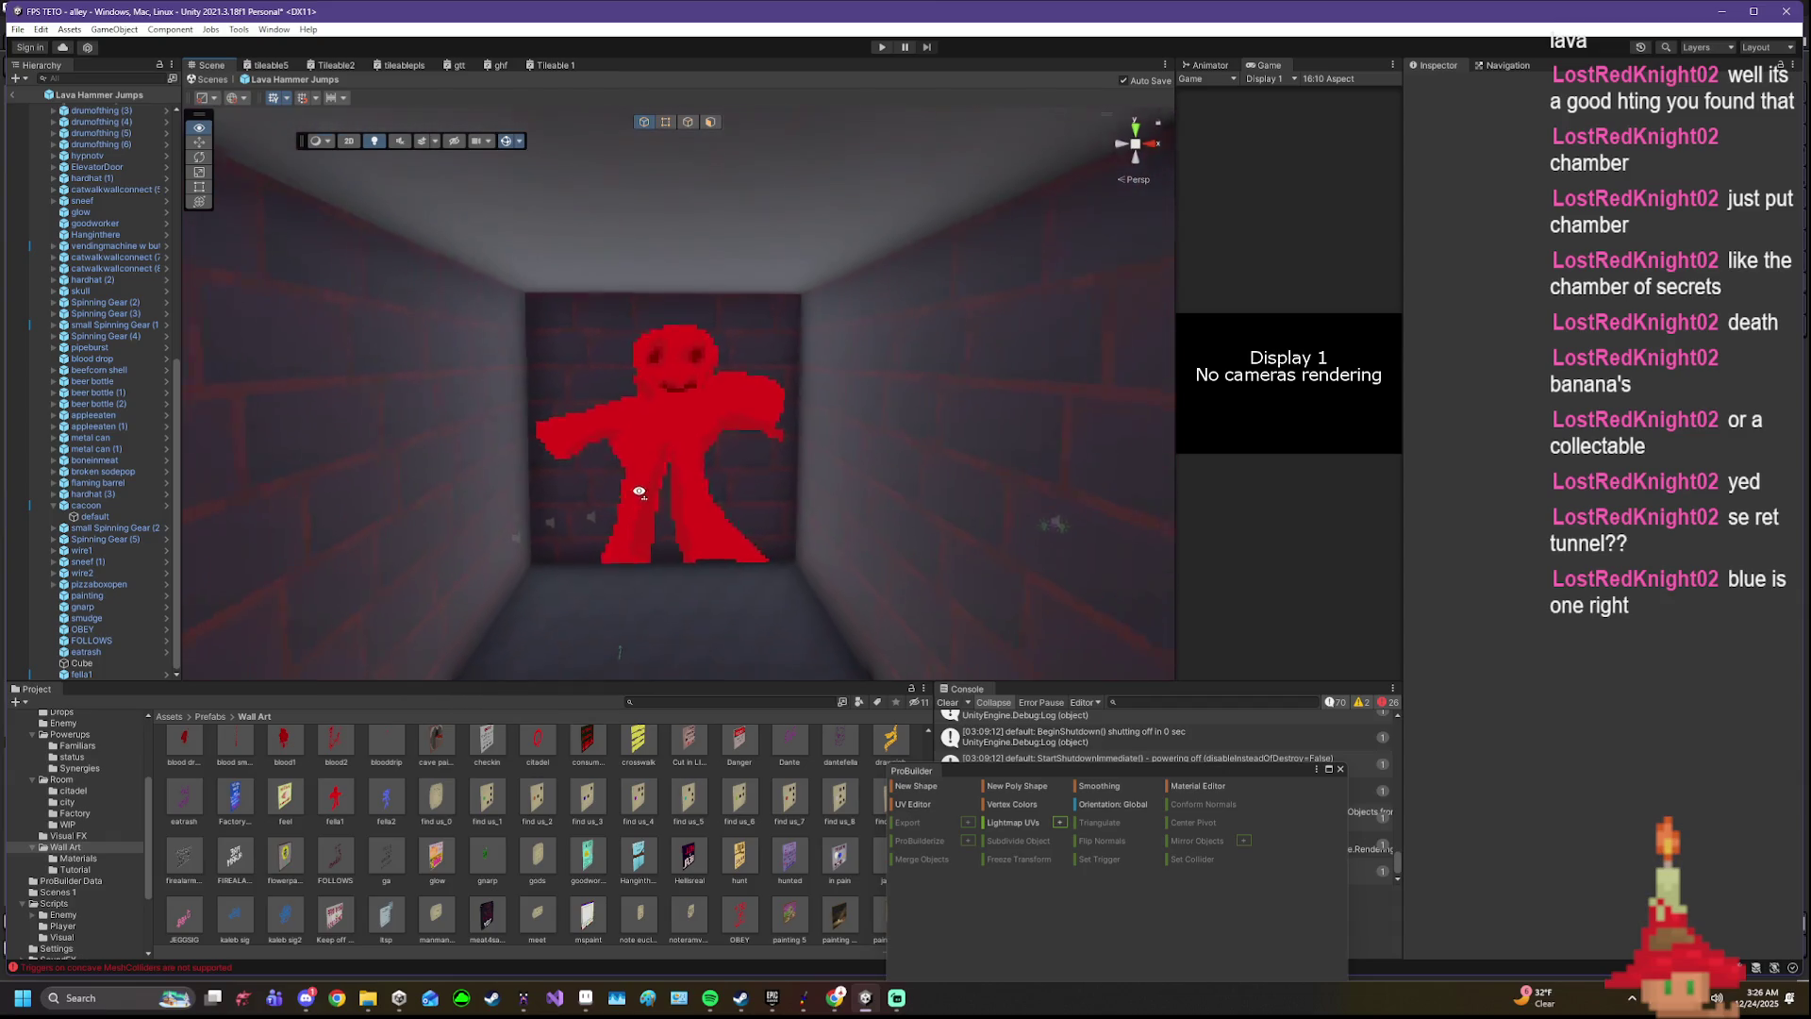
{"action": "scroll", "coordinate": [639, 493], "scroll_direction": "down", "scroll_amount": 1}
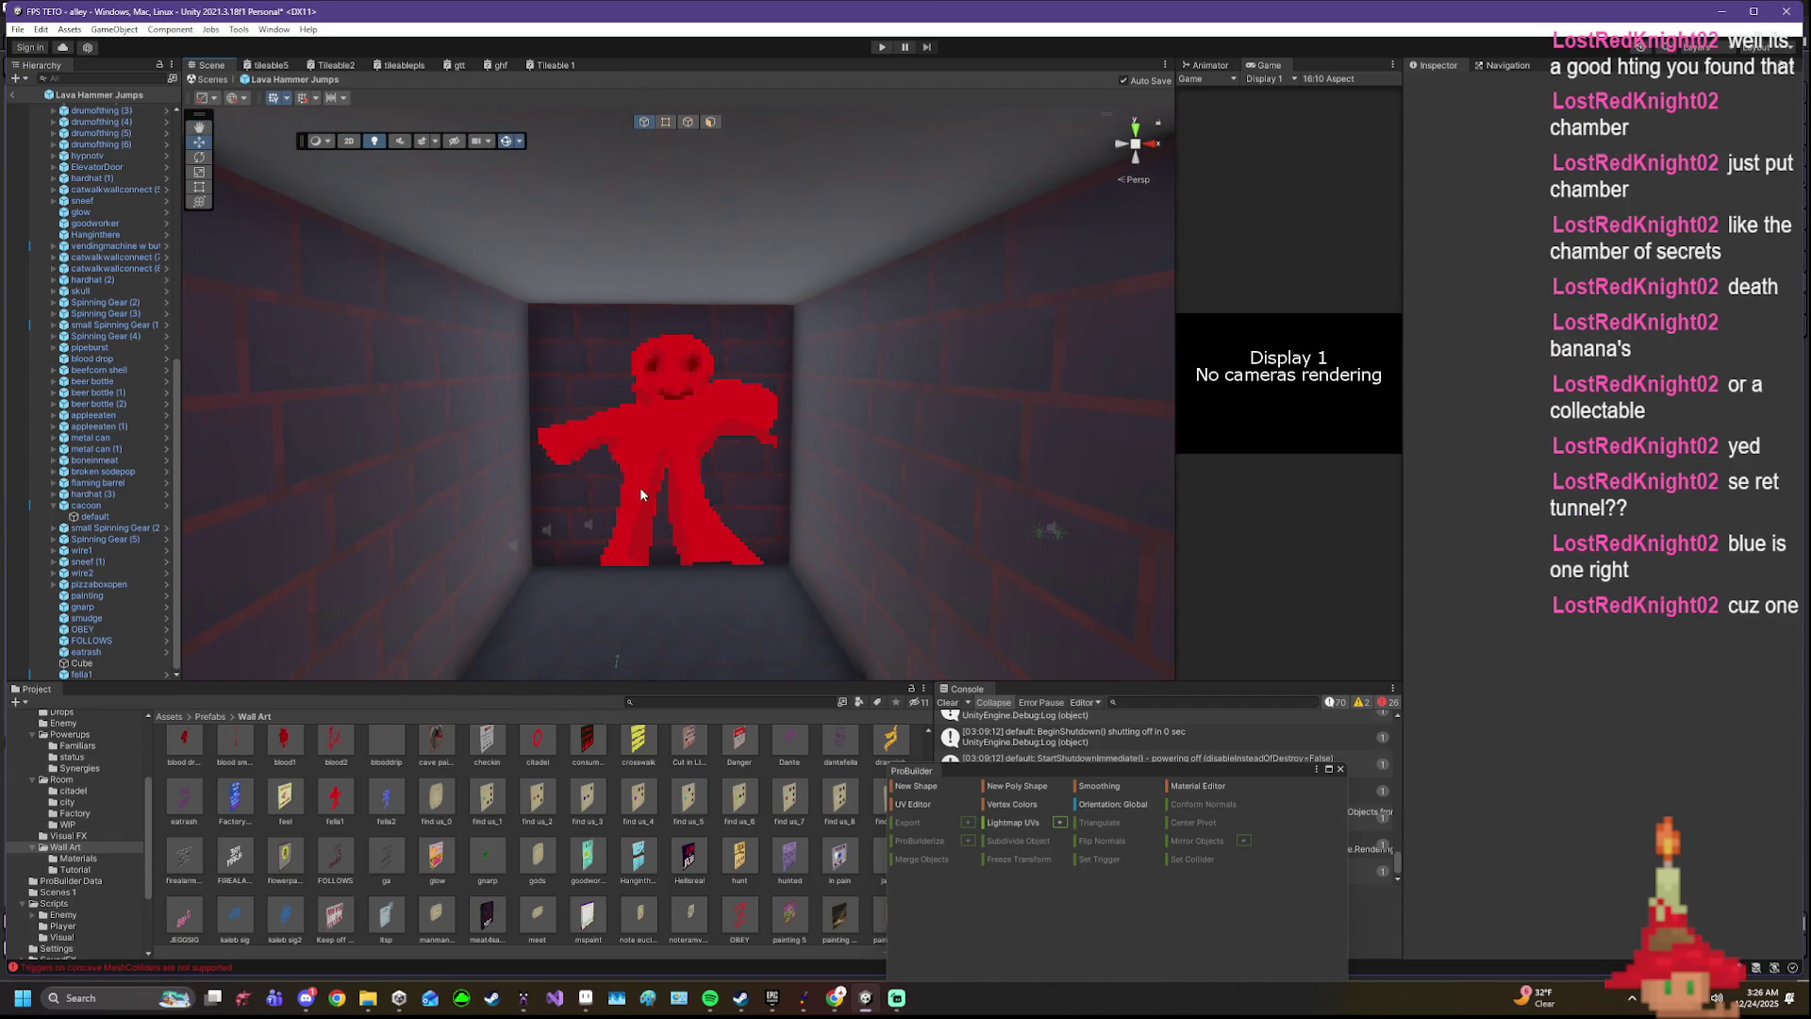
{"action": "mouse_move", "coordinate": [641, 488]}
{"action": "left_mouse_down"}
{"action": "mouse_move", "coordinate": [632, 516]}
{"action": "mouse_move", "coordinate": [666, 516]}
{"action": "left_mouse_up"}
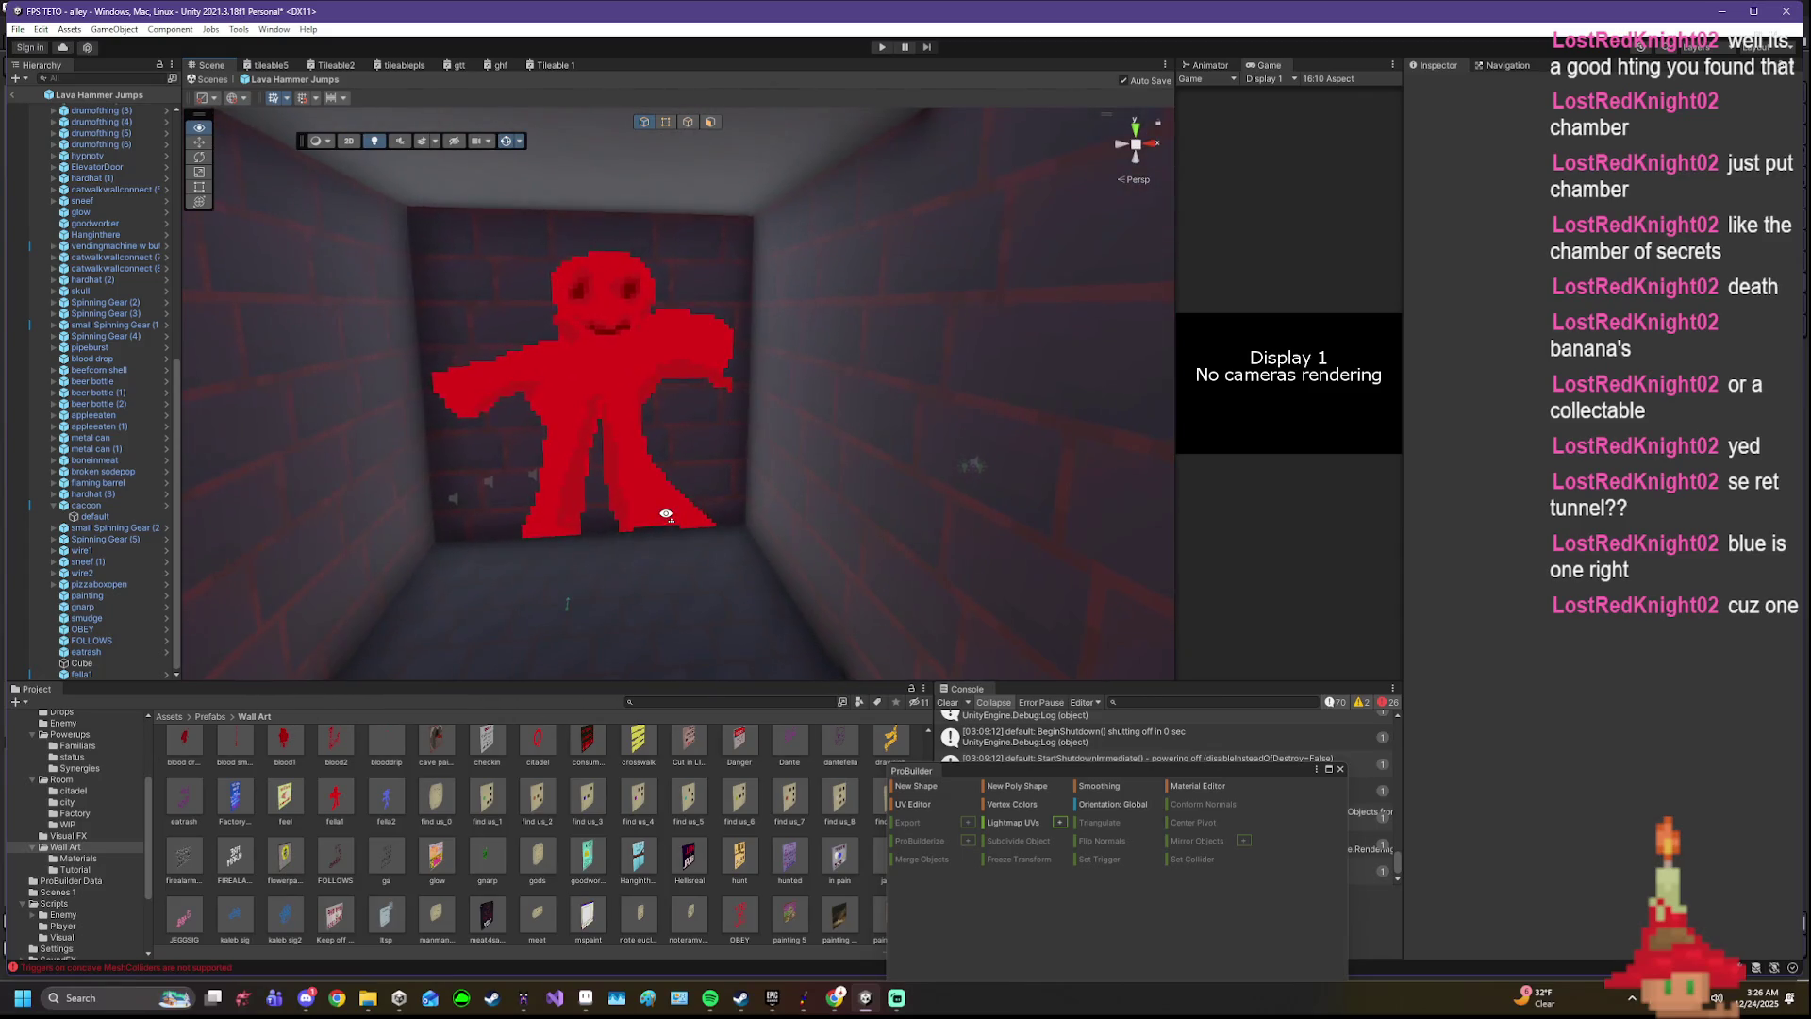
{"action": "mouse_move", "coordinate": [666, 515]}
{"action": "left_mouse_down"}
{"action": "mouse_move", "coordinate": [705, 486]}
{"action": "mouse_move", "coordinate": [694, 469]}
{"action": "left_mouse_up"}
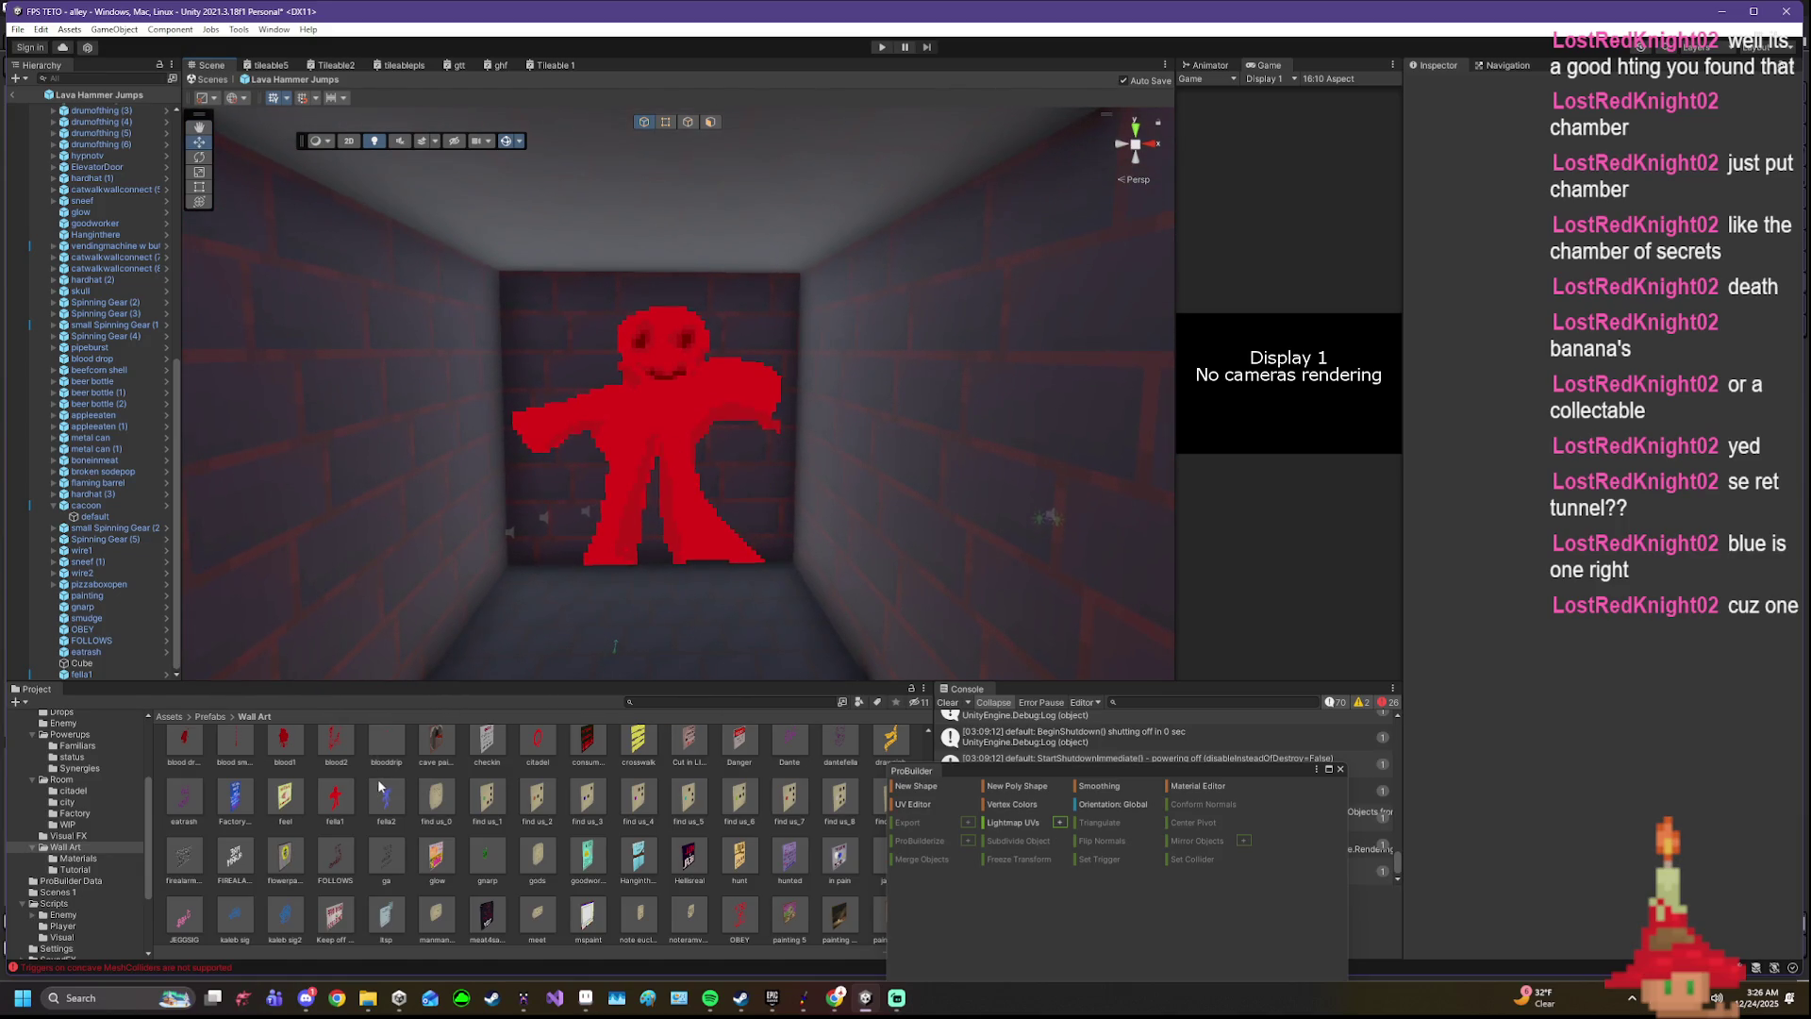
{"action": "left_click", "coordinate": [646, 451]}
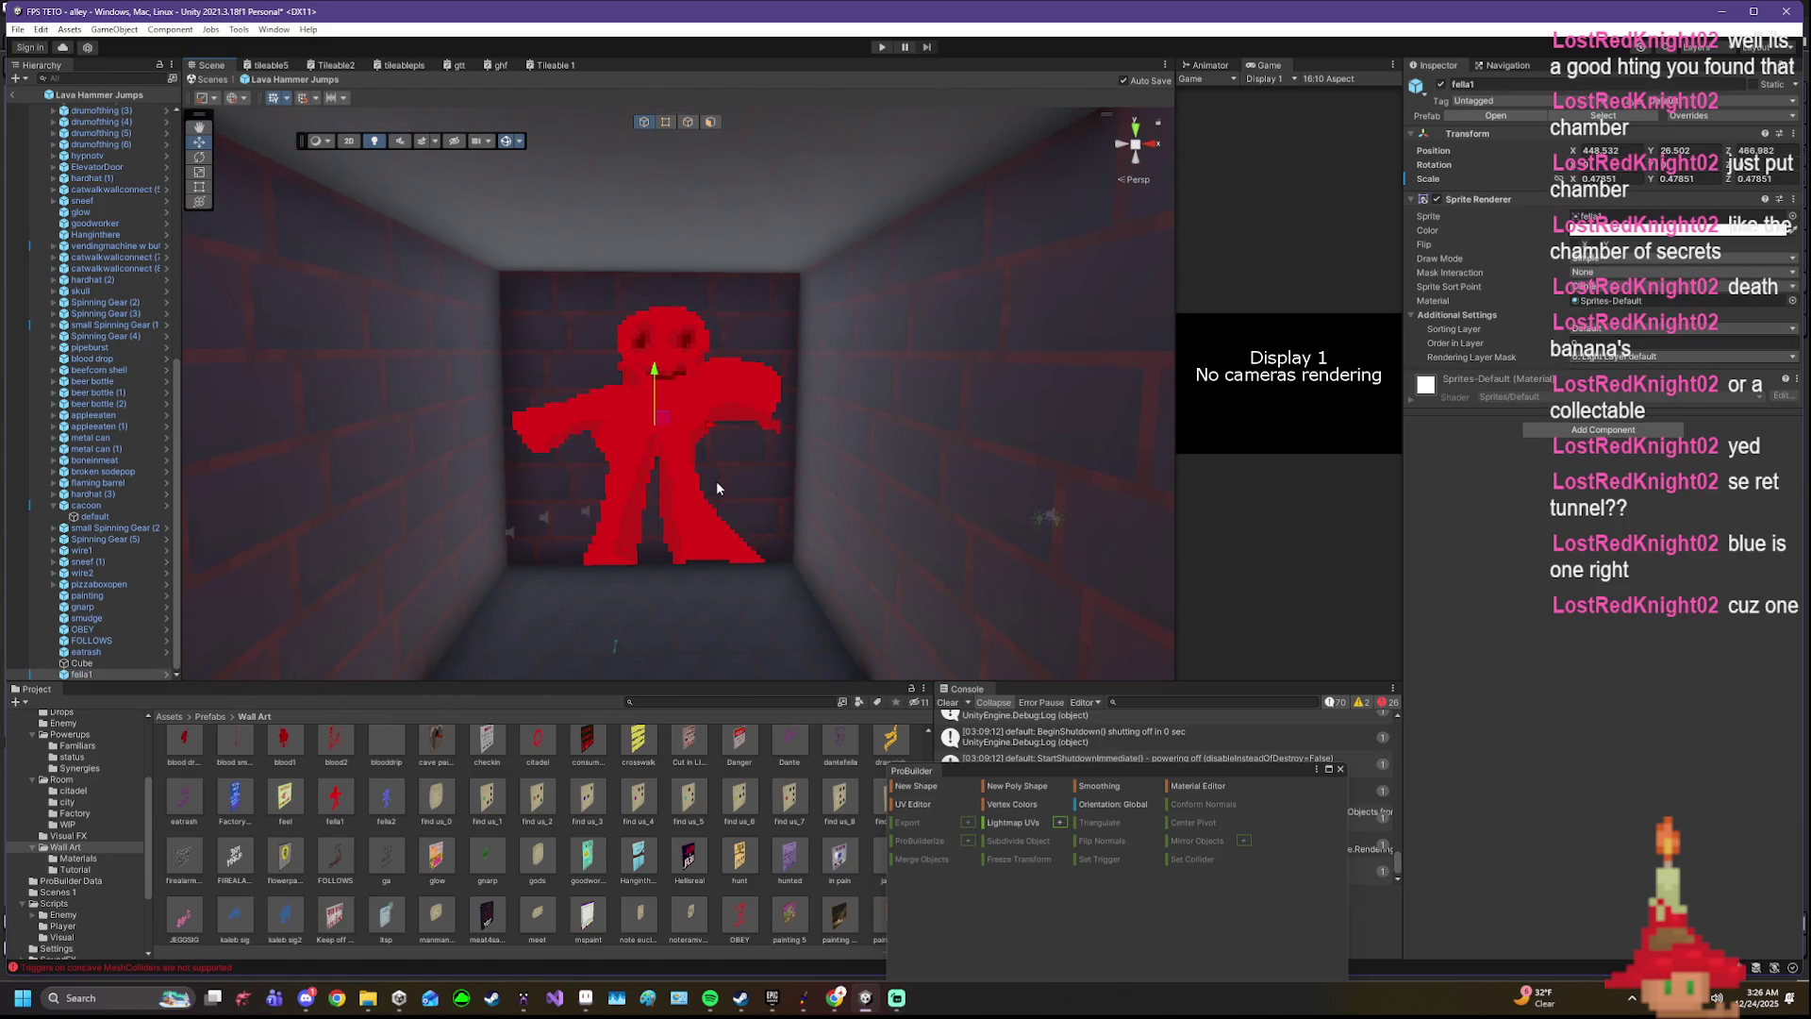
{"action": "key", "text": "ctrl+z"}
{"action": "mouse_move", "coordinate": [735, 466]}
{"action": "left_mouse_down"}
{"action": "mouse_move", "coordinate": [886, 467]}
{"action": "mouse_move", "coordinate": [768, 463]}
{"action": "left_mouse_up"}
{"action": "left_click_drag", "start_coordinate": [870, 420], "coordinate": [844, 556]}
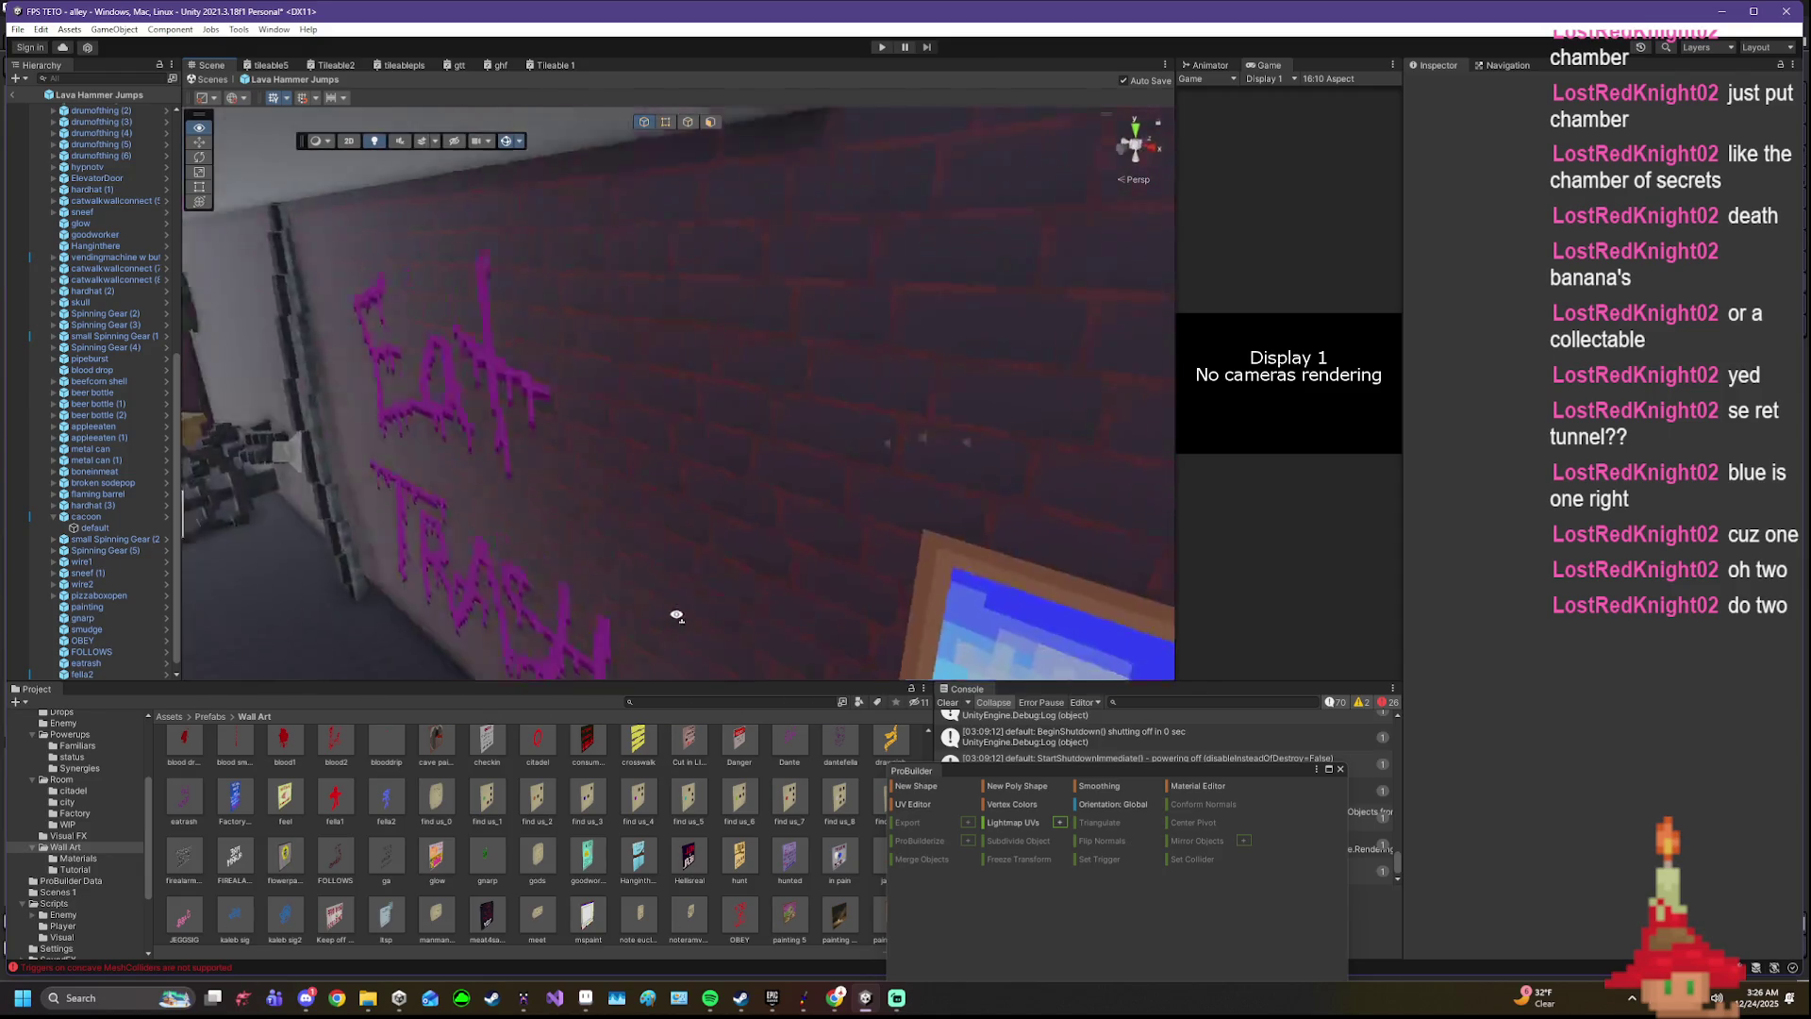
- Frame the Hang In There poster and slide it along one axis flat against the brick wall
{"action": "mouse_move", "coordinate": [845, 556]}
{"action": "left_mouse_down"}
{"action": "mouse_move", "coordinate": [1000, 737]}
{"action": "mouse_move", "coordinate": [947, 676]}
{"action": "mouse_move", "coordinate": [1798, 700]}
{"action": "mouse_move", "coordinate": [691, 911]}
{"action": "mouse_move", "coordinate": [775, 402]}
{"action": "left_mouse_up"}
{"action": "key", "text": "f"}
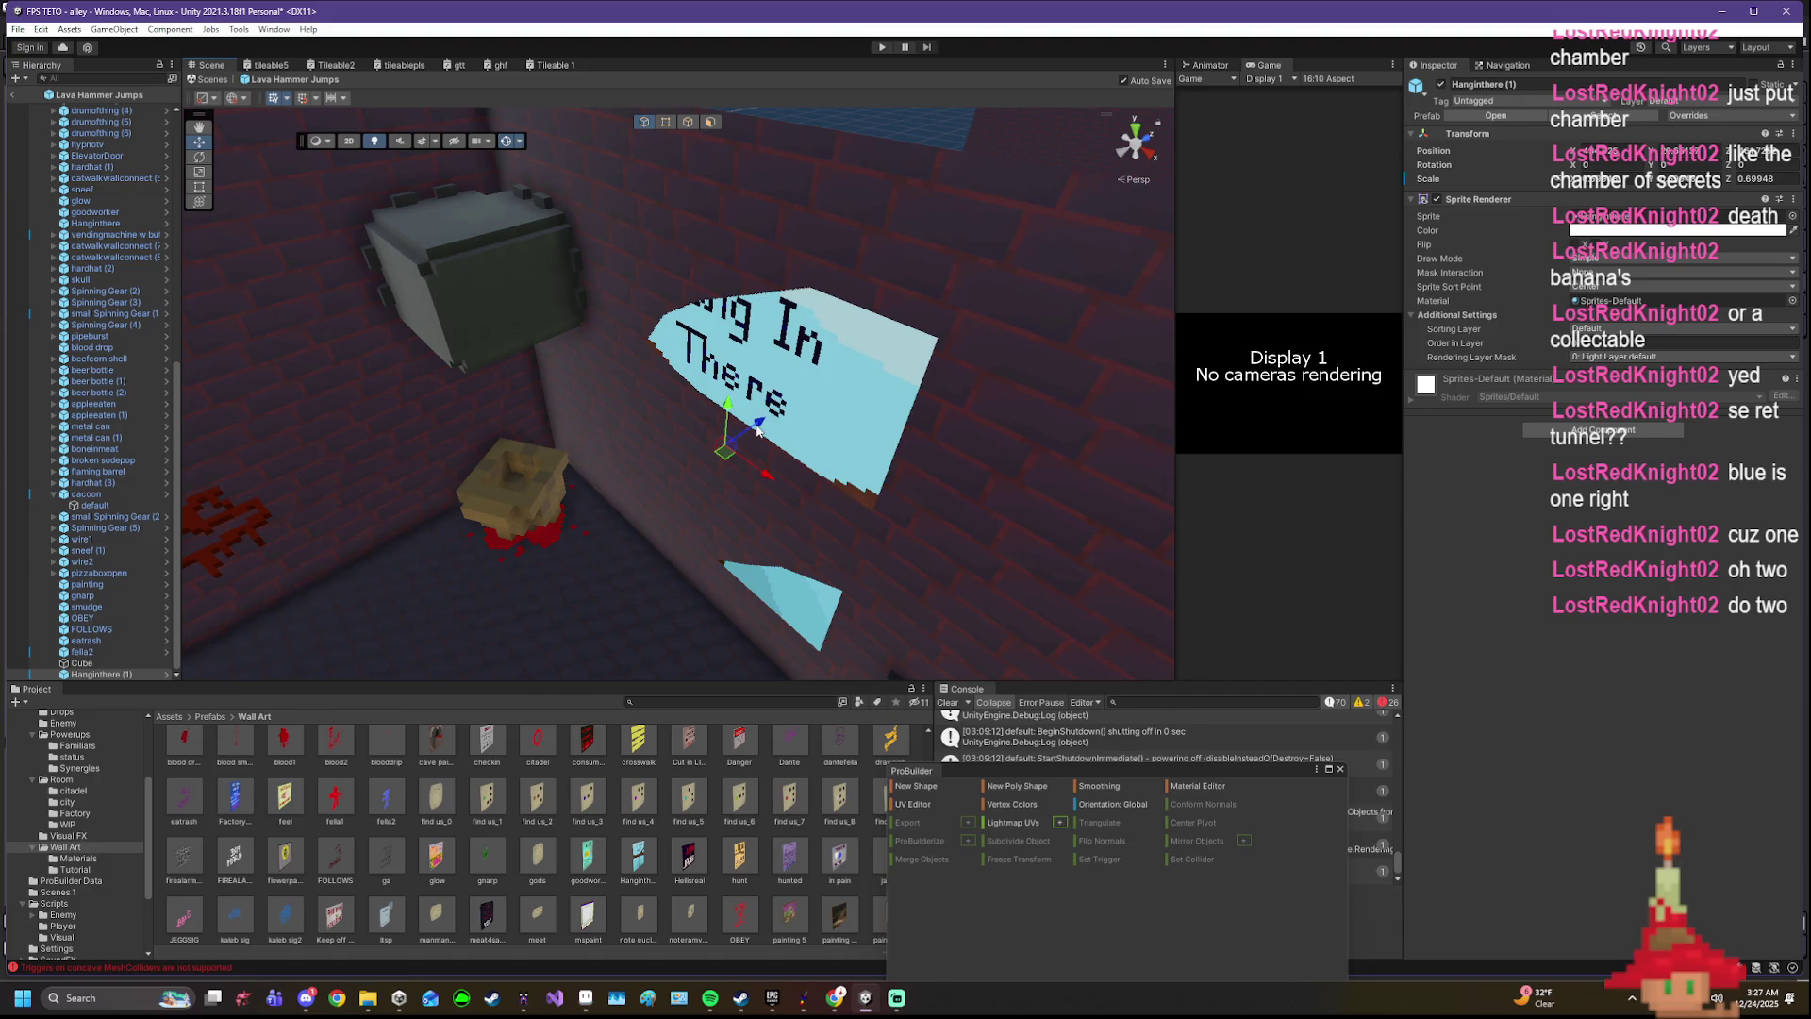
{"action": "left_click_drag", "start_coordinate": [743, 426], "coordinate": [756, 429]}
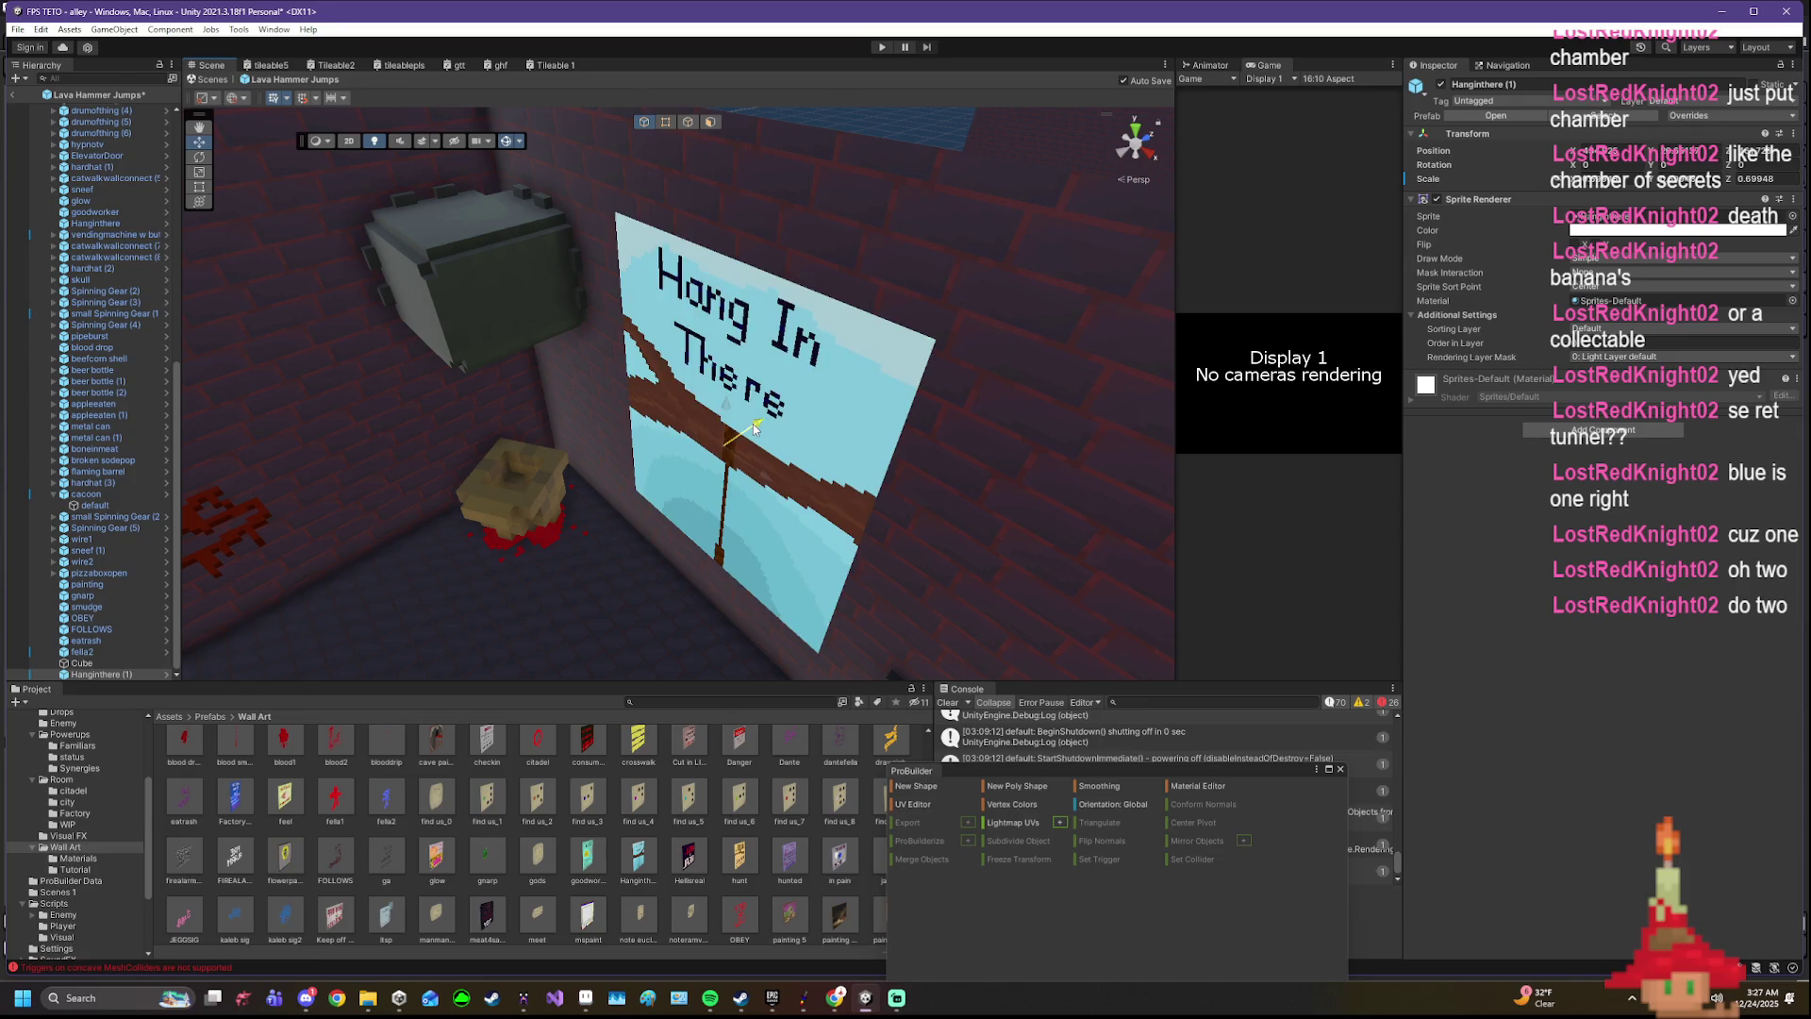
{"action": "scroll", "coordinate": [754, 432], "scroll_direction": "down", "scroll_amount": 5}
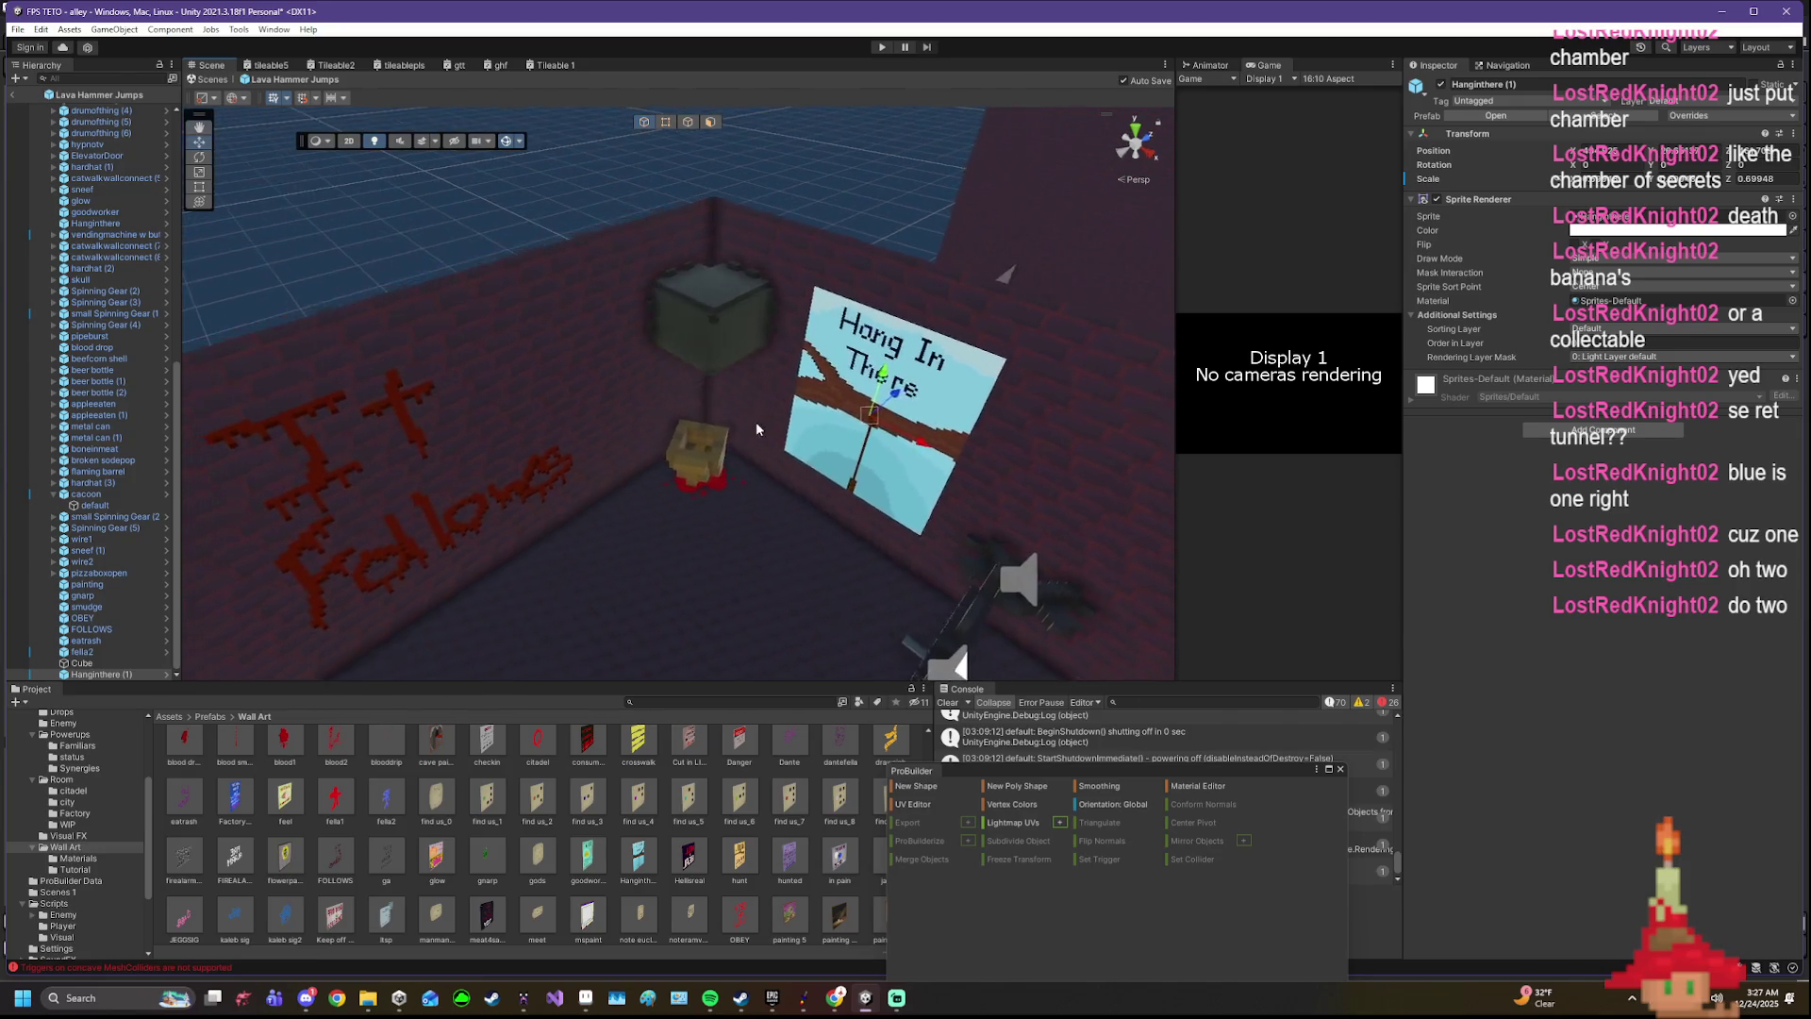
{"action": "scroll", "coordinate": [680, 396], "scroll_direction": "down", "scroll_amount": 3}
{"action": "scroll", "coordinate": [679, 396], "scroll_direction": "down", "scroll_amount": 3}
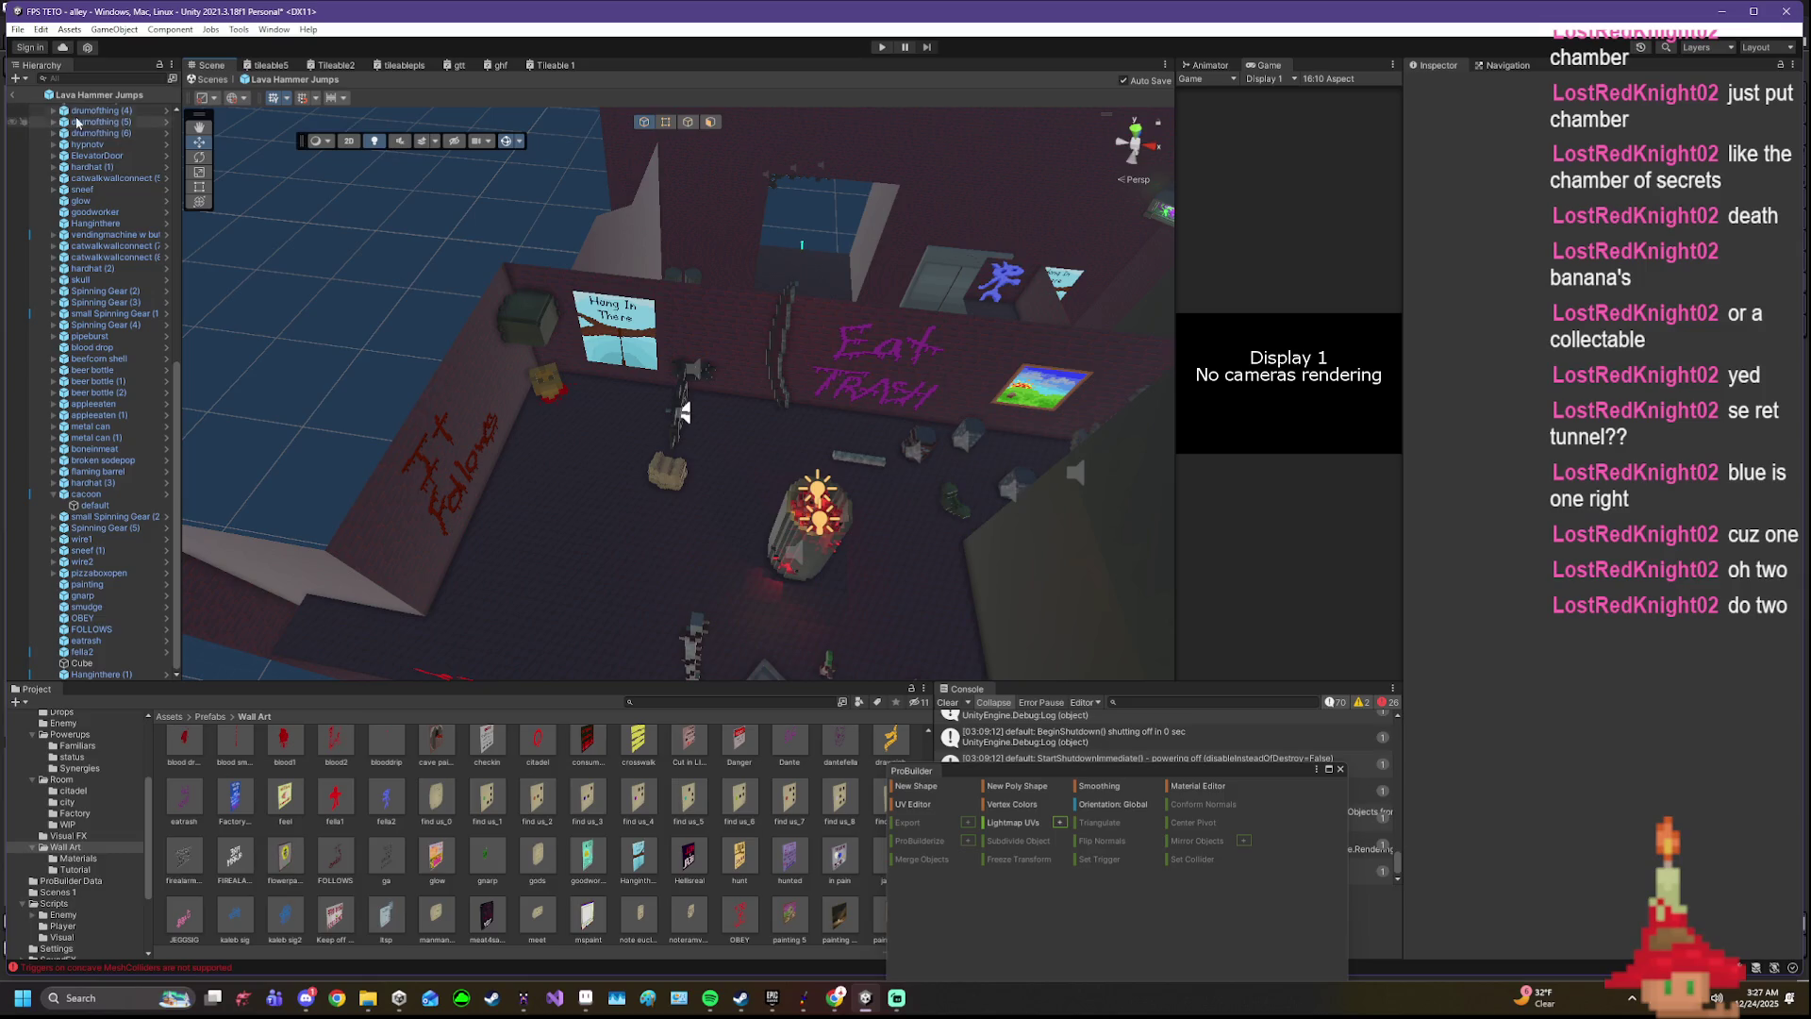
{"action": "mouse_move", "coordinate": [682, 412]}
{"action": "left_mouse_down"}
{"action": "mouse_move", "coordinate": [1187, 469]}
{"action": "mouse_move", "coordinate": [862, 251]}
{"action": "left_mouse_up"}
- Review the anvil default piece's Hydraulic Press Hazard values: velocity threshold, travel distance, wait at bottom, start delay
{"action": "left_click", "coordinate": [874, 292]}
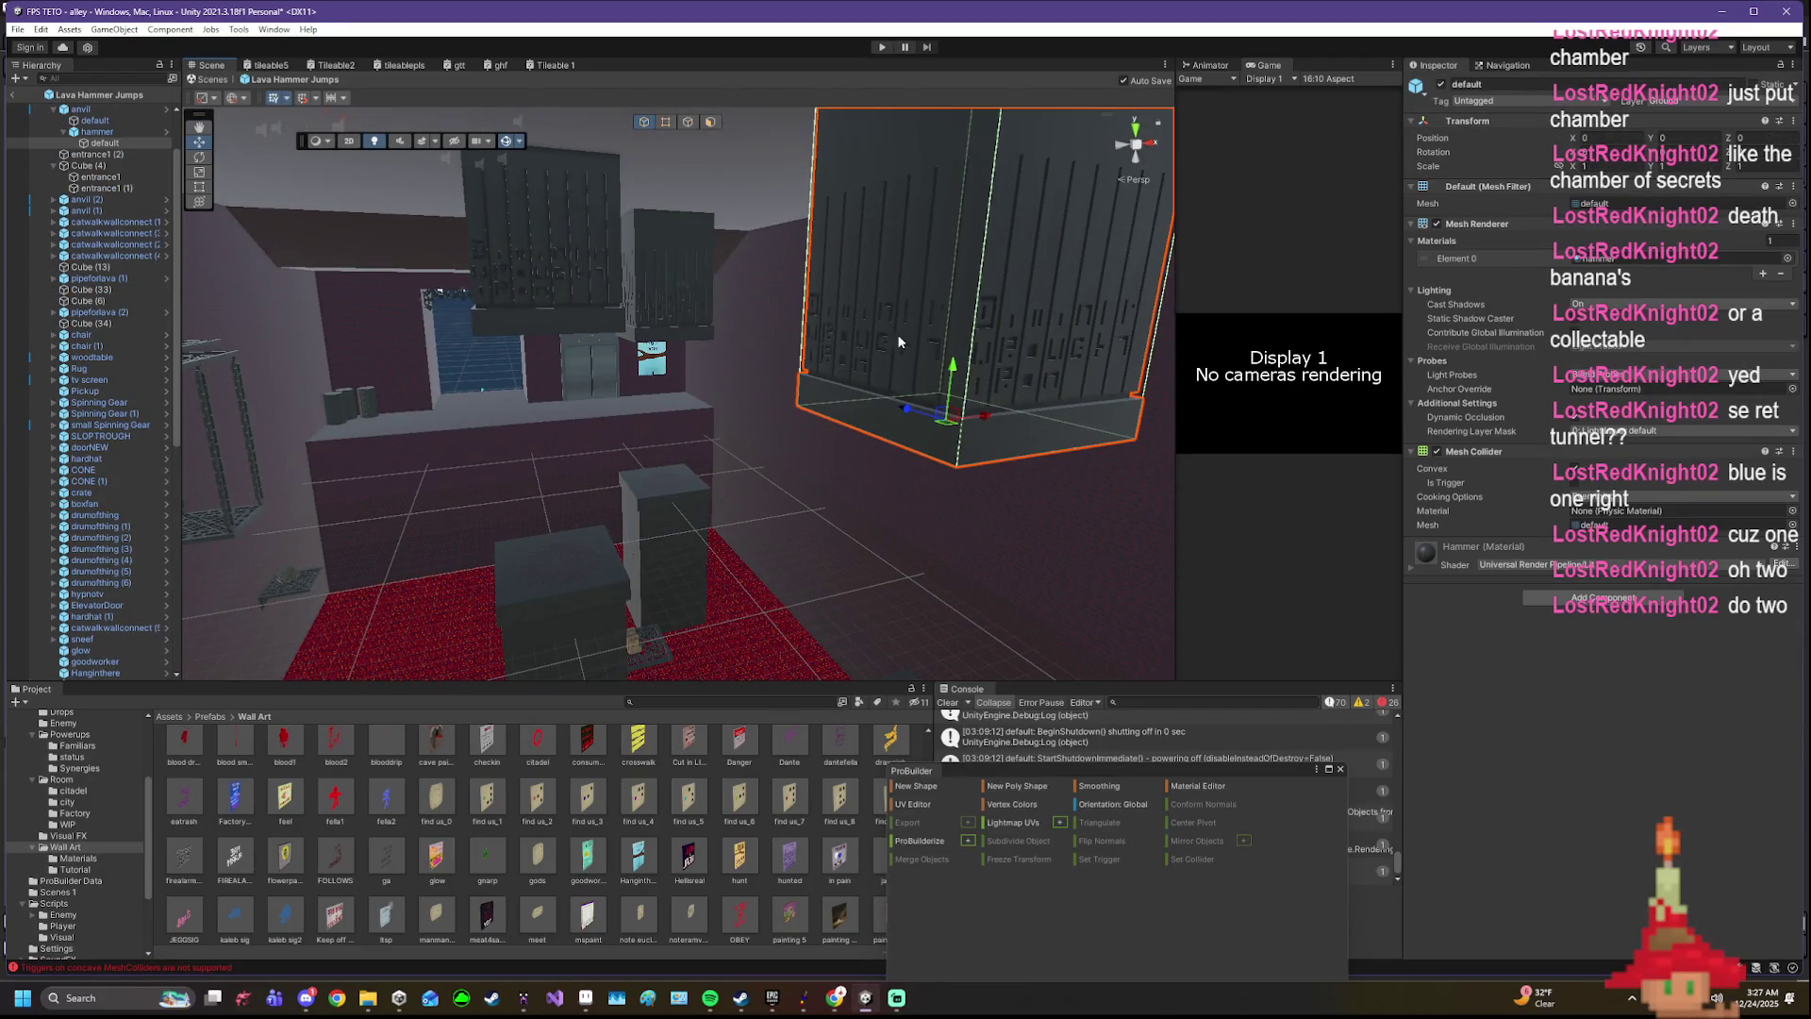
{"action": "left_click", "coordinate": [93, 119]}
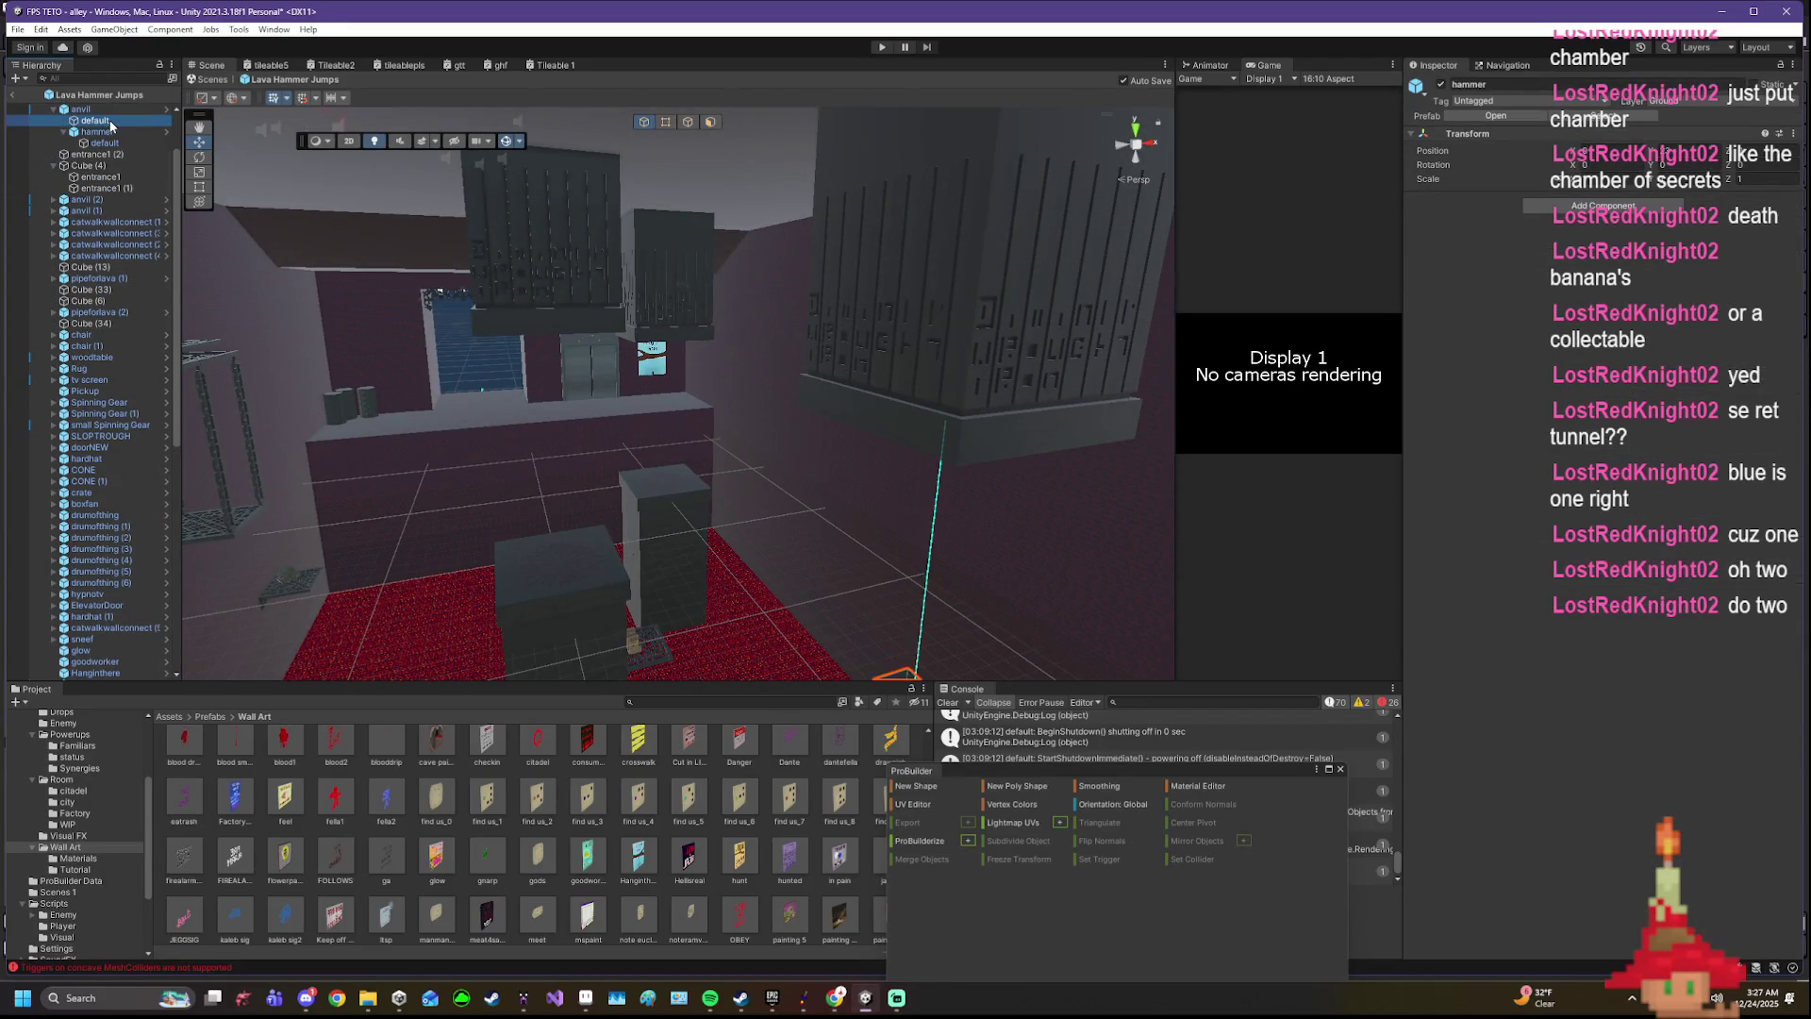
{"action": "left_click", "coordinate": [1583, 672]}
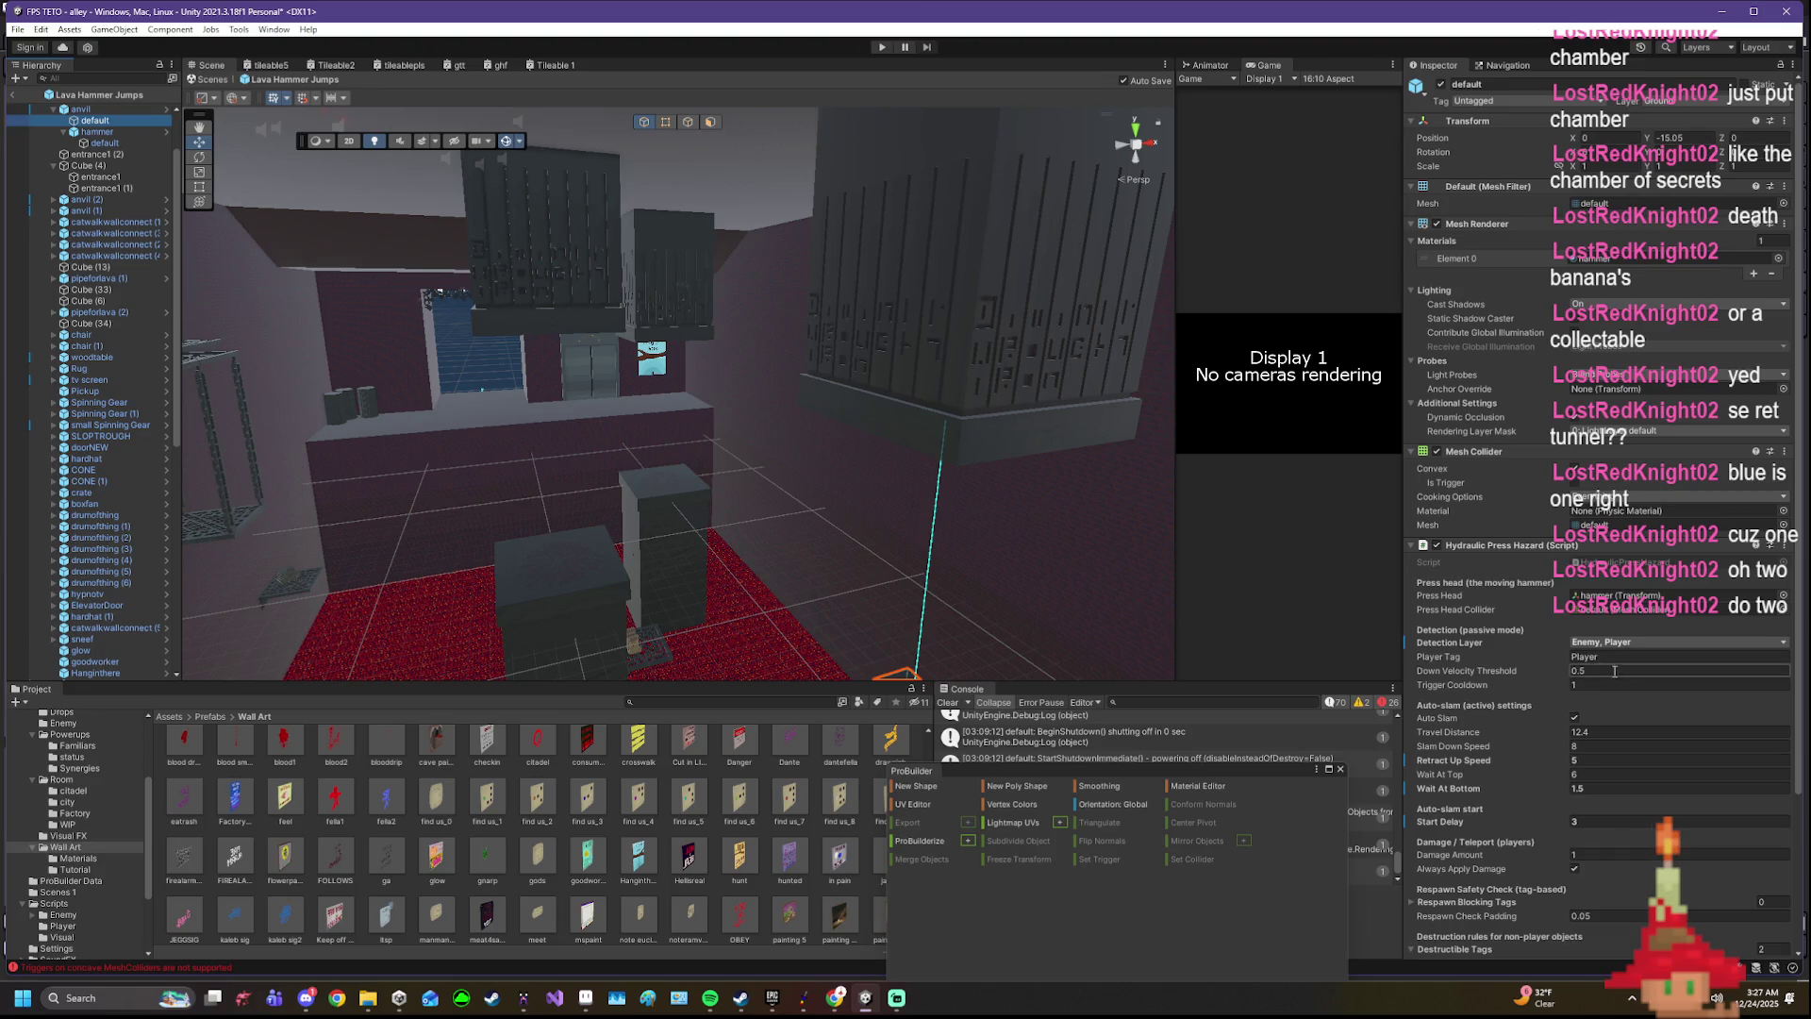
{"action": "left_click", "coordinate": [1603, 731]}
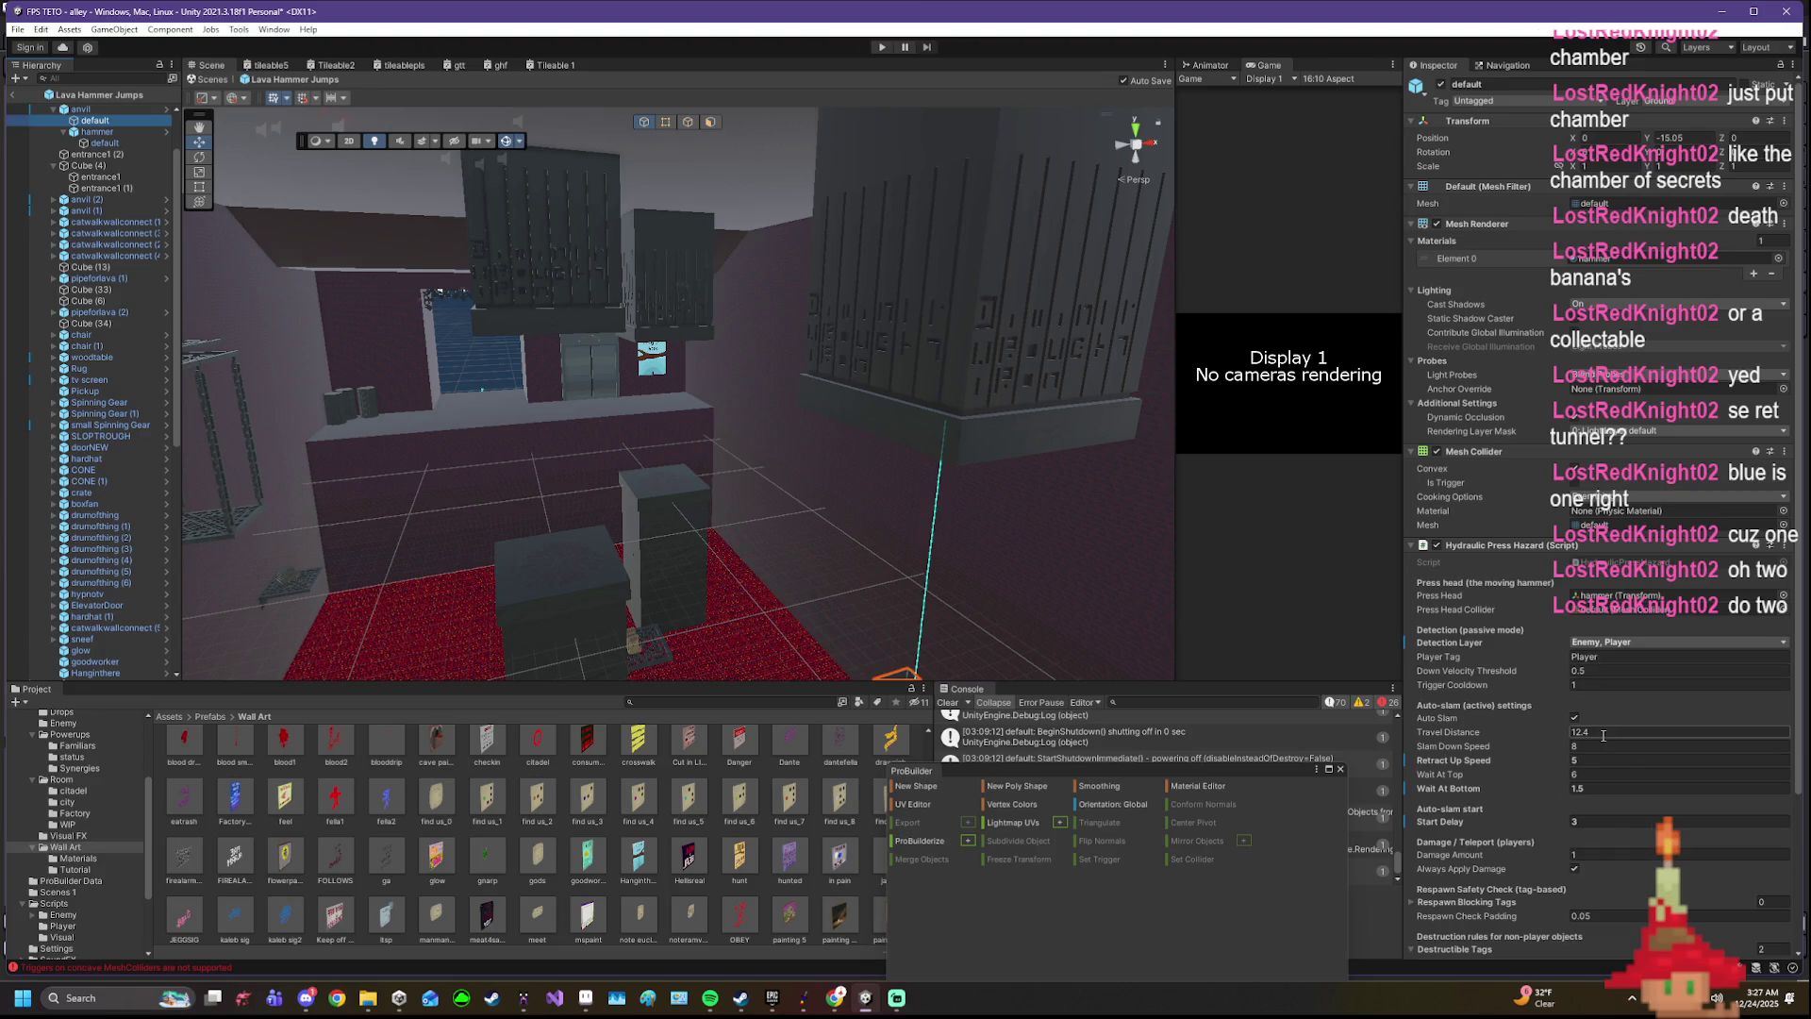
{"action": "left_click", "coordinate": [1595, 788]}
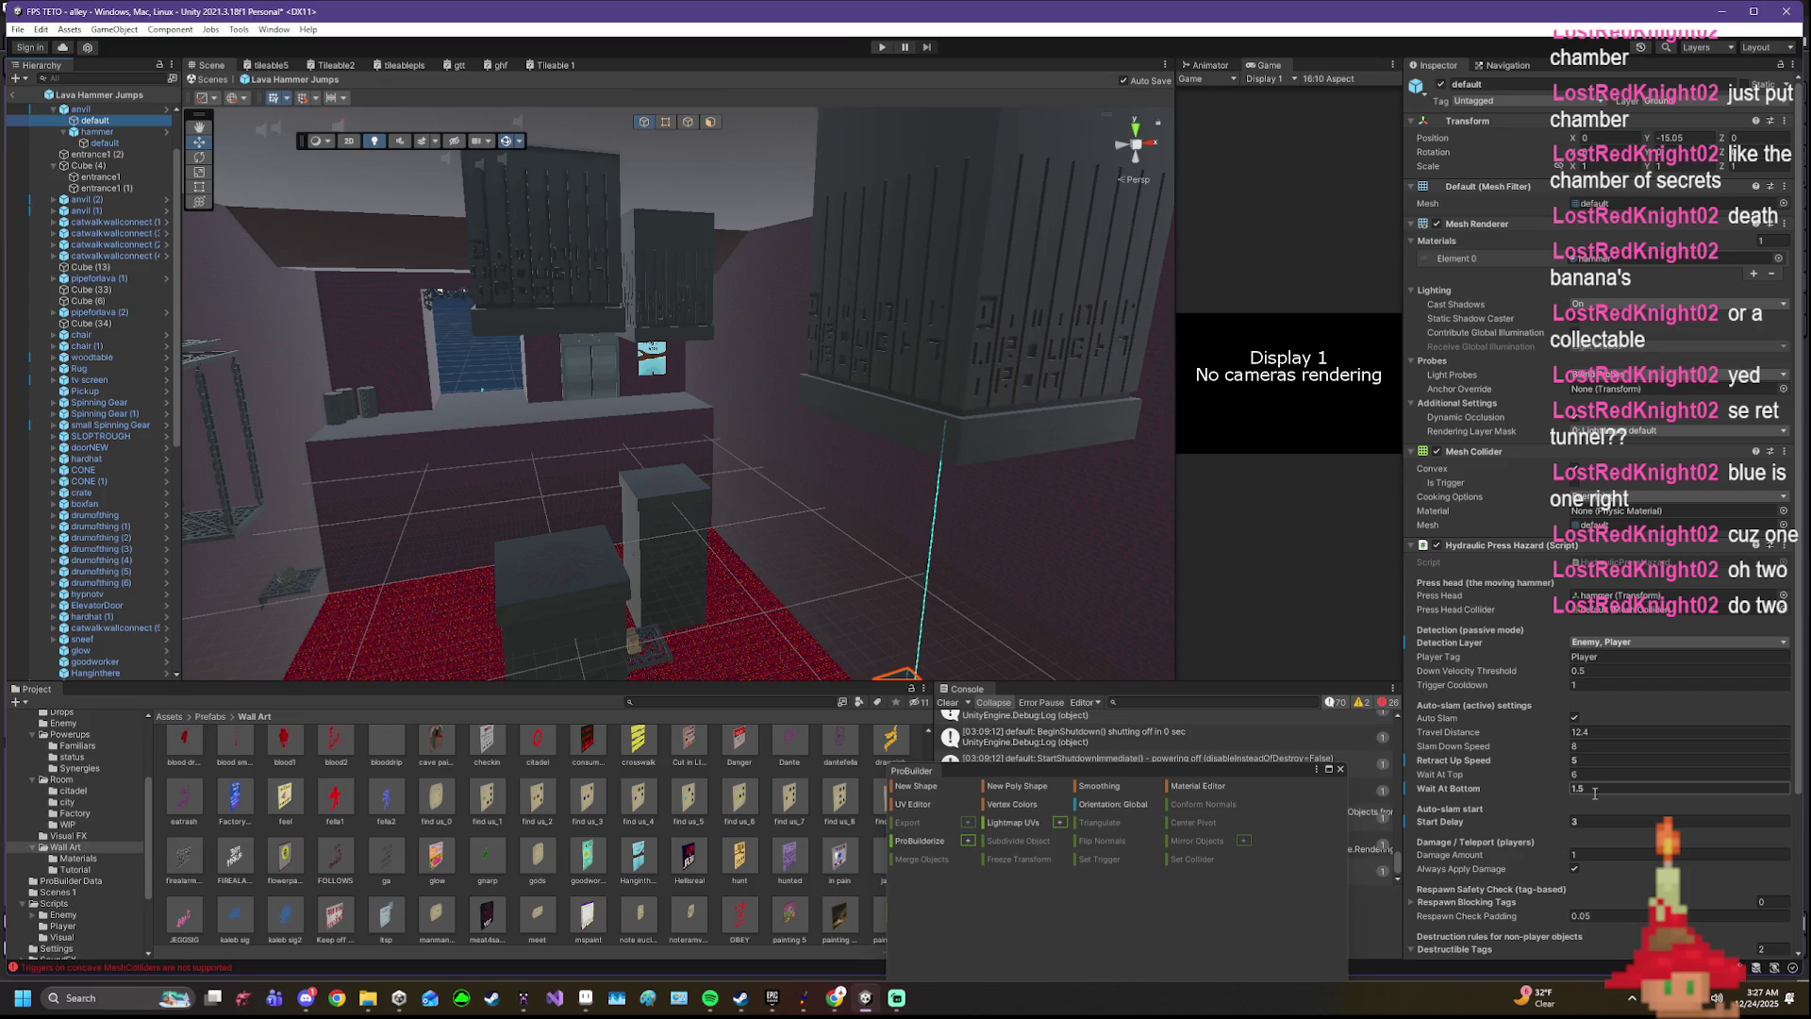
{"action": "left_click", "coordinate": [1611, 817]}
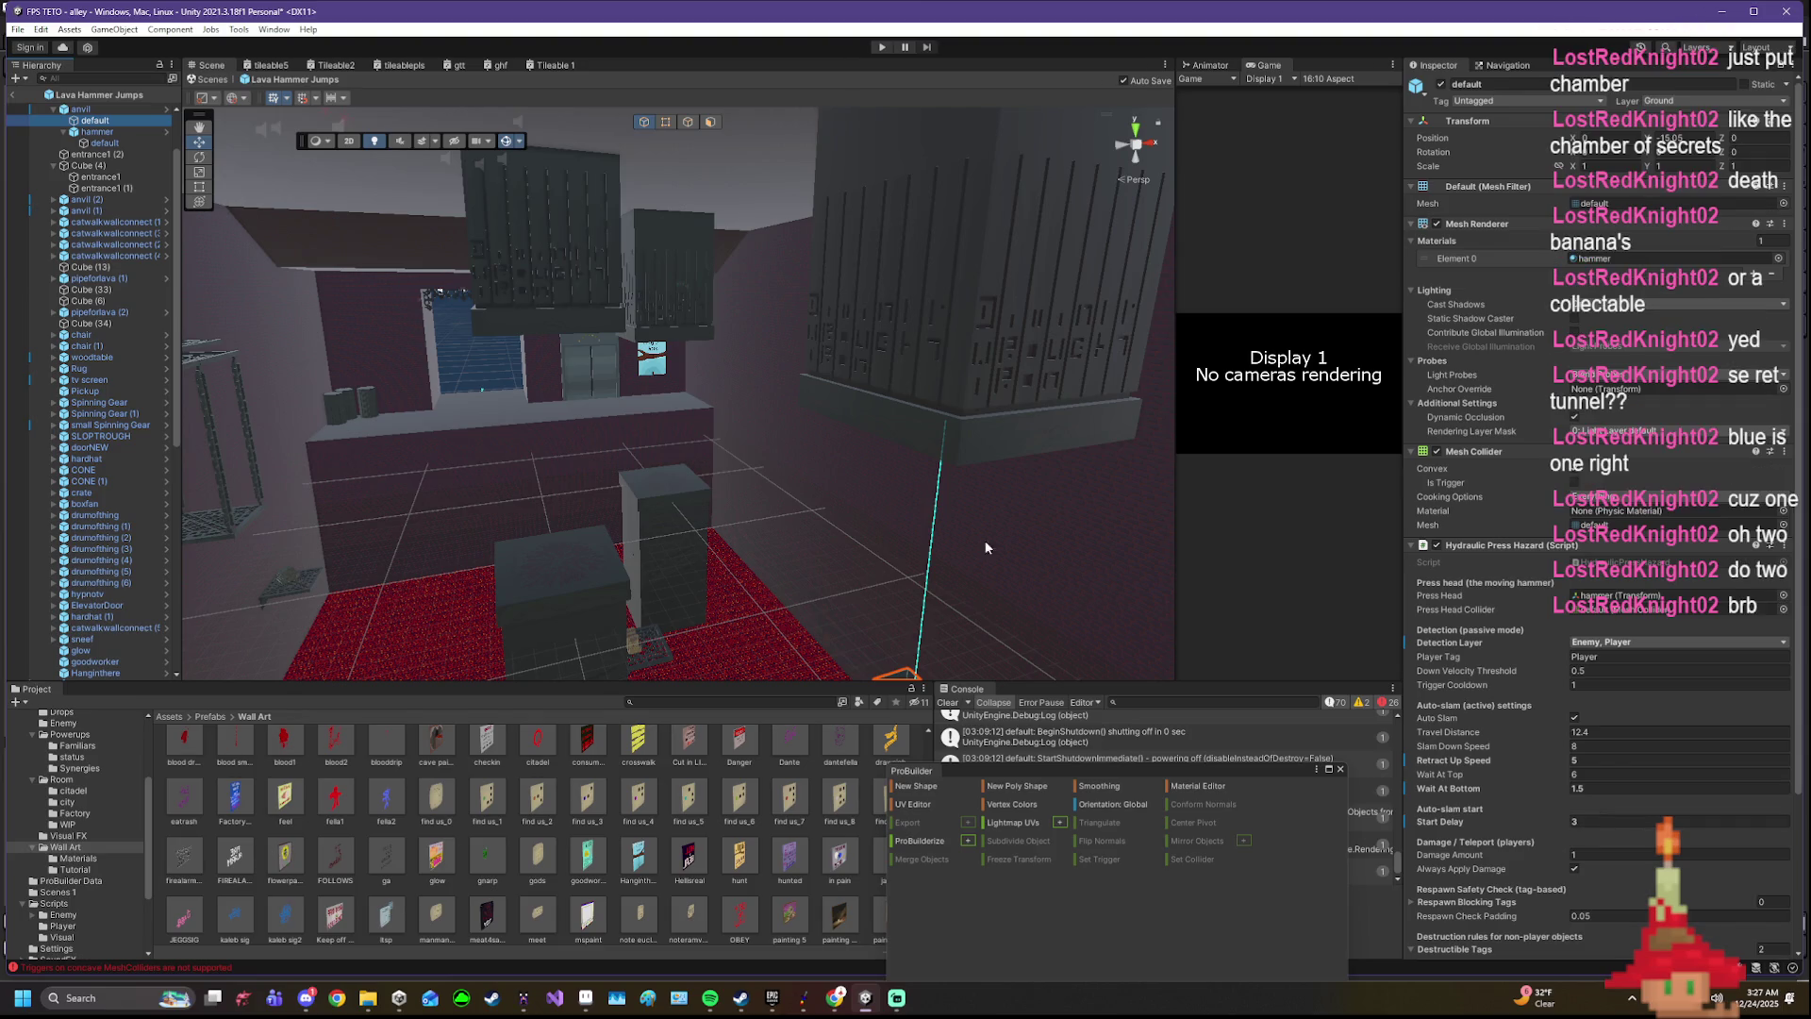
- Inspect the second anvil's hammer, then return to the default piece's press settings
{"action": "left_click", "coordinate": [487, 264]}
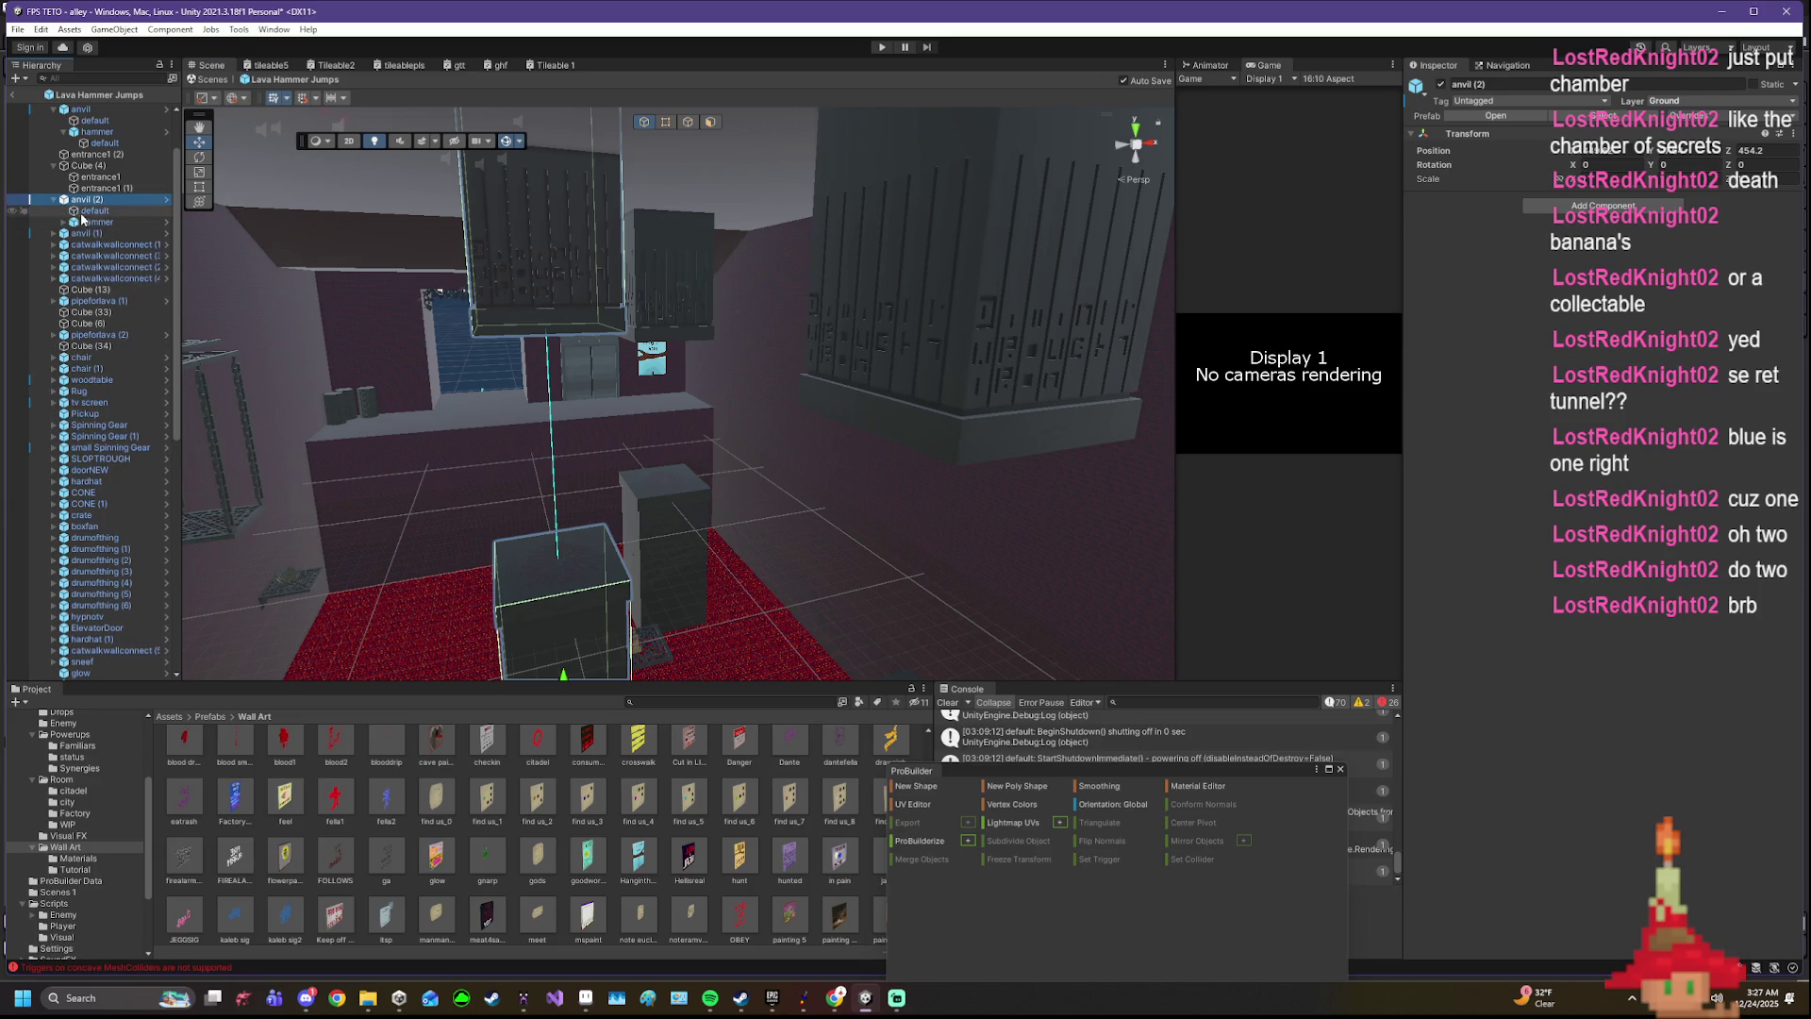
{"action": "left_click", "coordinate": [100, 211]}
{"action": "left_click", "coordinate": [102, 222]}
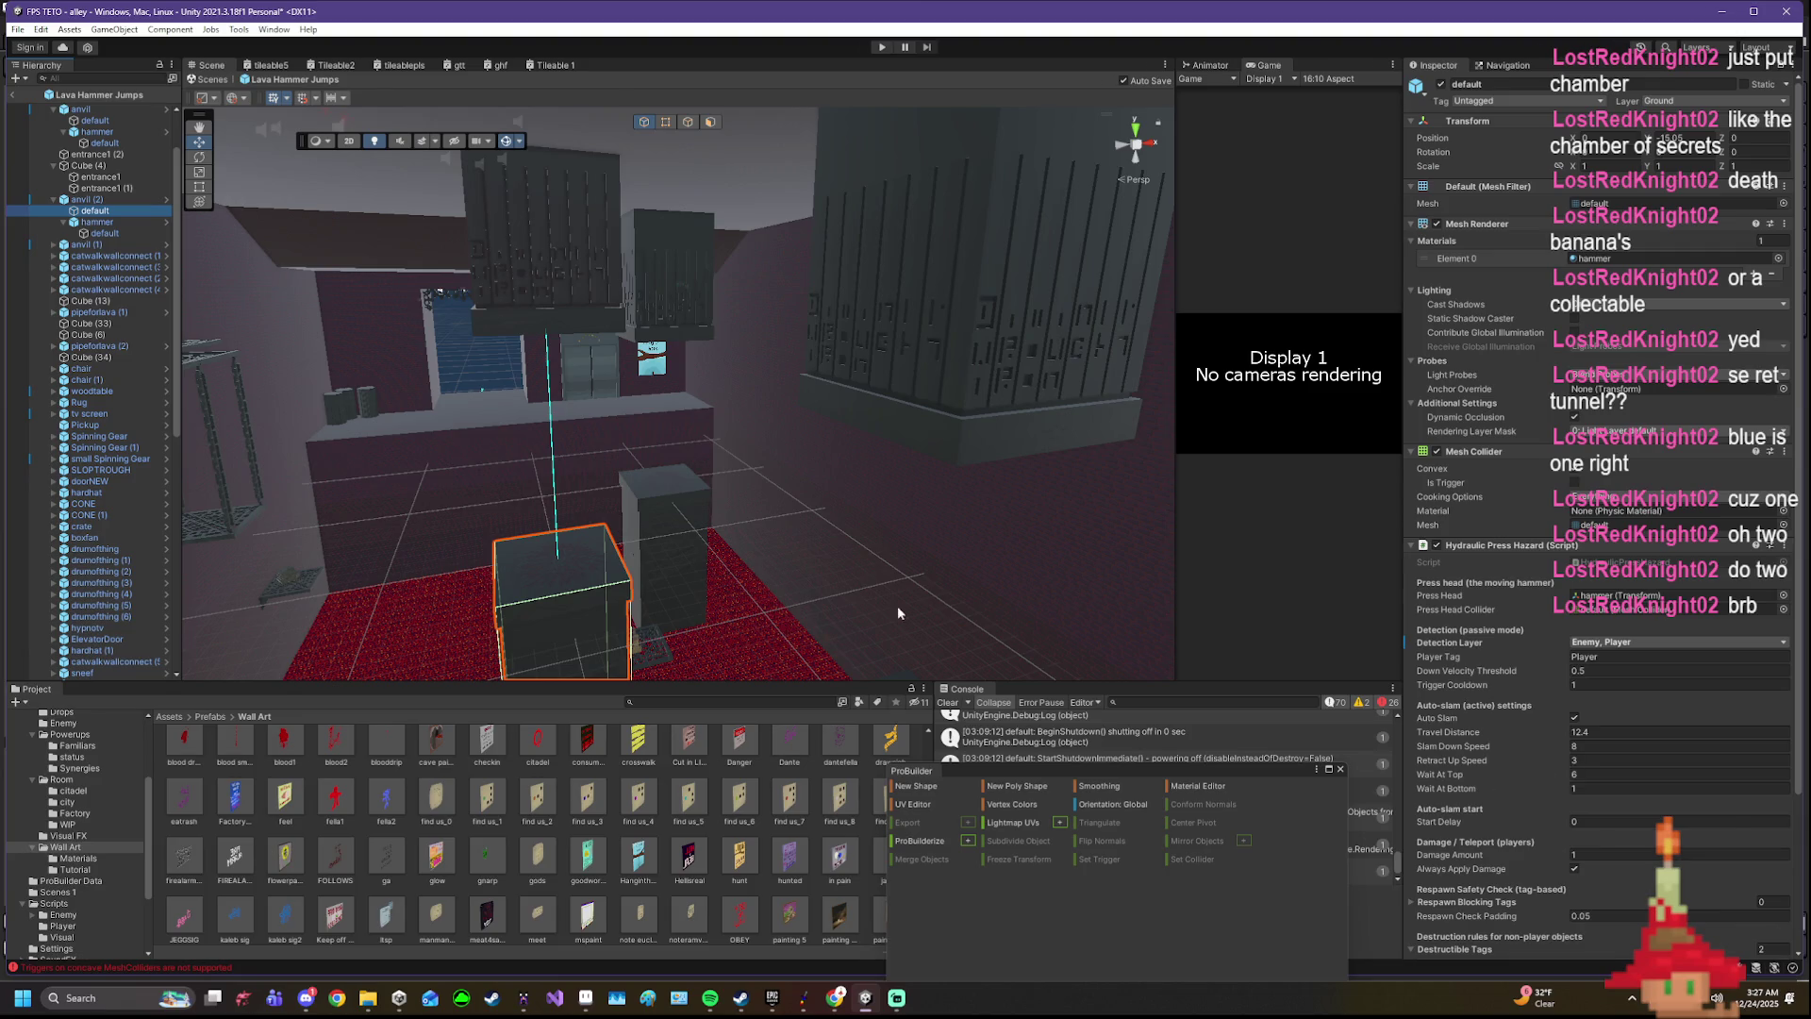
{"action": "scroll", "coordinate": [1556, 708], "scroll_direction": "down", "scroll_amount": 2}
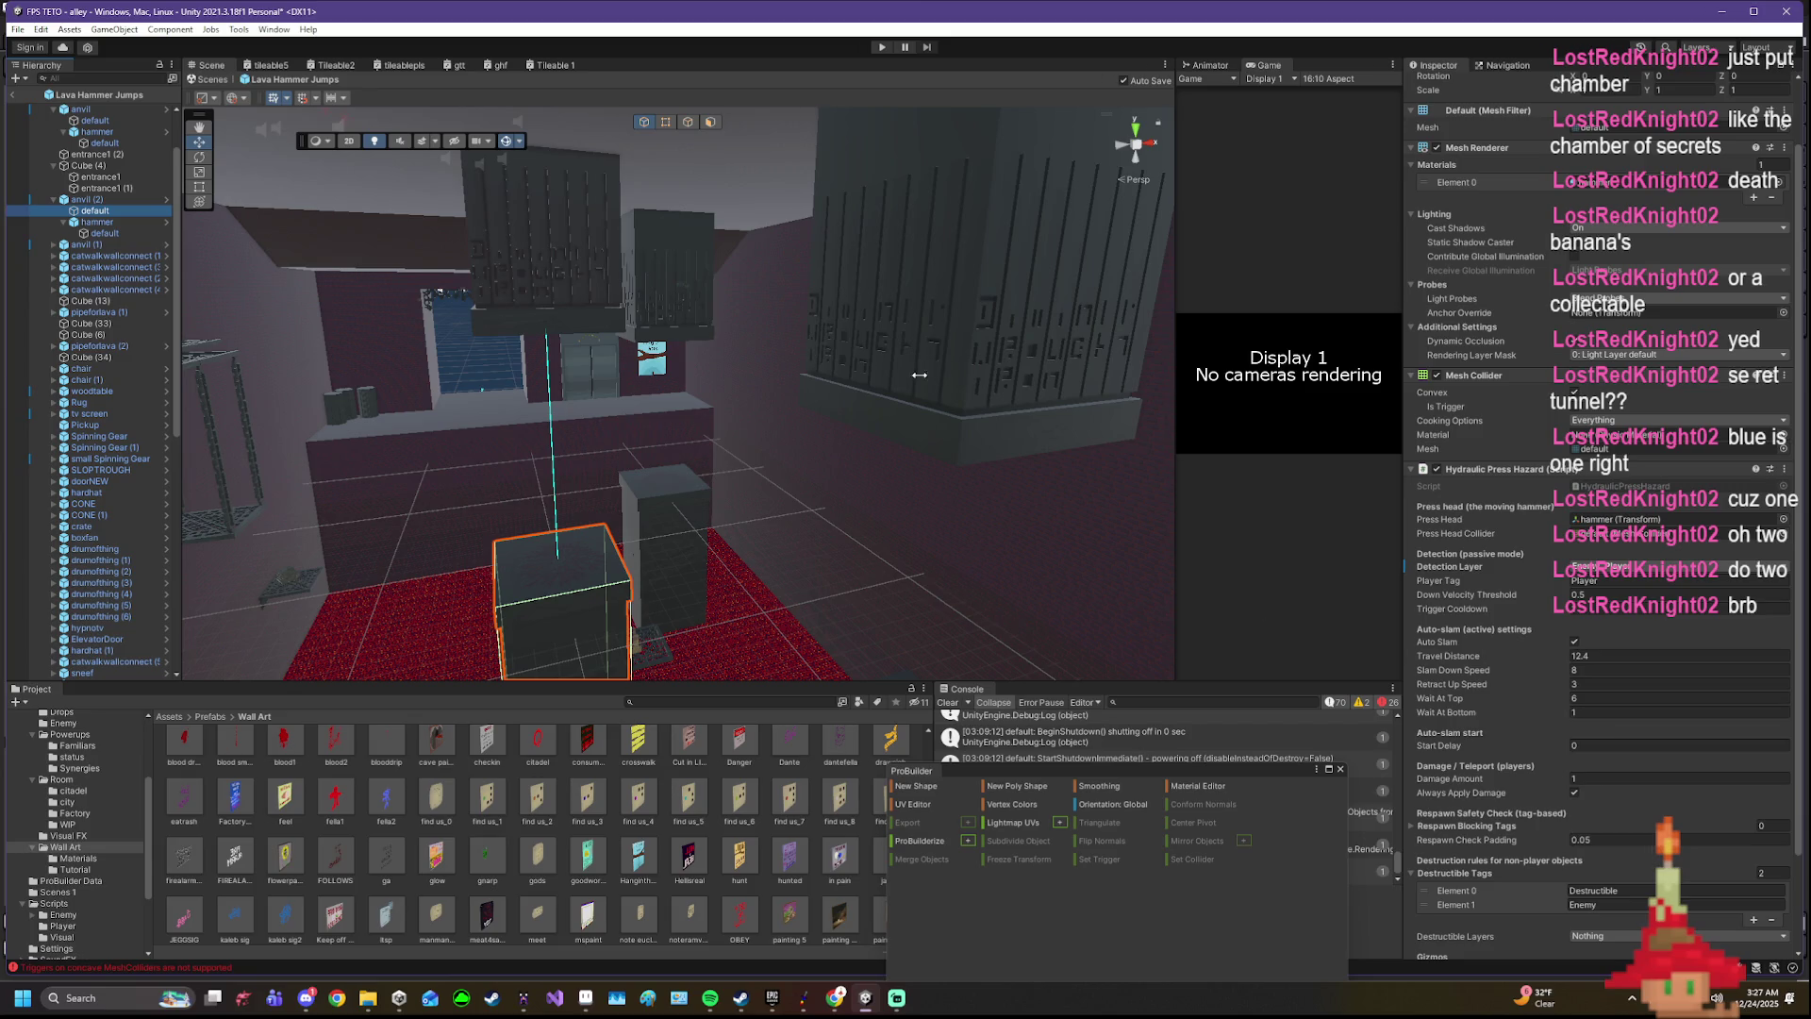
{"action": "left_click", "coordinate": [937, 428]}
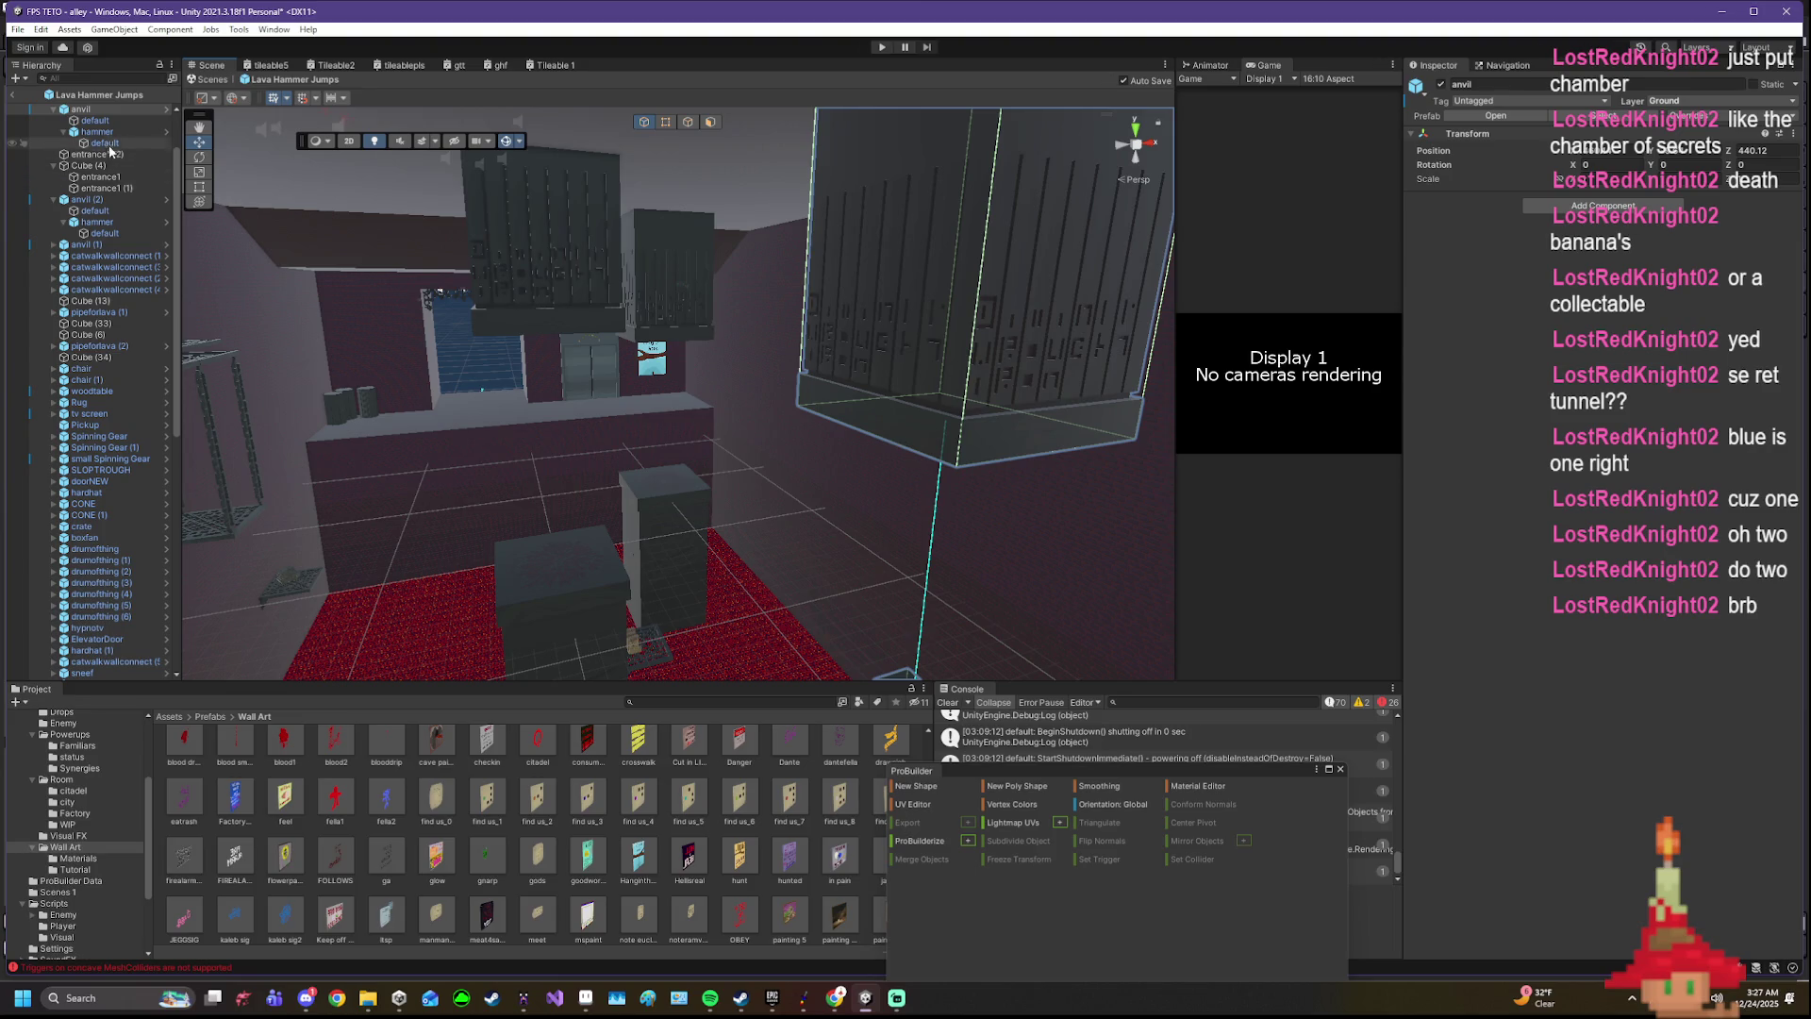
{"action": "left_click", "coordinate": [93, 118]}
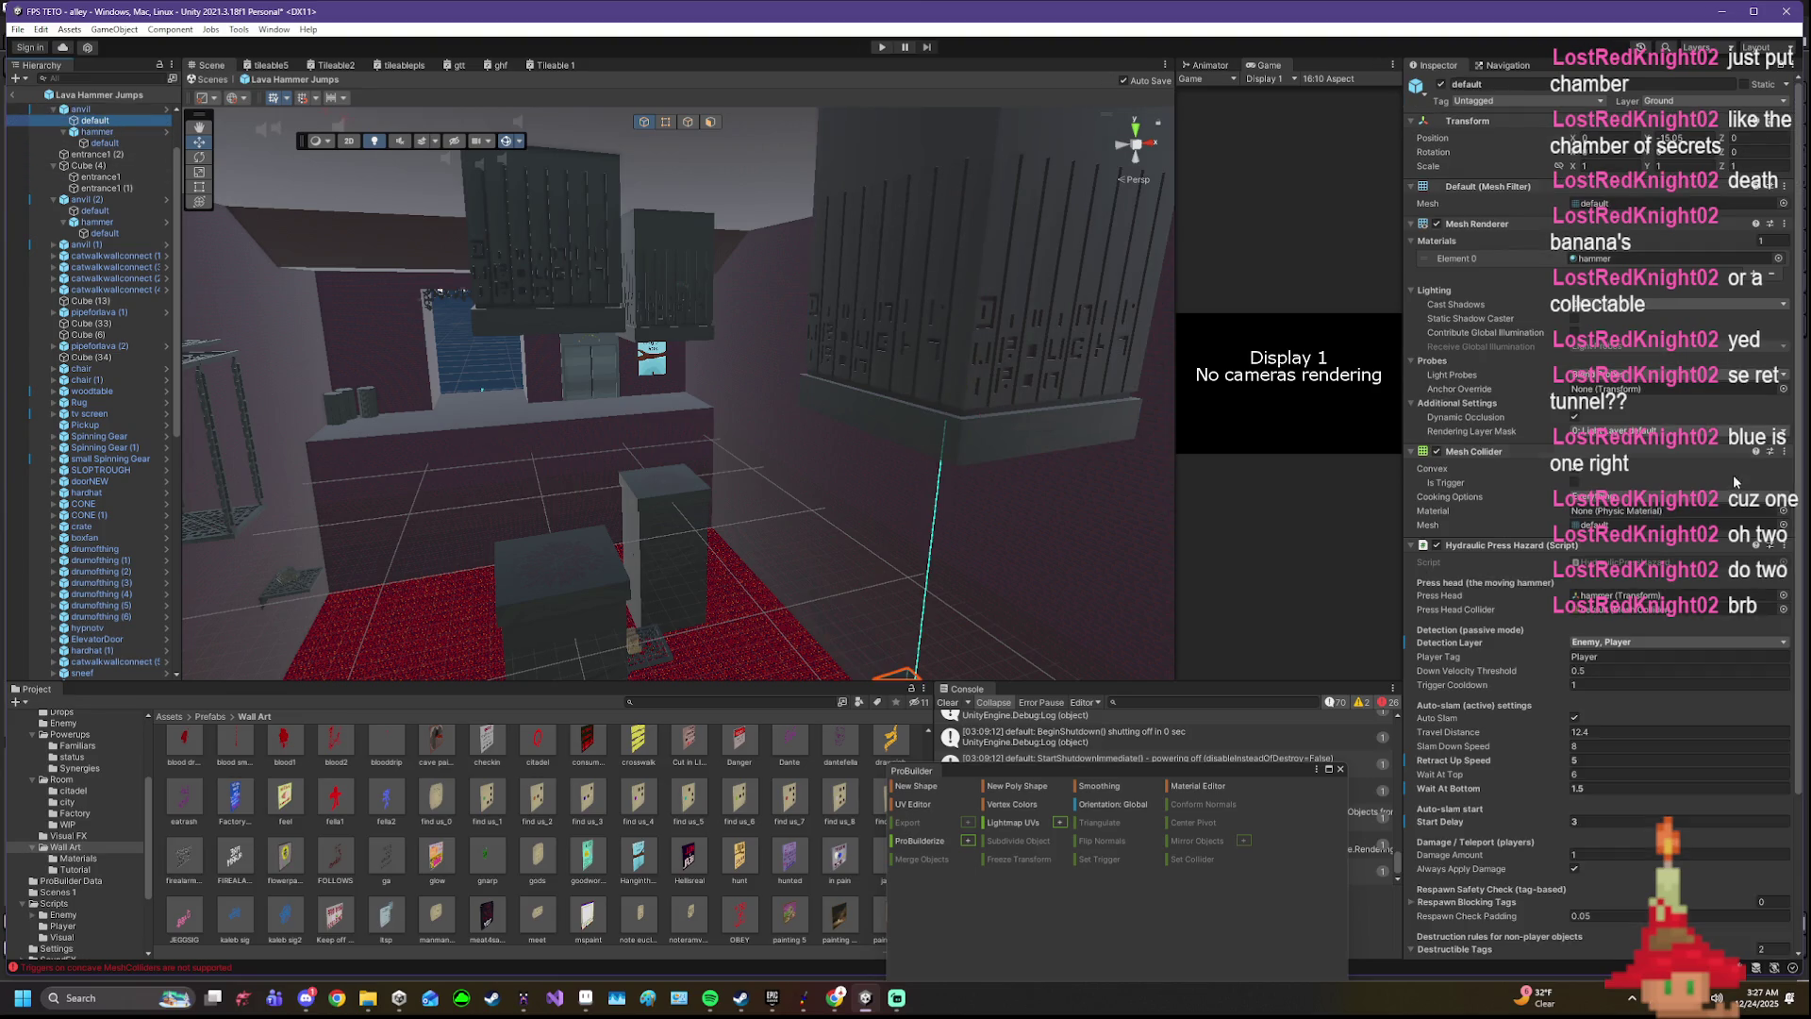
- Check the hydraulic press component options and the hammer object, returning to Start Delay
{"action": "right_click", "coordinate": [1479, 546]}
{"action": "left_click", "coordinate": [1538, 637]}
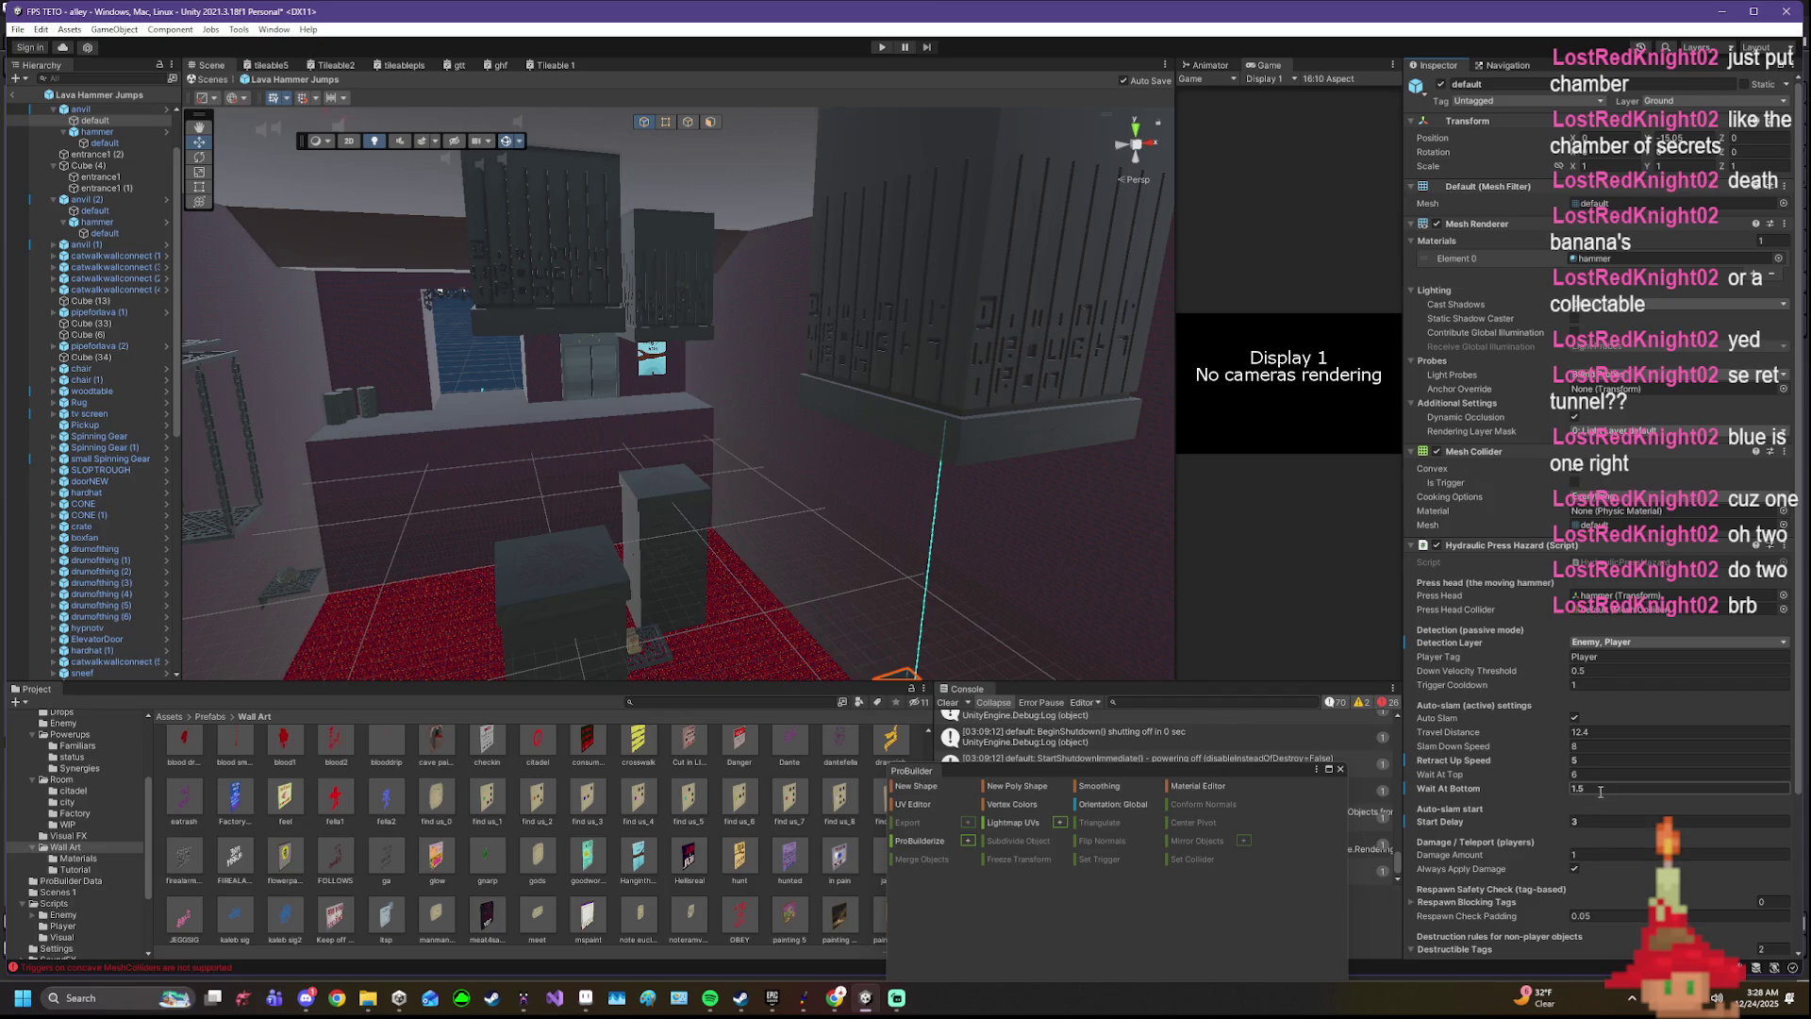
{"action": "left_click", "coordinate": [481, 248]}
{"action": "left_click", "coordinate": [526, 269]}
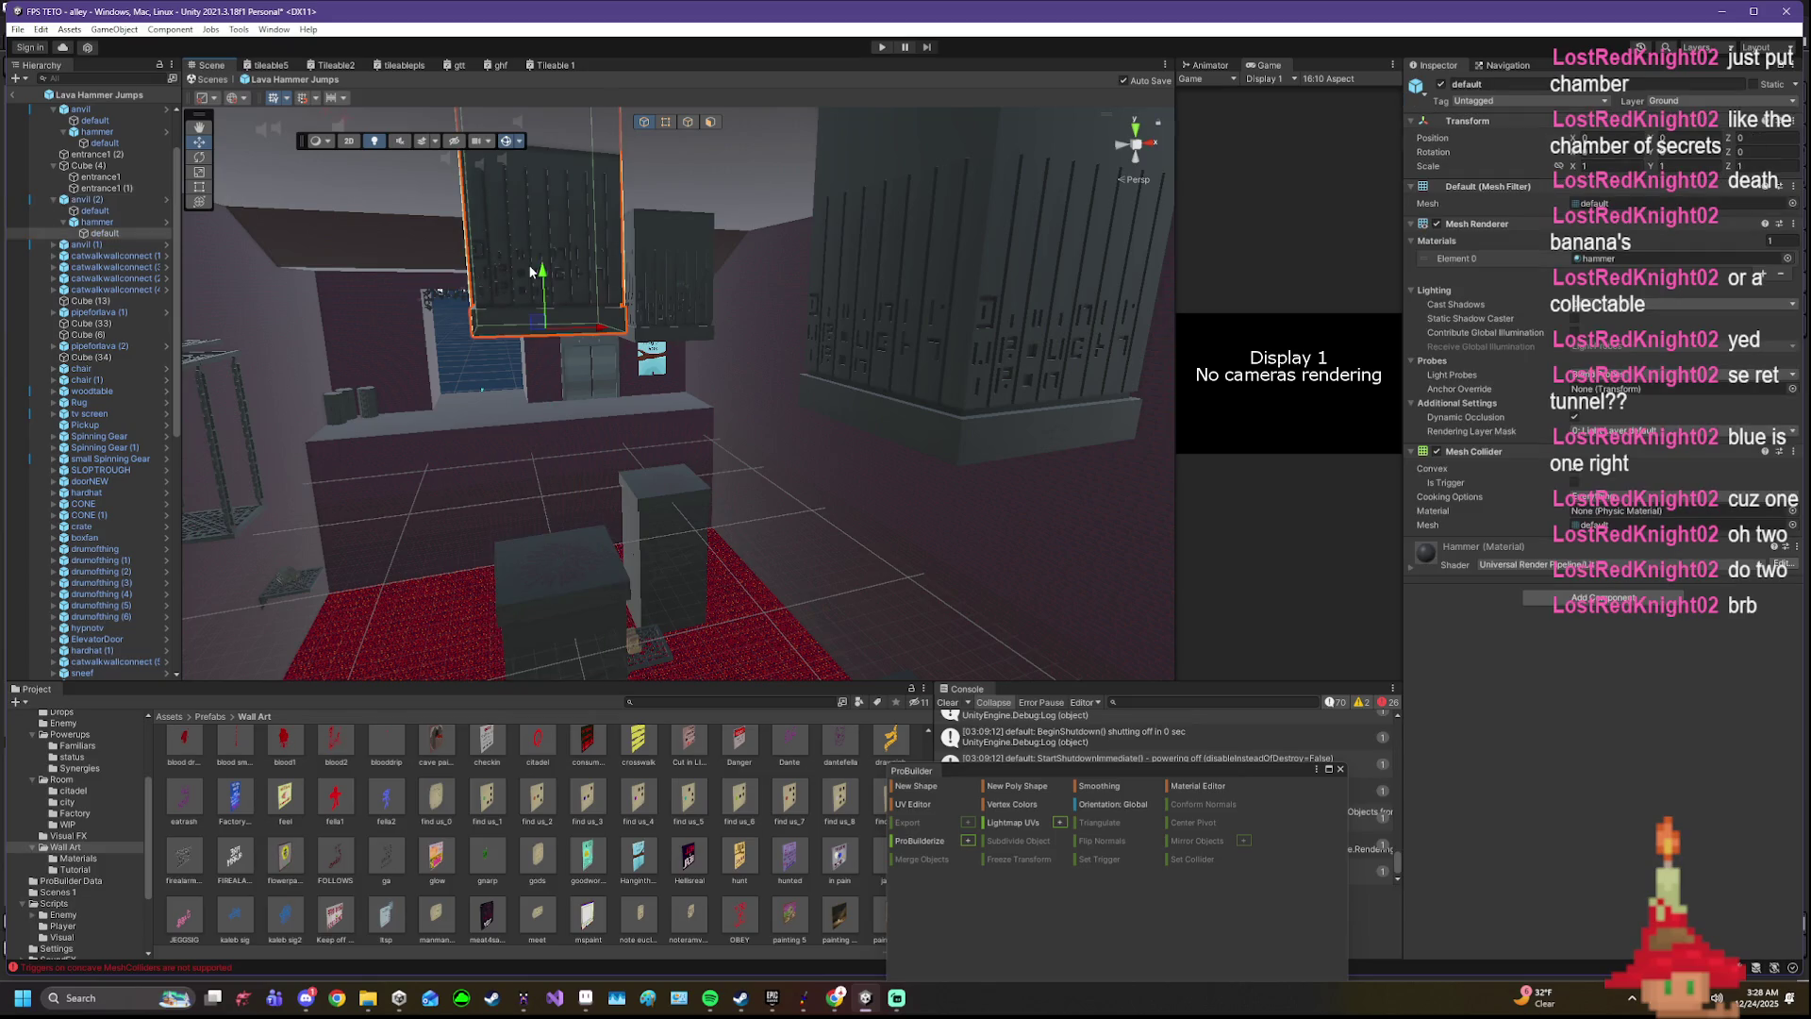
{"action": "left_click", "coordinate": [100, 222]}
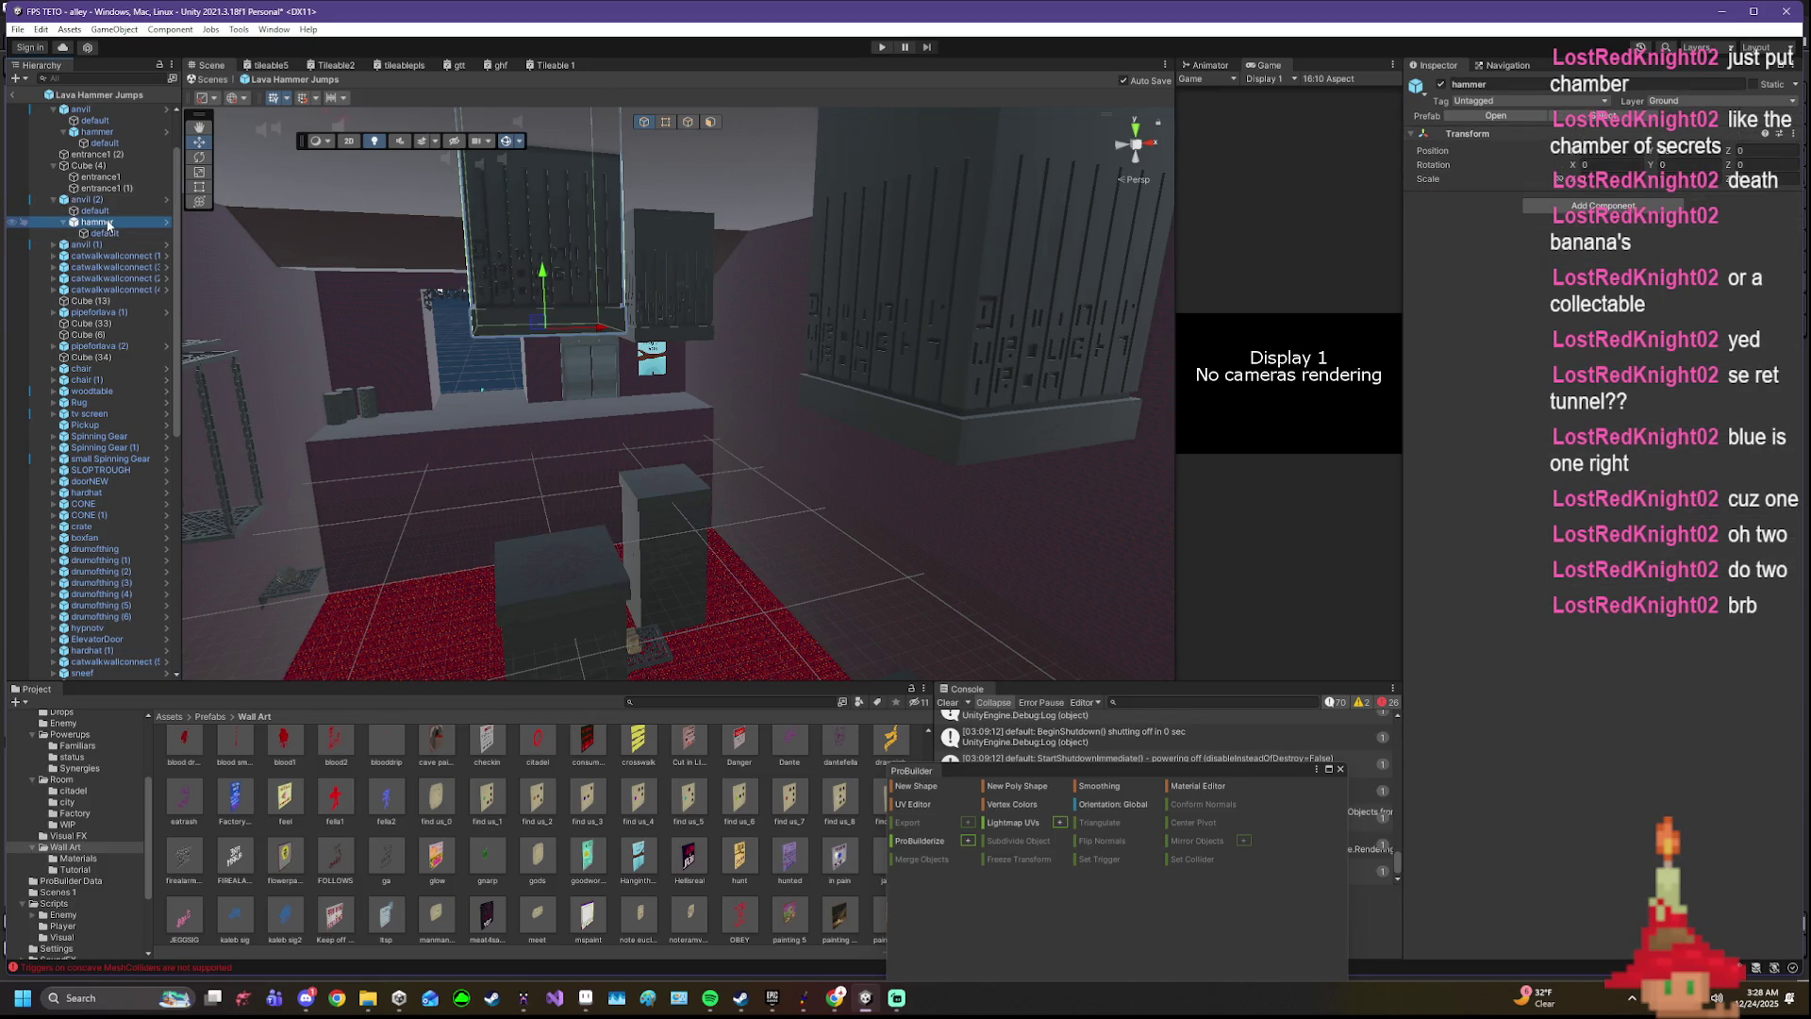
{"action": "left_click", "coordinate": [93, 210]}
{"action": "left_click", "coordinate": [1598, 817]}
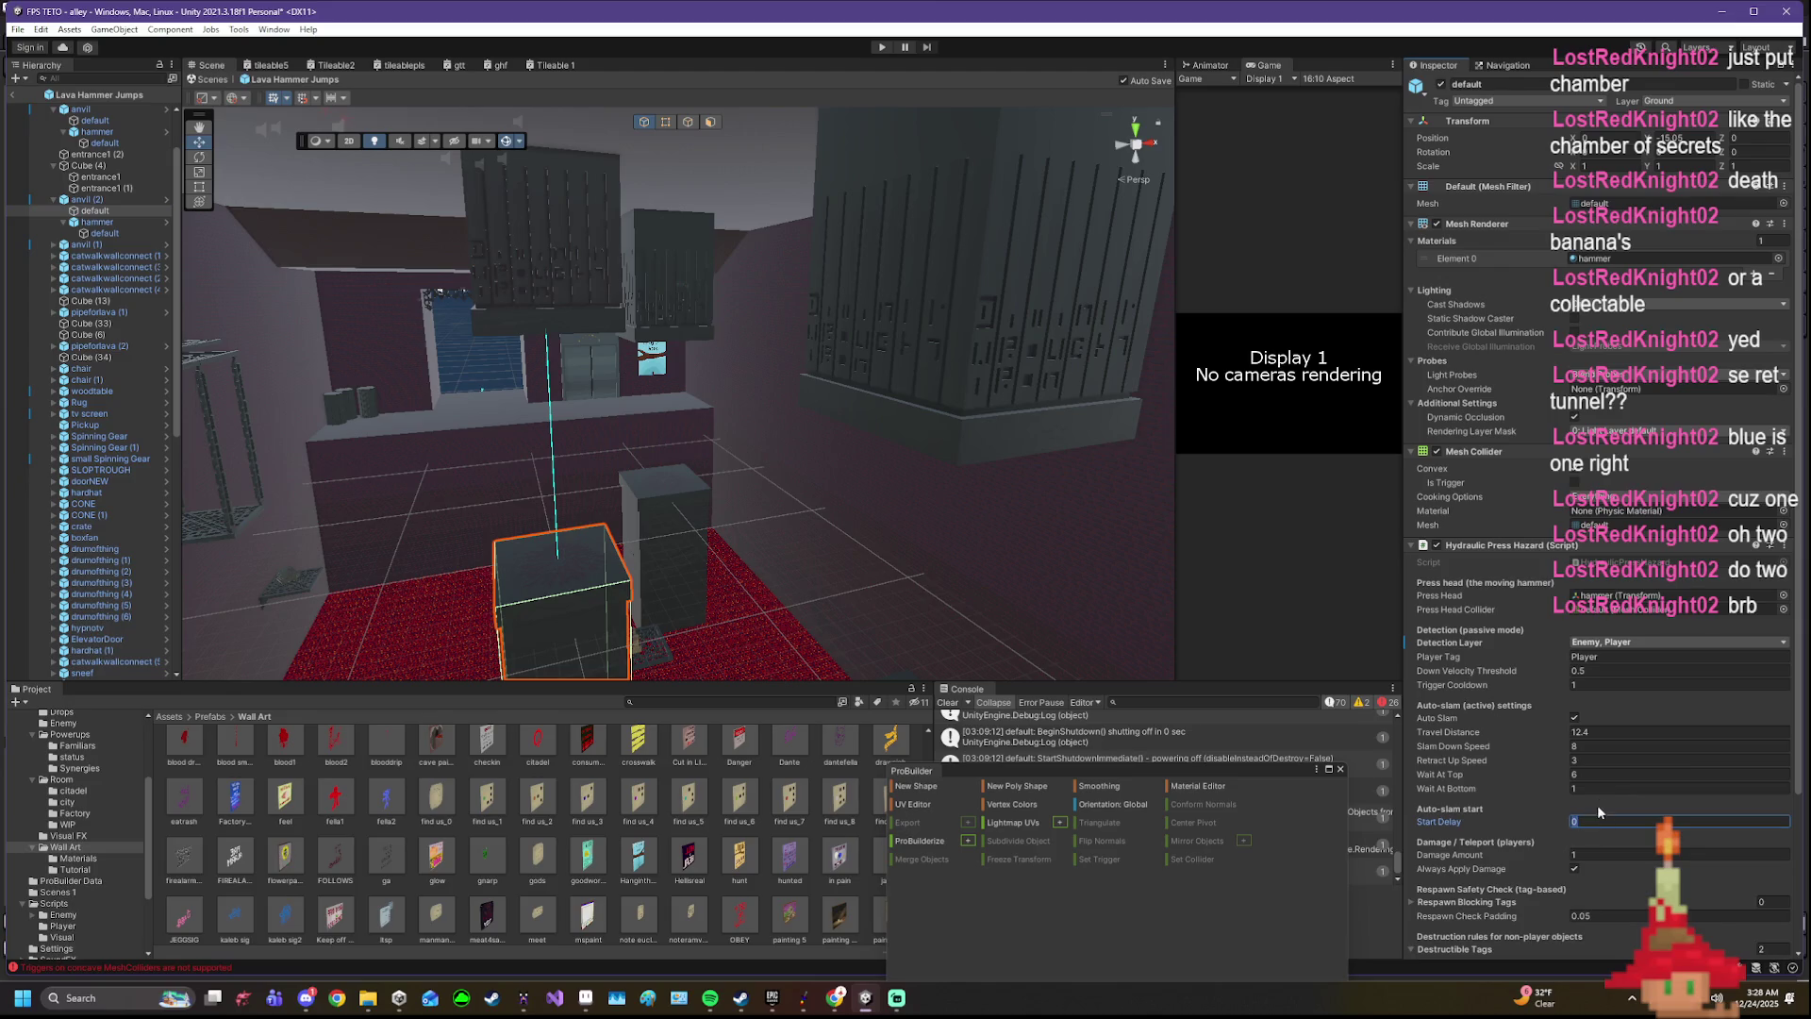
- Set Wait At Bottom to 1.5 and exit the Lava Hammer Jumps prefab back to the alley scene
{"action": "left_click", "coordinate": [1602, 787]}
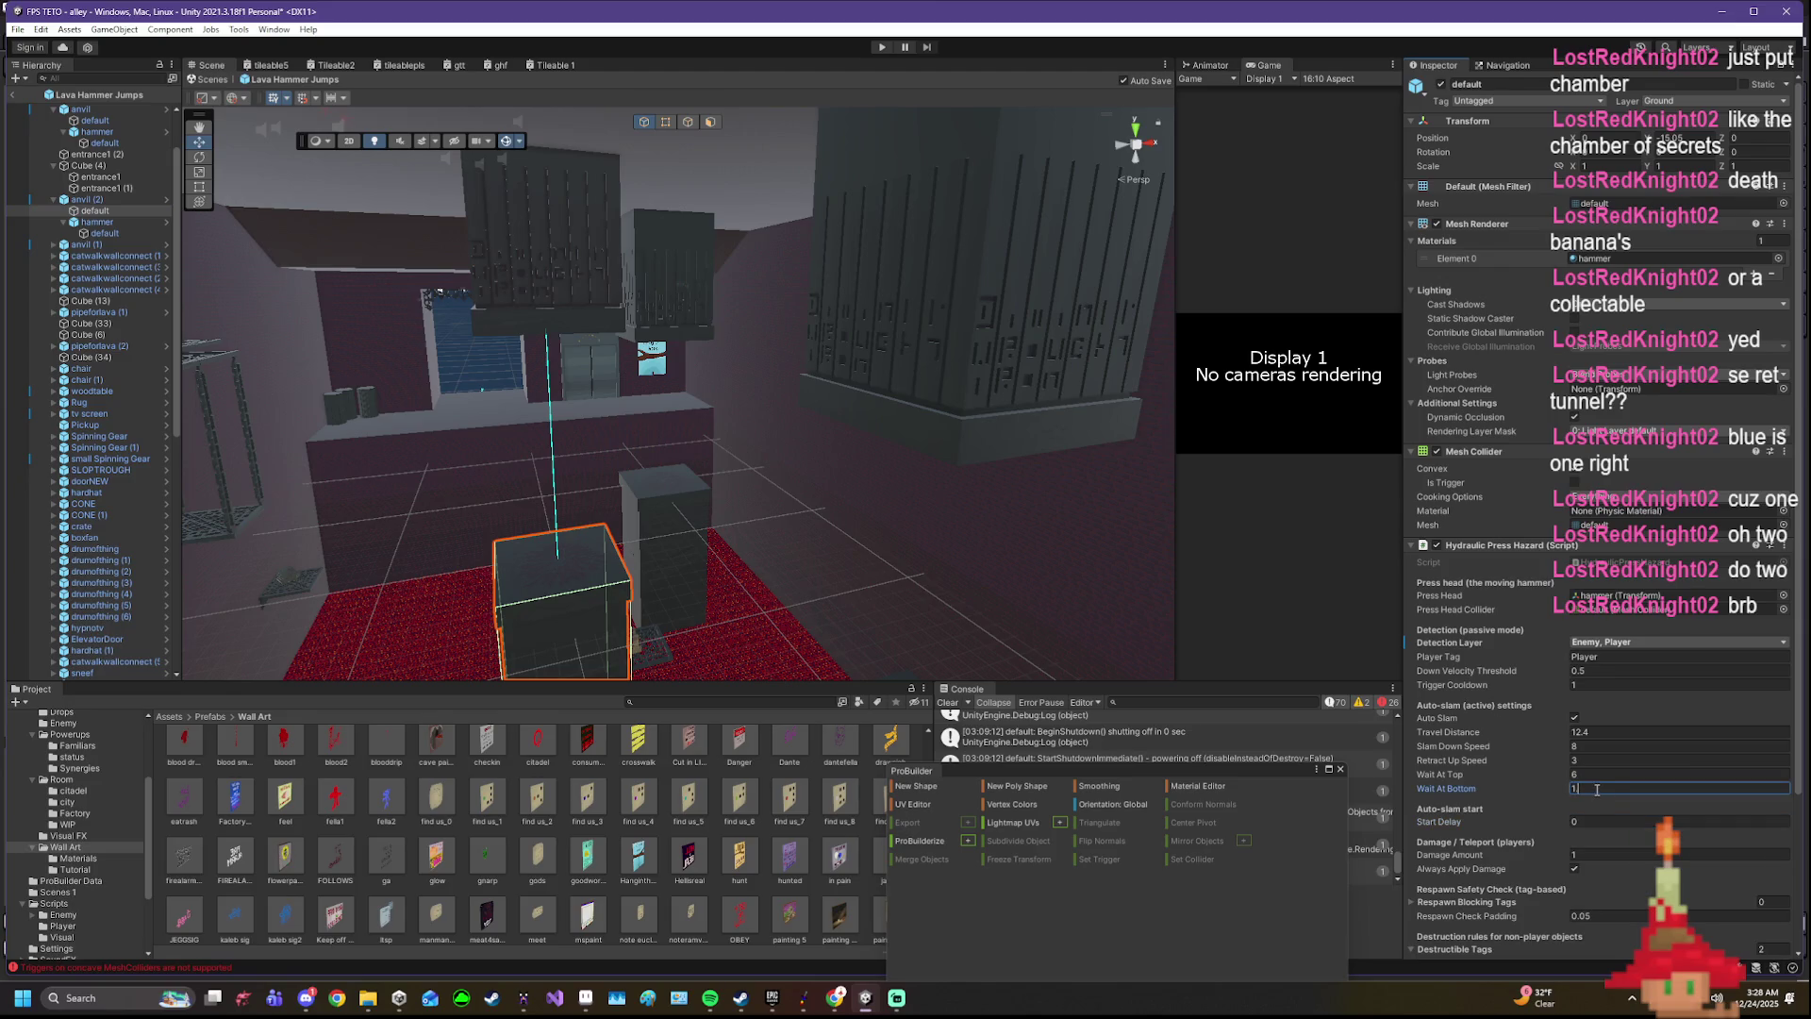
{"action": "type", "text": ".5"}
{"action": "left_click", "coordinate": [1614, 819]}
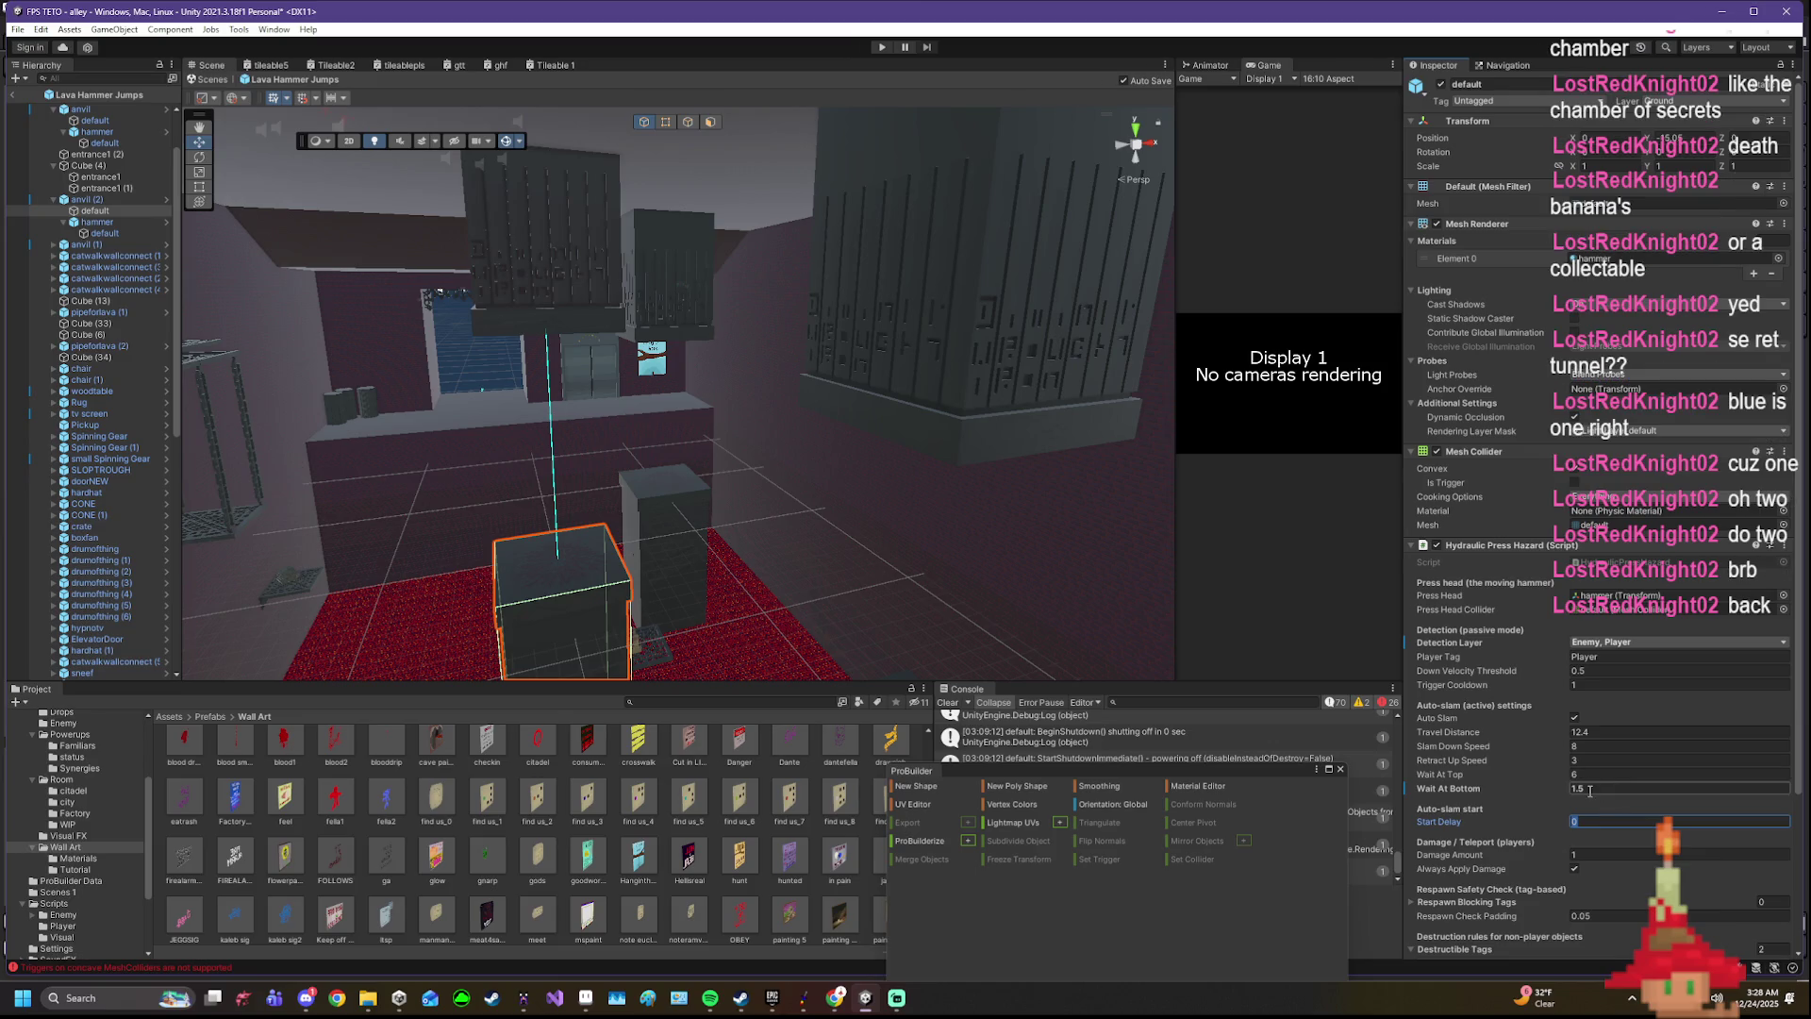
{"action": "scroll", "coordinate": [1603, 814], "scroll_direction": "down", "scroll_amount": 1}
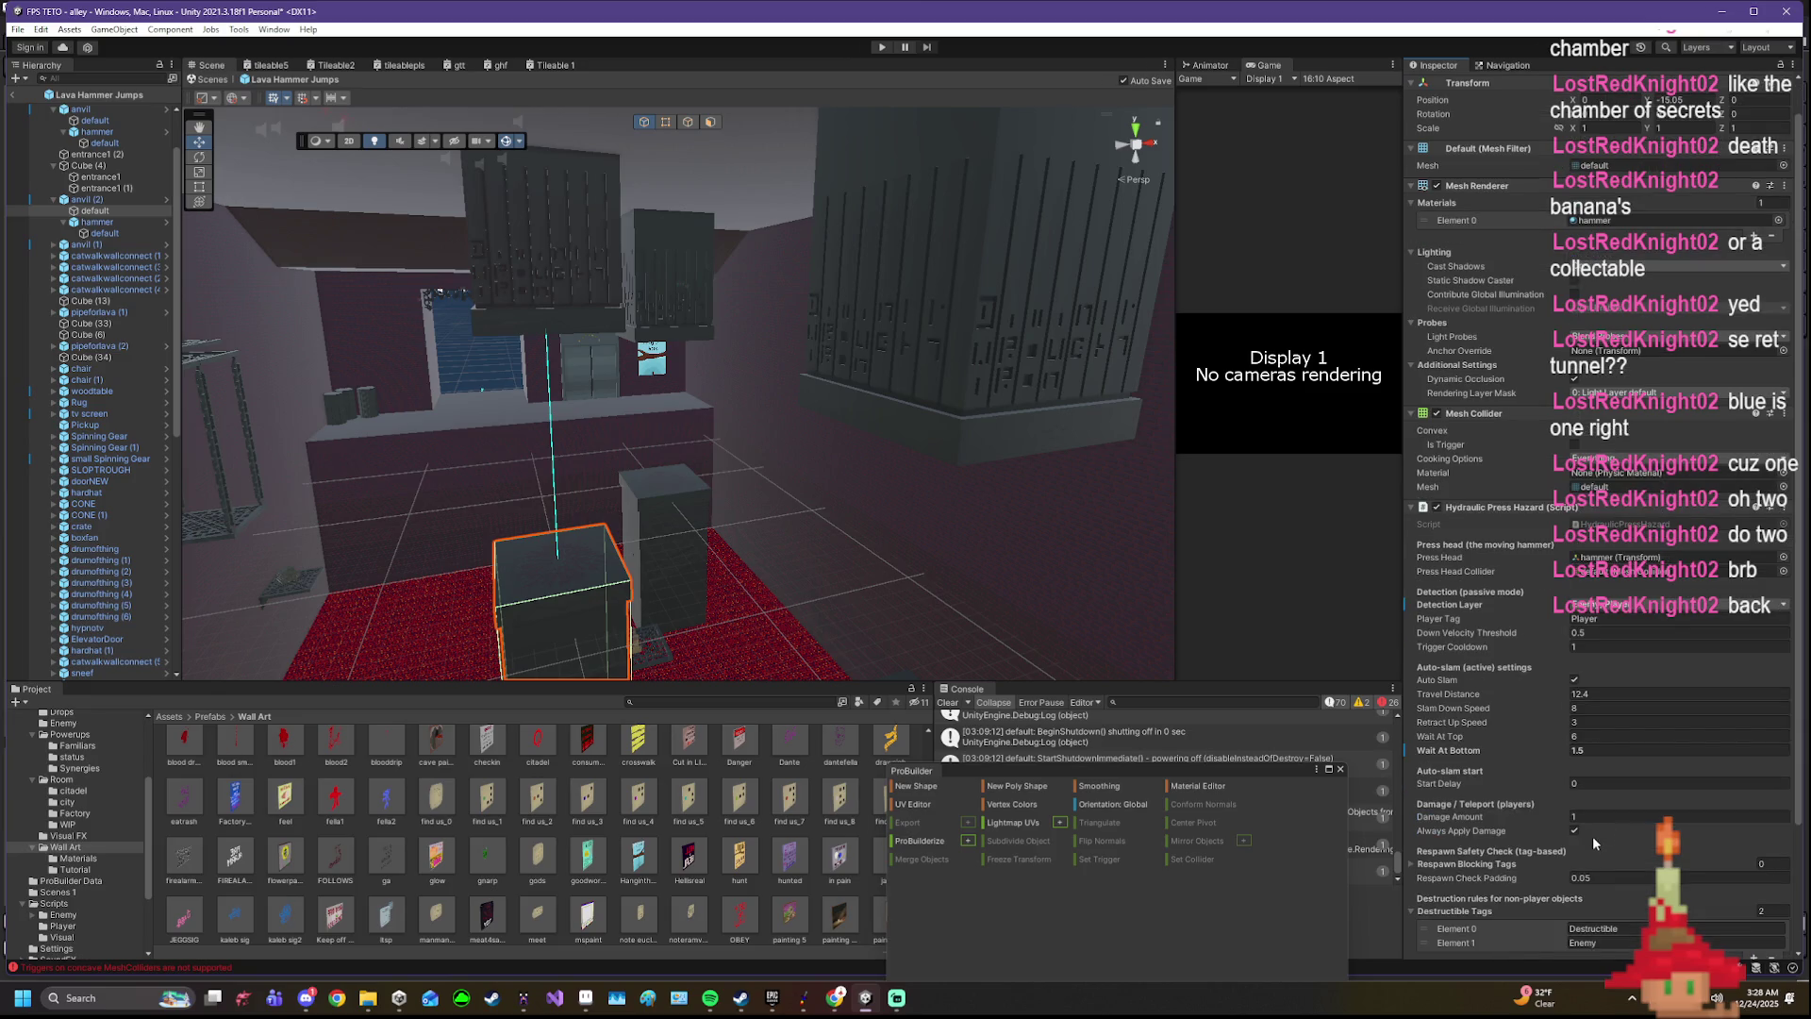
{"action": "left_click_drag", "start_coordinate": [849, 425], "coordinate": [311, 53]}
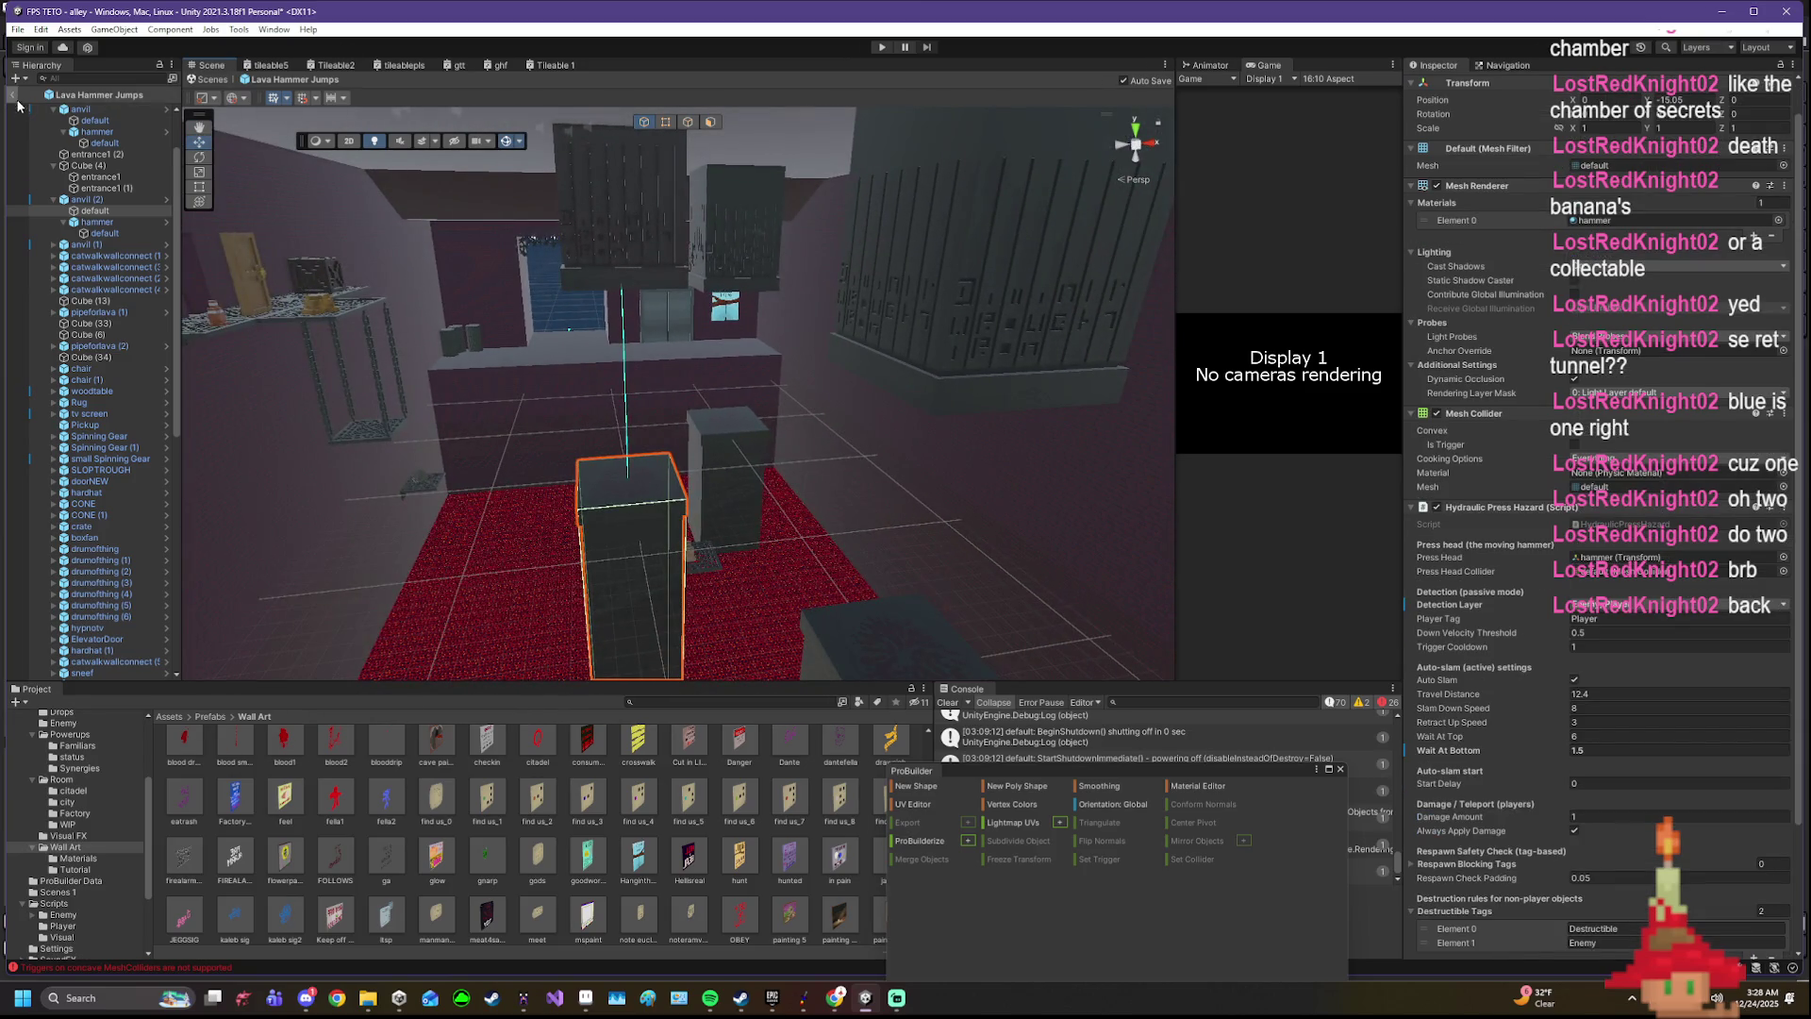
{"action": "left_click", "coordinate": [147, 143]}
{"action": "scroll", "coordinate": [82, 841], "scroll_direction": "up", "scroll_amount": 3}
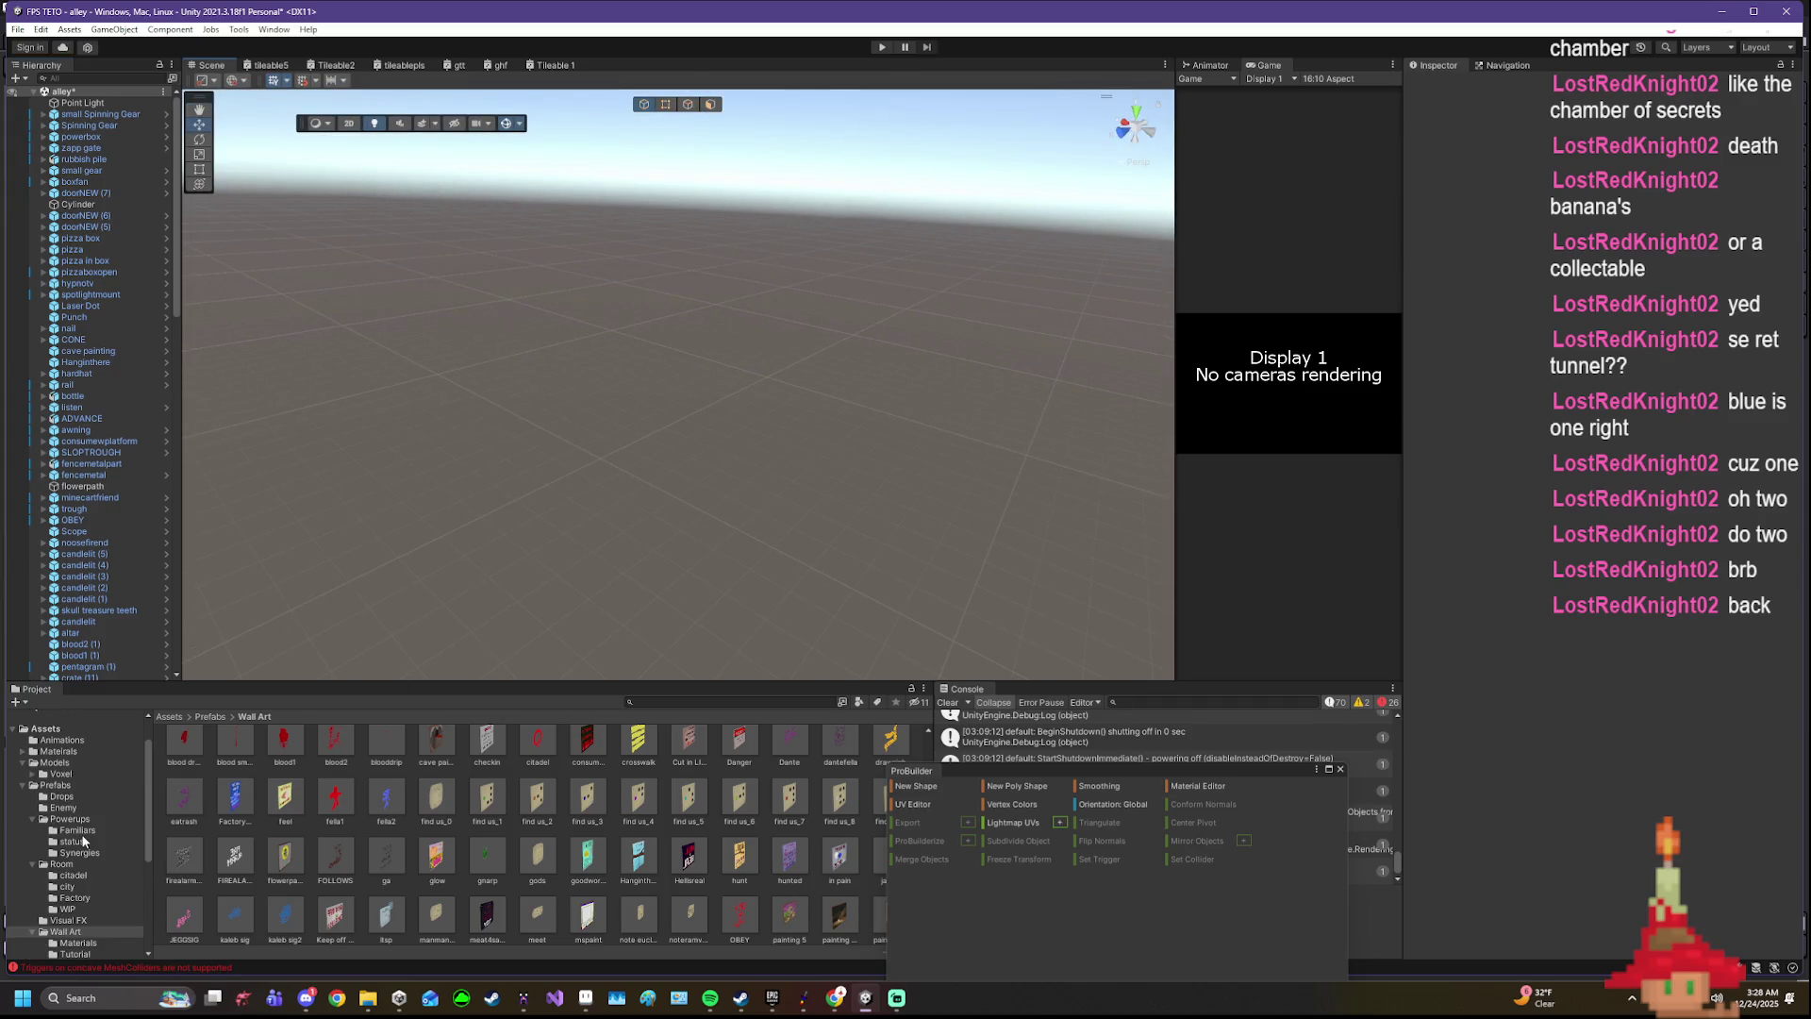
- List the Factory prefab folder and fly around the red factory blocks, ending on room maker (1)
{"action": "left_click", "coordinate": [87, 897]}
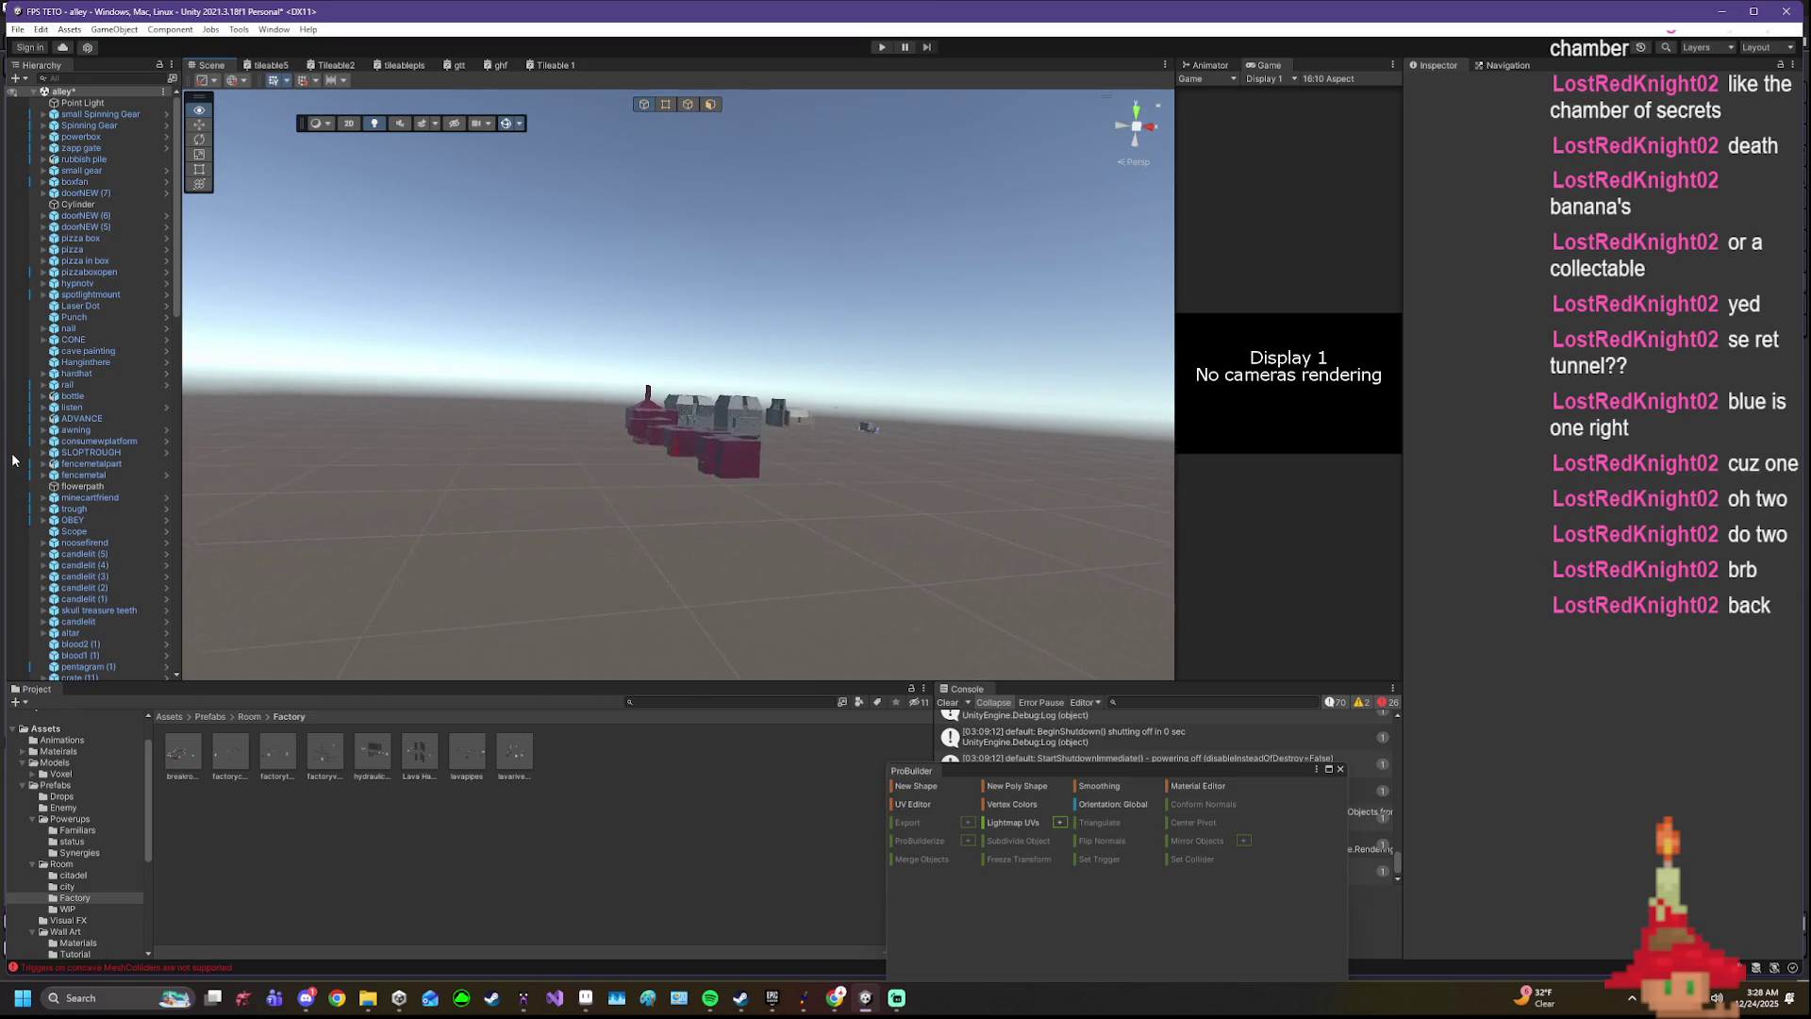
{"action": "key", "text": "w"}
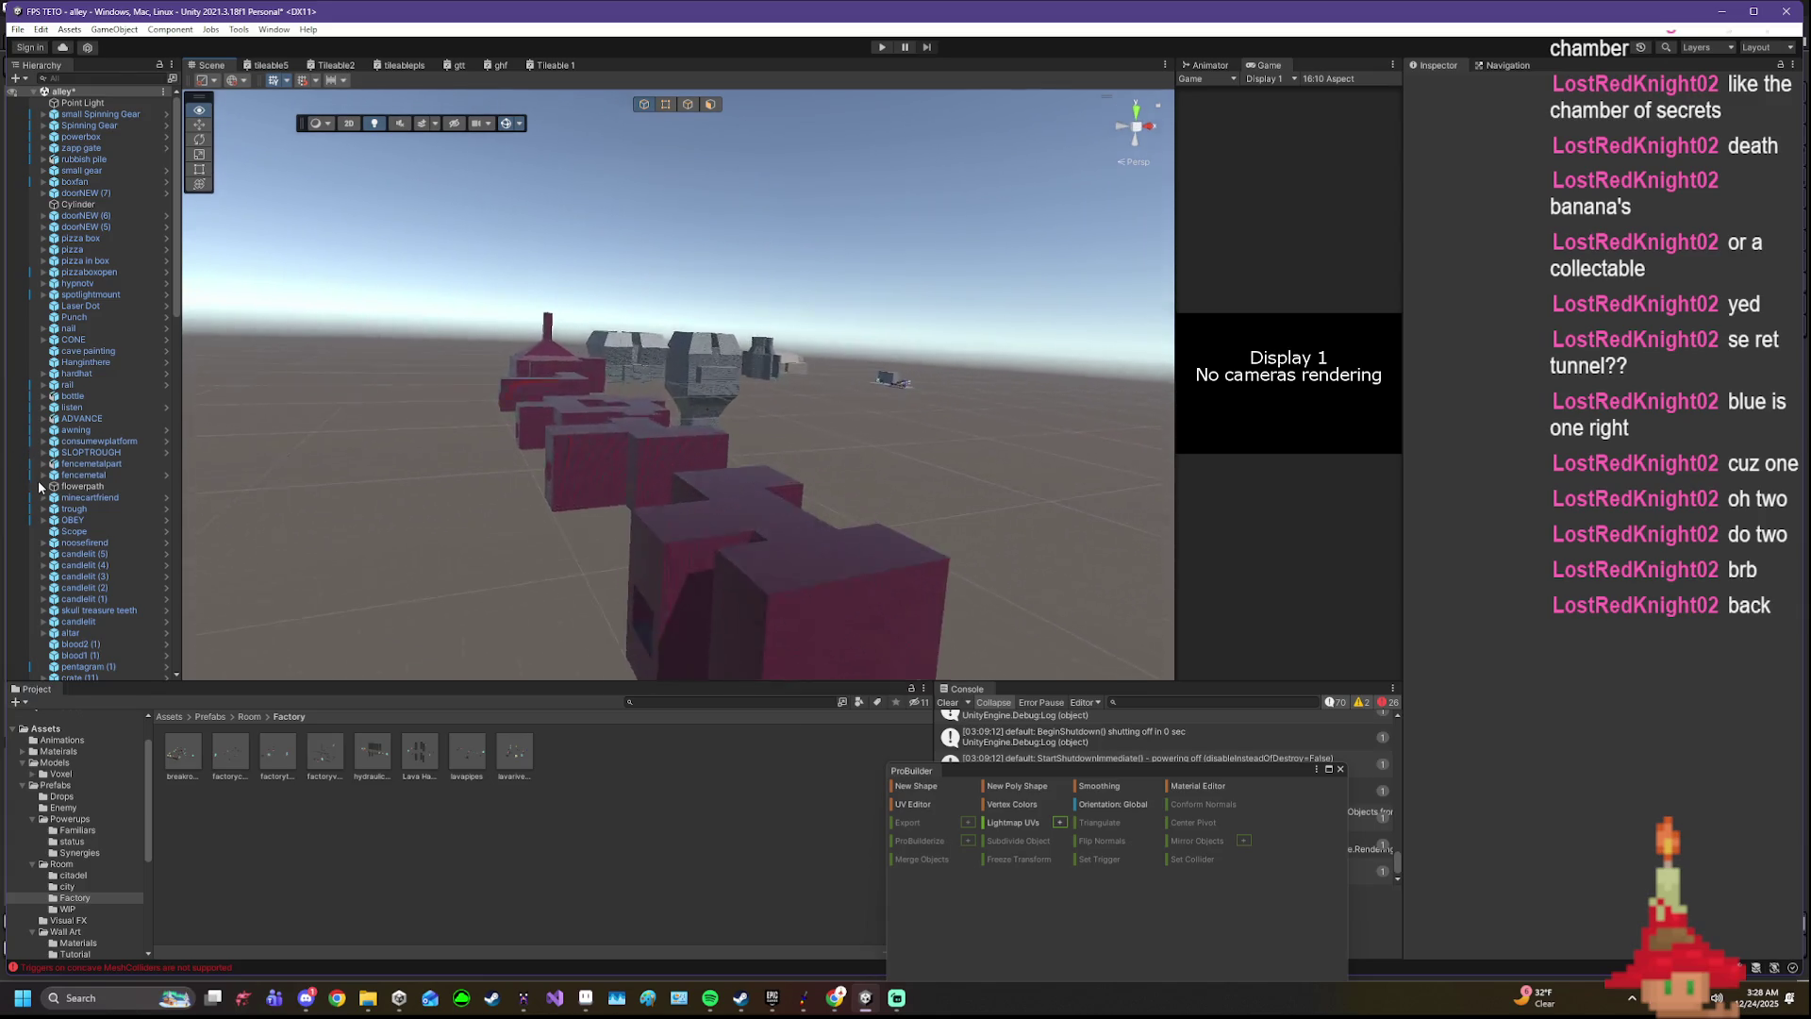
{"action": "key", "text": "s"}
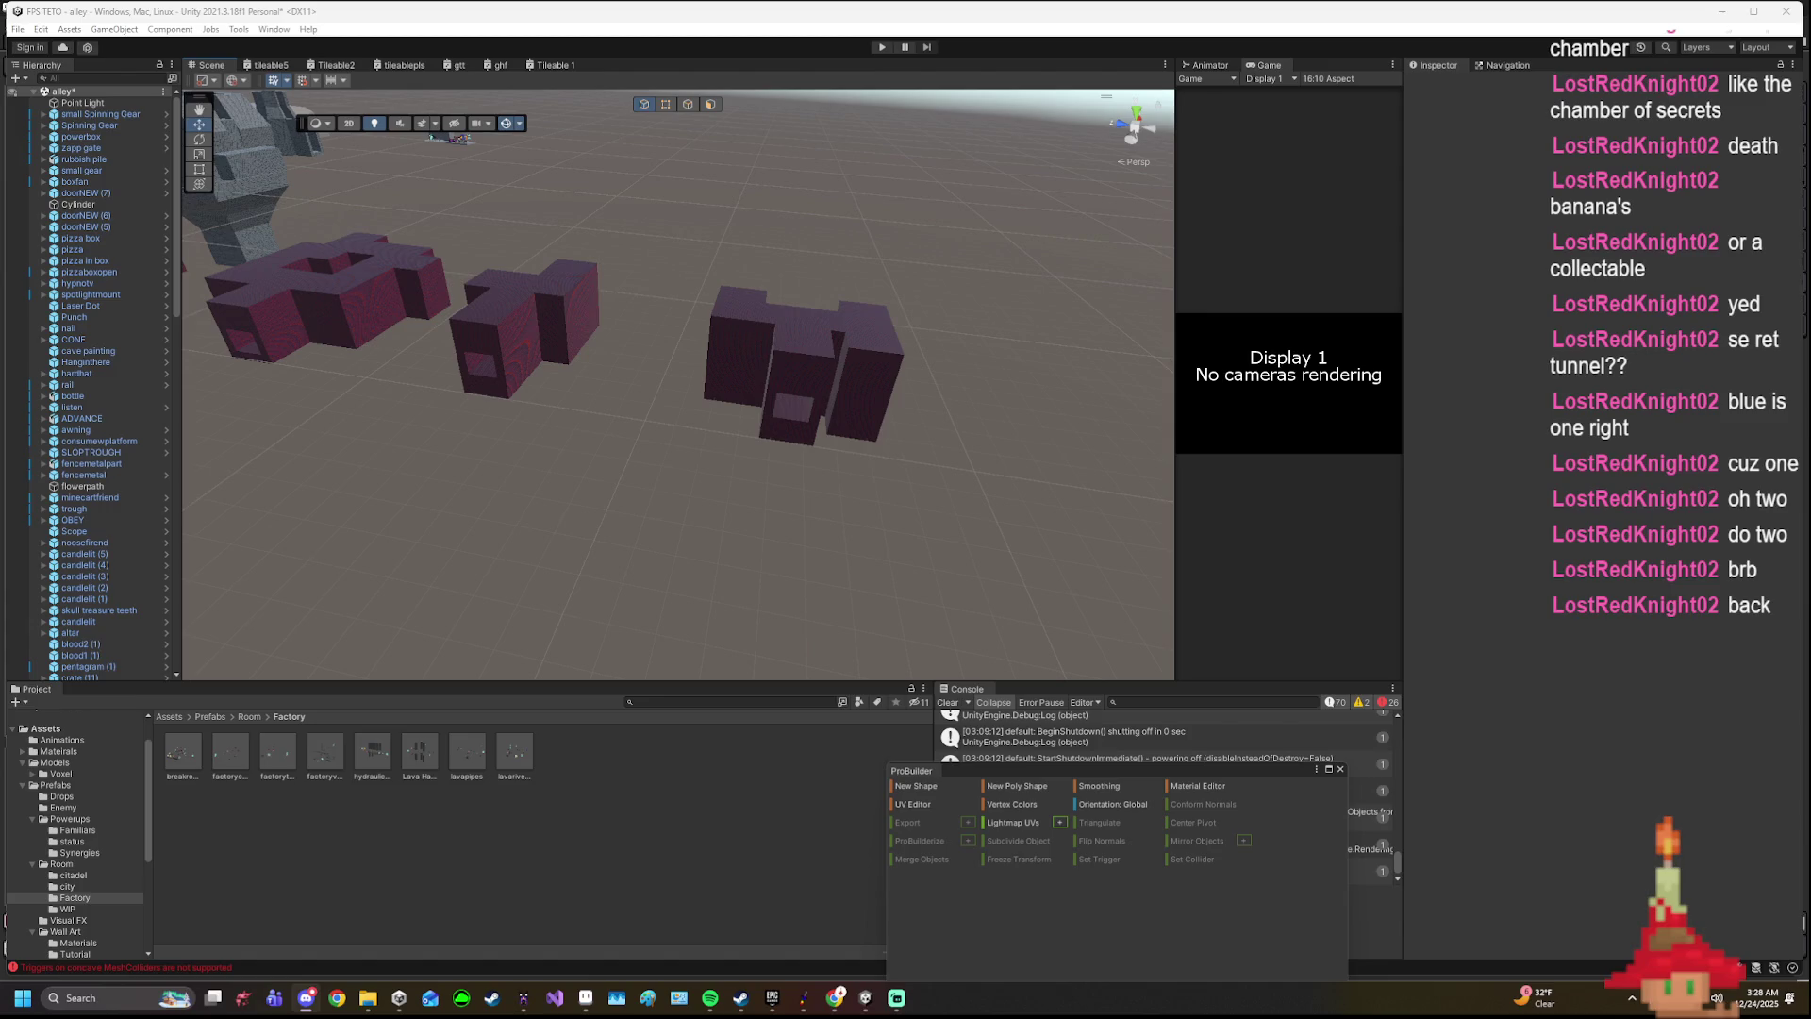
{"action": "scroll", "coordinate": [829, 437], "scroll_direction": "up", "scroll_amount": 2}
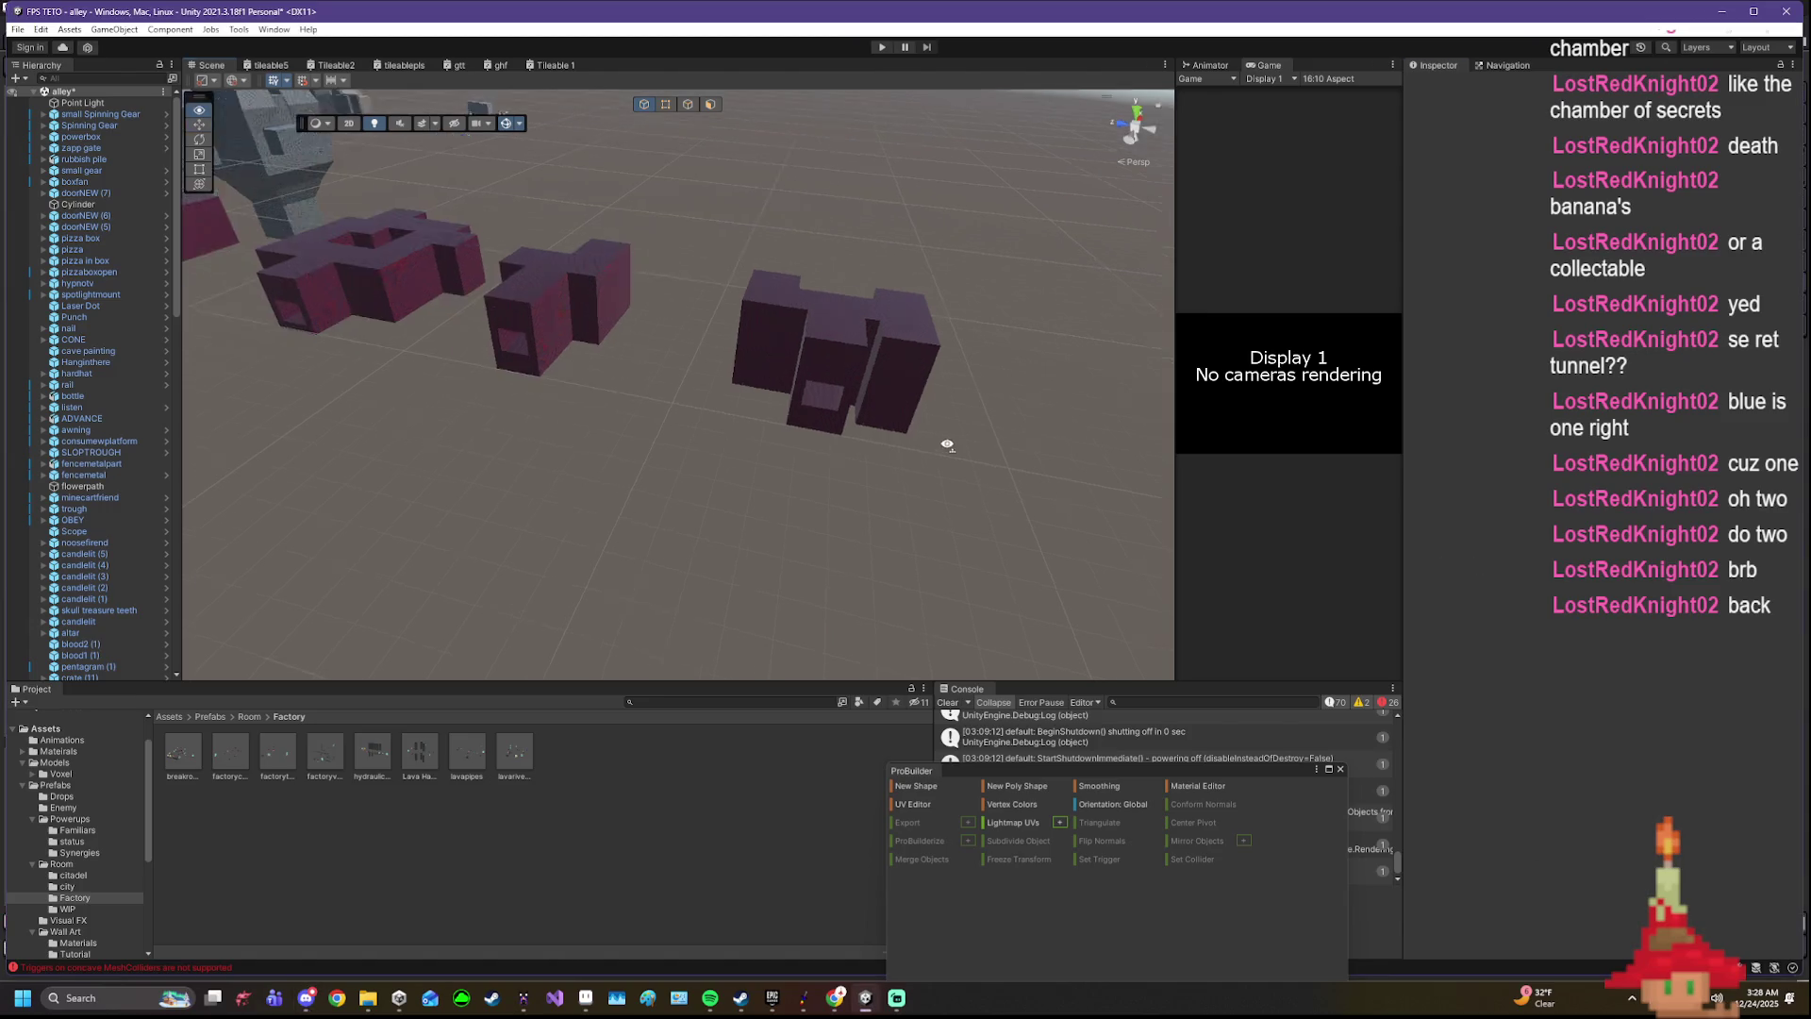
{"action": "left_click", "coordinate": [849, 406]}
{"action": "left_click_drag", "start_coordinate": [847, 404], "coordinate": [507, 872]}
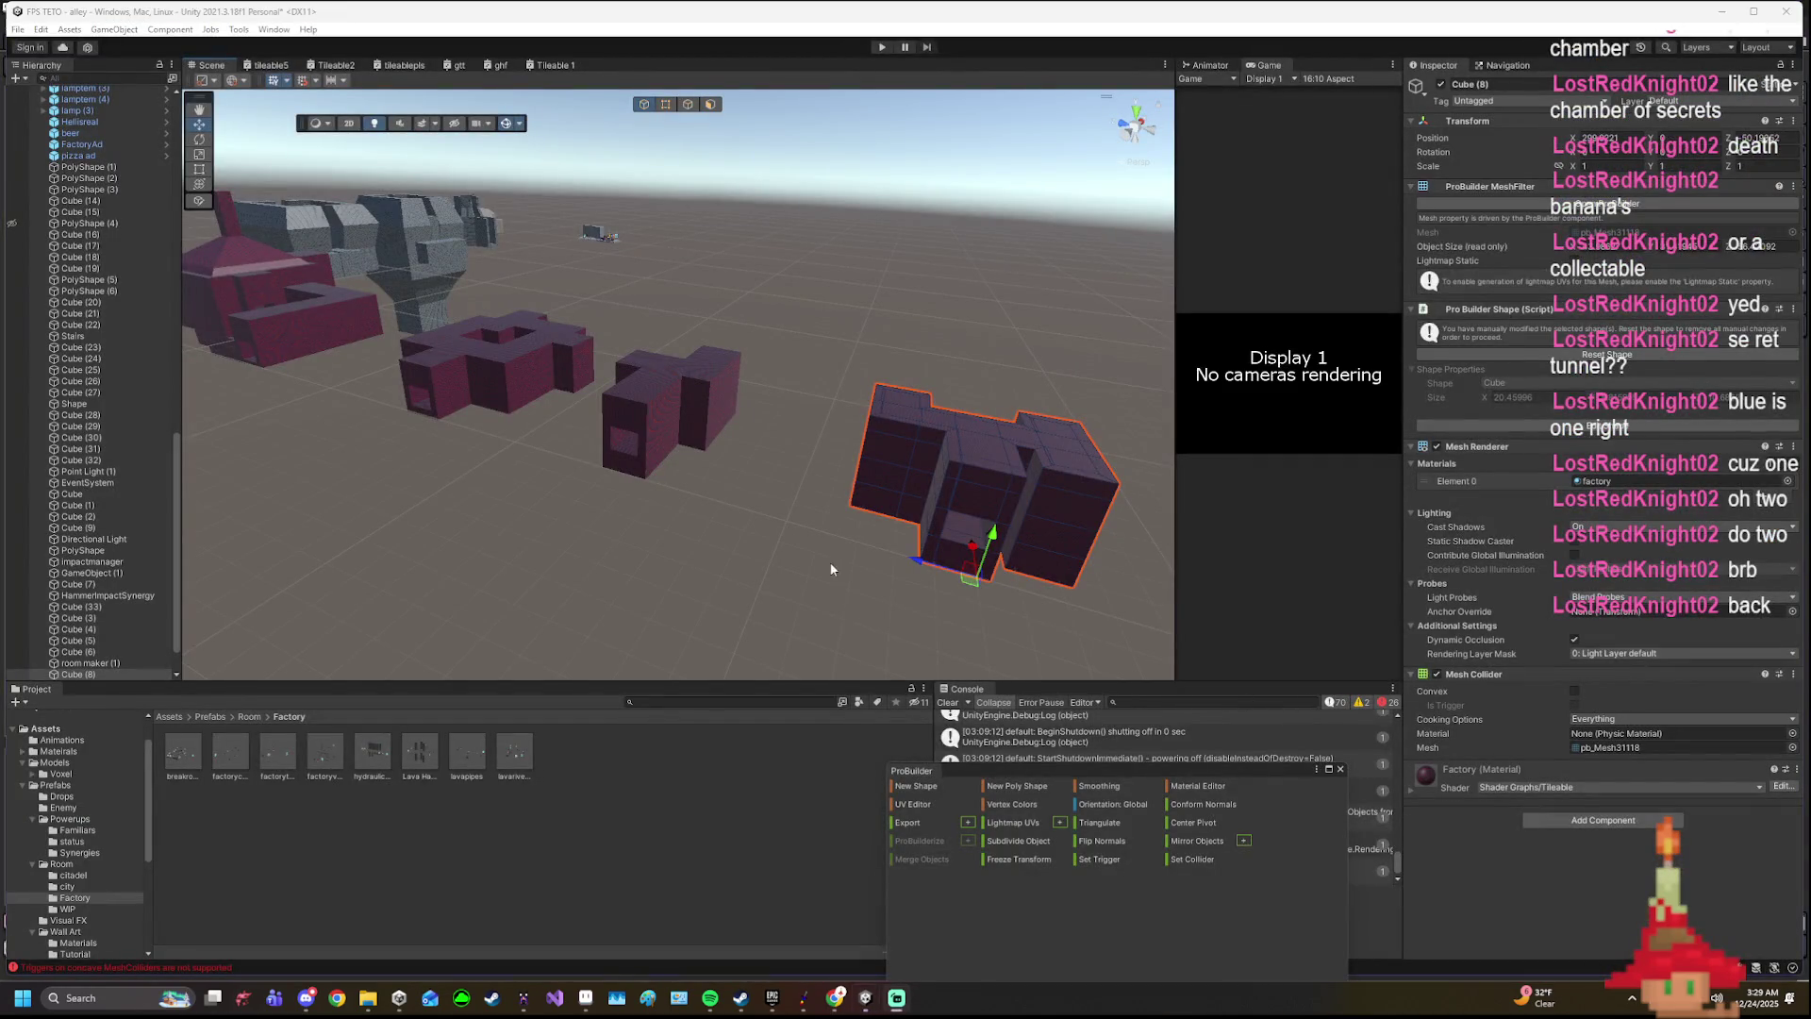
{"action": "left_click_drag", "start_coordinate": [834, 568], "coordinate": [372, 496]}
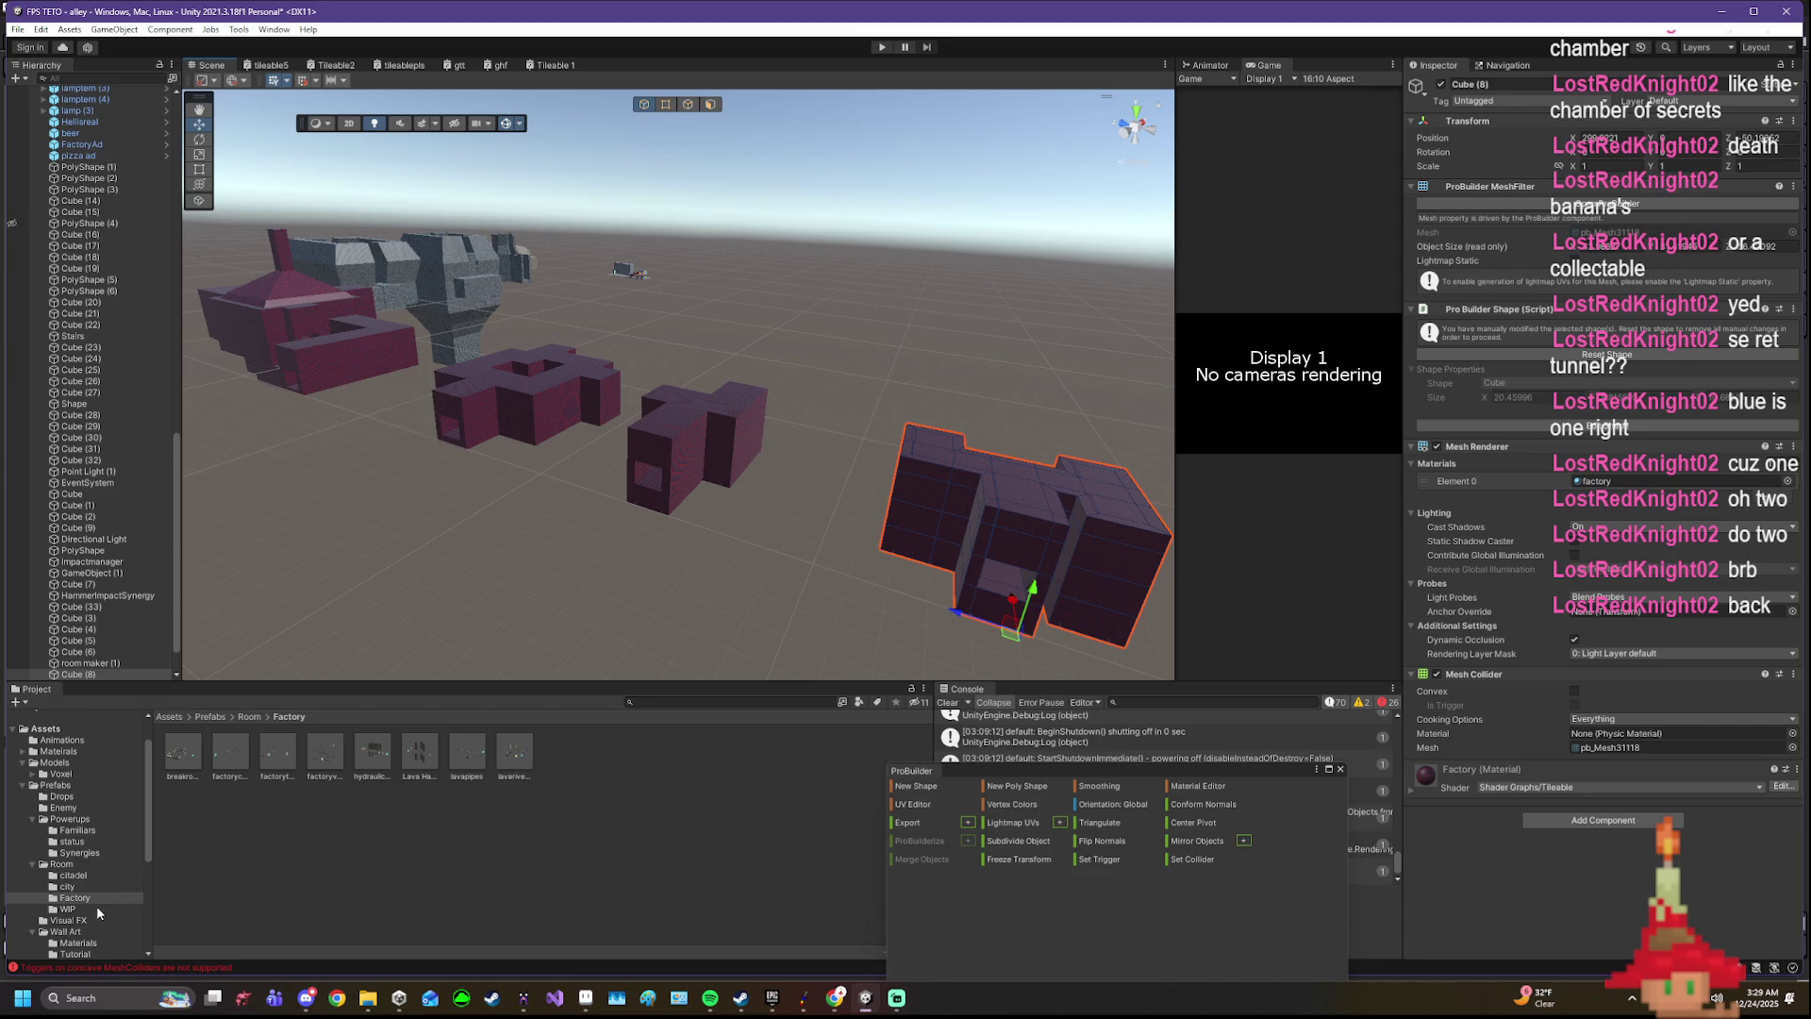
{"action": "scroll", "coordinate": [101, 395], "scroll_direction": "down", "scroll_amount": 2}
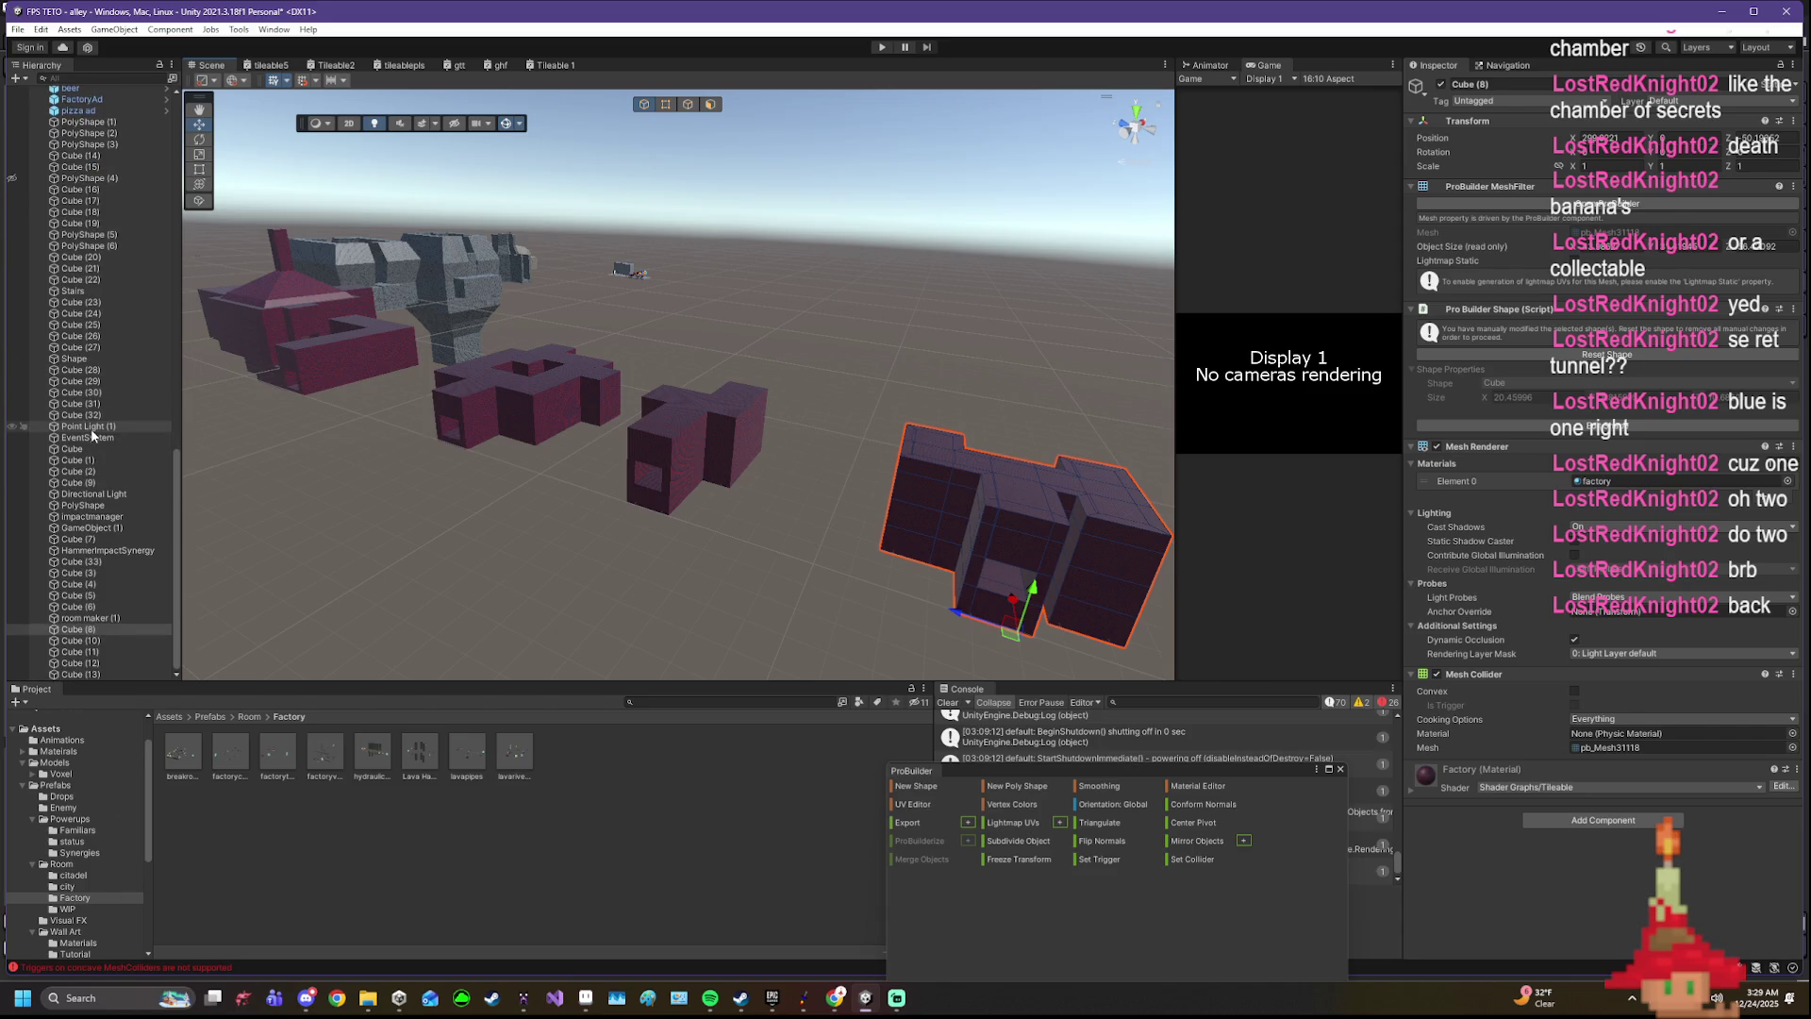
{"action": "scroll", "coordinate": [110, 472], "scroll_direction": "down", "scroll_amount": 1}
{"action": "double_click", "coordinate": [131, 616]}
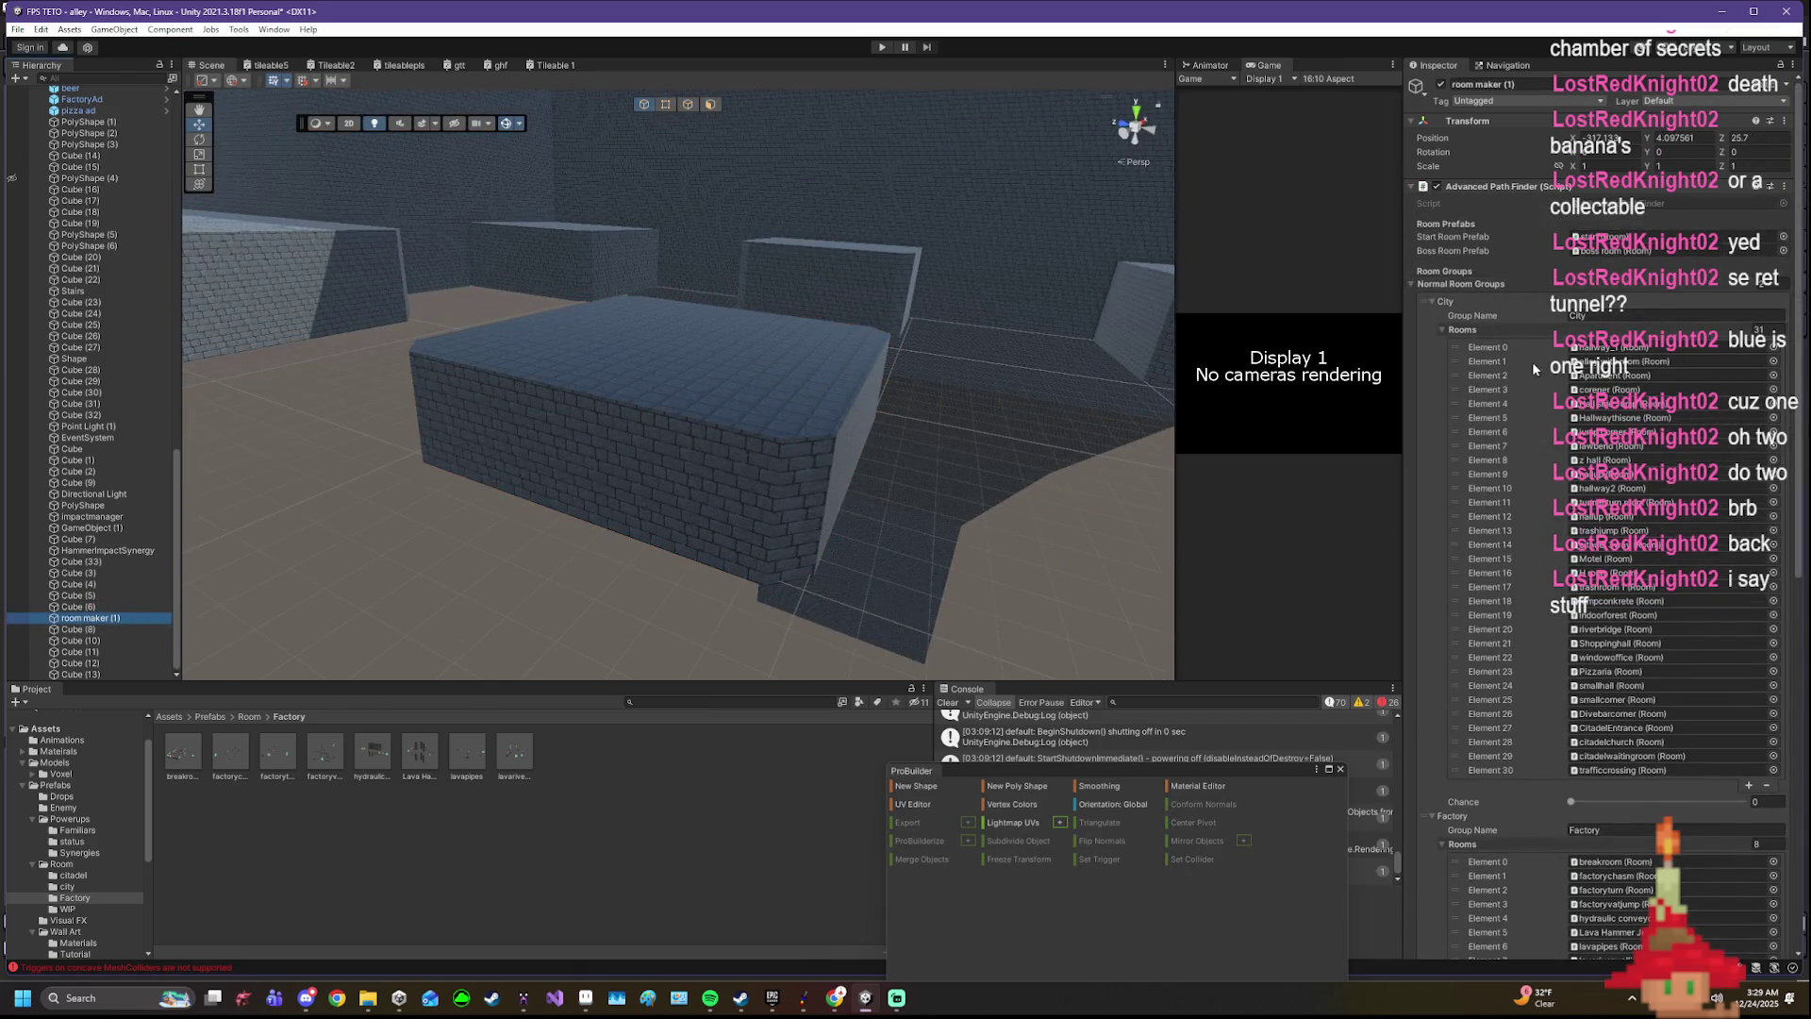
{"action": "scroll", "coordinate": [1529, 356], "scroll_direction": "down", "scroll_amount": 3}
{"action": "scroll", "coordinate": [1624, 667], "scroll_direction": "down", "scroll_amount": 3}
{"action": "scroll", "coordinate": [1624, 662], "scroll_direction": "down", "scroll_amount": 4}
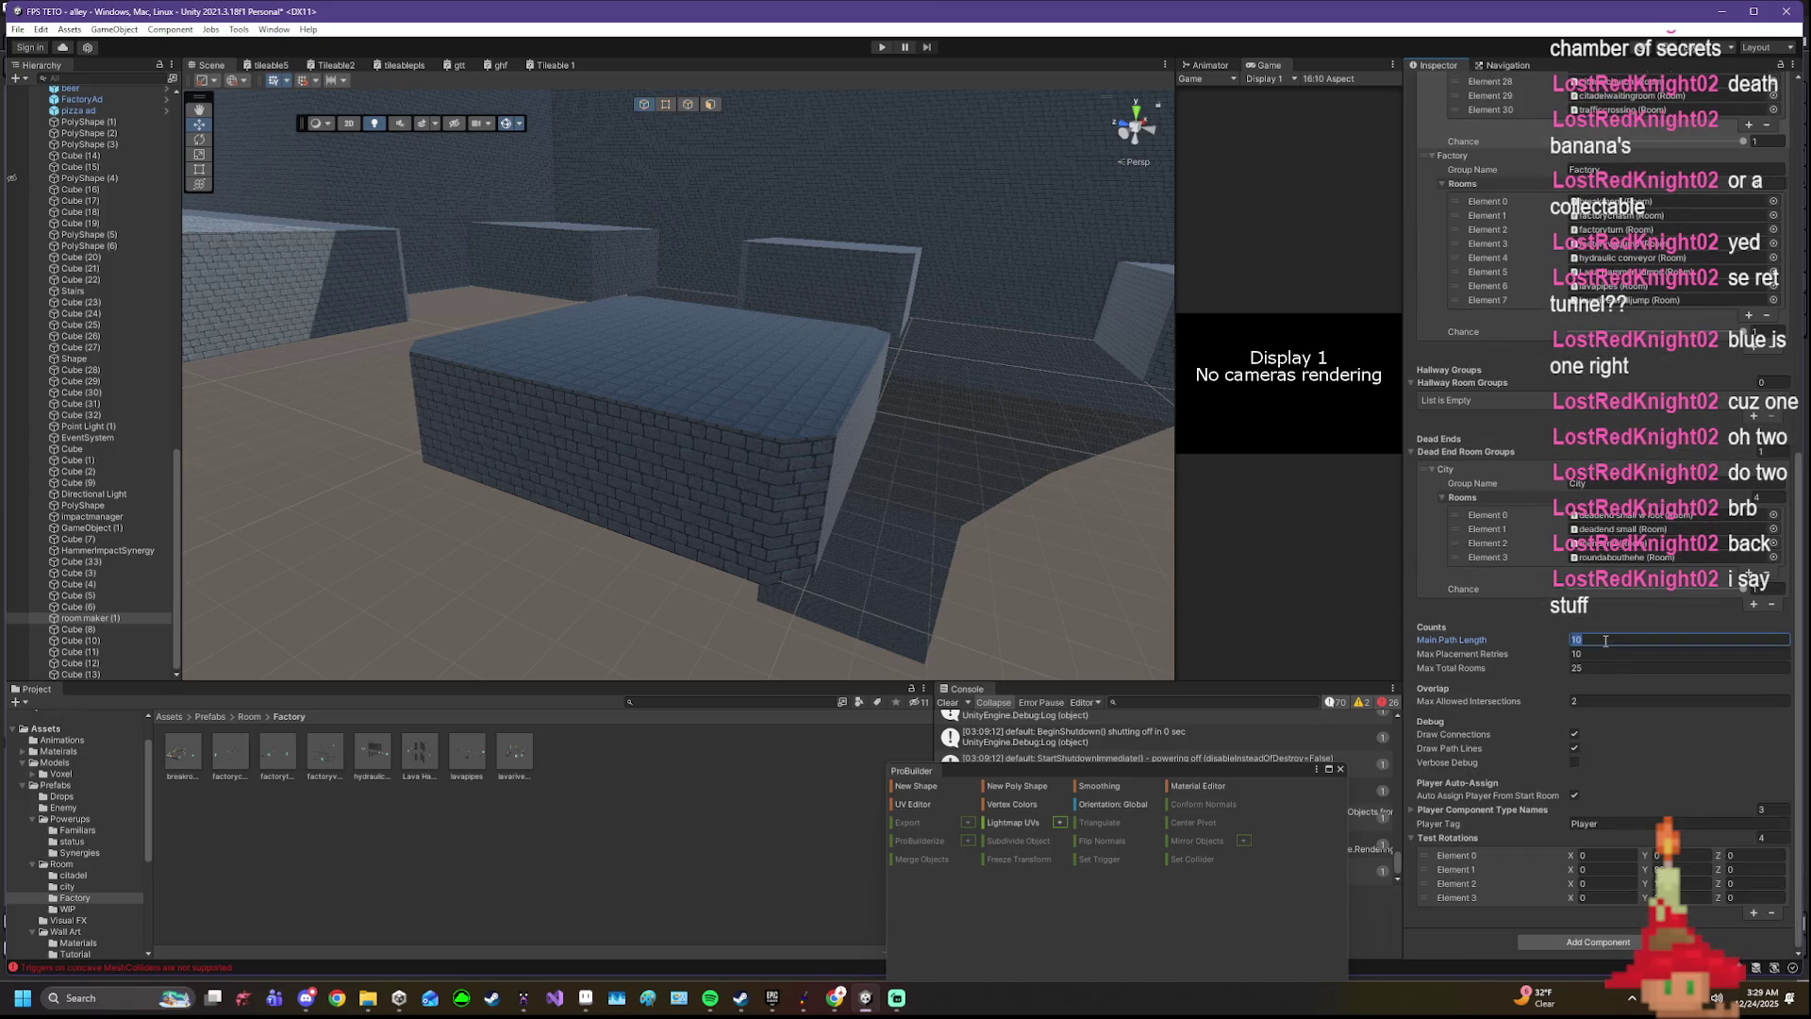
- Raise room maker (1)'s Max Total Rooms from 25 to 50 and start Play mode
{"action": "left_click", "coordinate": [1597, 670]}
{"action": "type", "text": "50"}
{"action": "left_click_drag", "start_coordinate": [1056, 580], "coordinate": [560, 685]}
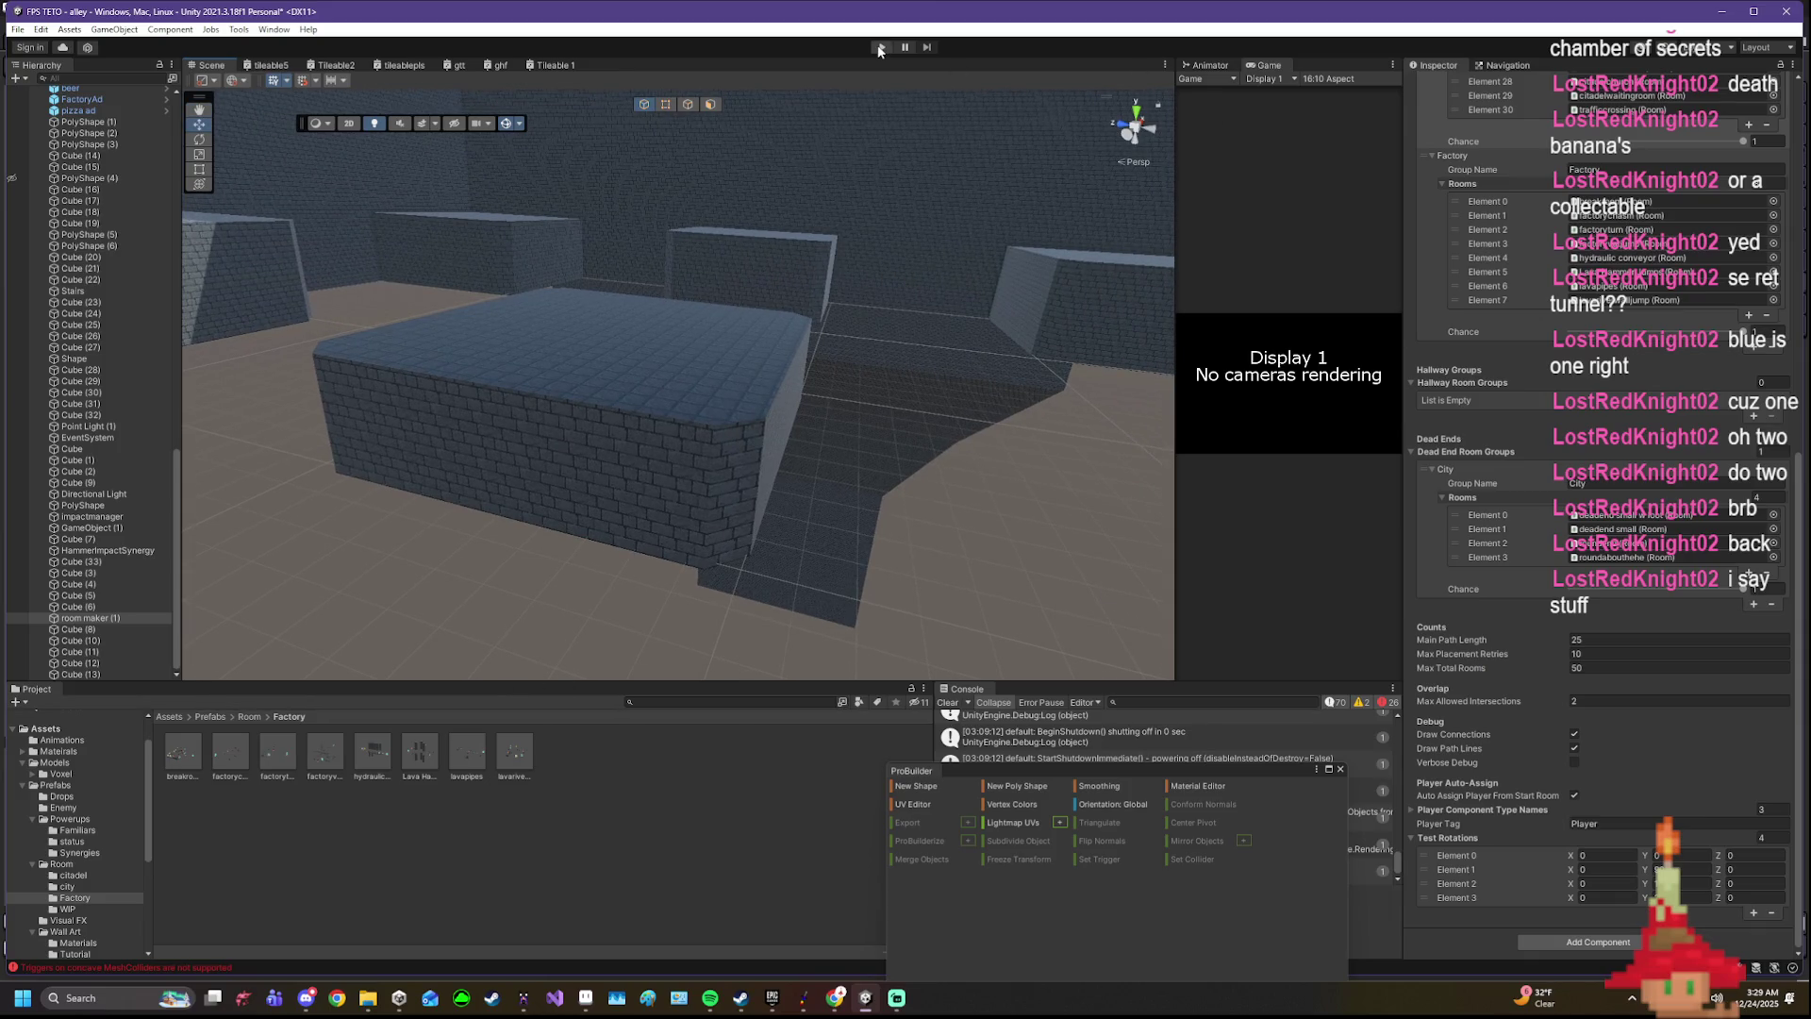
{"action": "scroll", "coordinate": [1656, 452], "scroll_direction": "up", "scroll_amount": 5}
{"action": "scroll", "coordinate": [1648, 443], "scroll_direction": "up", "scroll_amount": 3}
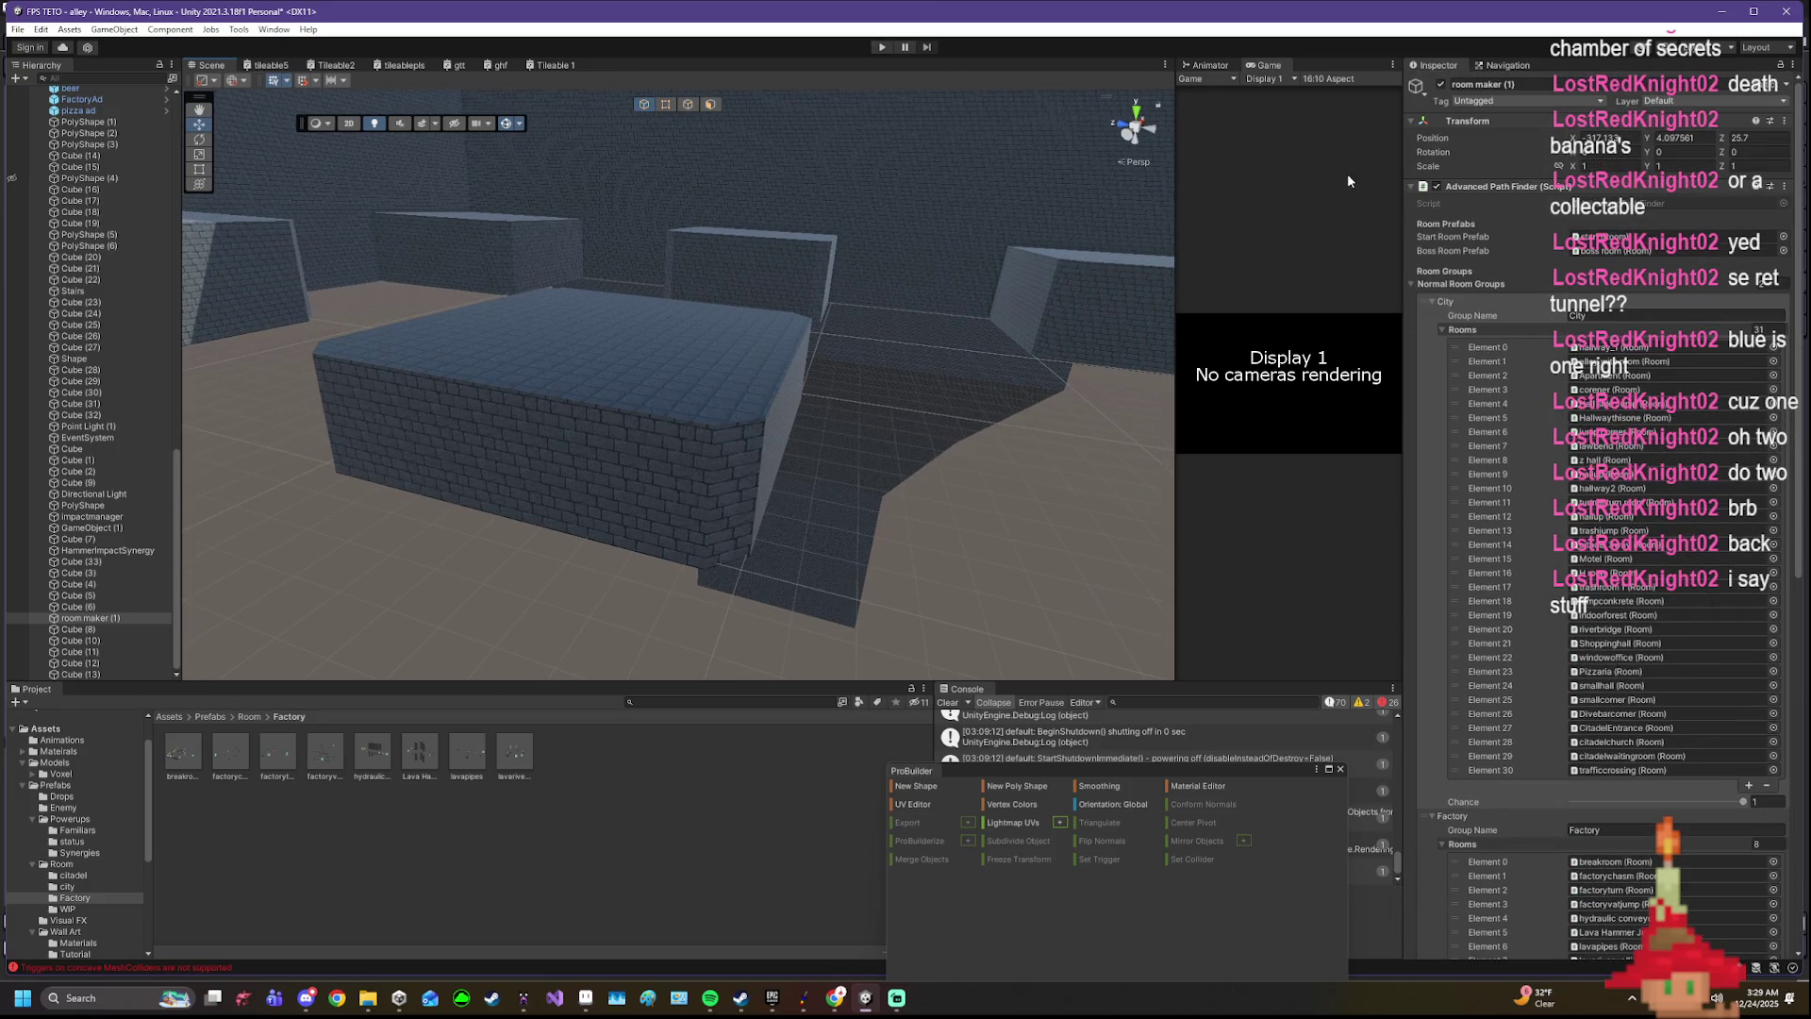
{"action": "left_click", "coordinate": [880, 46]}
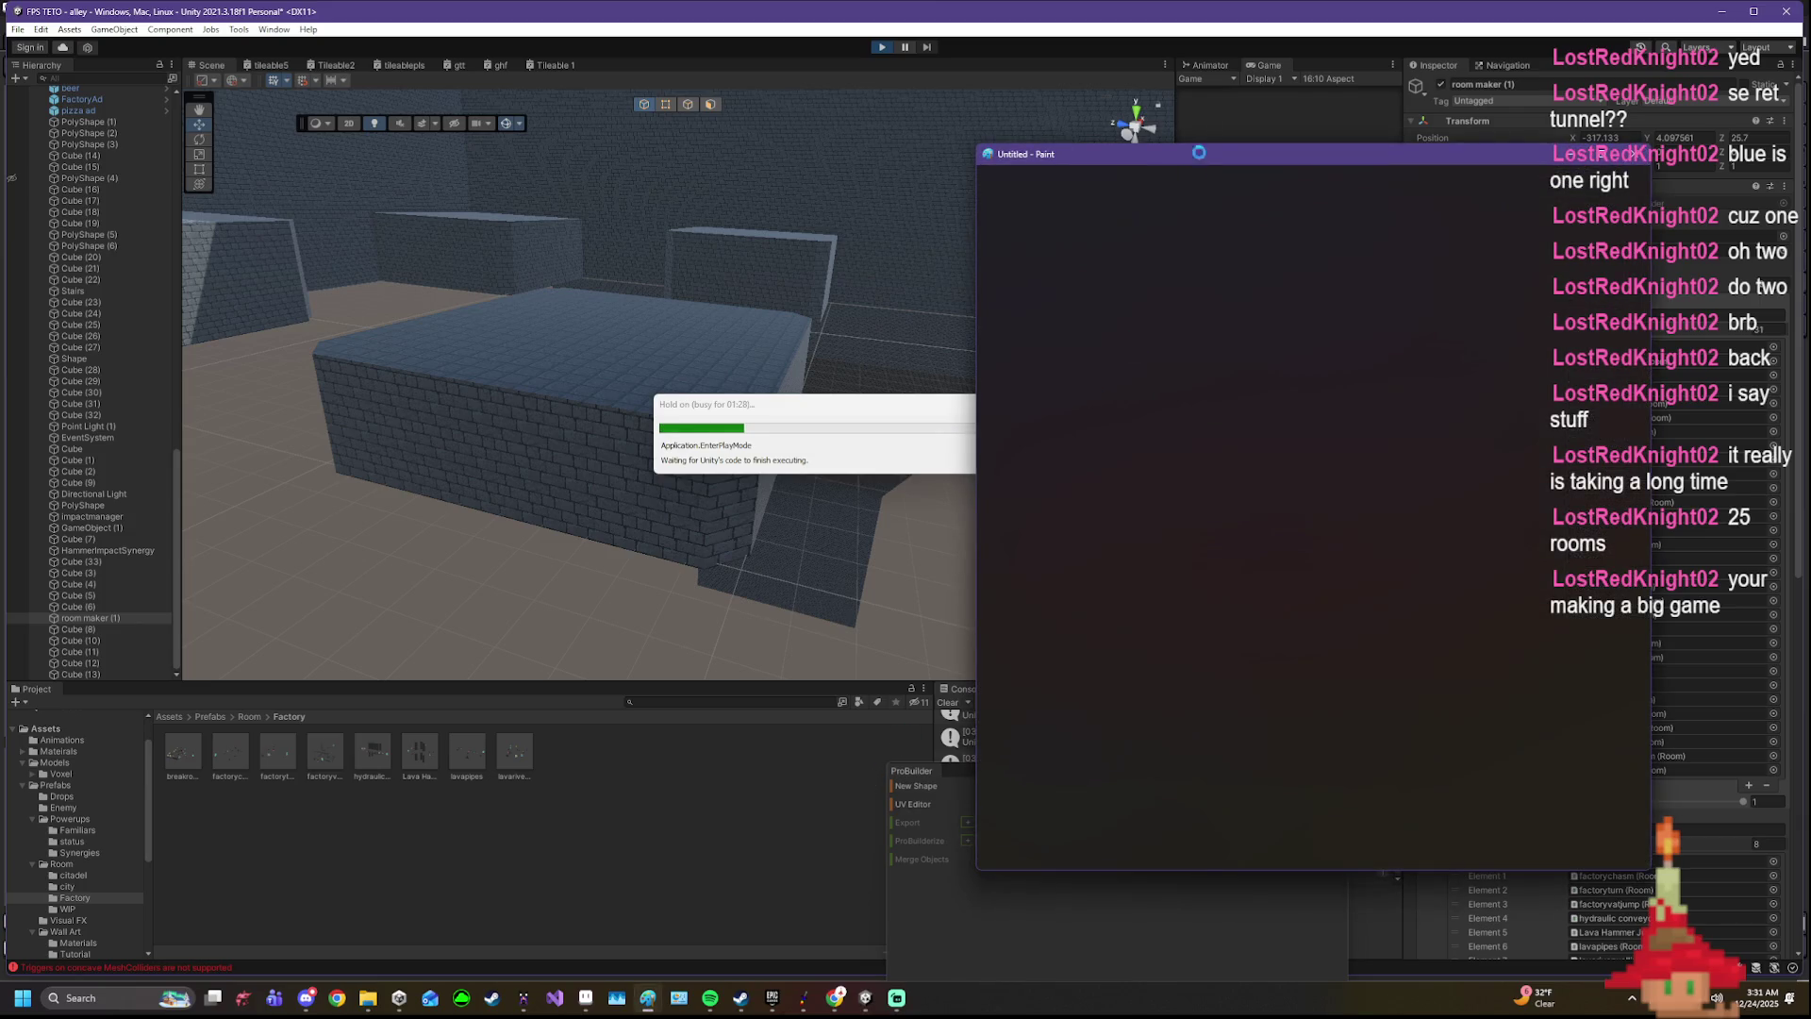
- Crop the Paint canvas to a marked rectangle and switch to the pencil
{"action": "left_click_drag", "start_coordinate": [1193, 162], "coordinate": [1139, 191]}
{"action": "left_click", "coordinate": [941, 249]}
{"action": "left_click_drag", "start_coordinate": [1079, 456], "coordinate": [1428, 750]}
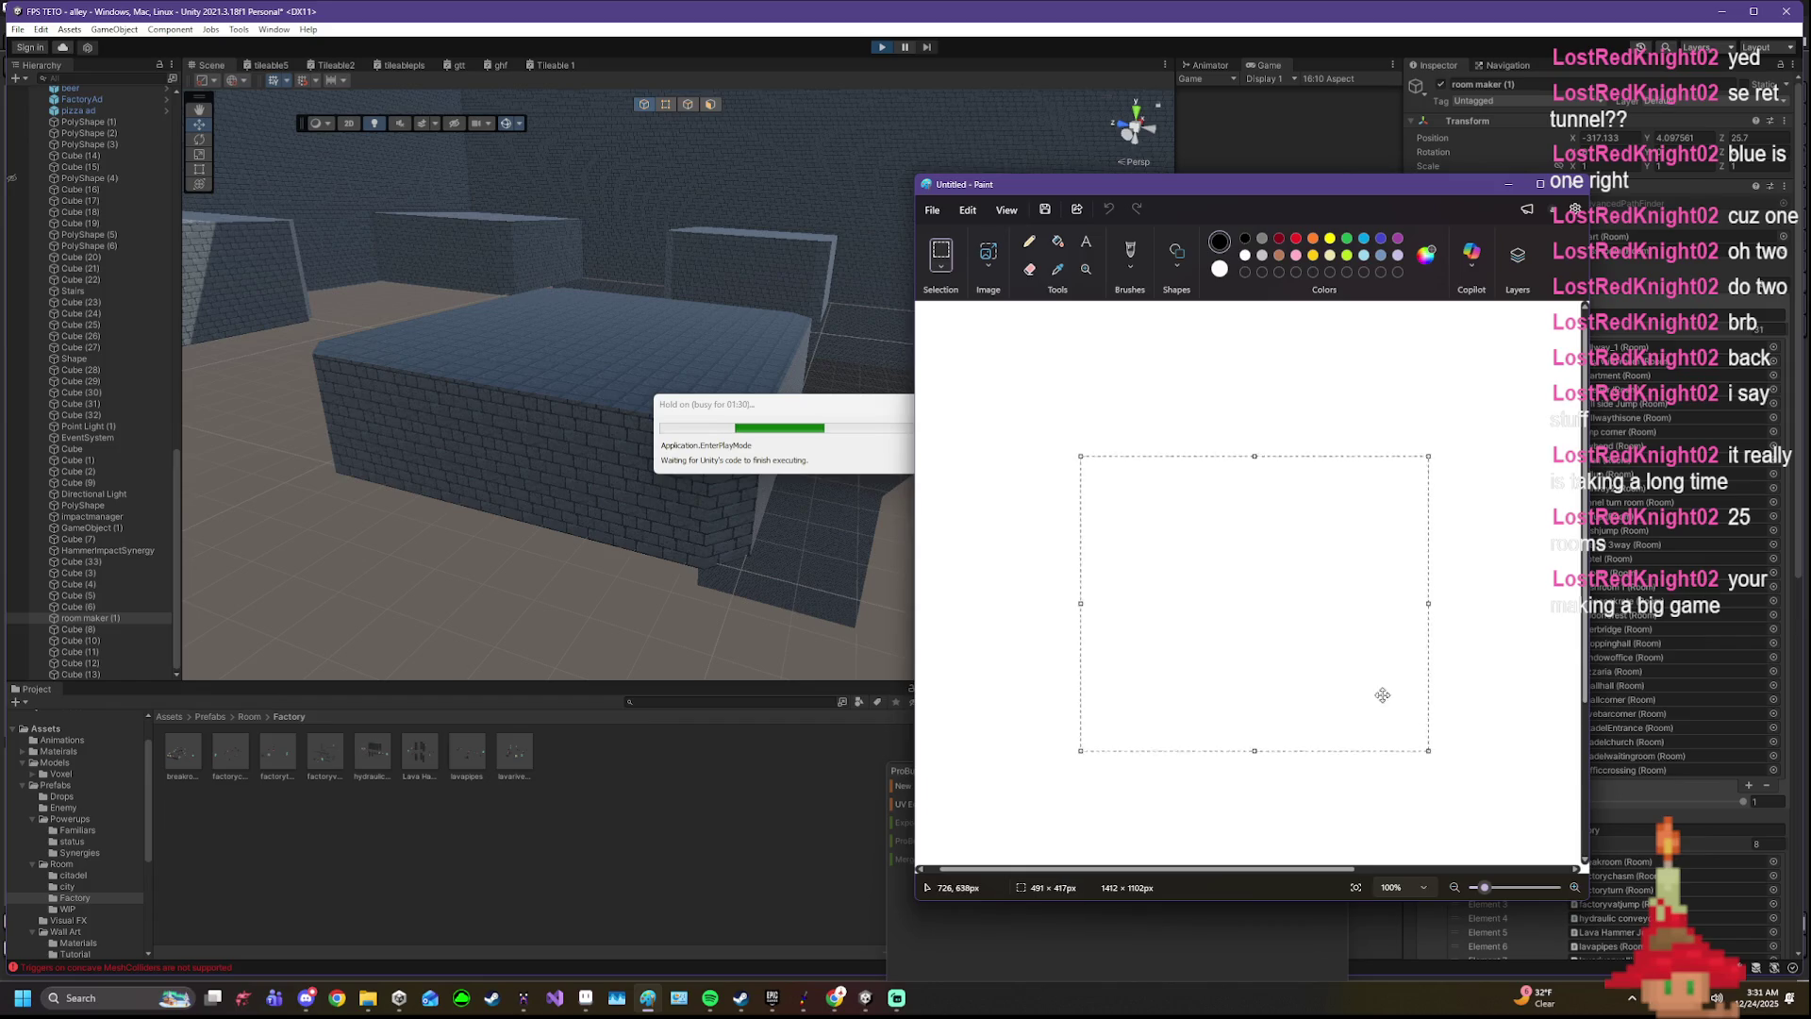
{"action": "left_click", "coordinate": [989, 254]}
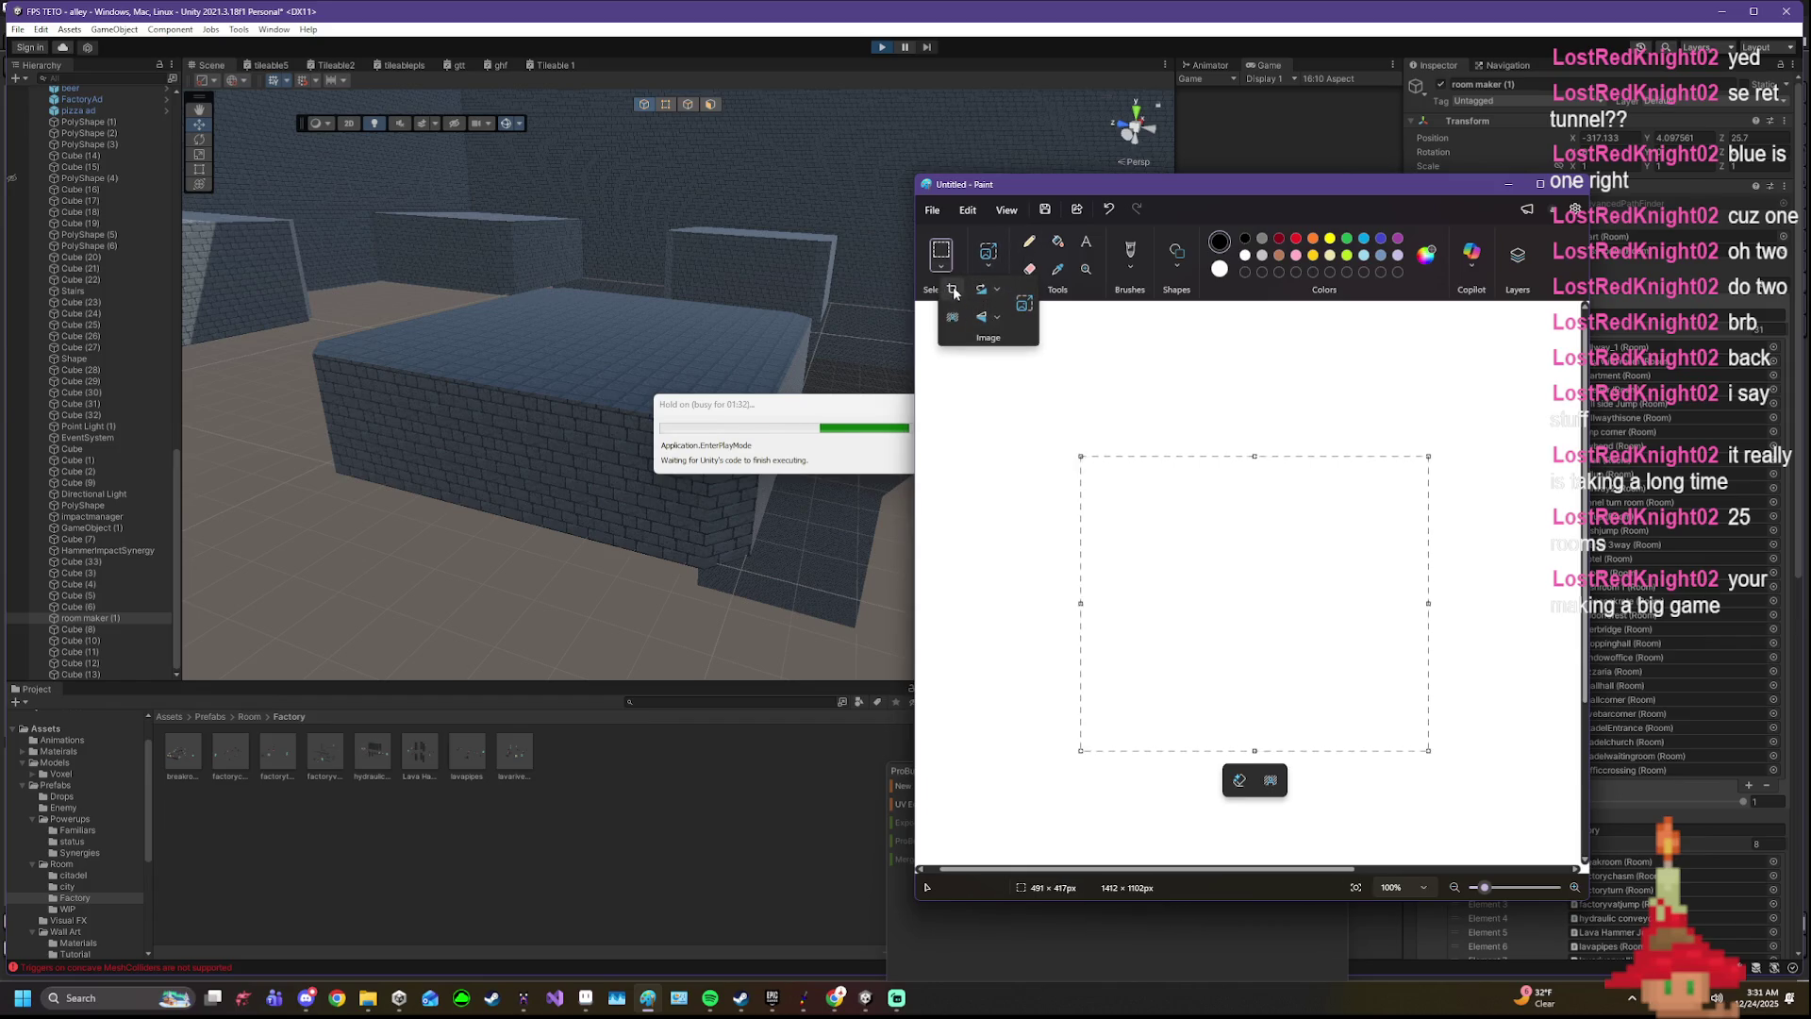
{"action": "left_click", "coordinate": [953, 290]}
{"action": "left_click", "coordinate": [1029, 241]}
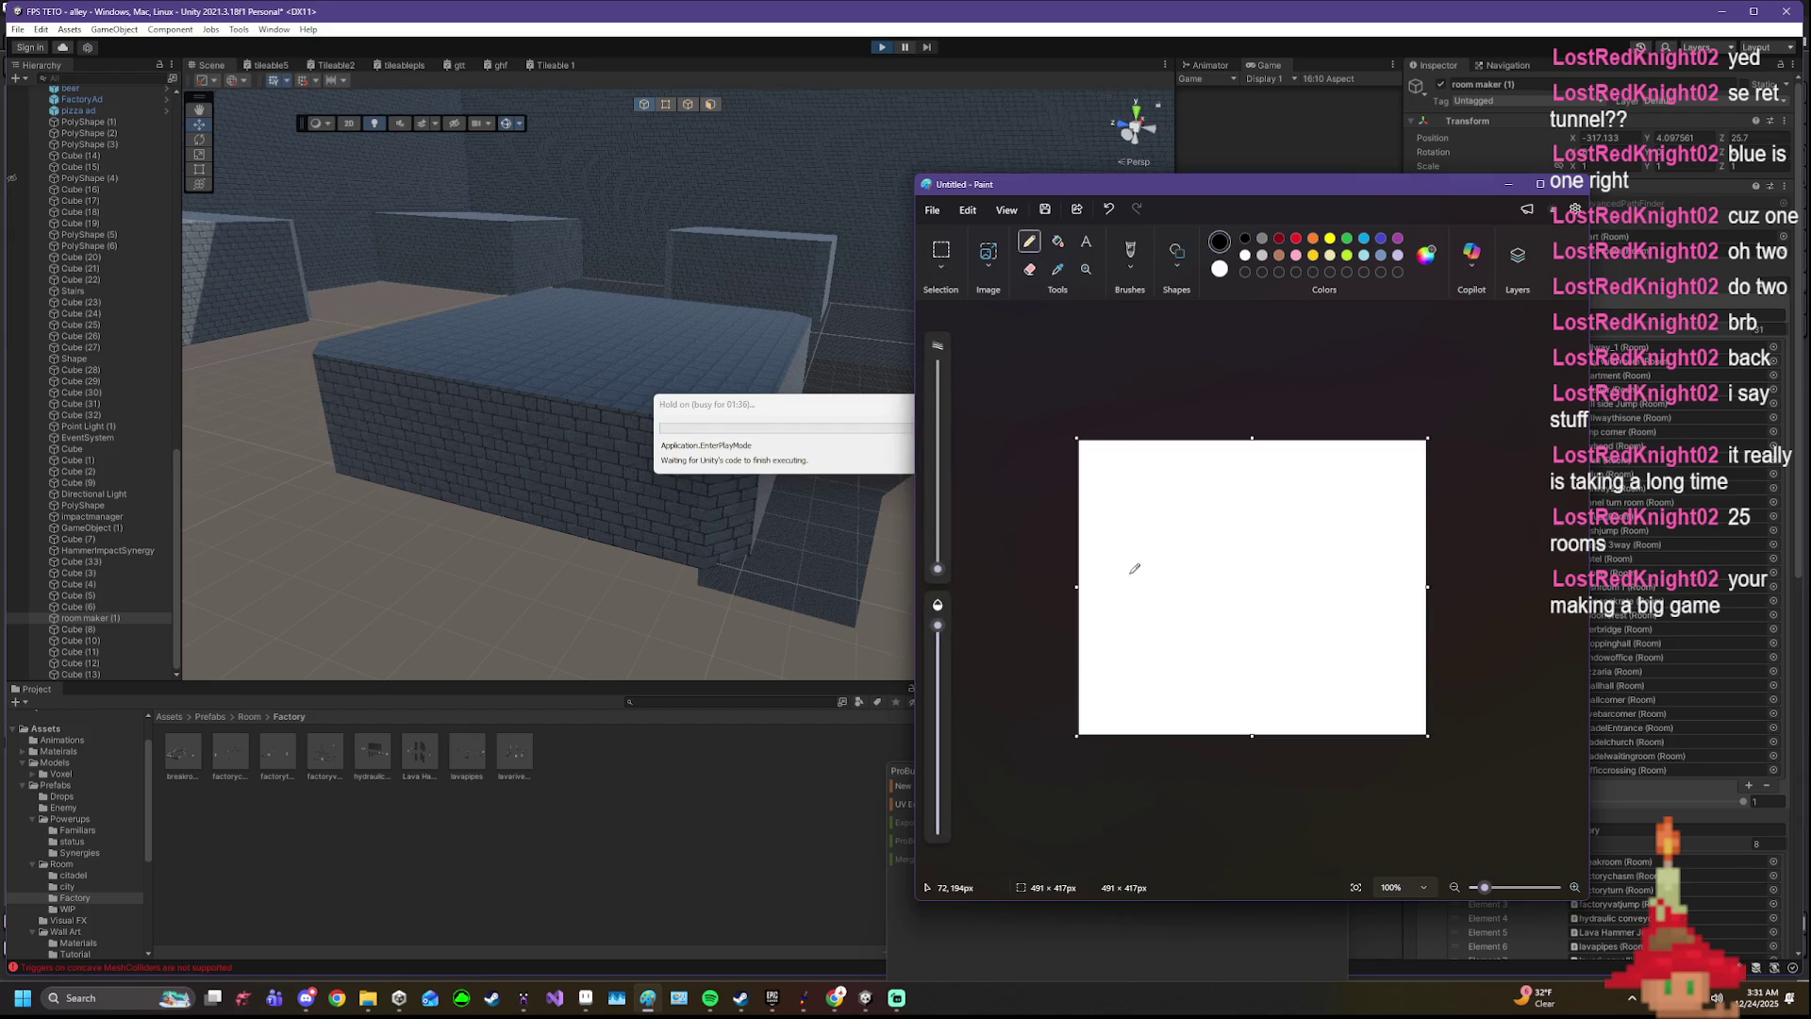
- Sketch four circles with numbered arrows (10, 15, 20, 25) and loops above them
{"action": "mouse_move", "coordinate": [1127, 573]}
{"action": "left_mouse_down"}
{"action": "mouse_move", "coordinate": [1276, 589]}
{"action": "mouse_move", "coordinate": [1265, 576]}
{"action": "mouse_move", "coordinate": [1334, 572]}
{"action": "left_mouse_up"}
{"action": "left_click_drag", "start_coordinate": [1320, 512], "coordinate": [1326, 544]}
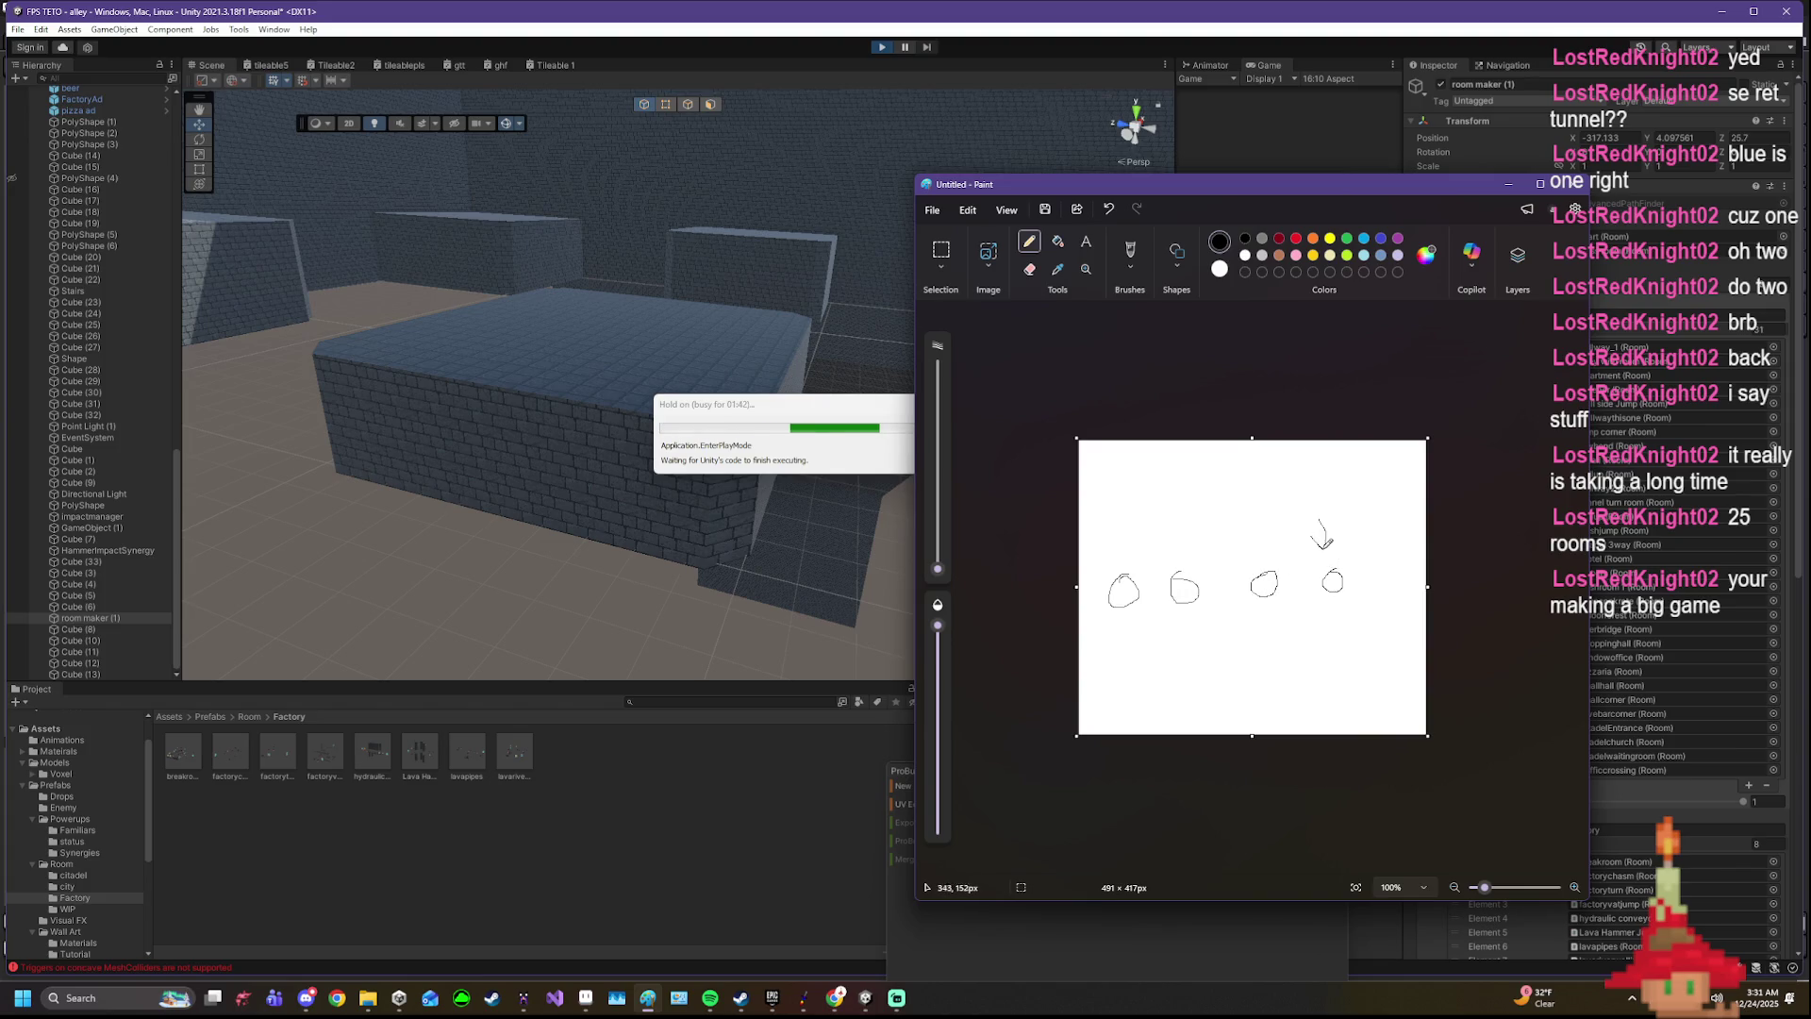
{"action": "mouse_move", "coordinate": [1290, 481]}
{"action": "left_mouse_down"}
{"action": "mouse_move", "coordinate": [1329, 510]}
{"action": "mouse_move", "coordinate": [1340, 495]}
{"action": "left_mouse_up"}
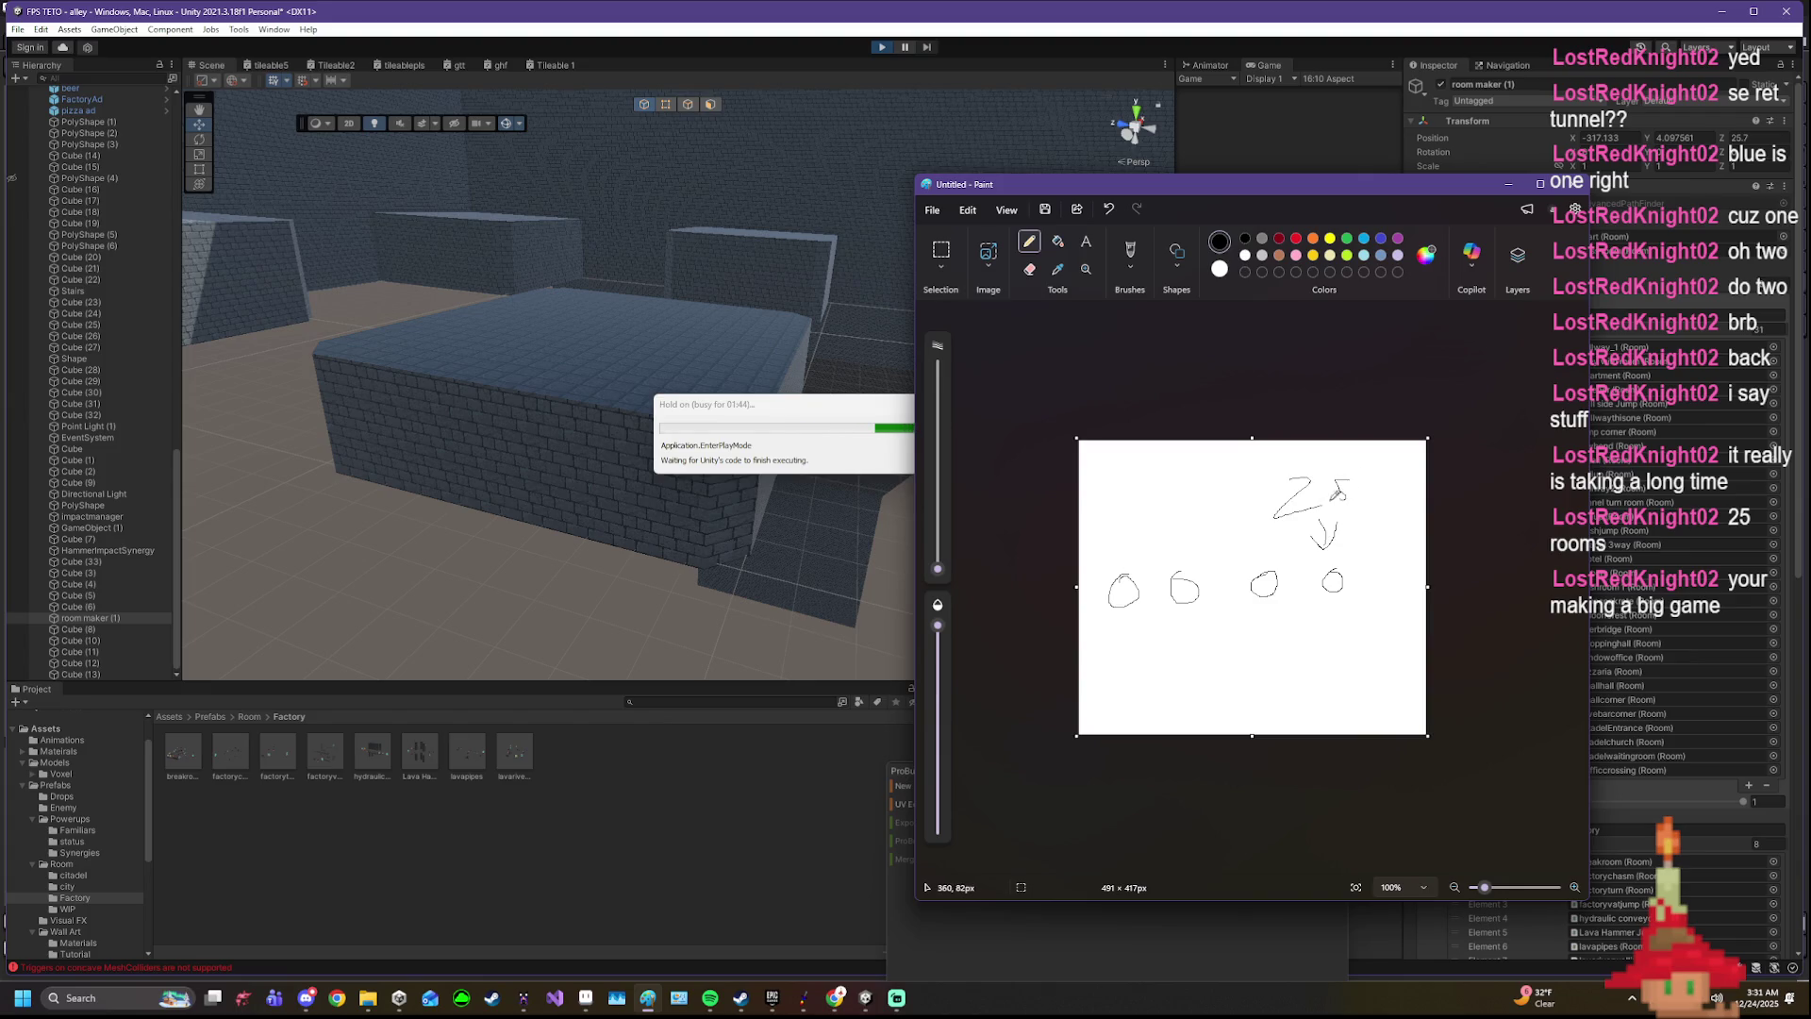
{"action": "left_click_drag", "start_coordinate": [1266, 554], "coordinate": [1242, 501]}
{"action": "mouse_move", "coordinate": [1171, 547]}
{"action": "left_mouse_down"}
{"action": "mouse_move", "coordinate": [1202, 520]}
{"action": "mouse_move", "coordinate": [1167, 506]}
{"action": "mouse_move", "coordinate": [1180, 490]}
{"action": "mouse_move", "coordinate": [1140, 558]}
{"action": "left_mouse_up"}
{"action": "mouse_move", "coordinate": [1138, 484]}
{"action": "left_mouse_down"}
{"action": "mouse_move", "coordinate": [1128, 521]}
{"action": "mouse_move", "coordinate": [1149, 518]}
{"action": "mouse_move", "coordinate": [1148, 472]}
{"action": "mouse_move", "coordinate": [1111, 475]}
{"action": "mouse_move", "coordinate": [1154, 451]}
{"action": "left_mouse_up"}
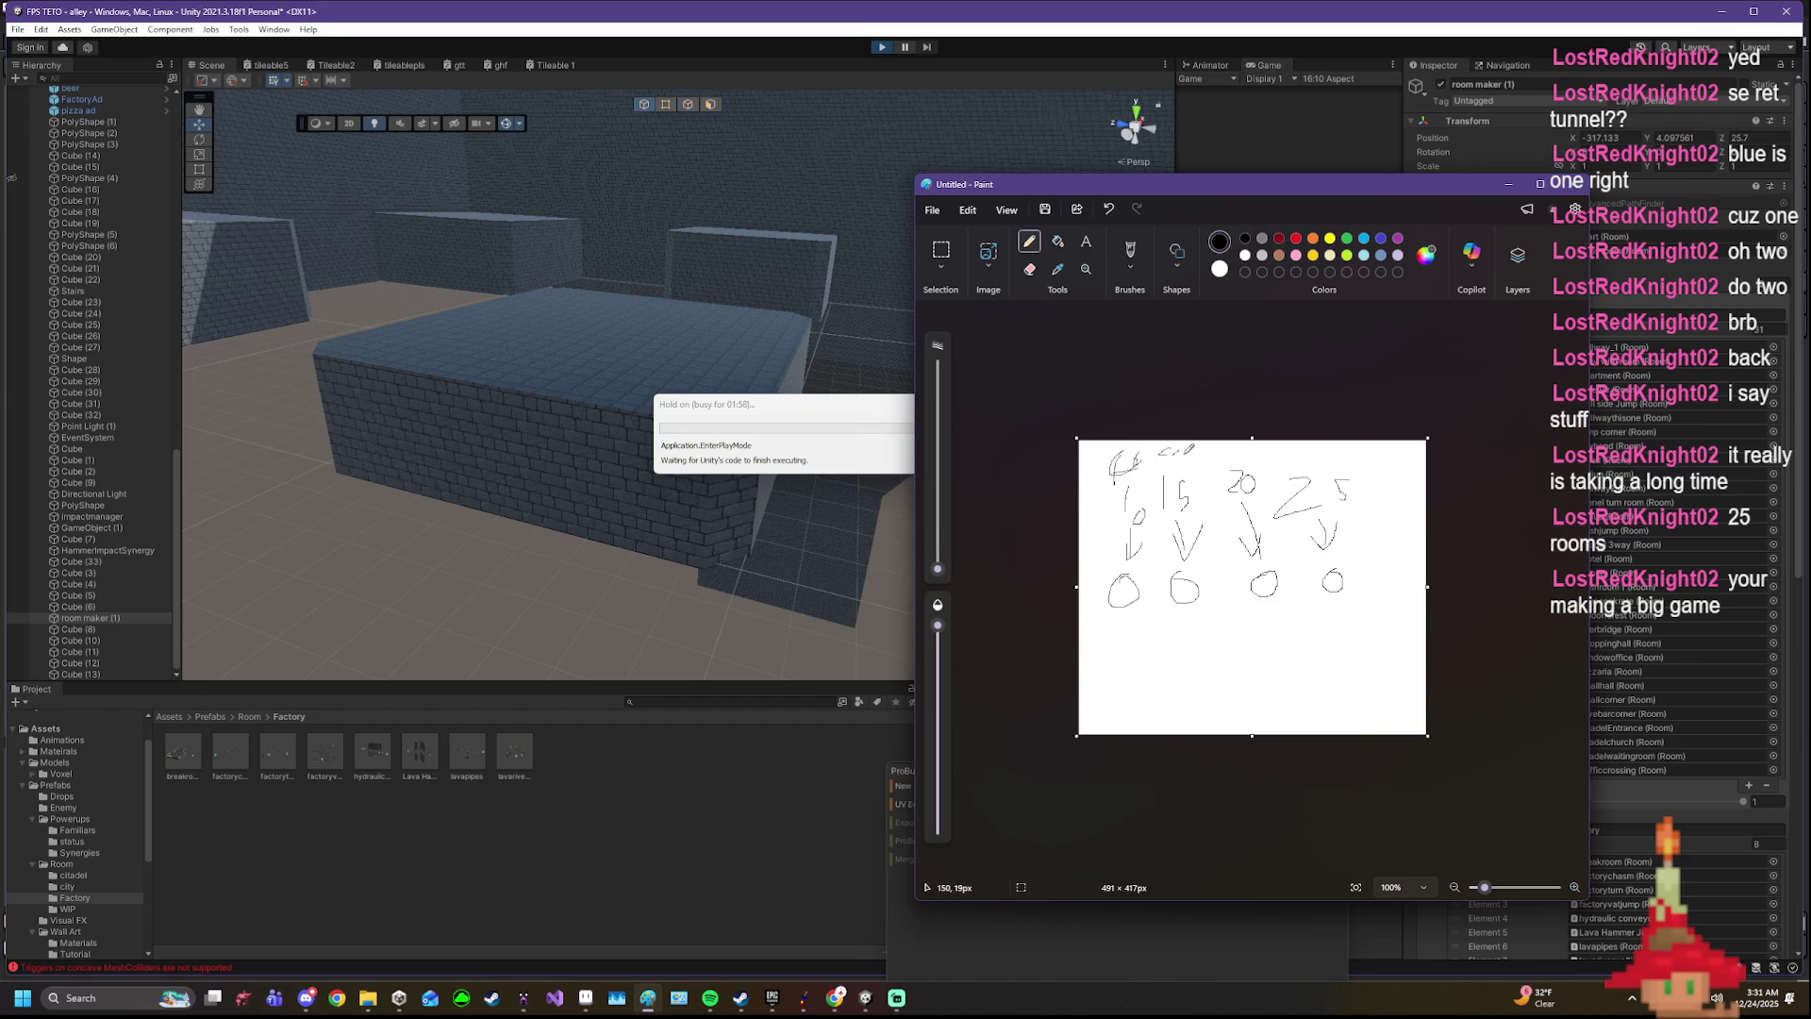
{"action": "left_click_drag", "start_coordinate": [1192, 456], "coordinate": [1210, 453]}
{"action": "mouse_move", "coordinate": [1227, 448]}
{"action": "left_mouse_down"}
{"action": "mouse_move", "coordinate": [1215, 461]}
{"action": "mouse_move", "coordinate": [1267, 442]}
{"action": "left_mouse_up"}
{"action": "mouse_move", "coordinate": [1349, 450]}
{"action": "left_mouse_down"}
{"action": "mouse_move", "coordinate": [1325, 454]}
{"action": "mouse_move", "coordinate": [1319, 484]}
{"action": "left_mouse_up"}
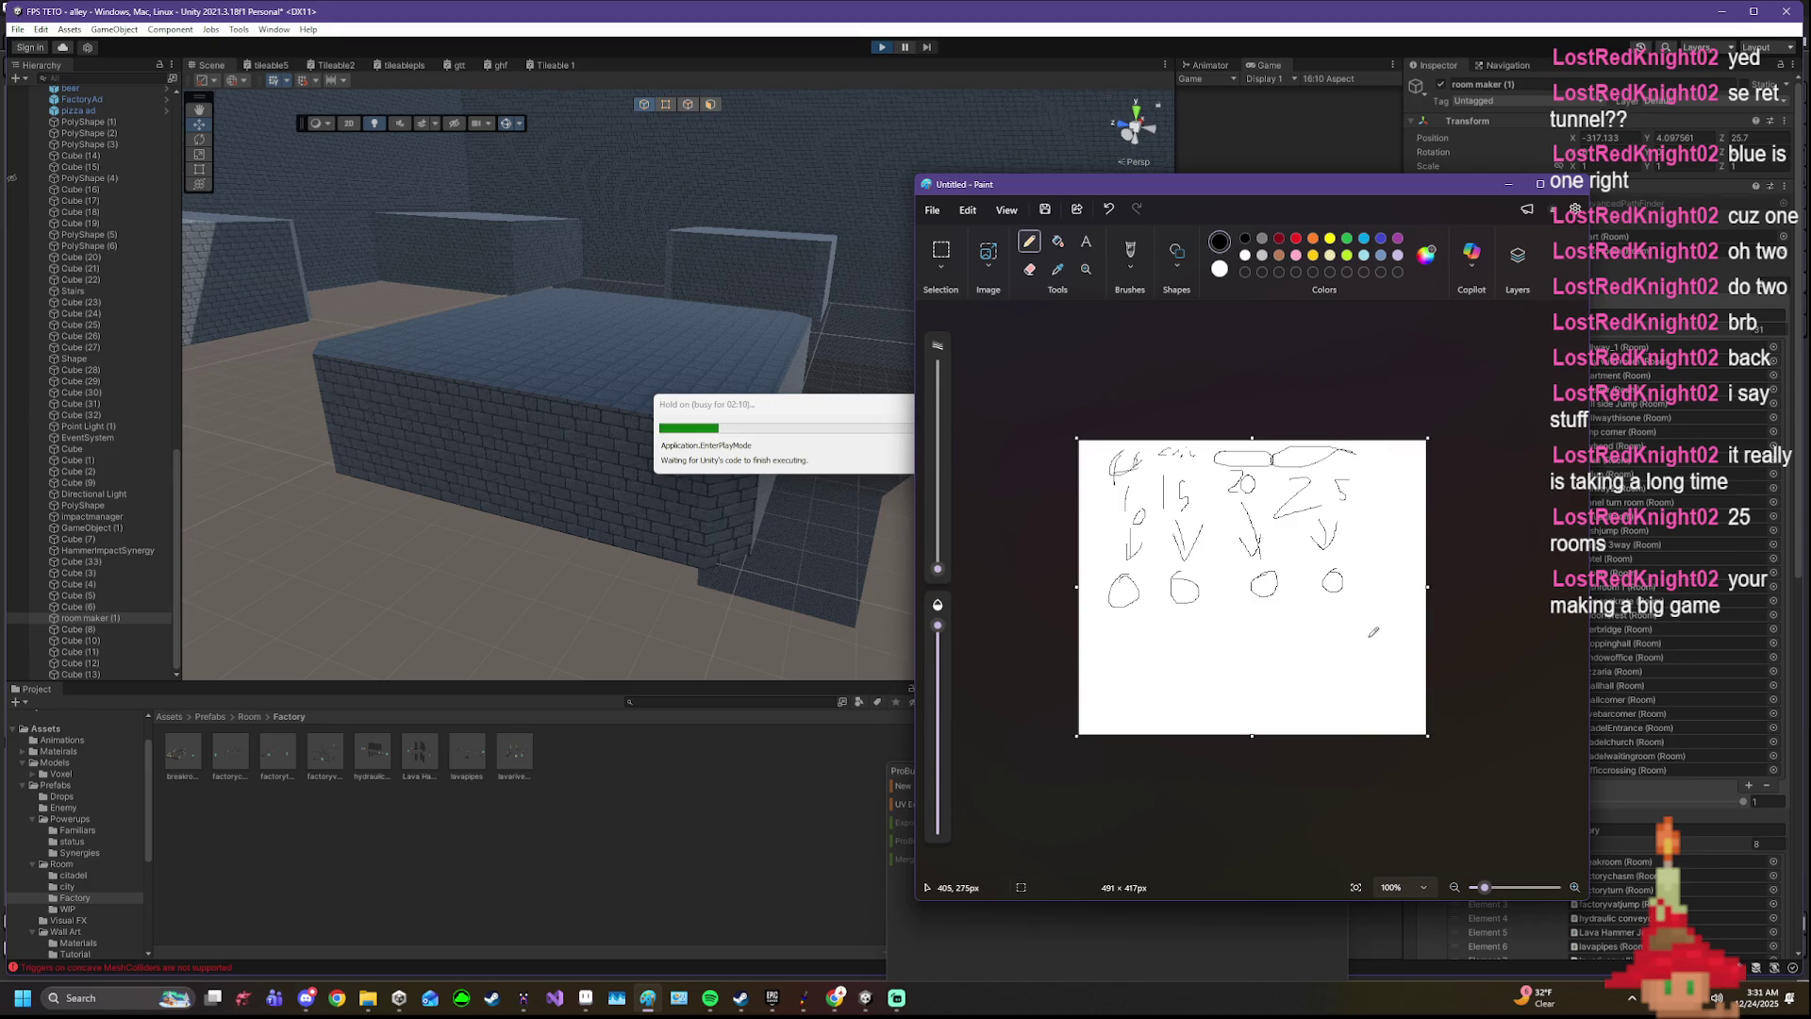
- Scribble over the sketch, undo and redo the strokes, then draw arrows linking the circles
{"action": "left_click_drag", "start_coordinate": [1386, 633], "coordinate": [1078, 644]}
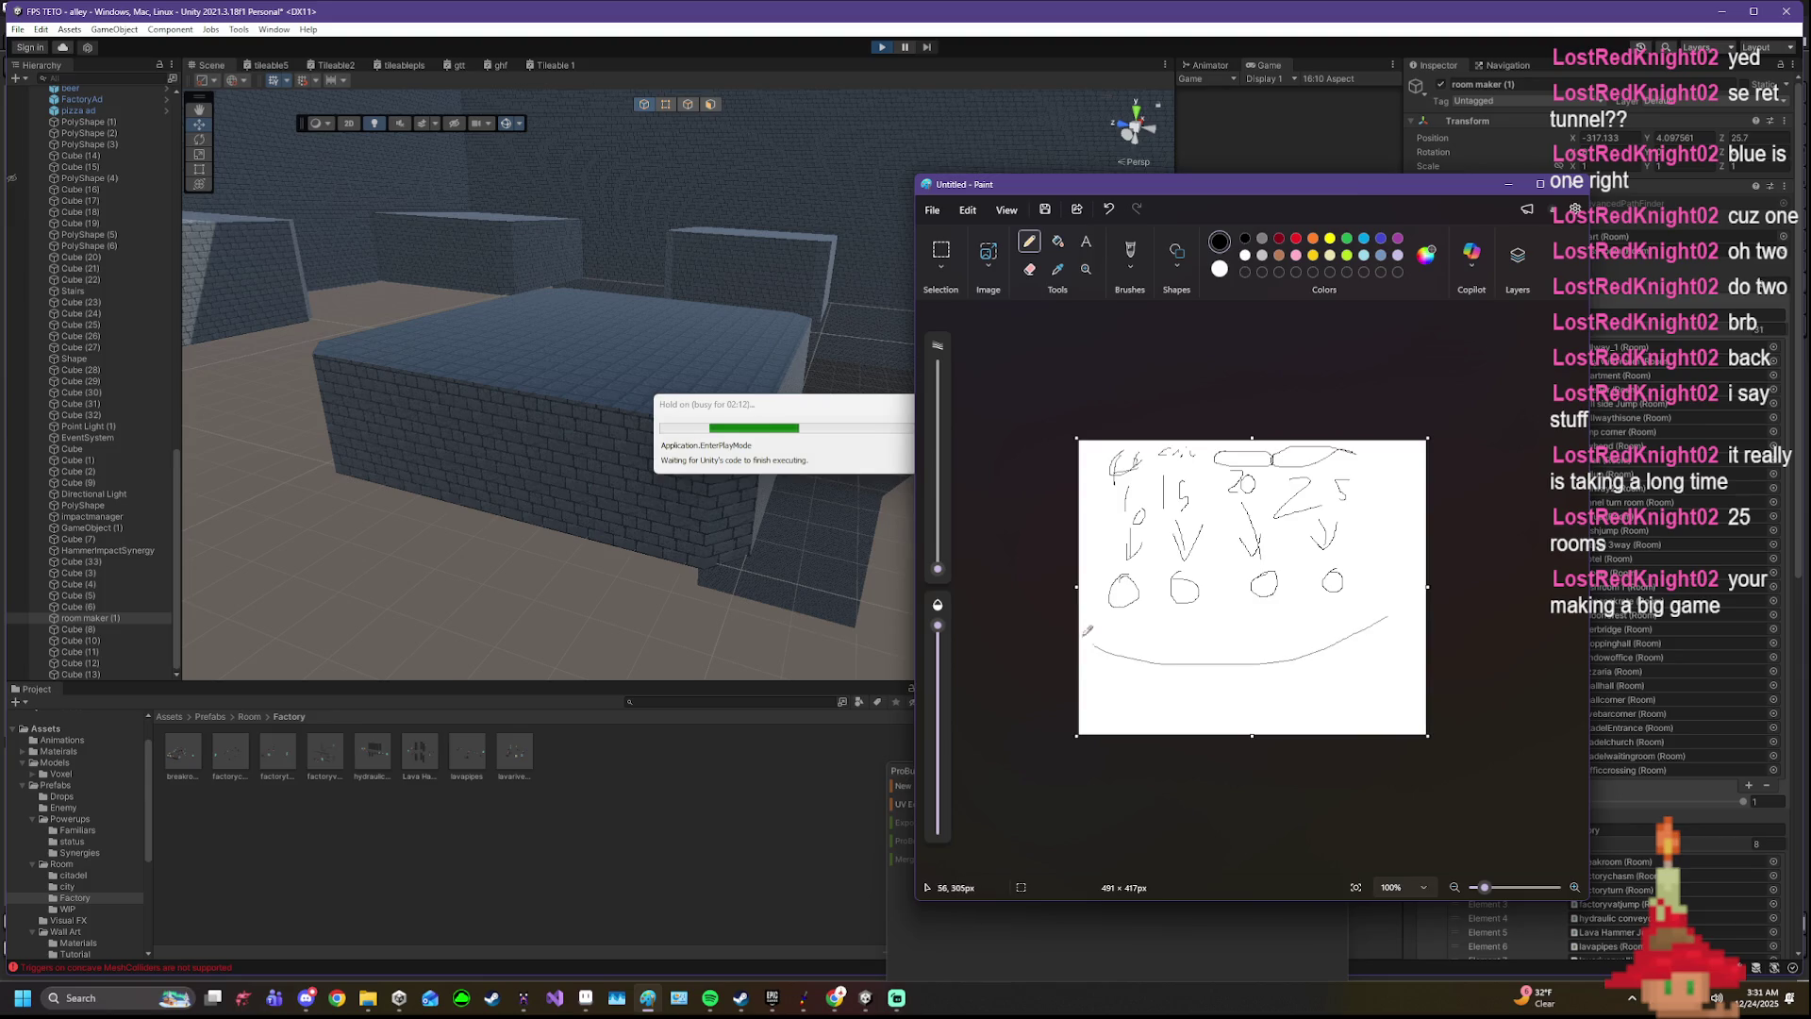
{"action": "mouse_move", "coordinate": [1387, 636]}
{"action": "left_mouse_down"}
{"action": "mouse_move", "coordinate": [1119, 468]}
{"action": "mouse_move", "coordinate": [1359, 453]}
{"action": "mouse_move", "coordinate": [1104, 566]}
{"action": "mouse_move", "coordinate": [1095, 449]}
{"action": "left_mouse_up"}
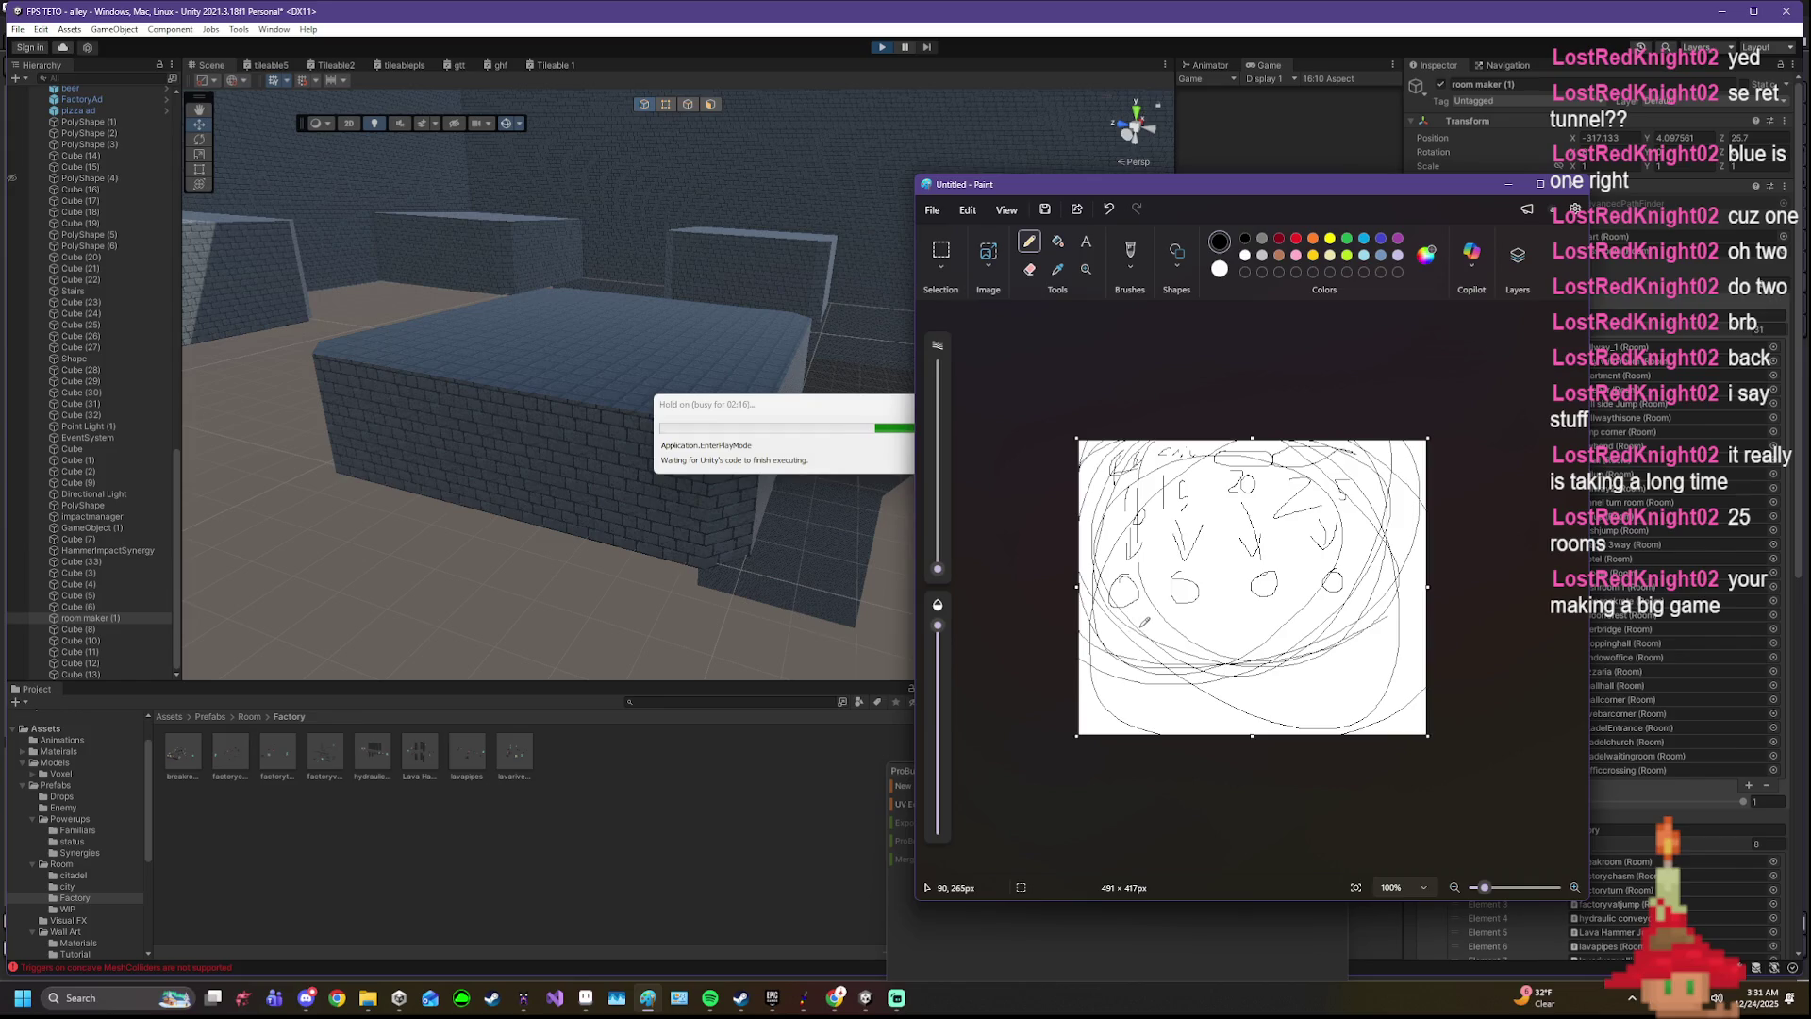
{"action": "key", "text": "ctrl+a"}
{"action": "key", "text": "Delete"}
{"action": "key", "text": "ctrl+z"}
{"action": "key", "text": "ctrl+z"}
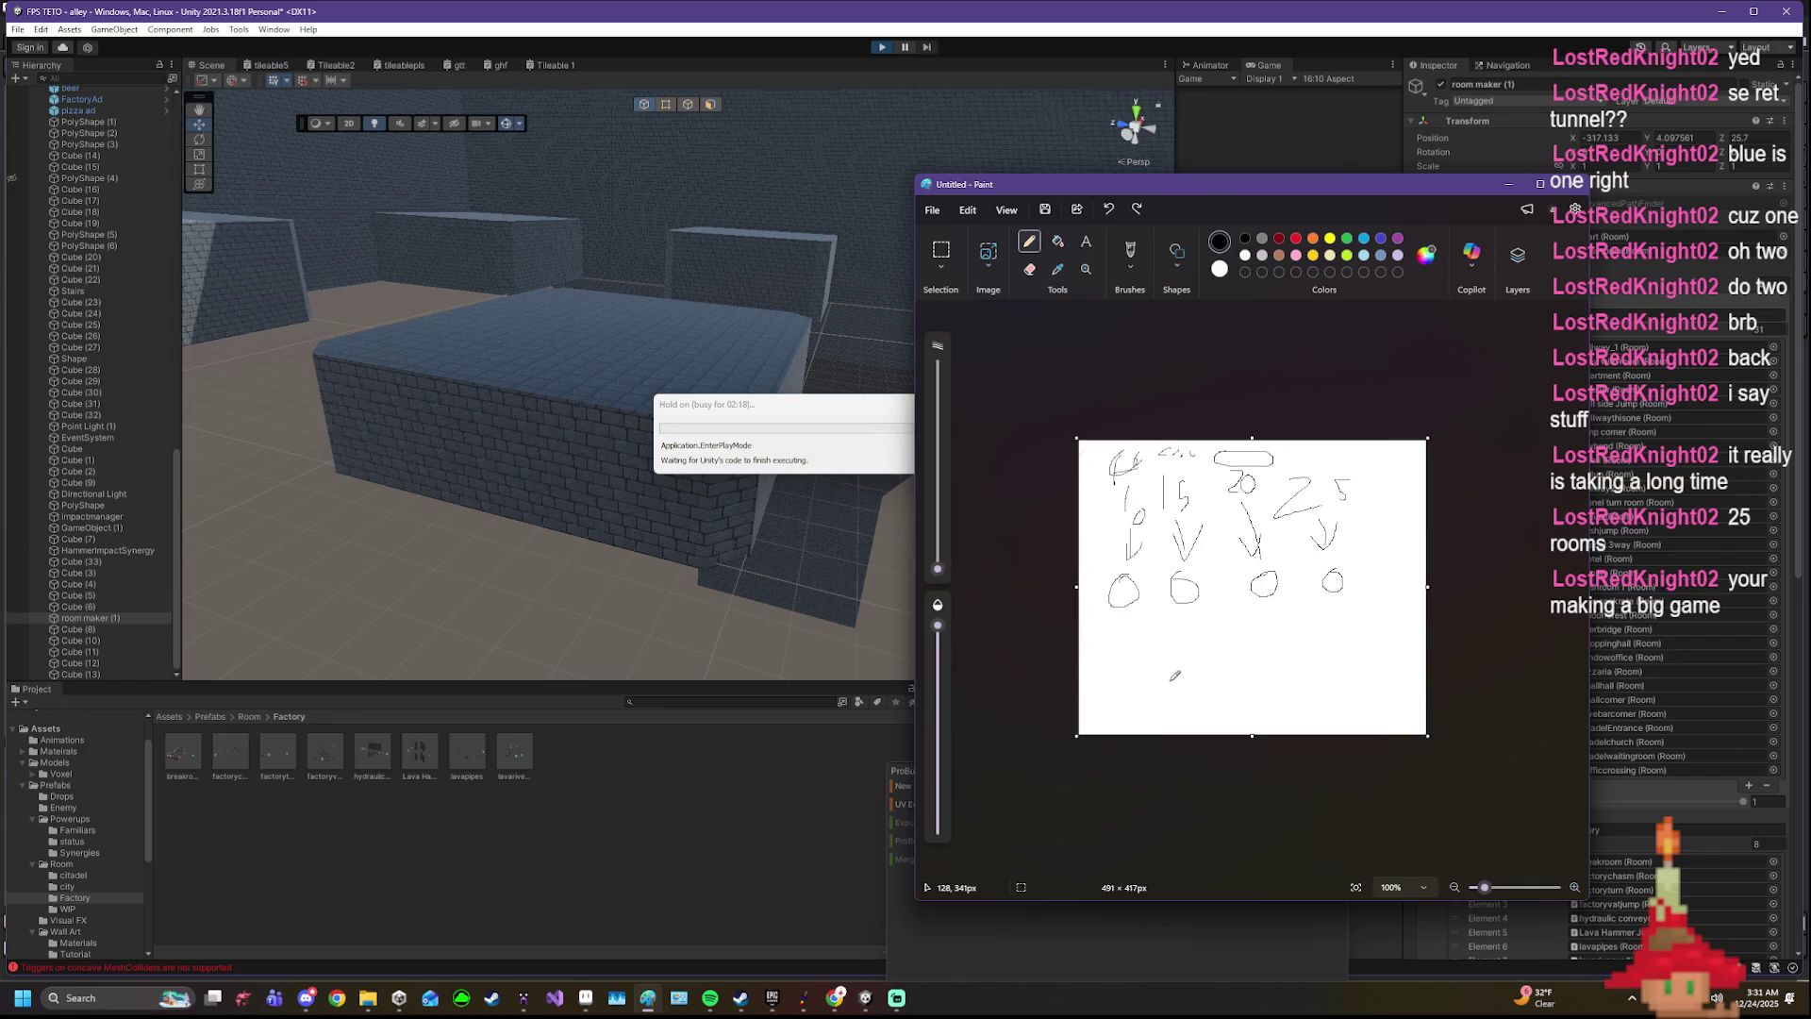
{"action": "key", "text": "ctrl+y"}
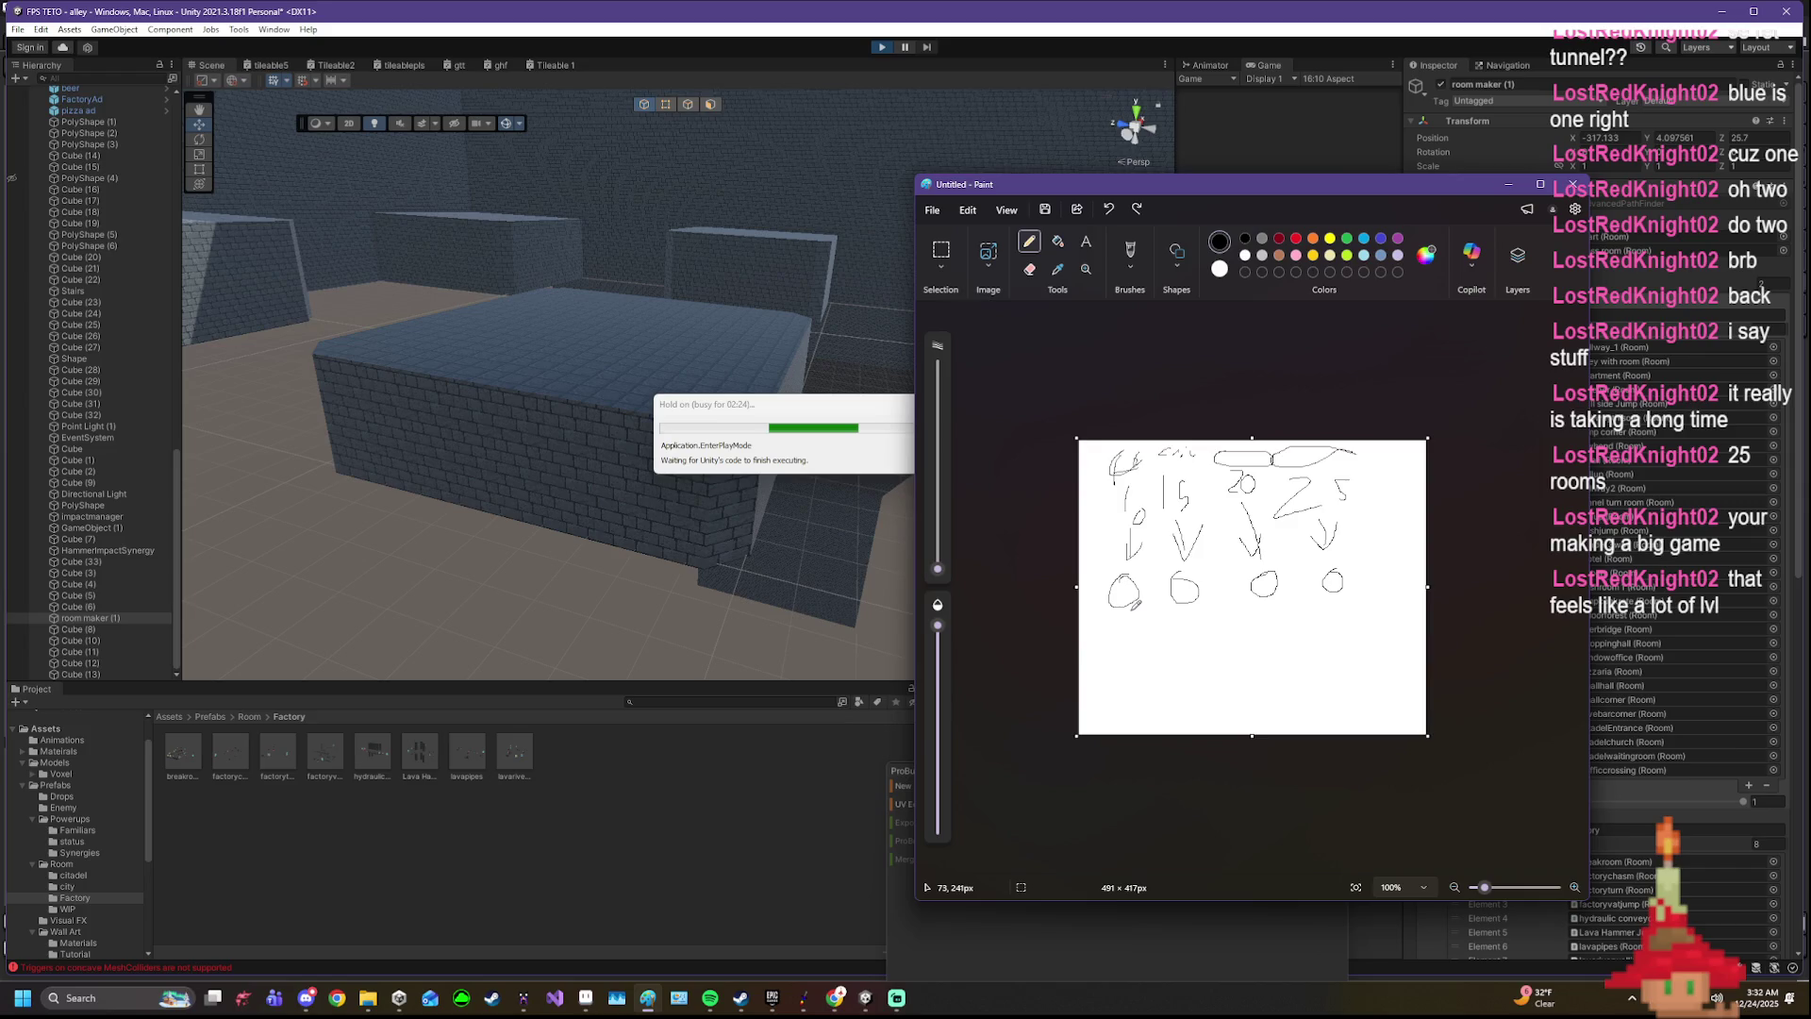
{"action": "left_click_drag", "start_coordinate": [1131, 607], "coordinate": [1327, 586]}
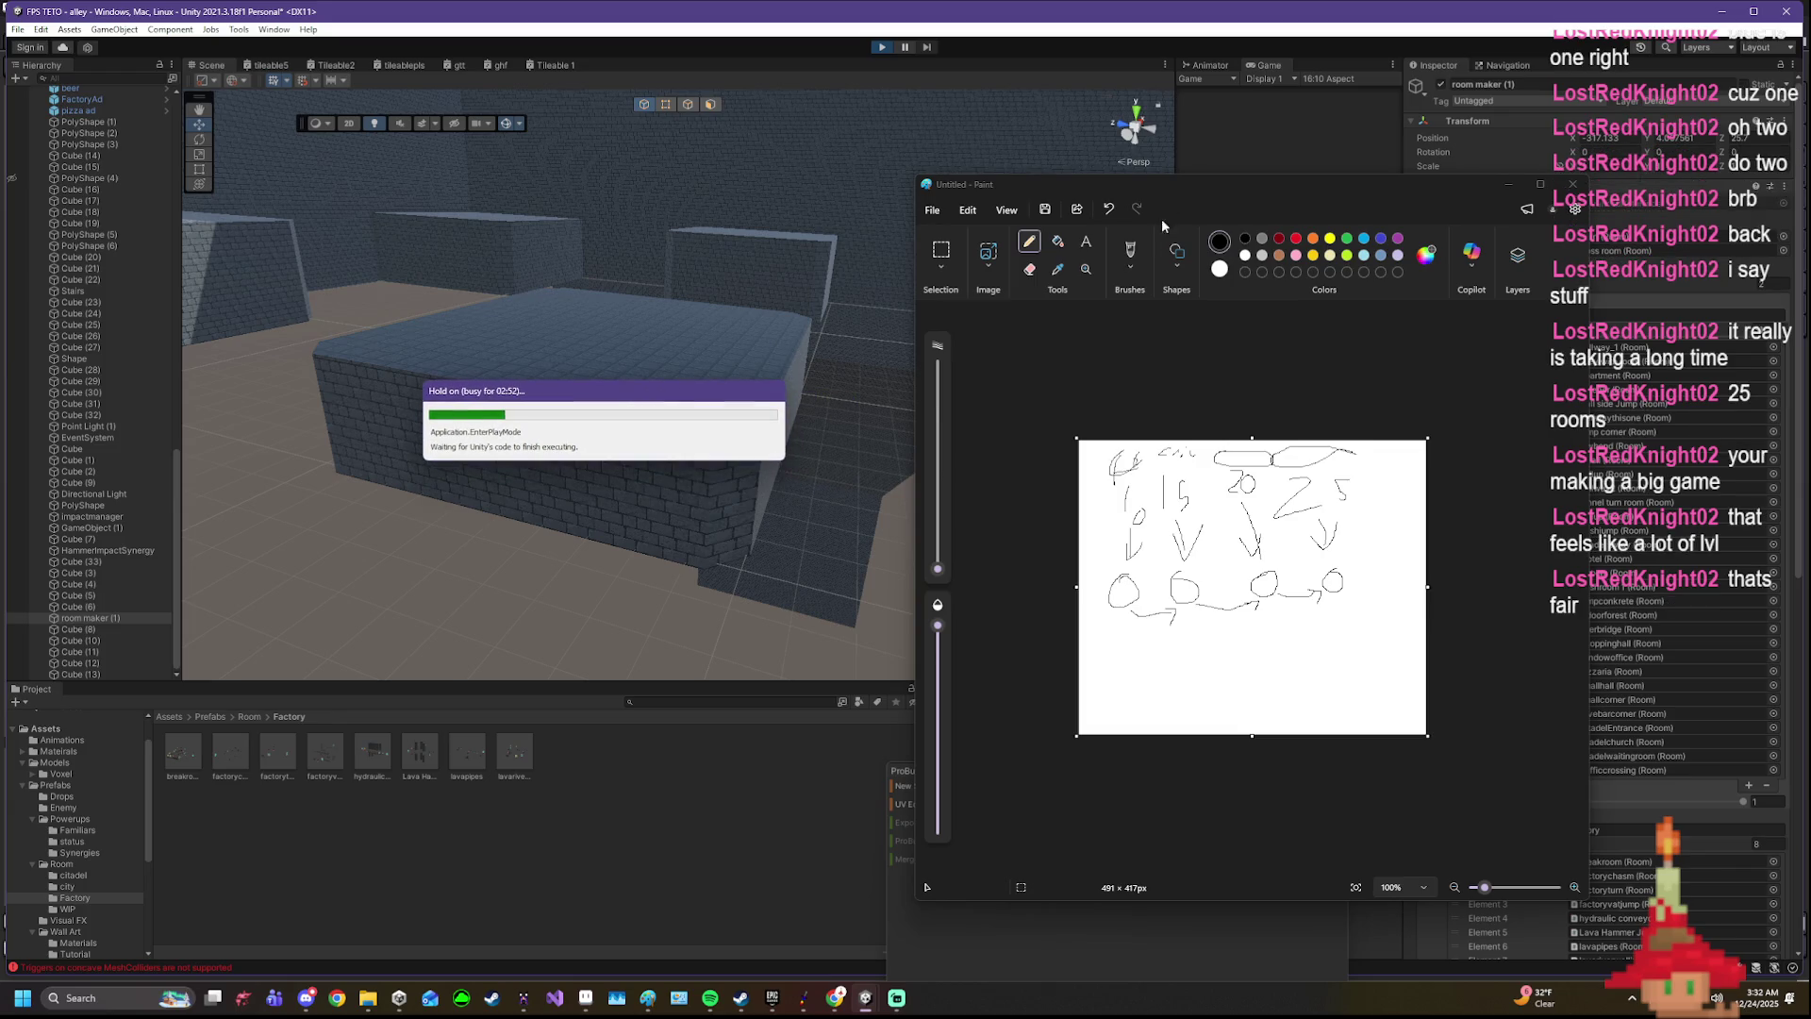
- Check the stuck Unity busy notice, add a long line beneath the circles, and bring up Task Manager
{"action": "left_click_drag", "start_coordinate": [1159, 185], "coordinate": [867, 767]}
{"action": "left_click_drag", "start_coordinate": [758, 391], "coordinate": [961, 375]}
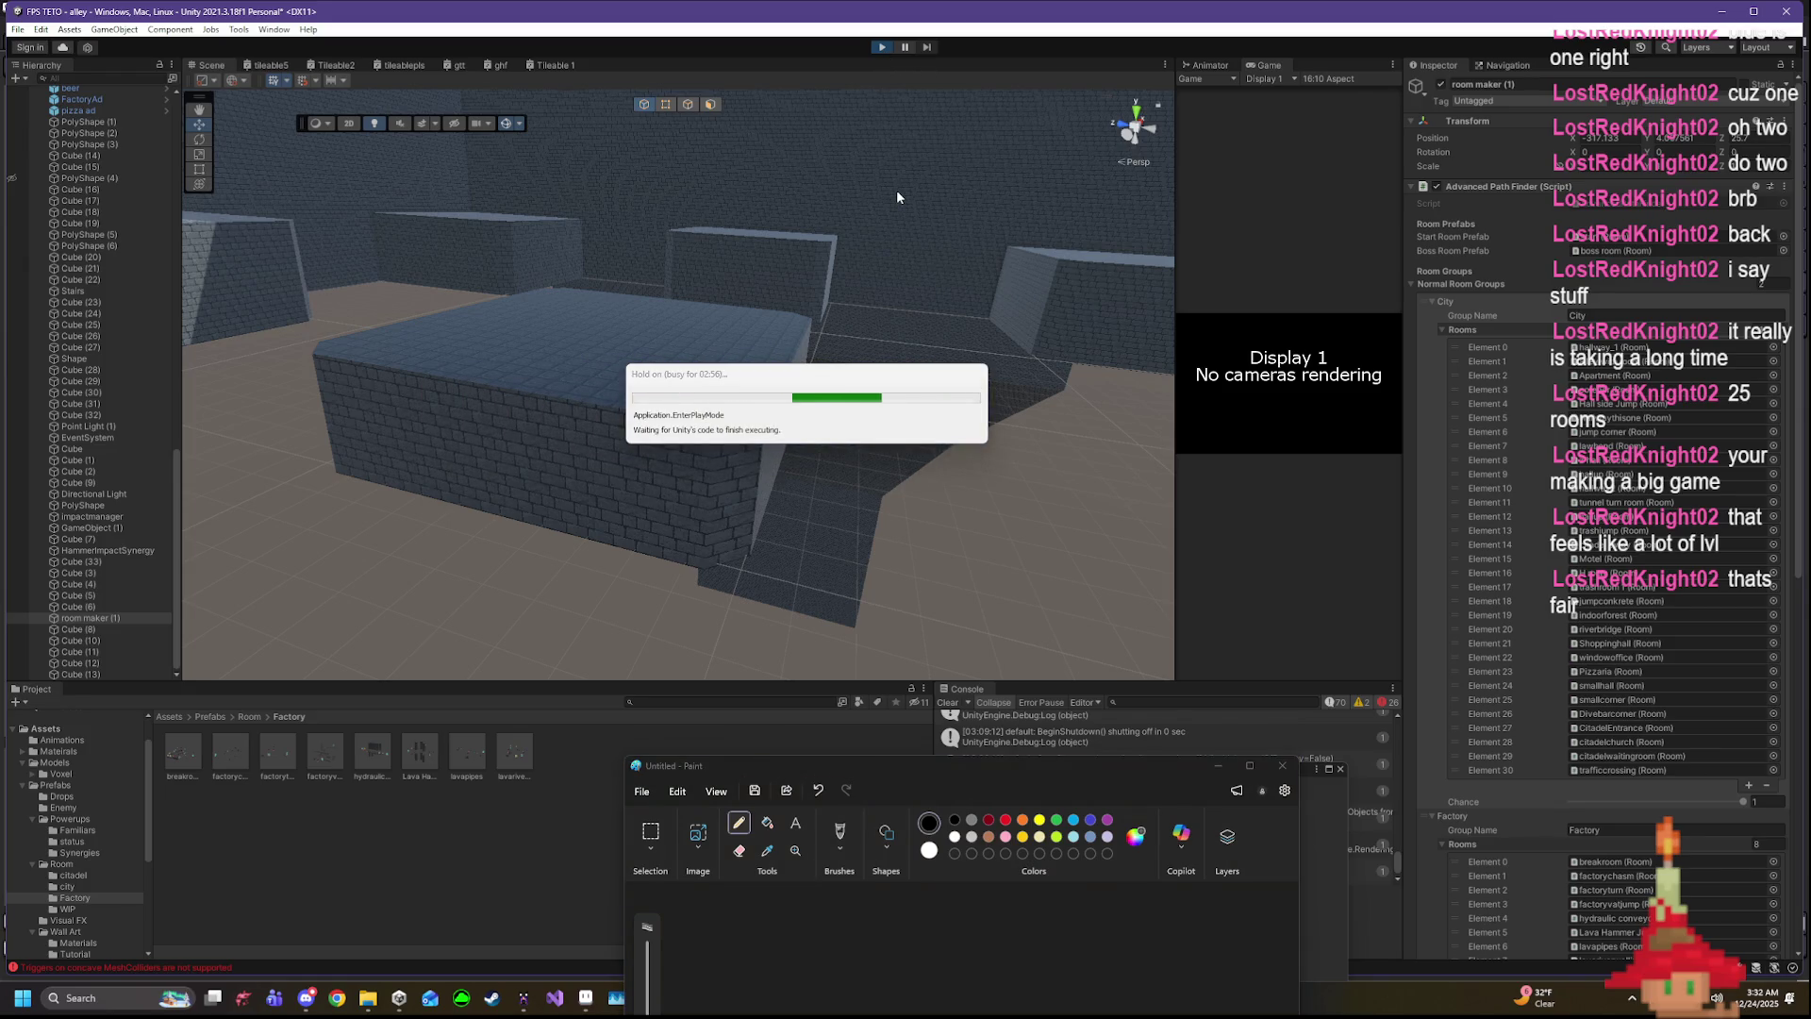
{"action": "left_click_drag", "start_coordinate": [873, 370], "coordinate": [1005, 261]}
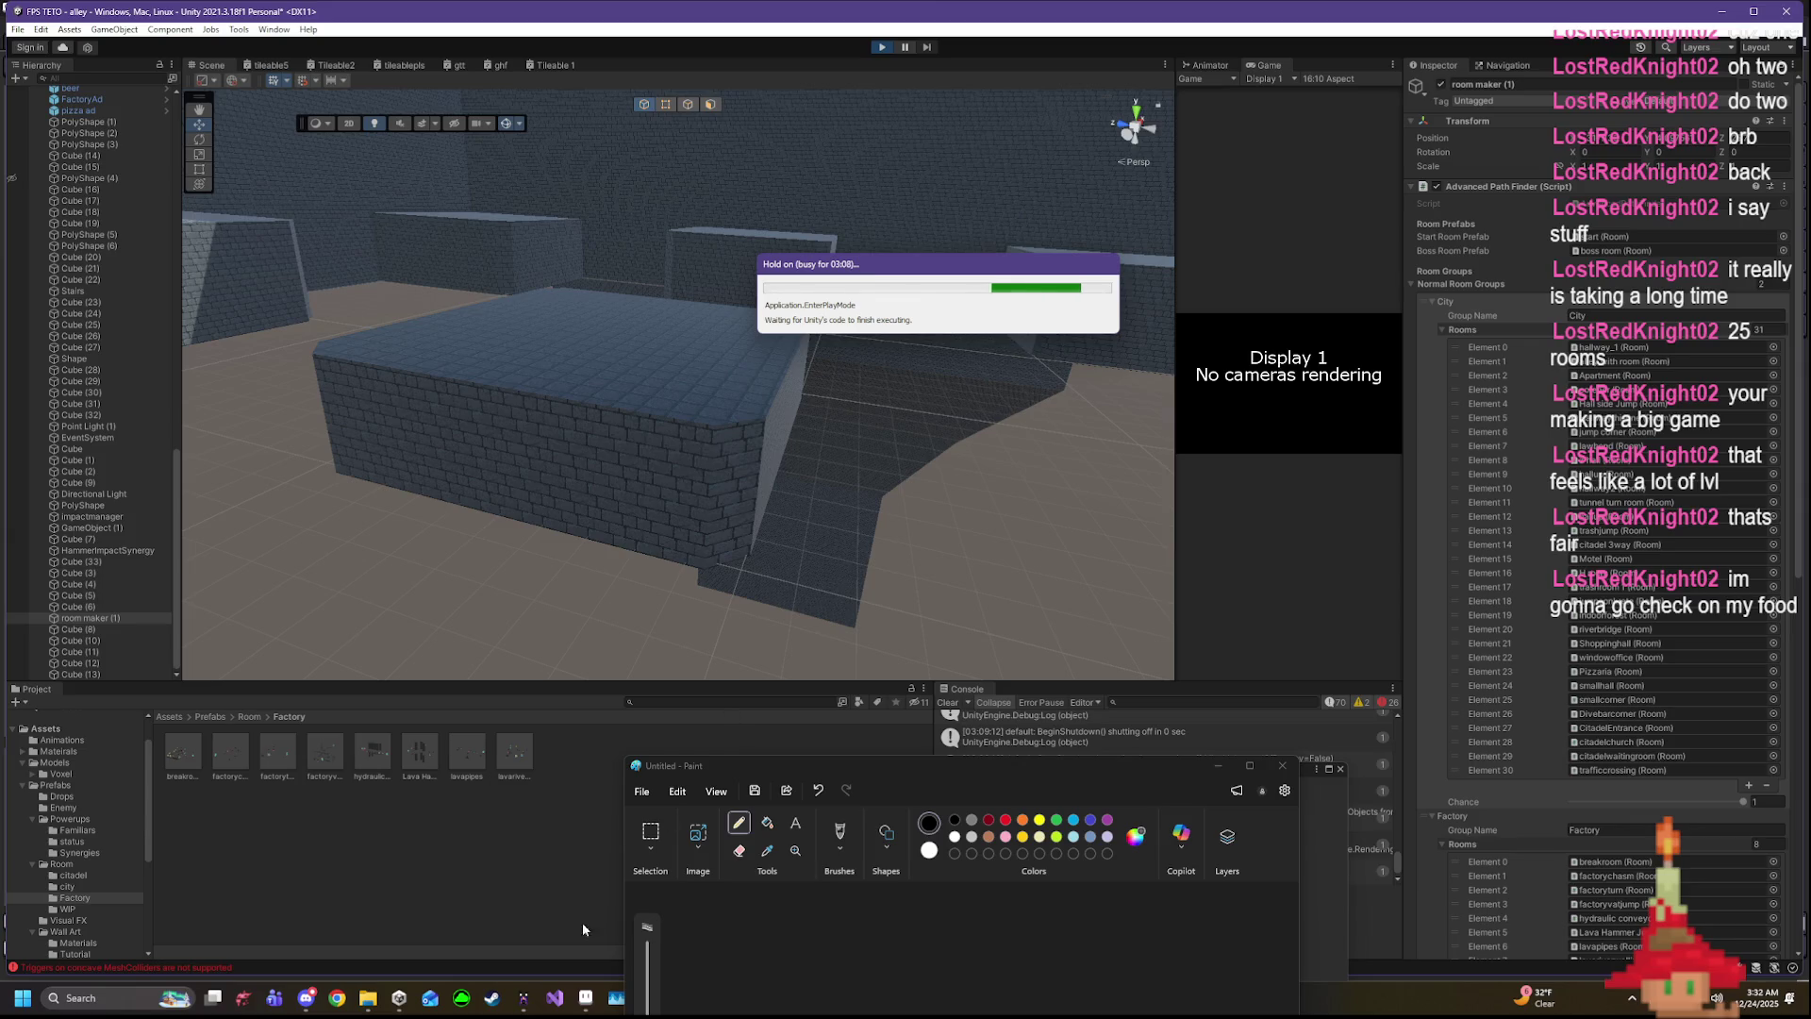
{"action": "mouse_move", "coordinate": [989, 761]}
{"action": "left_mouse_down"}
{"action": "mouse_move", "coordinate": [1362, 330]}
{"action": "mouse_move", "coordinate": [1394, 229]}
{"action": "left_mouse_up"}
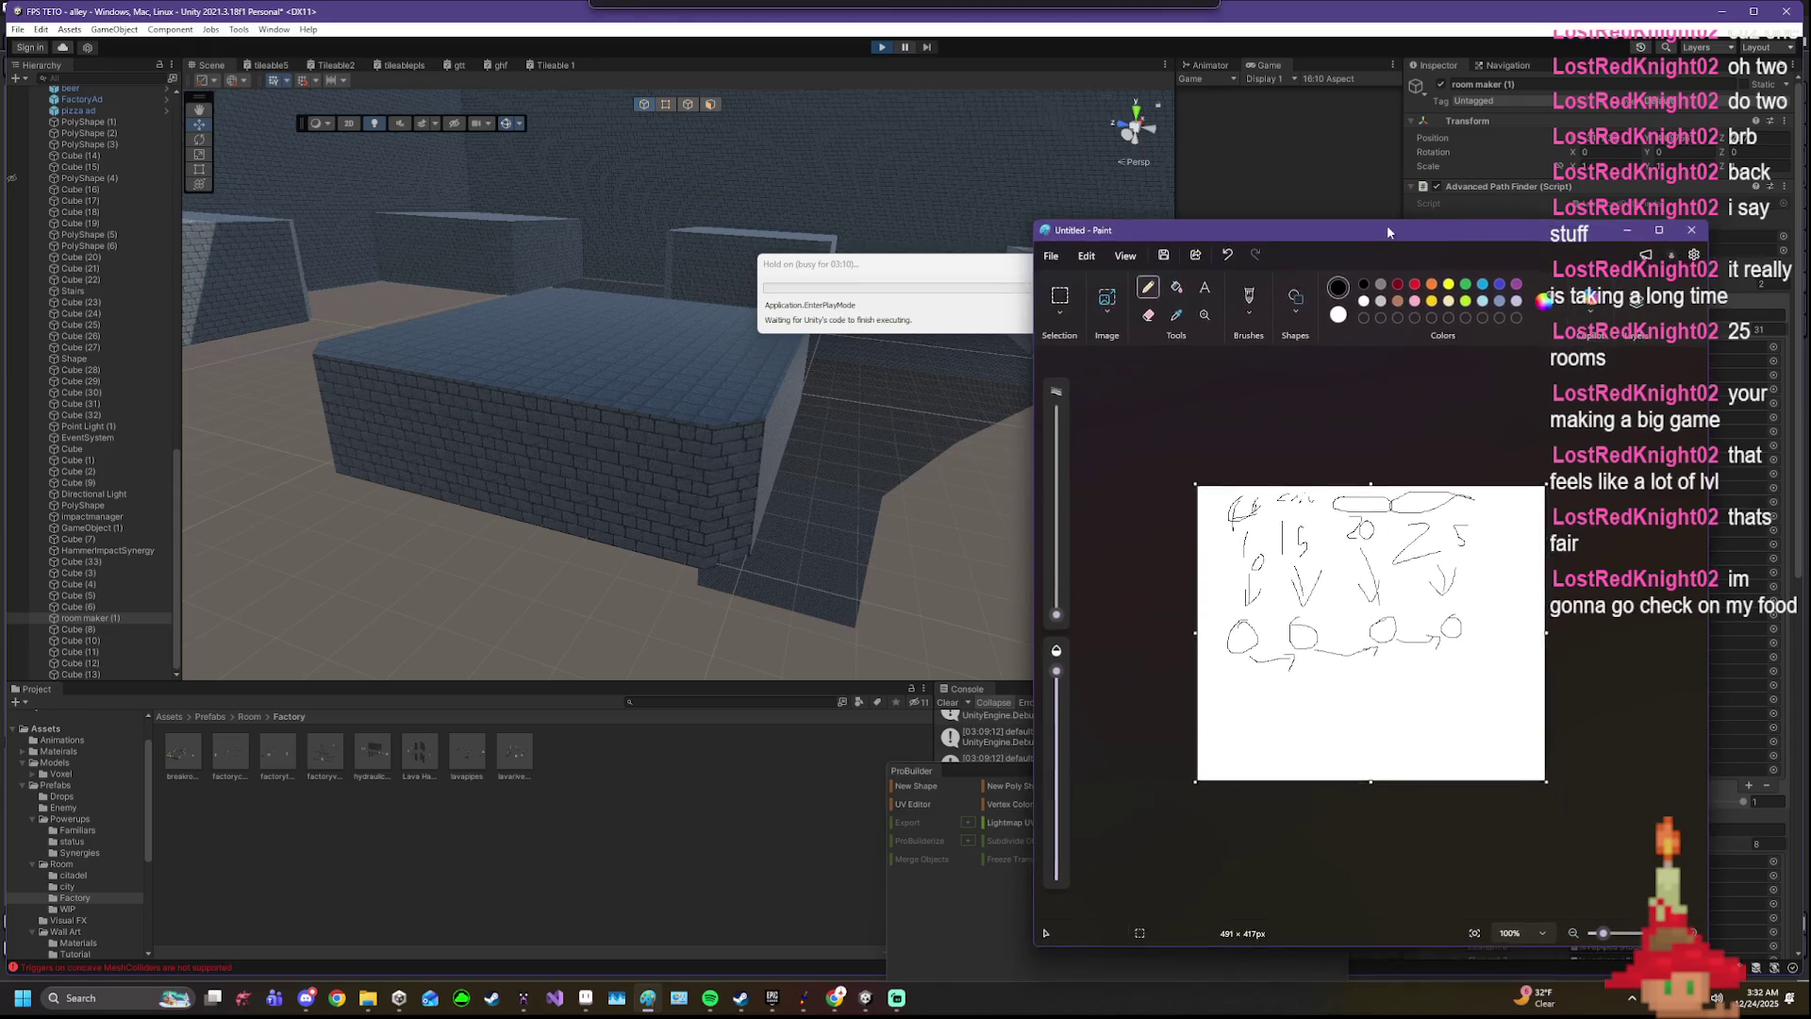
{"action": "left_click_drag", "start_coordinate": [1228, 698], "coordinate": [1517, 686]}
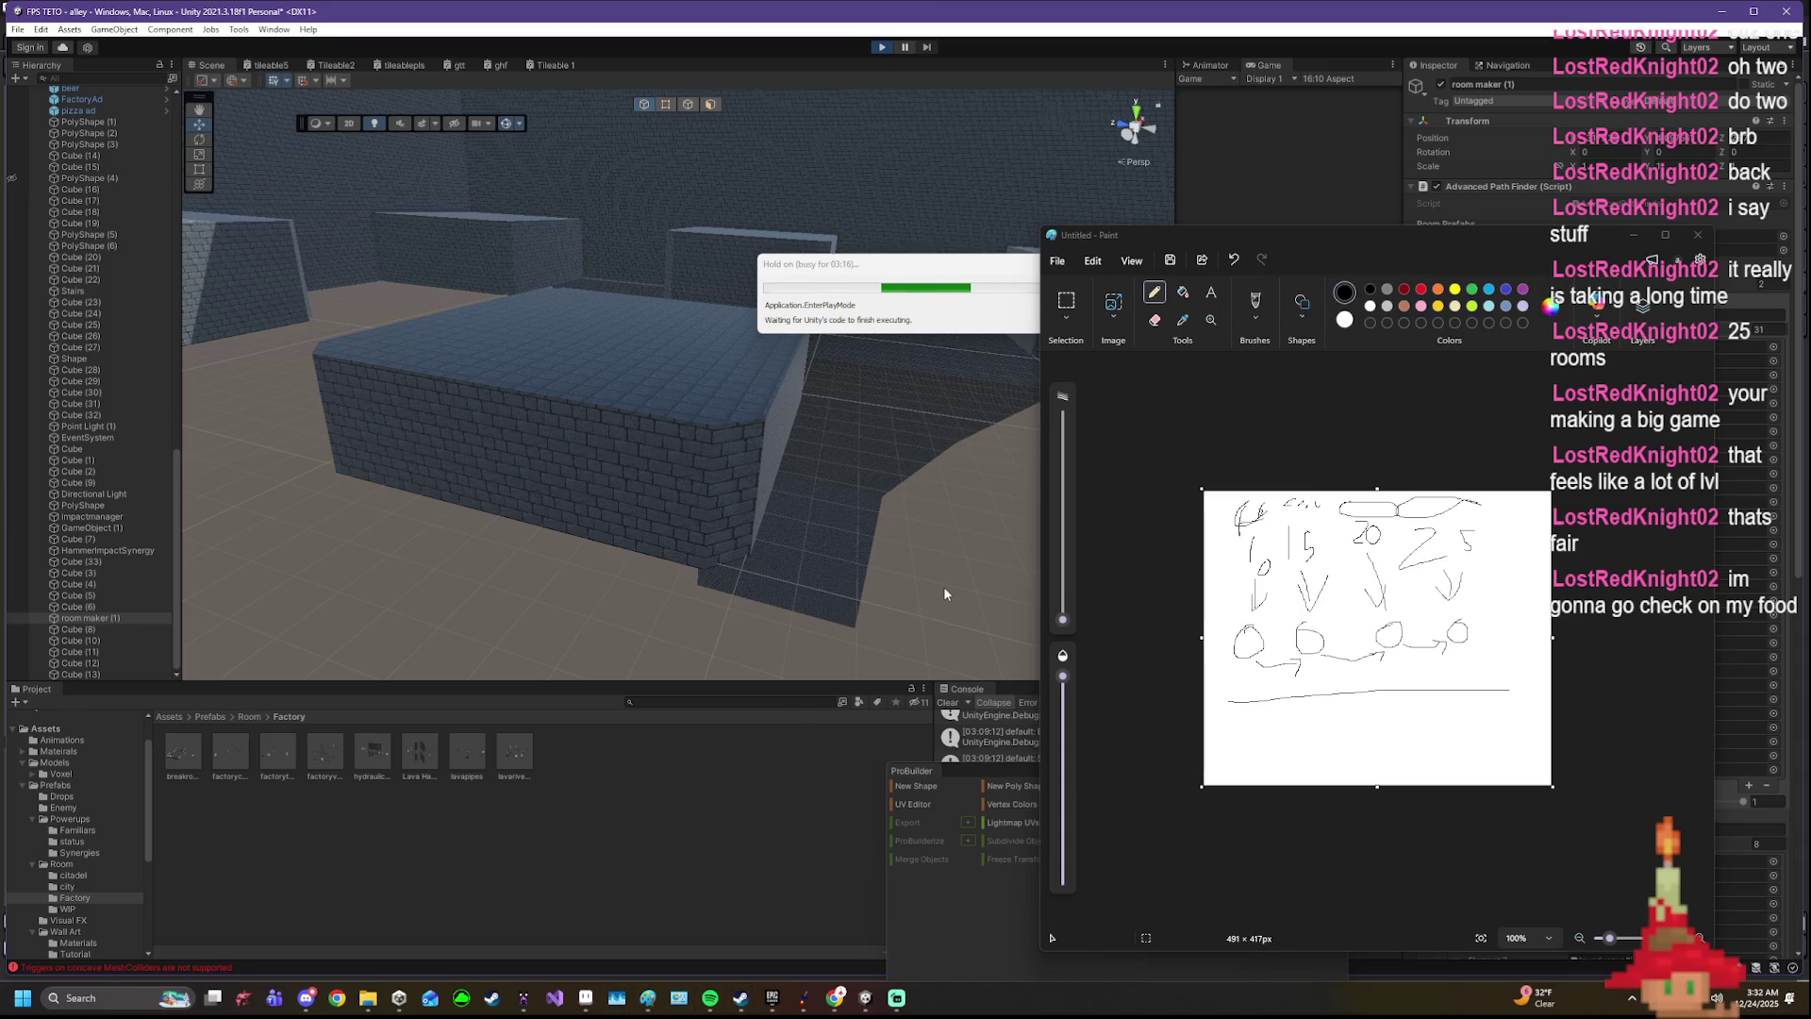
{"action": "key", "text": "ctrl+shift+Escape"}
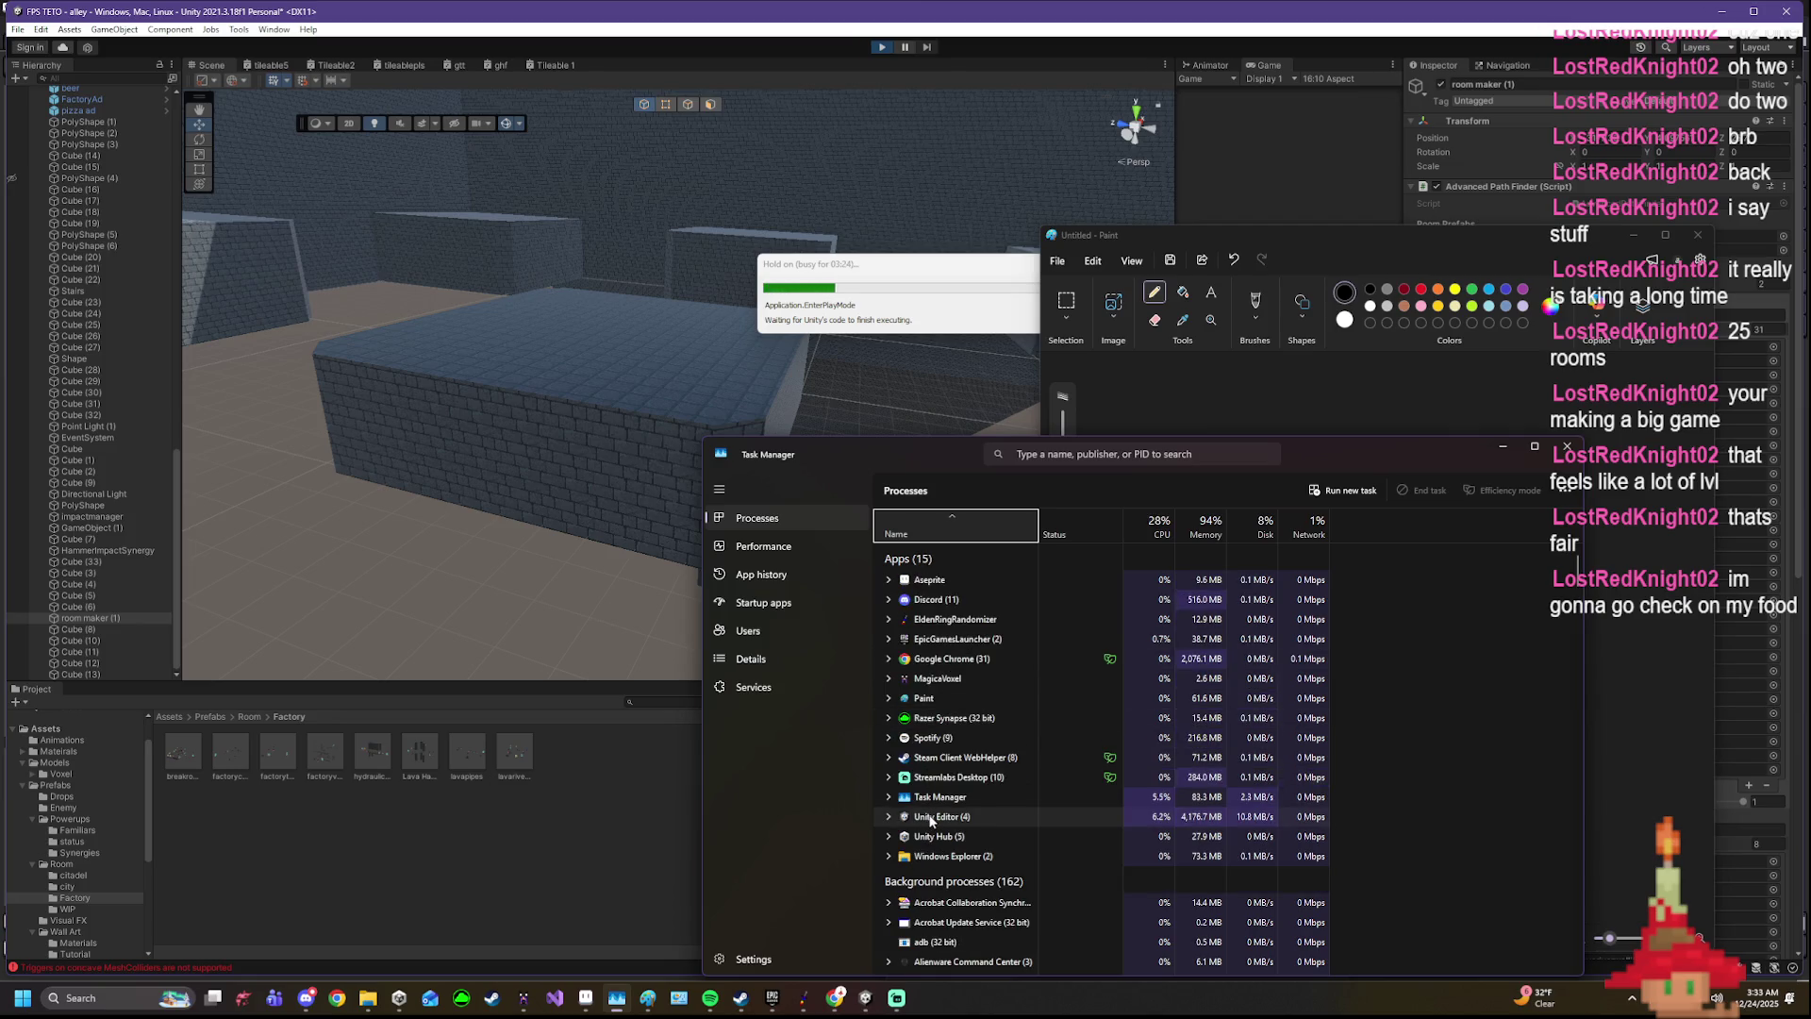
- Force-end the frozen Unity Editor process in Task Manager
{"action": "left_click", "coordinate": [935, 816]}
{"action": "left_click_drag", "start_coordinate": [940, 277], "coordinate": [724, 322]}
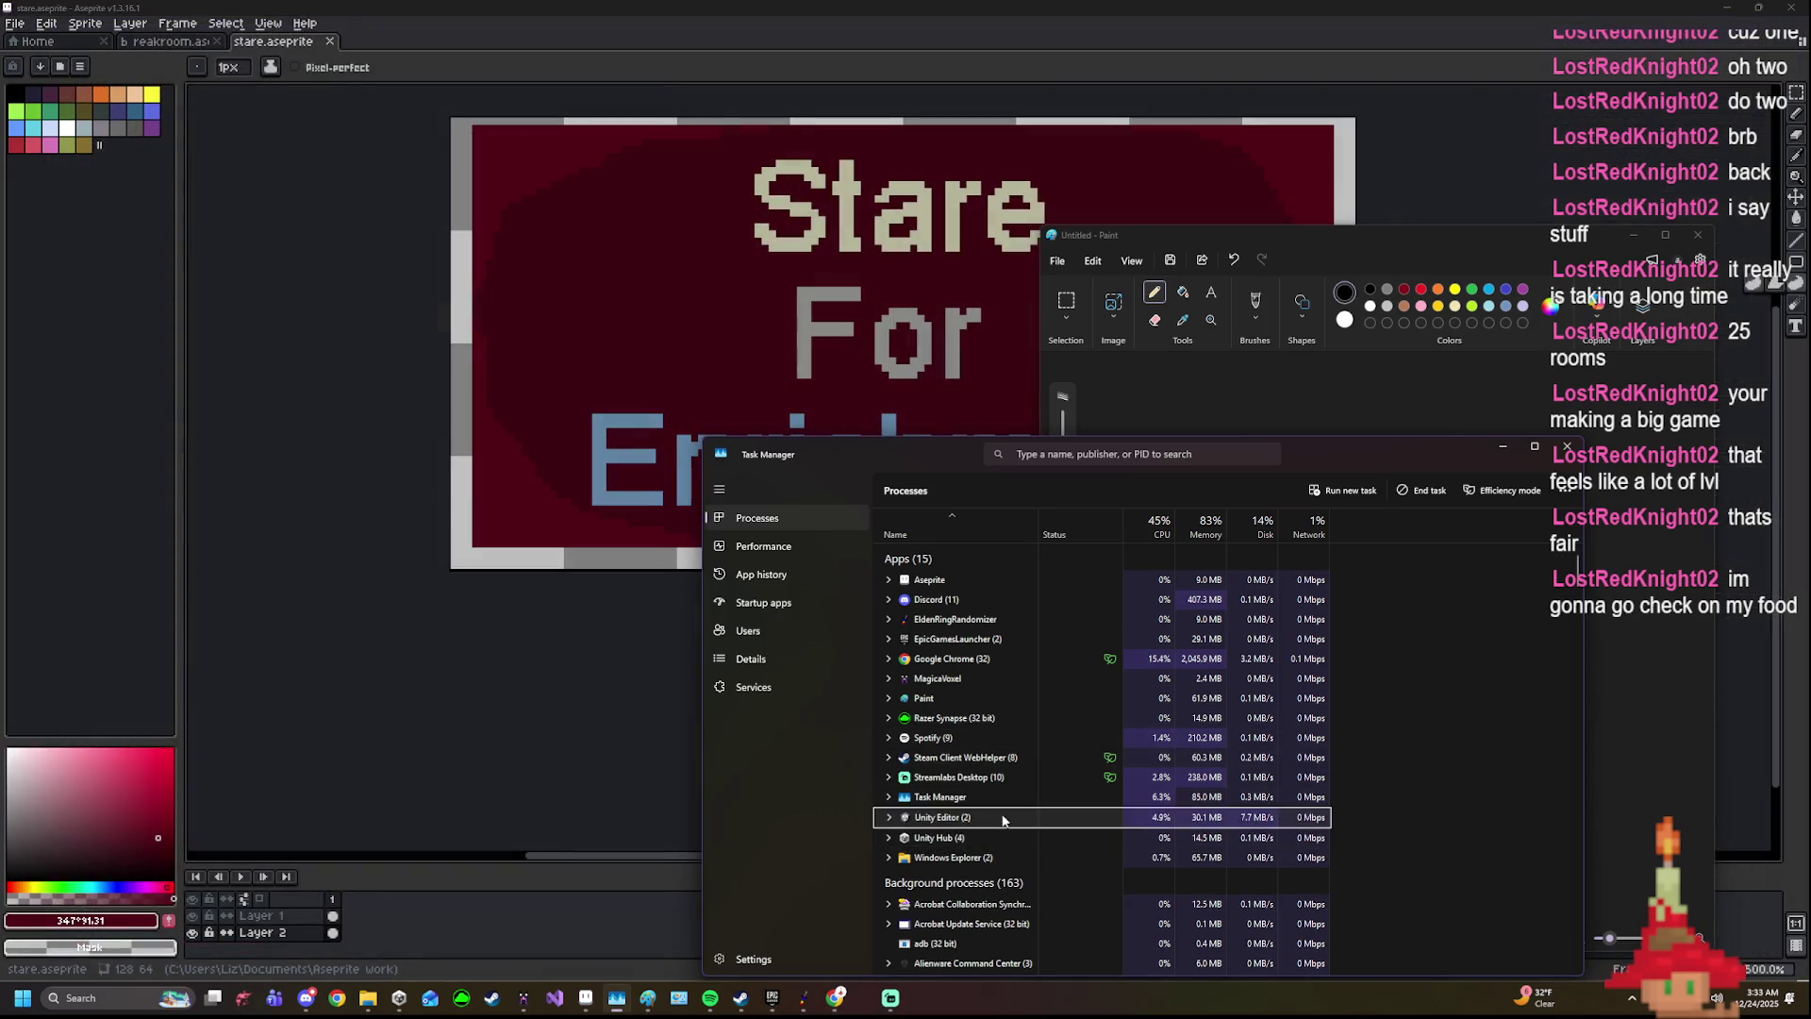
- Reopen the FPS TETO project from Unity Hub and wait for the editor to load
{"action": "left_click", "coordinate": [400, 999]}
{"action": "left_click", "coordinate": [444, 450]}
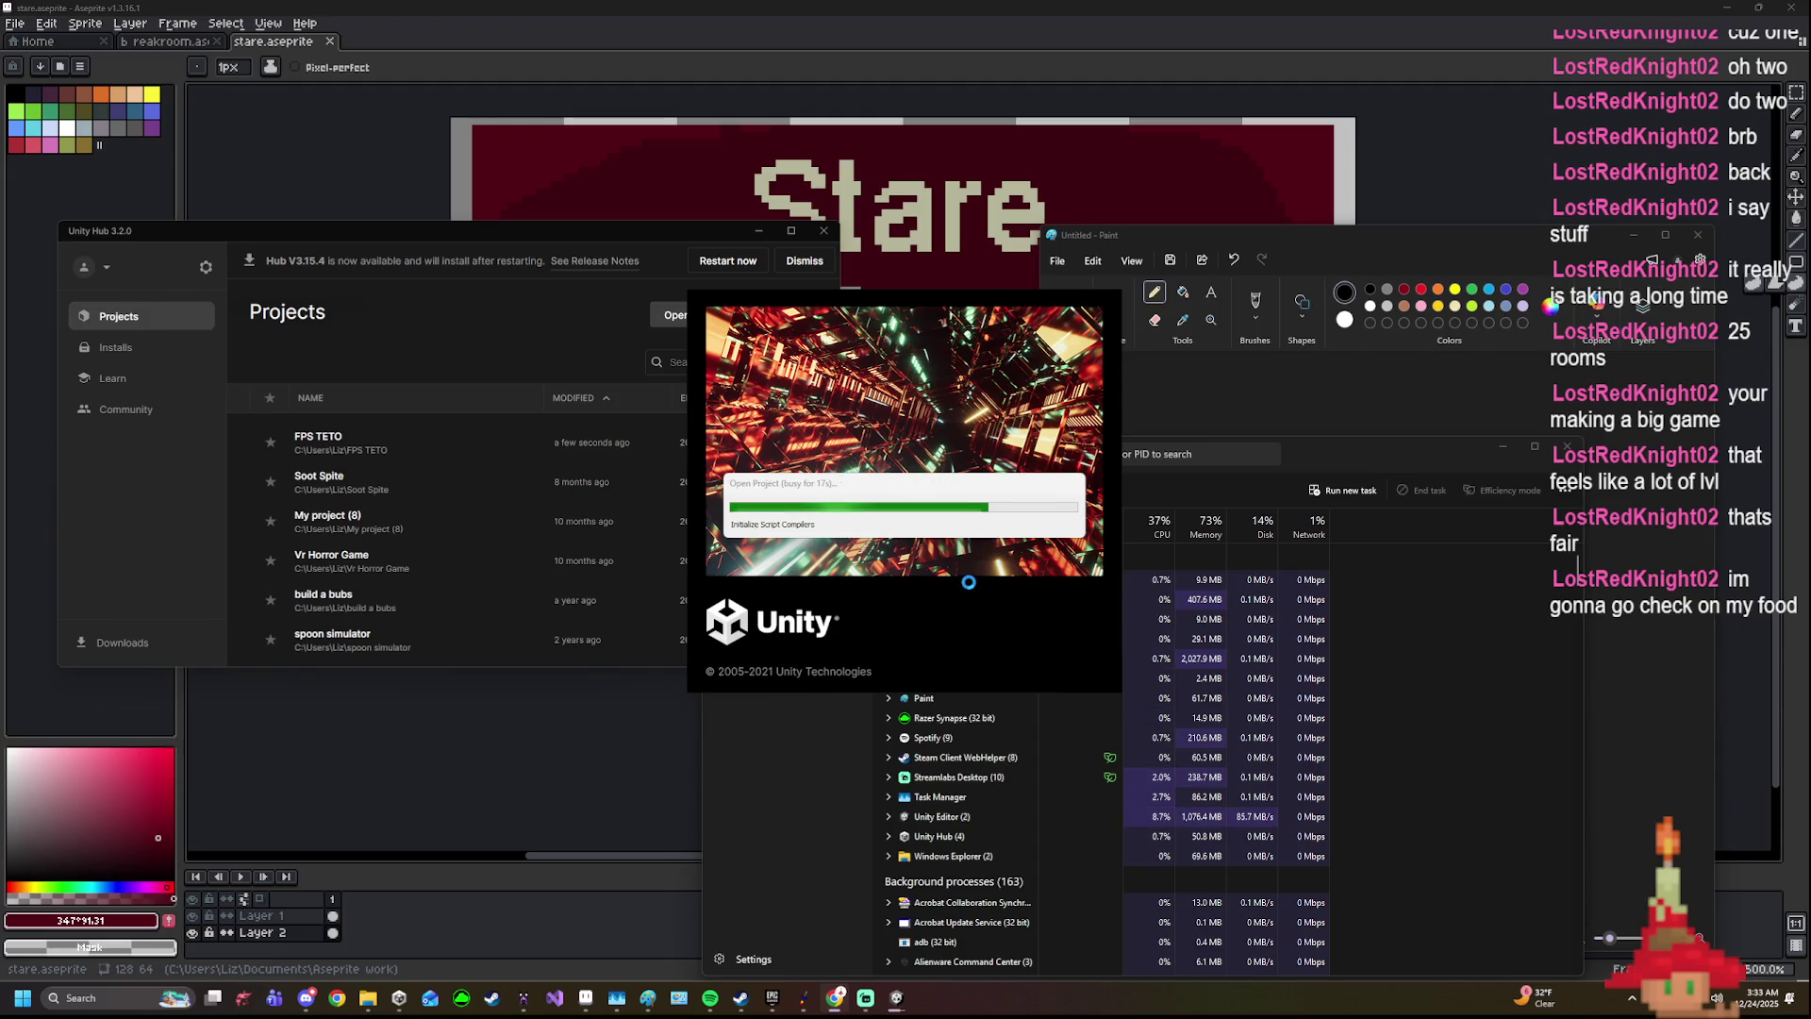
{"action": "left_click", "coordinate": [961, 456]}
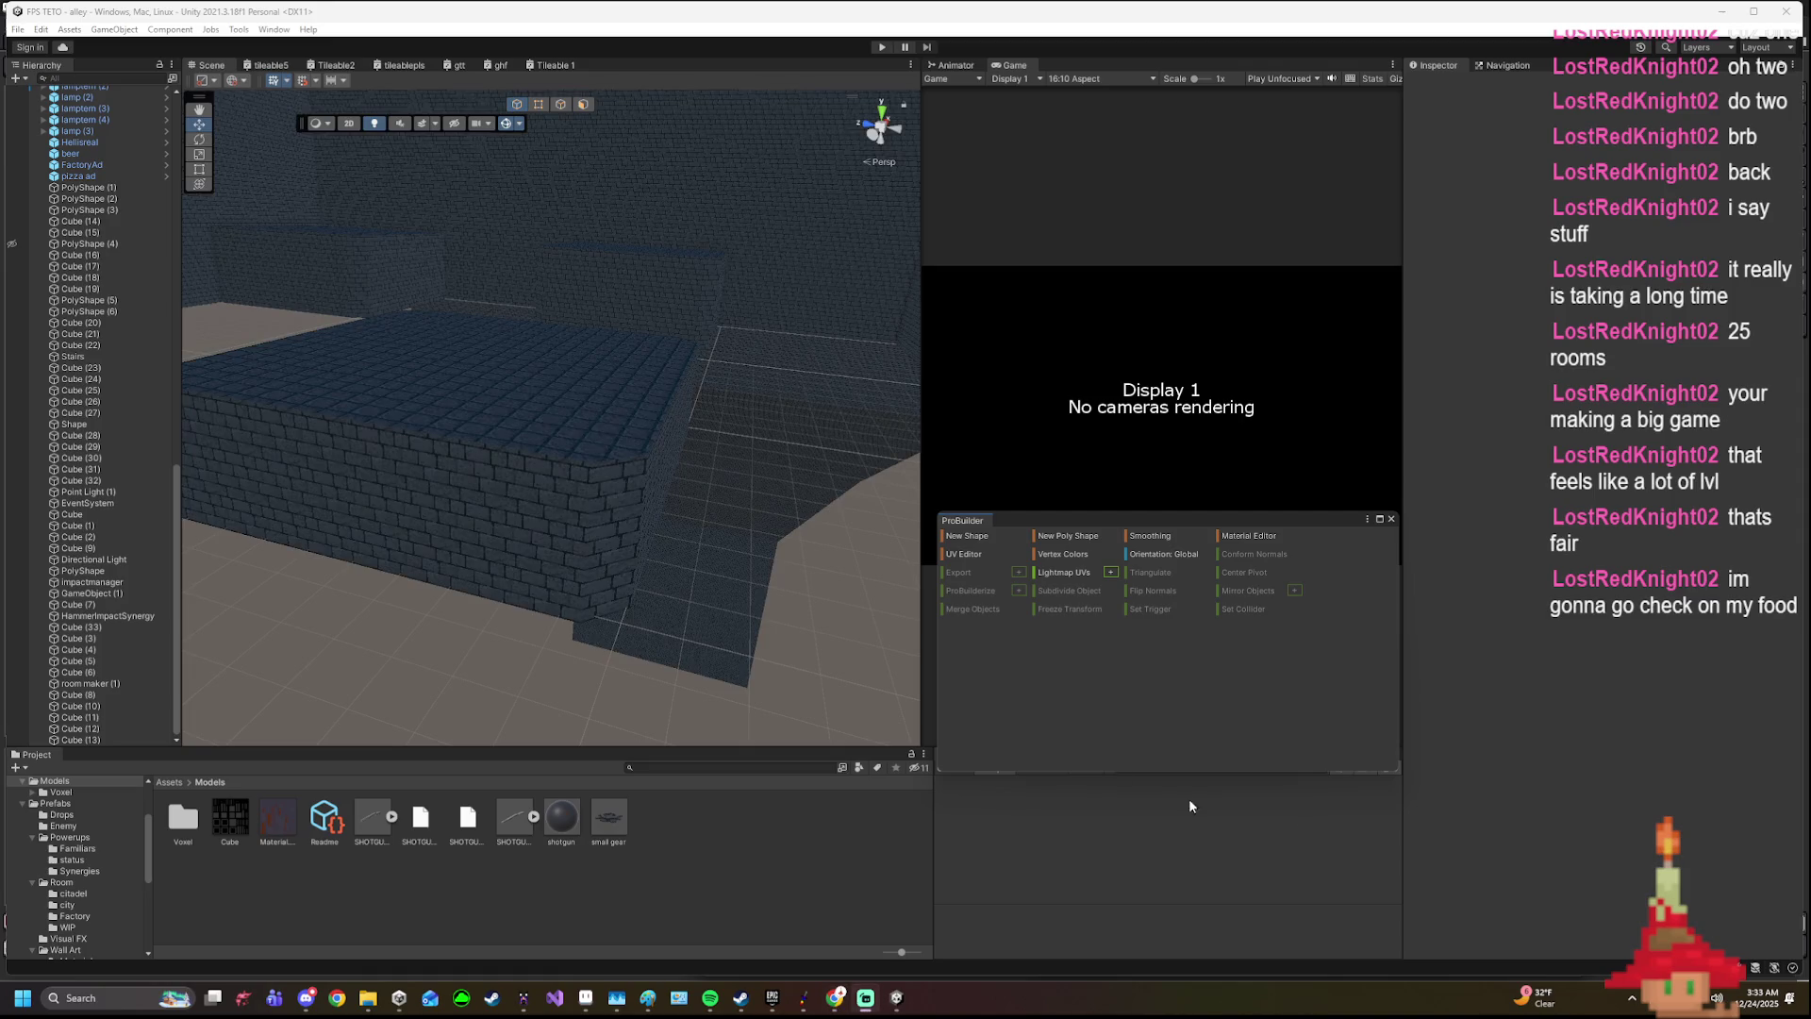
- Inspect room maker (1)'s room group settings, fly over the level, and list the Powerups prefabs
{"action": "left_click_drag", "start_coordinate": [810, 696], "coordinate": [330, 528]}
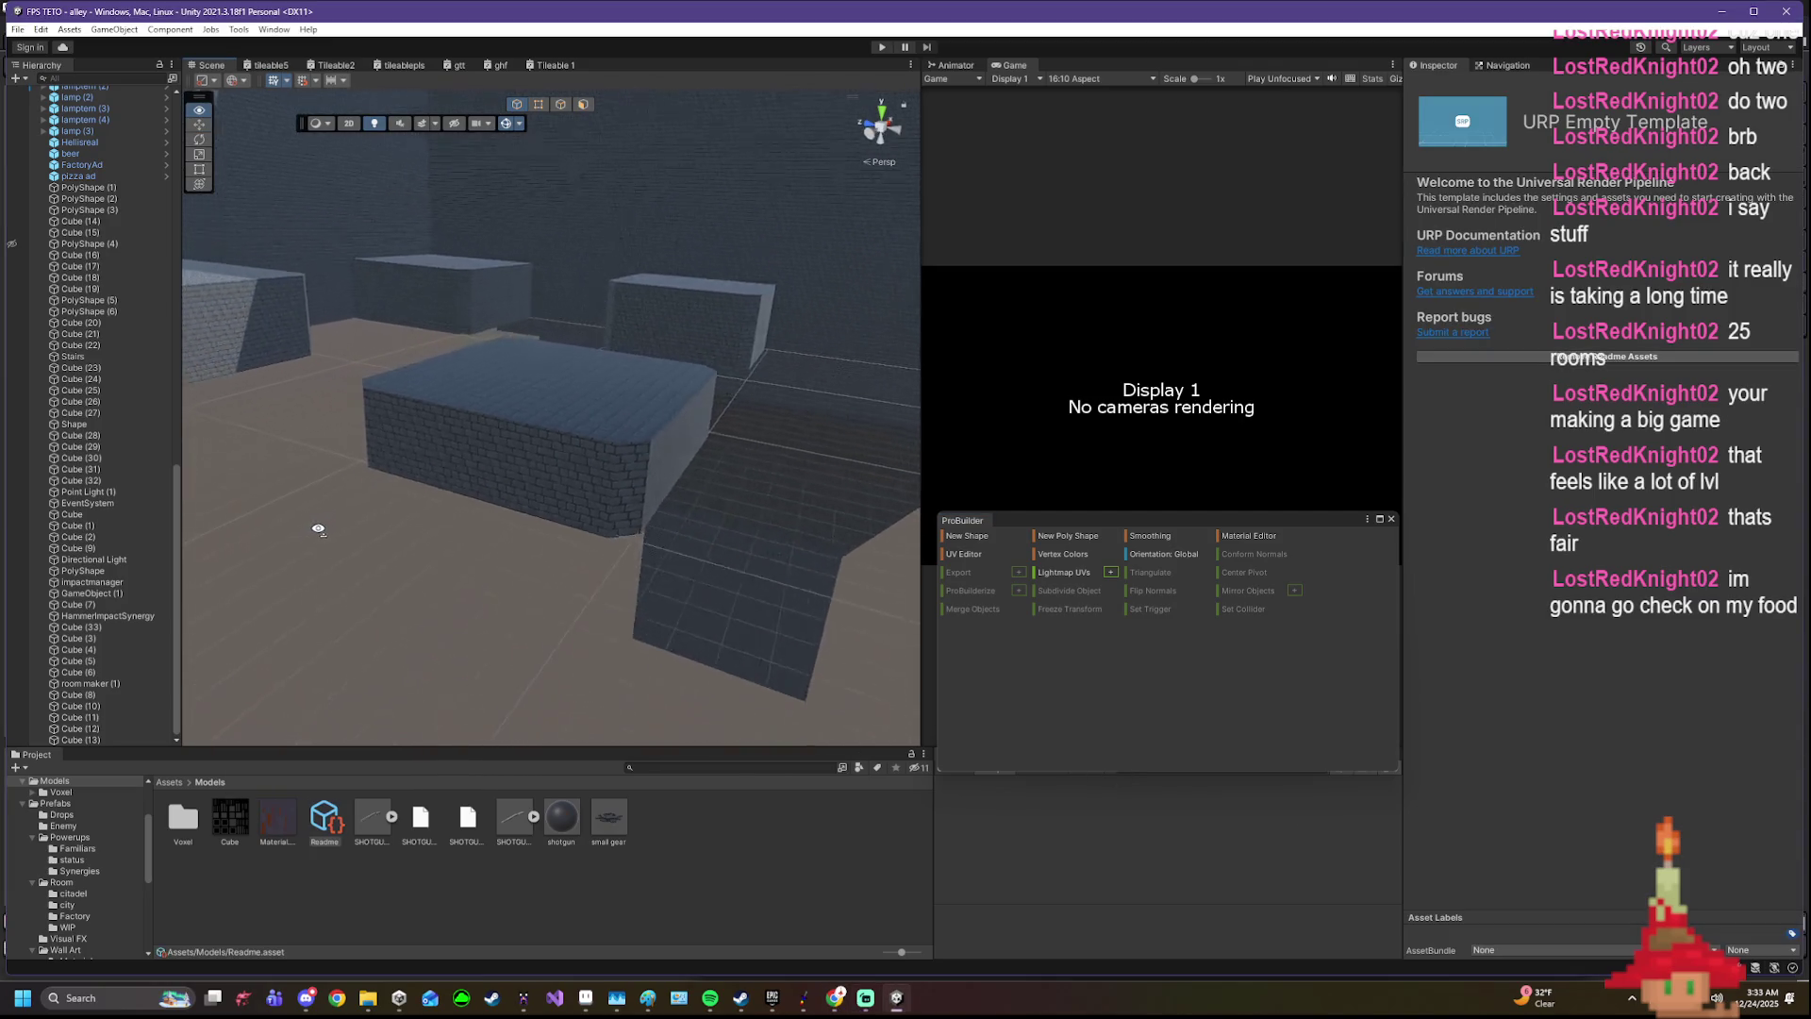
{"action": "left_click", "coordinate": [87, 683]}
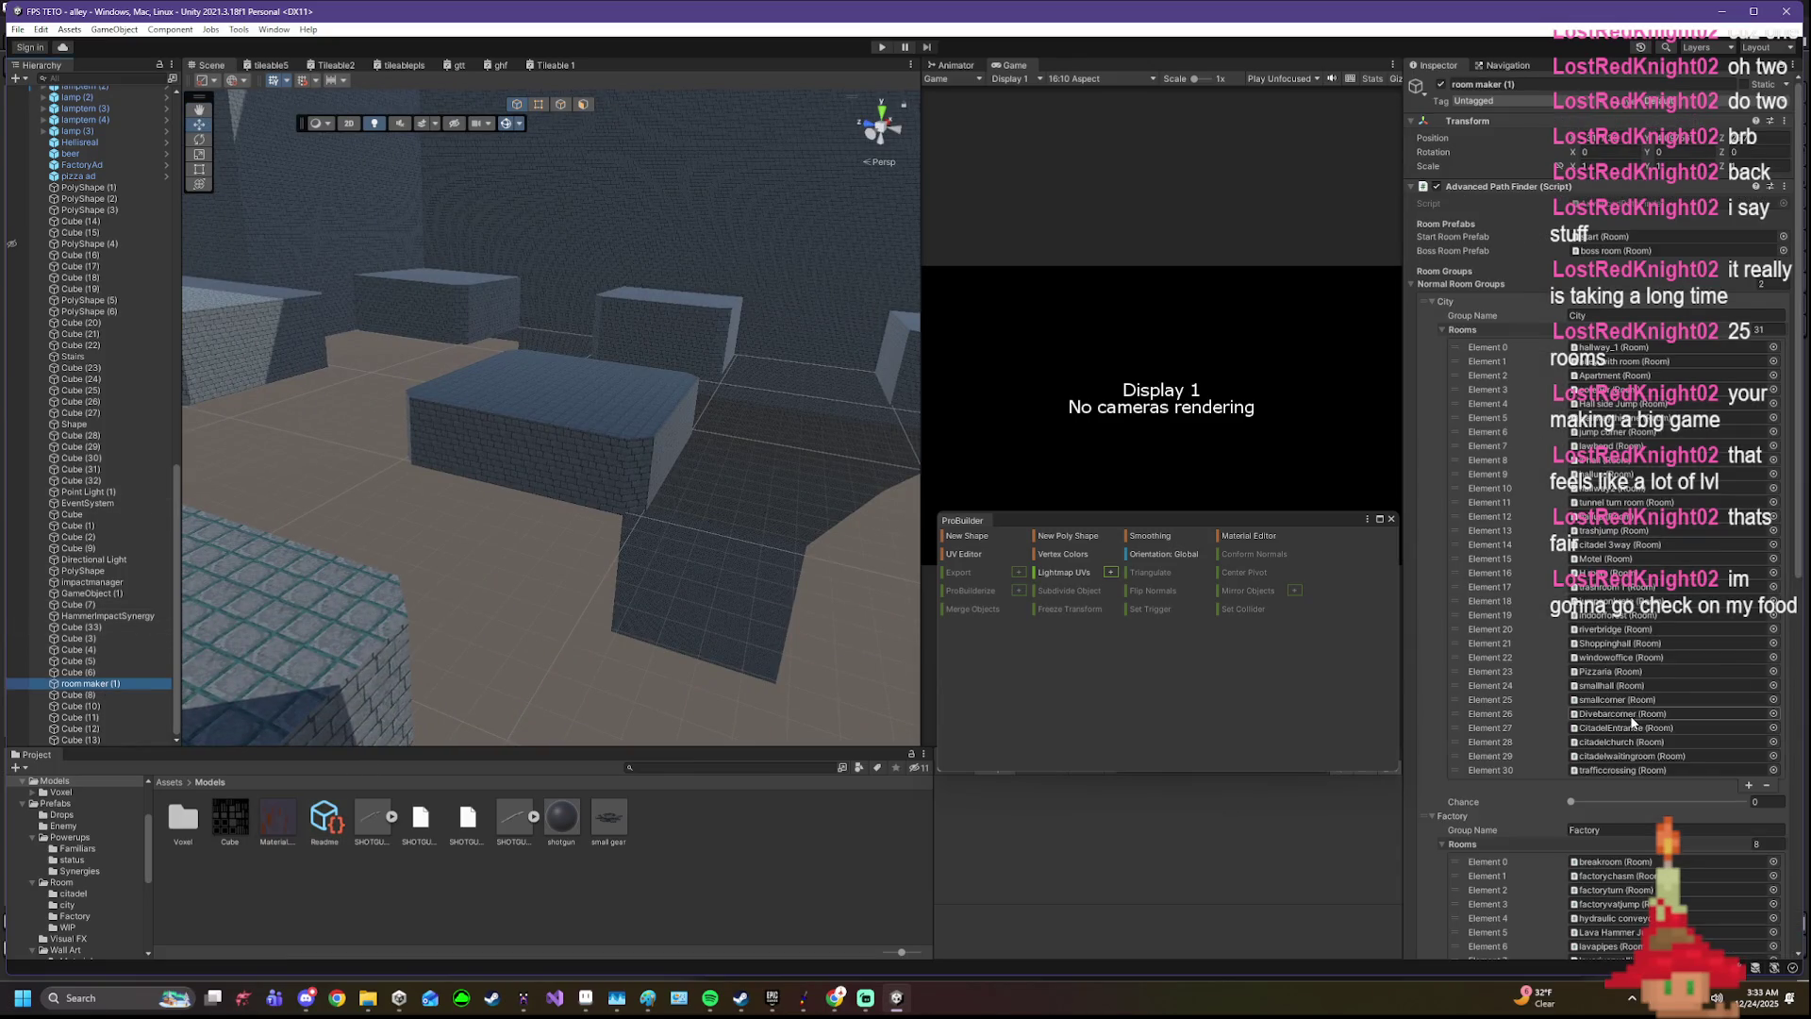
{"action": "scroll", "coordinate": [1630, 719], "scroll_direction": "down", "scroll_amount": 5}
{"action": "scroll", "coordinate": [1631, 715], "scroll_direction": "down", "scroll_amount": 3}
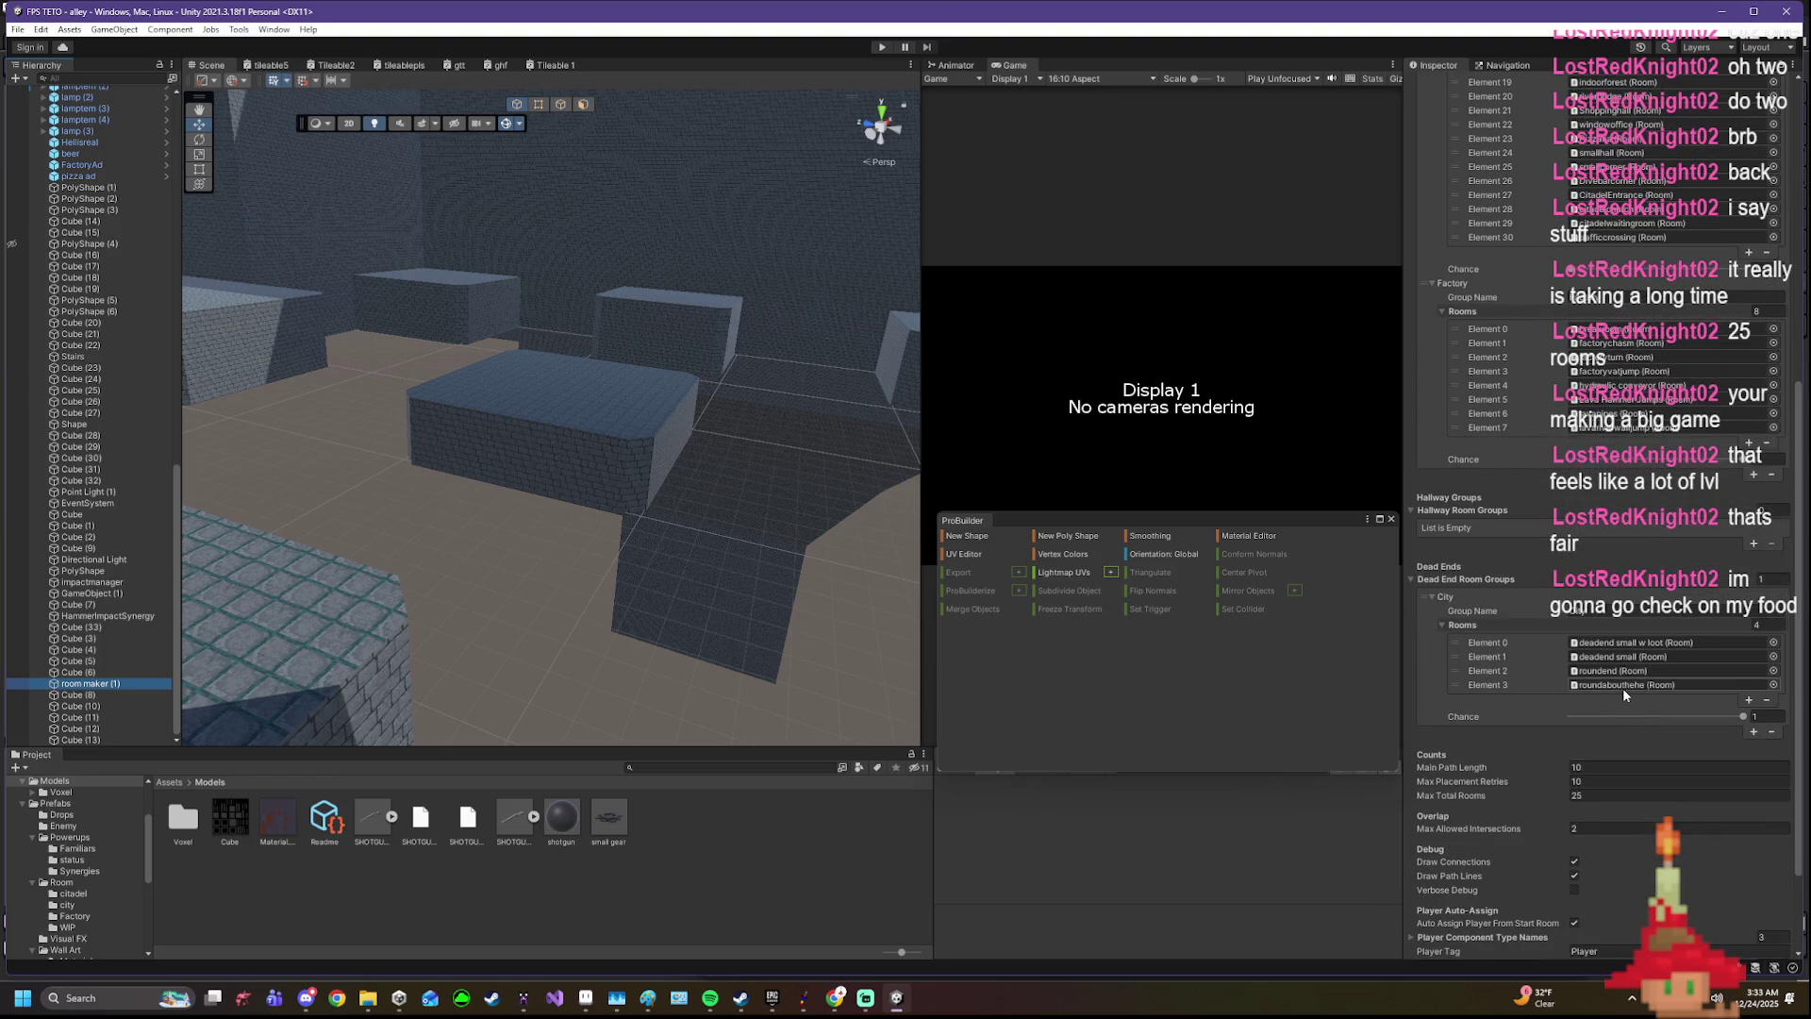
{"action": "scroll", "coordinate": [1623, 688], "scroll_direction": "down", "scroll_amount": 2}
{"action": "scroll", "coordinate": [1621, 689], "scroll_direction": "up", "scroll_amount": 2}
{"action": "scroll", "coordinate": [1522, 678], "scroll_direction": "up", "scroll_amount": 2}
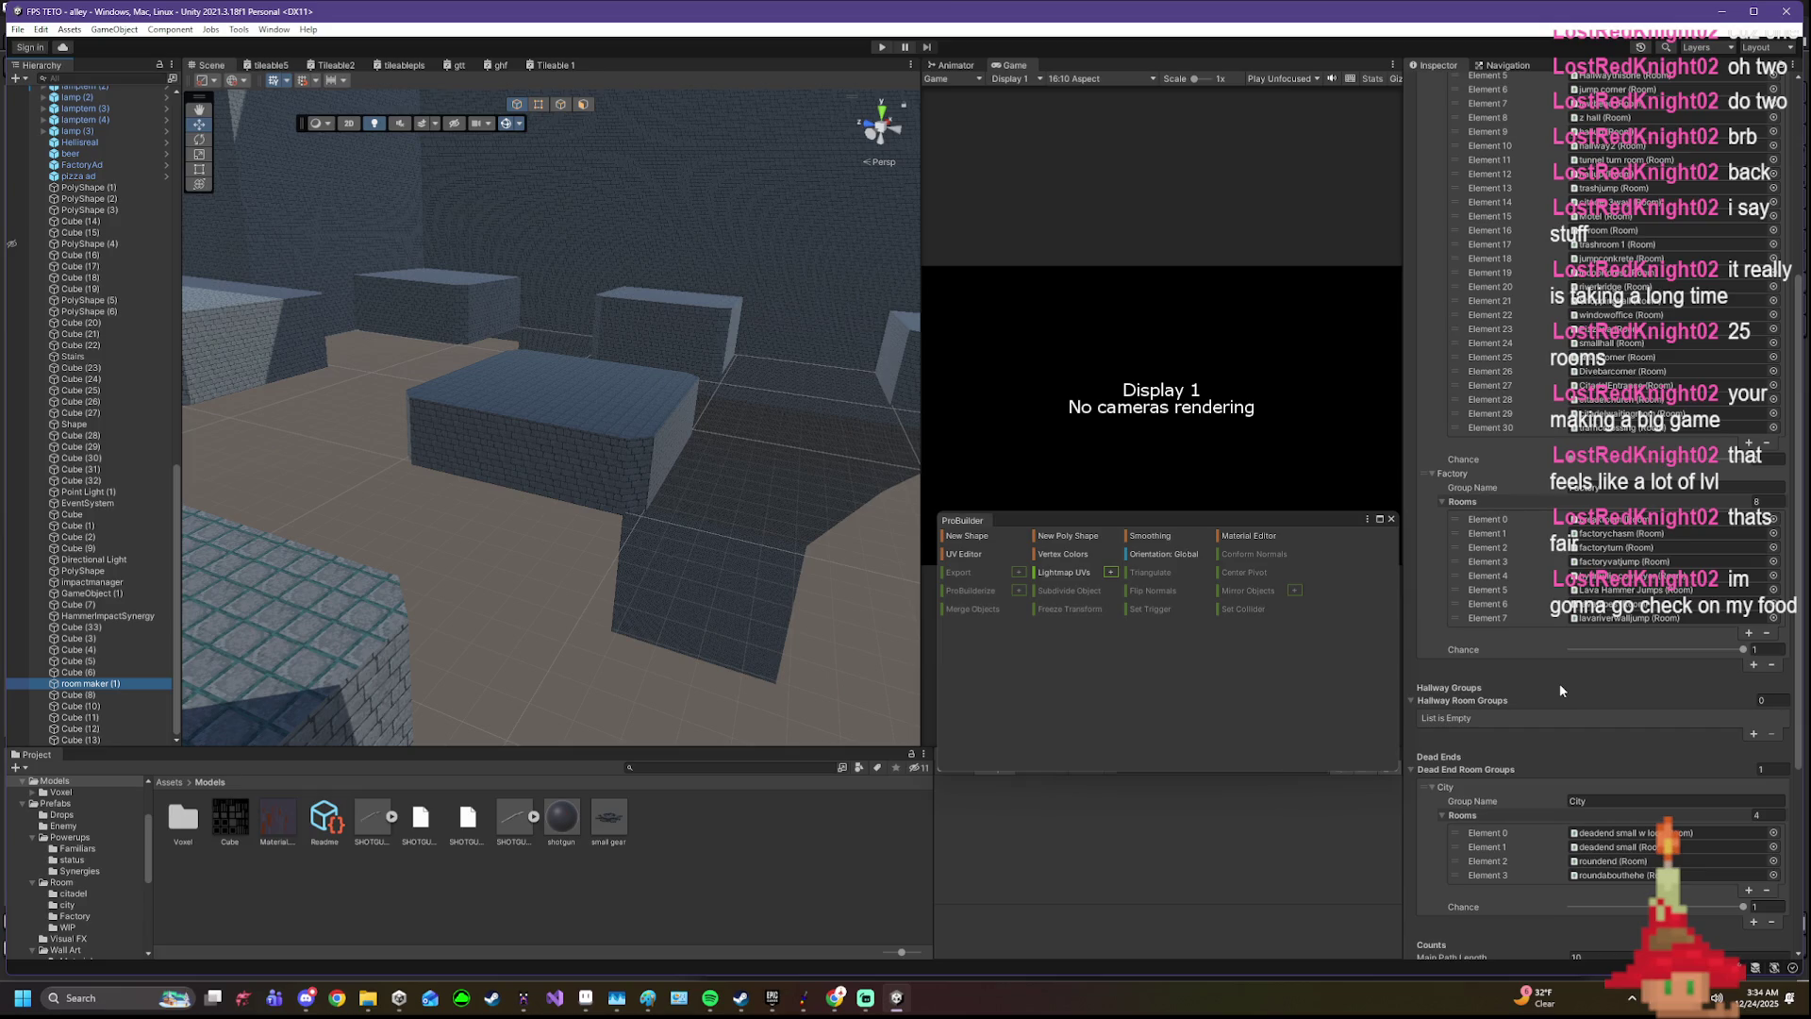
{"action": "left_click_drag", "start_coordinate": [603, 518], "coordinate": [675, 504]}
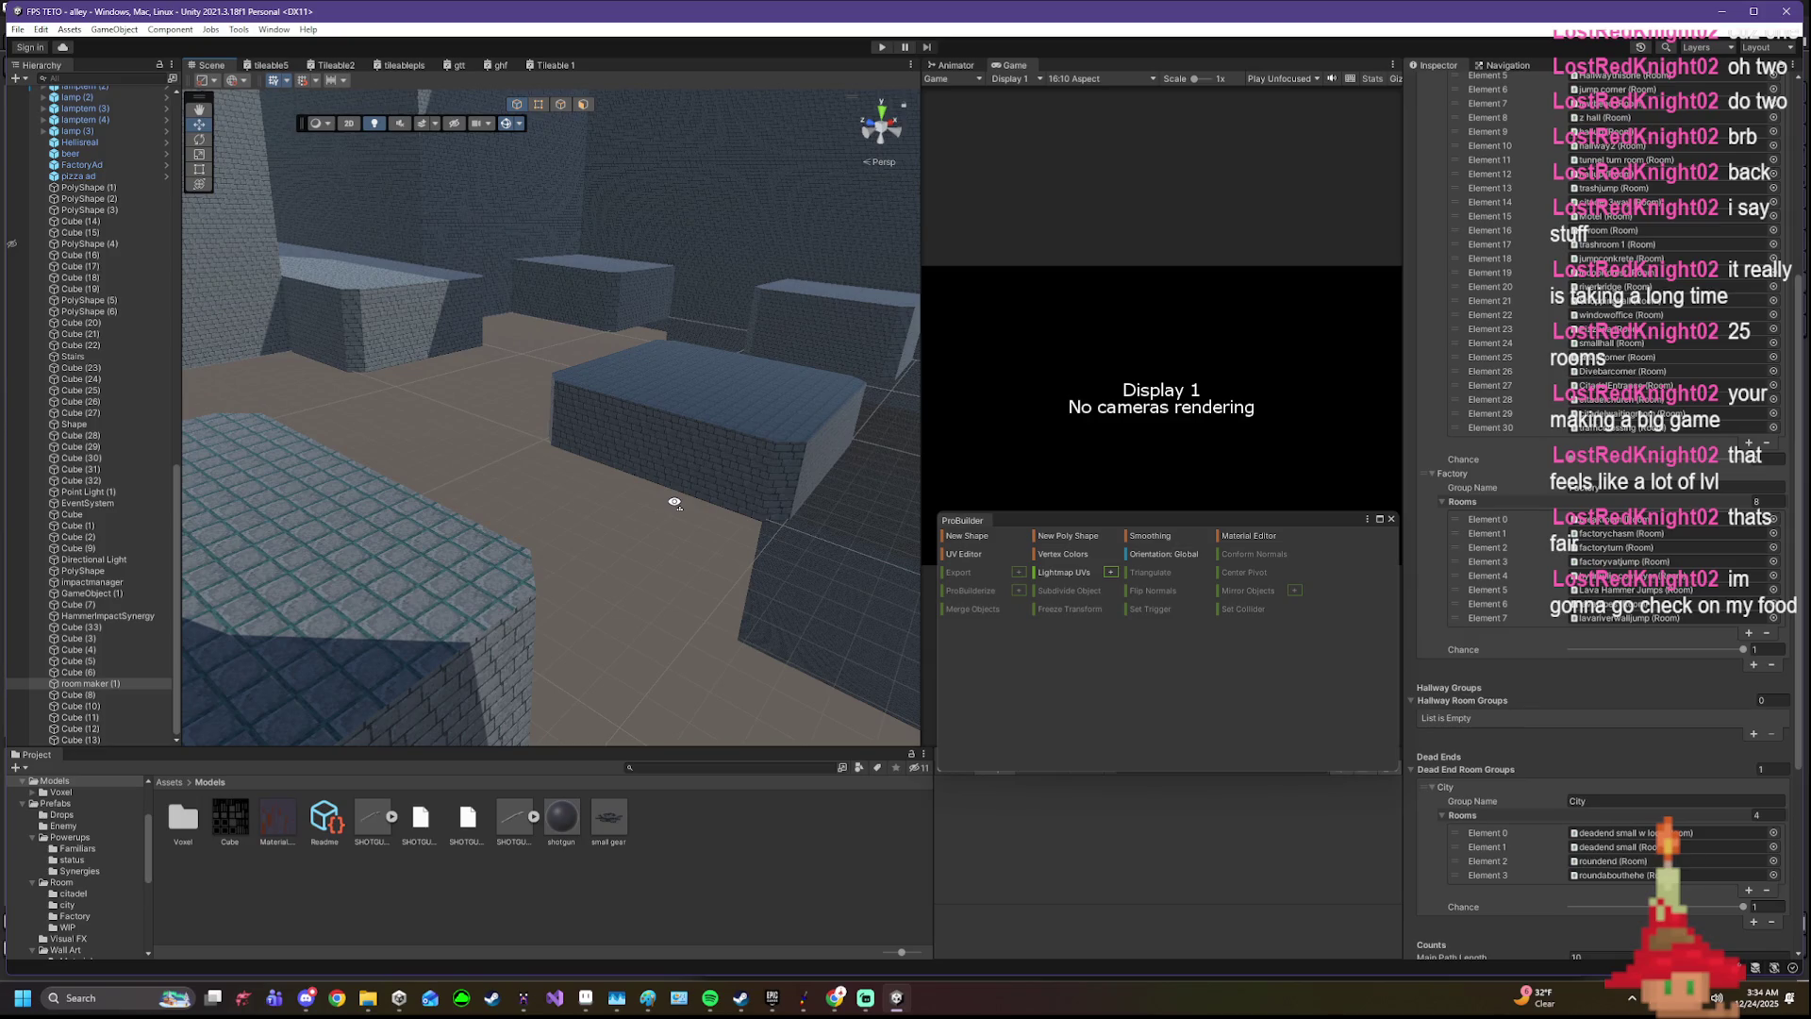
{"action": "mouse_move", "coordinate": [675, 503]}
{"action": "left_mouse_down"}
{"action": "mouse_move", "coordinate": [644, 468]}
{"action": "mouse_move", "coordinate": [887, 618]}
{"action": "left_mouse_up"}
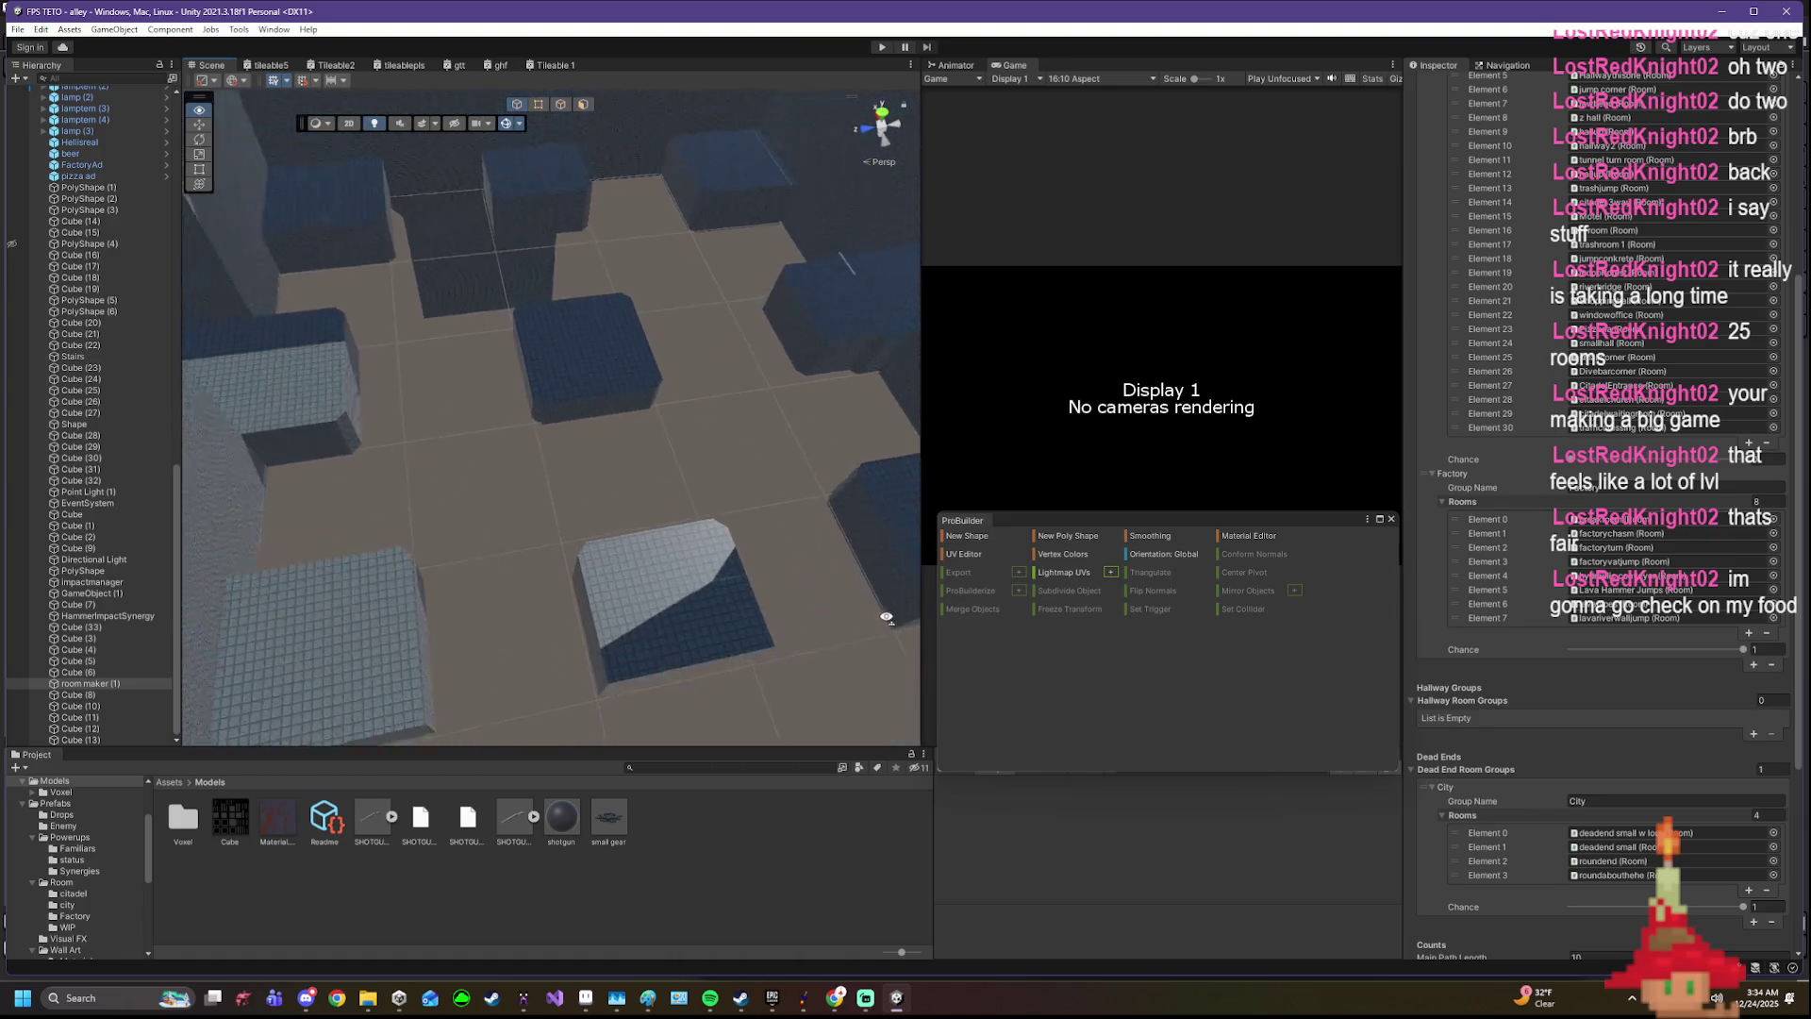
{"action": "left_click_drag", "start_coordinate": [886, 617], "coordinate": [815, 512]}
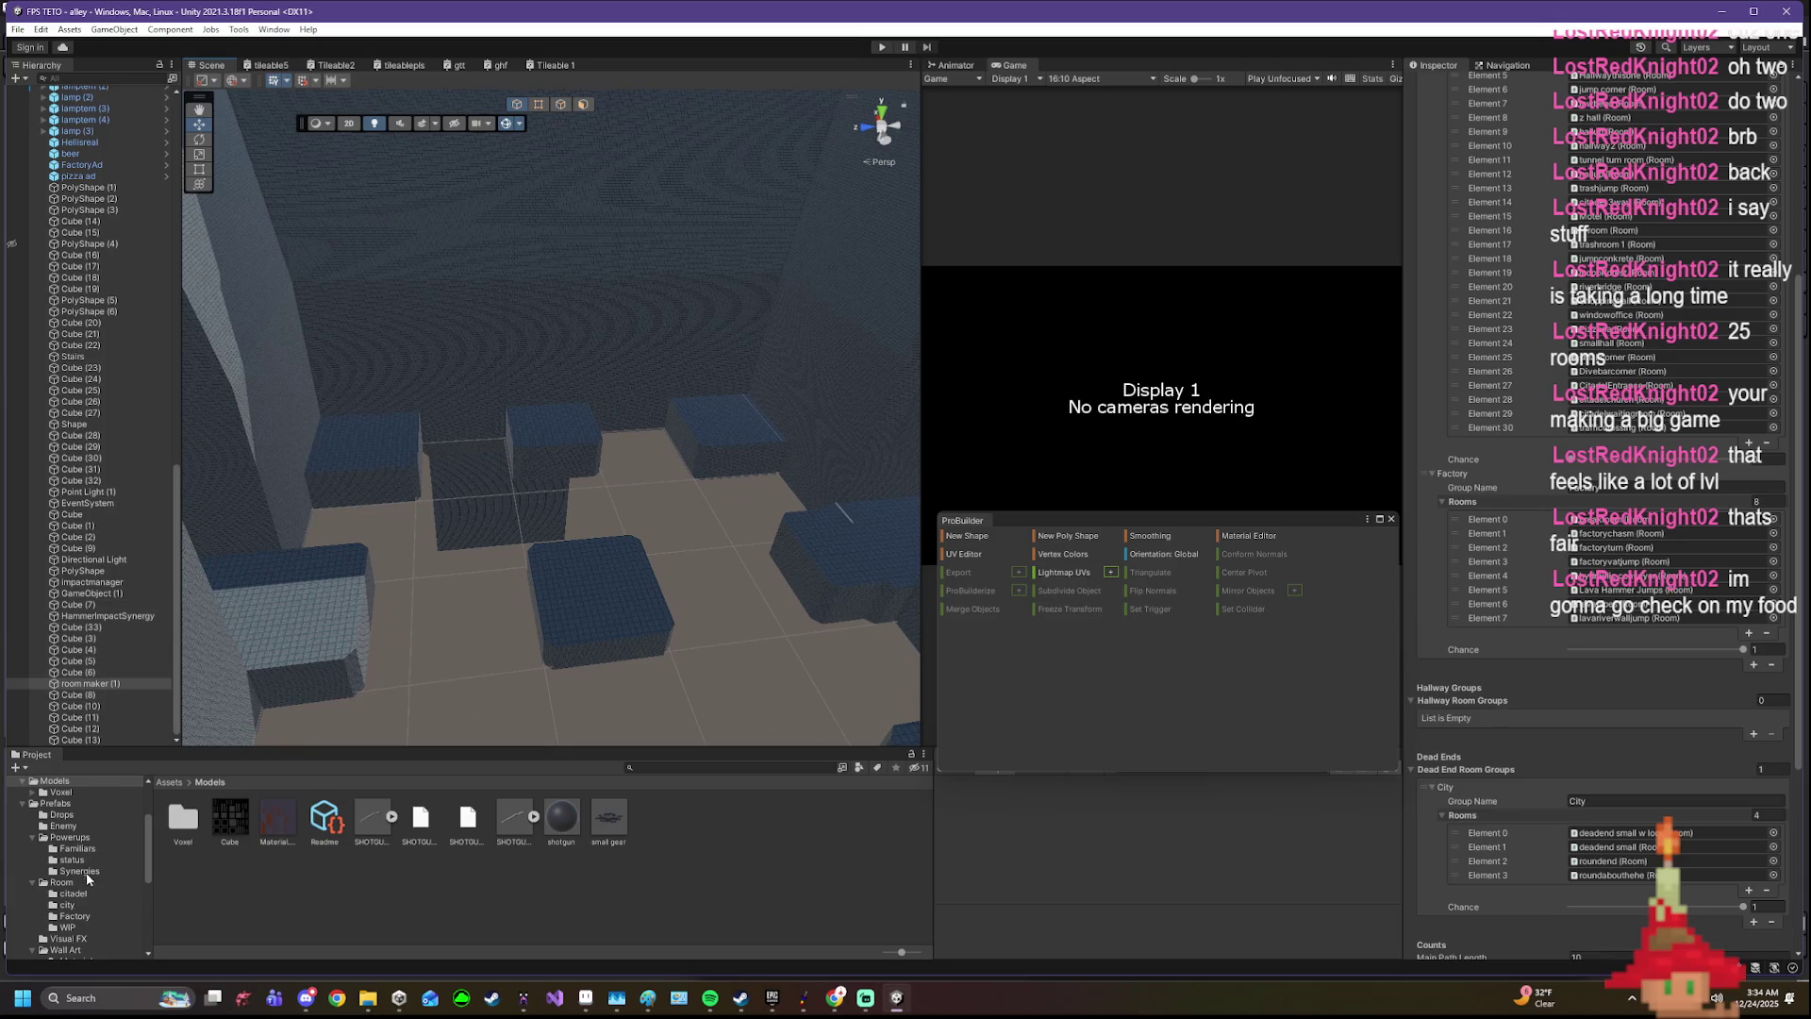
{"action": "left_click", "coordinate": [79, 837]}
{"action": "scroll", "coordinate": [403, 837], "scroll_direction": "down", "scroll_amount": 2}
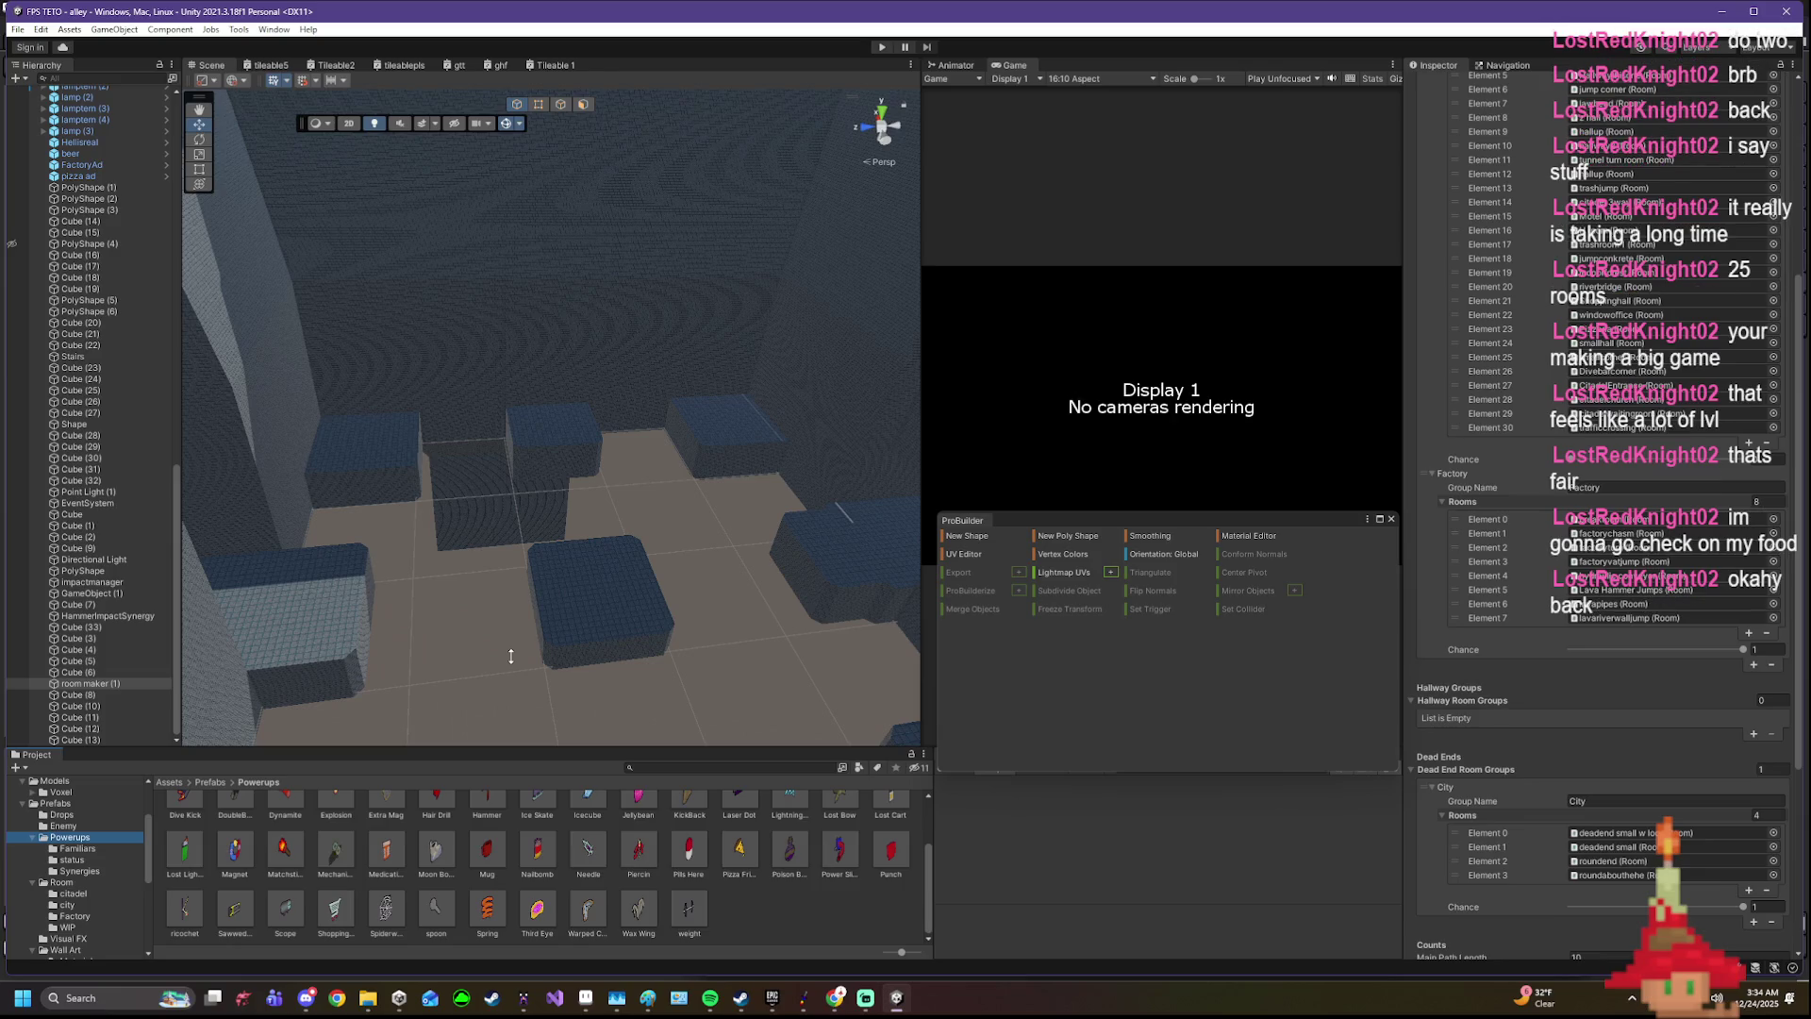
{"action": "mouse_move", "coordinate": [454, 576]}
{"action": "left_mouse_down"}
{"action": "mouse_move", "coordinate": [813, 625]}
{"action": "mouse_move", "coordinate": [813, 611]}
{"action": "left_mouse_up"}
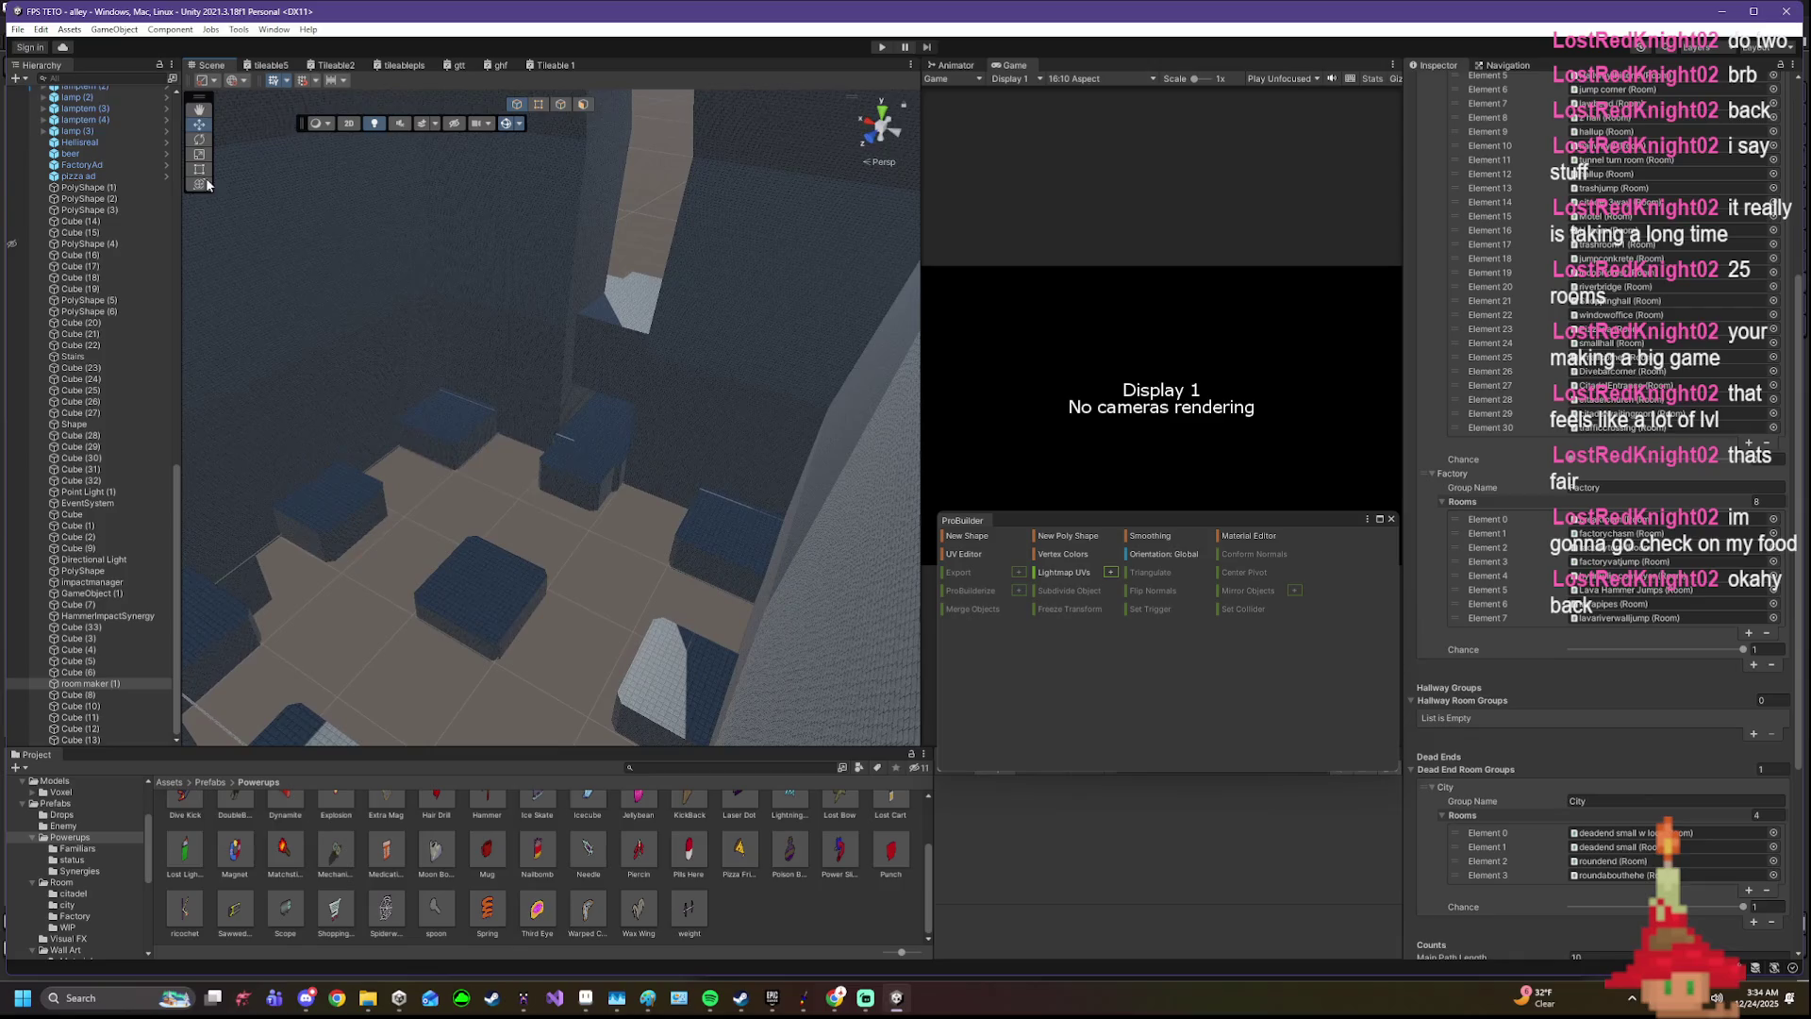
- Browse the File menu's recently opened scenes without choosing one
{"action": "left_click", "coordinate": [18, 30]}
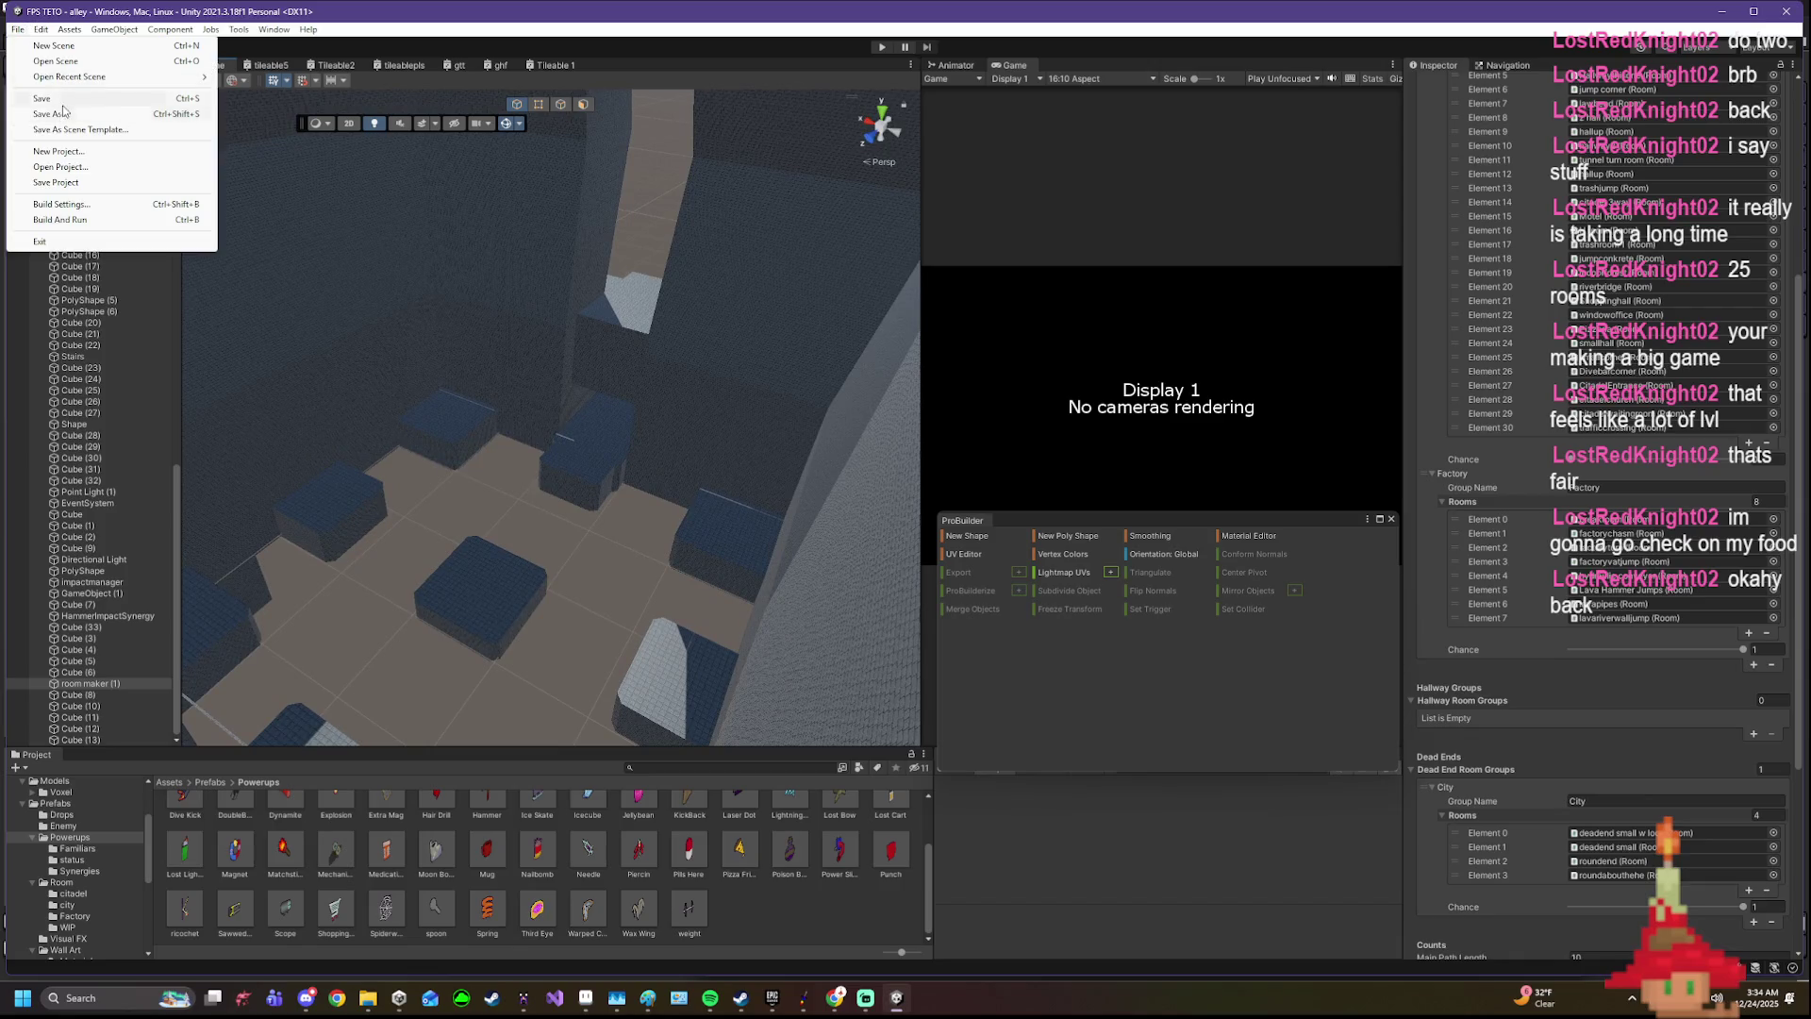
{"action": "left_click", "coordinate": [18, 30]}
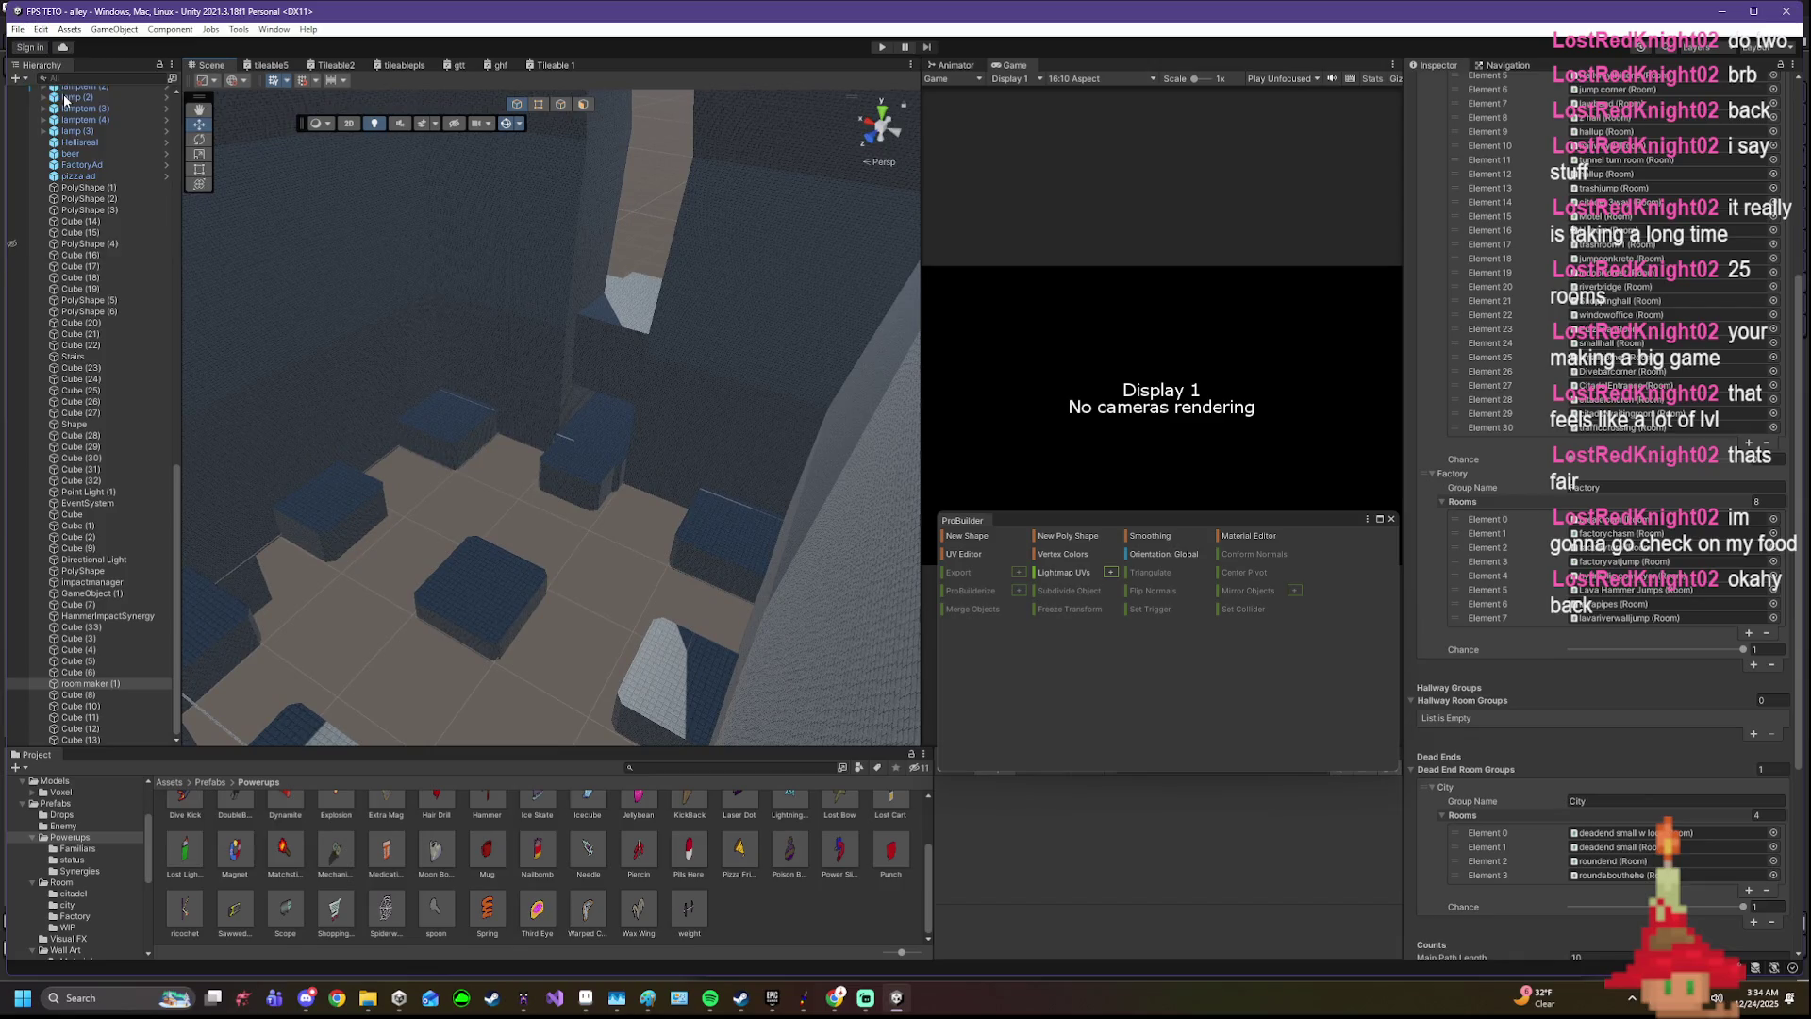
{"action": "left_click", "coordinate": [19, 31]}
{"action": "mouse_move", "coordinate": [70, 76]}
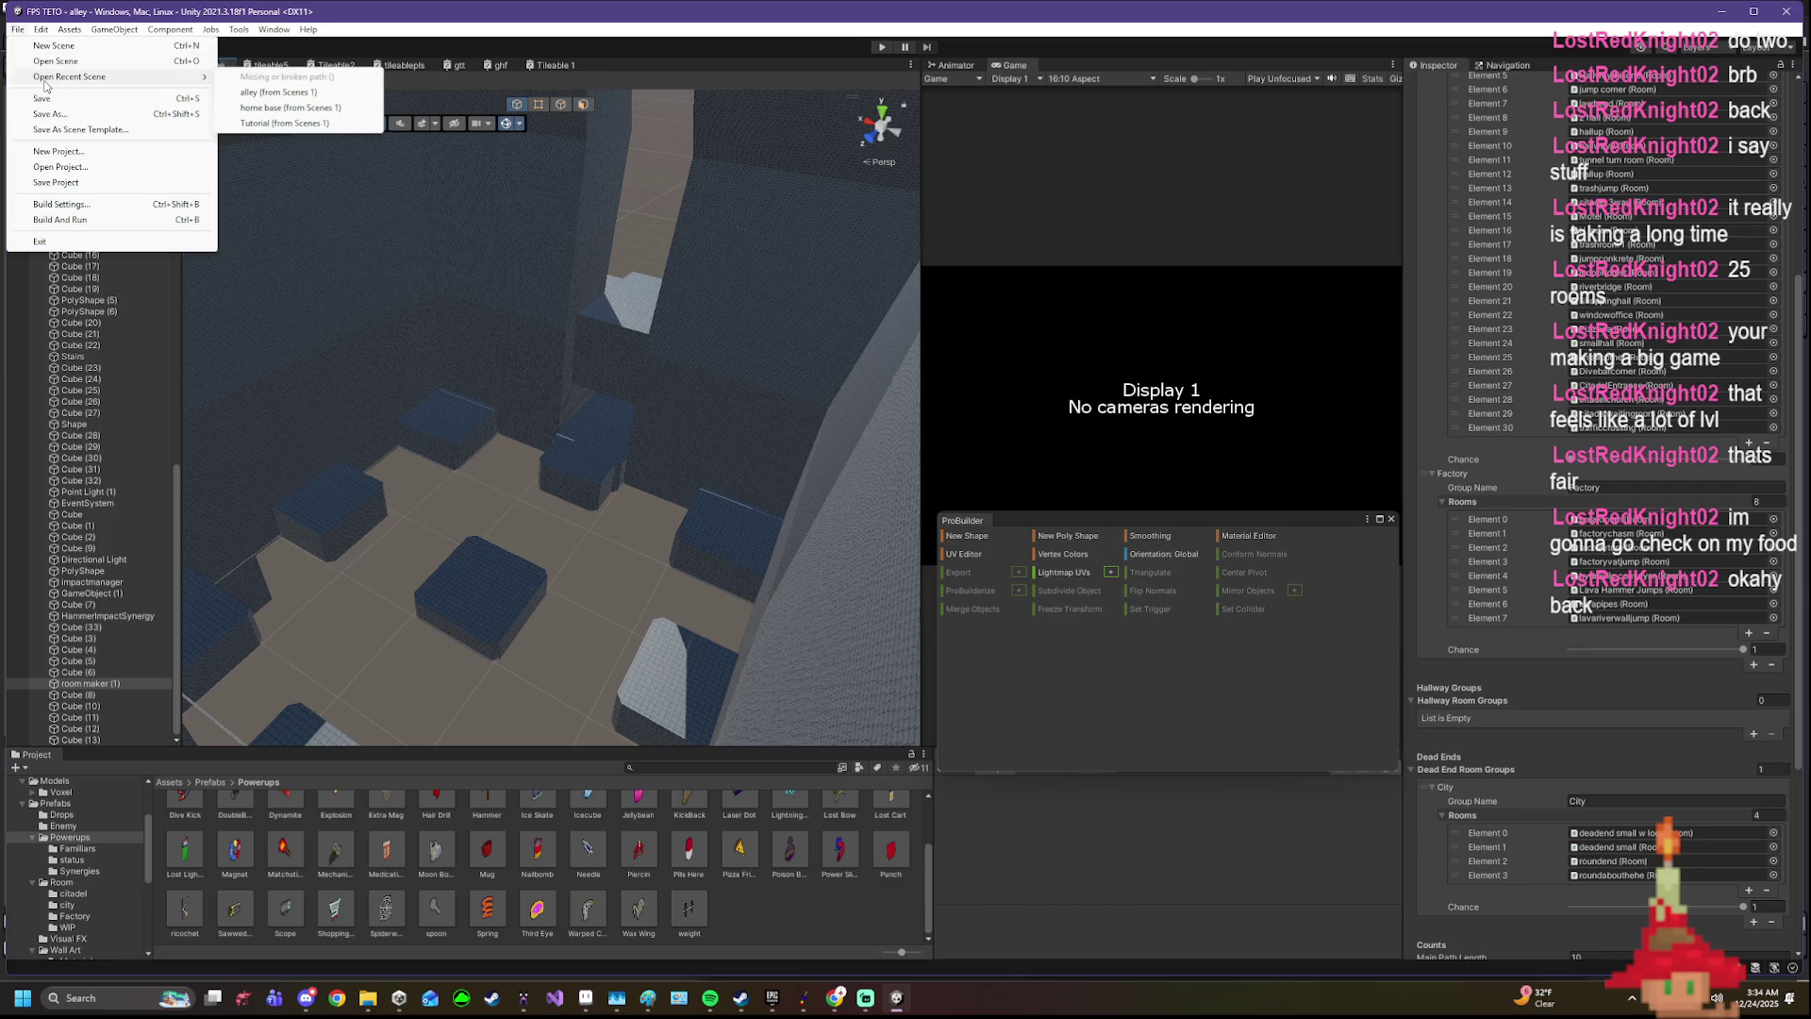
{"action": "left_click", "coordinate": [252, 108]}
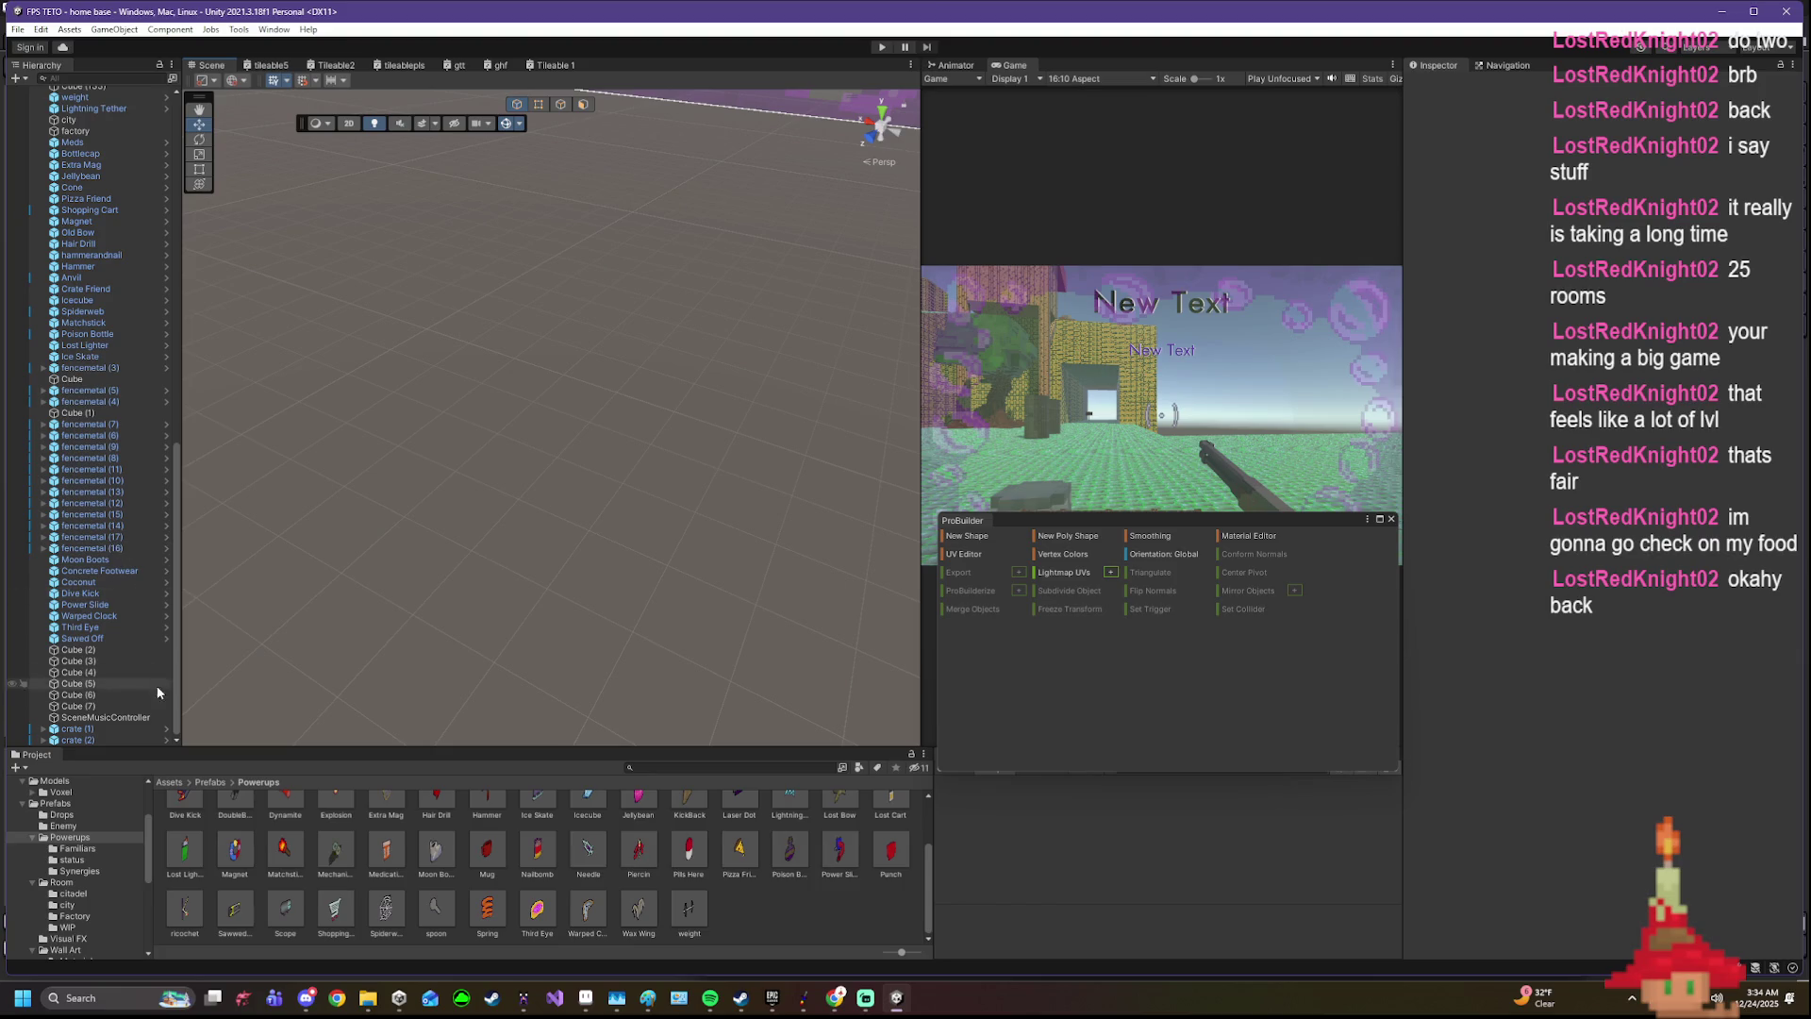
- Select SceneMusicController to show its music settings, then list recent scenes again
{"action": "left_click", "coordinate": [143, 719]}
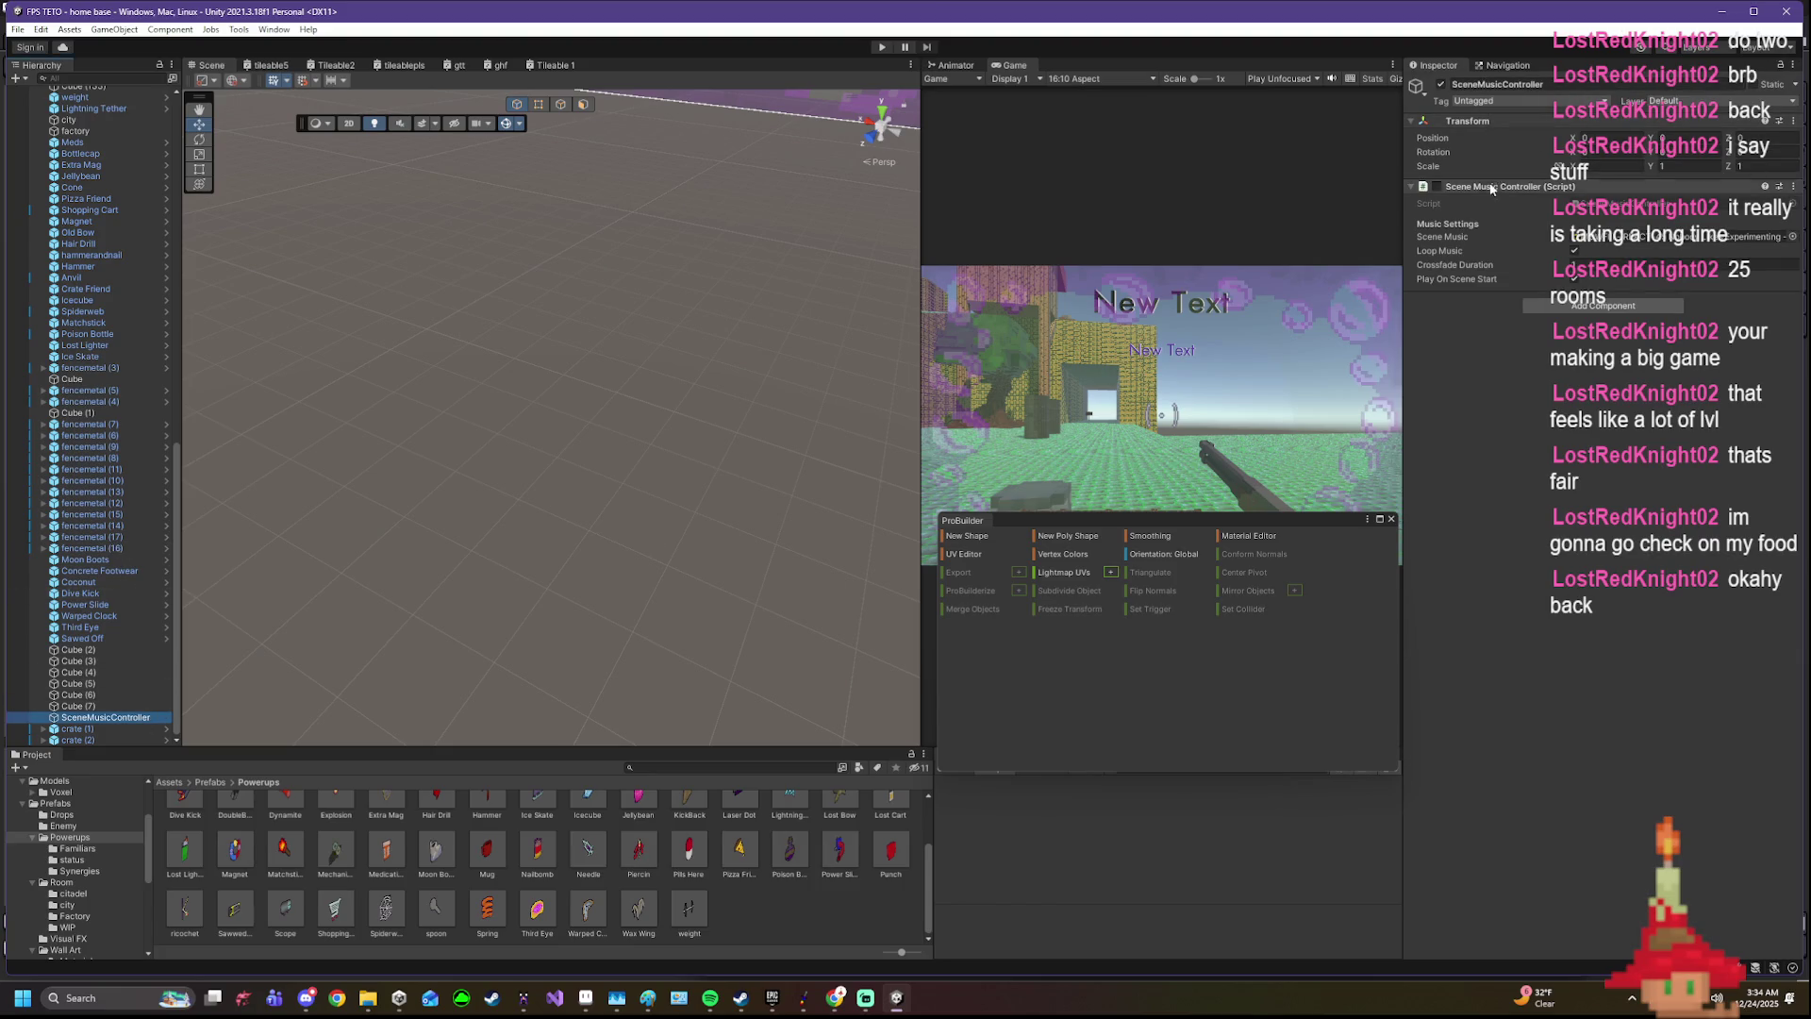
{"action": "right_click", "coordinate": [82, 717]}
{"action": "left_click", "coordinate": [99, 189]}
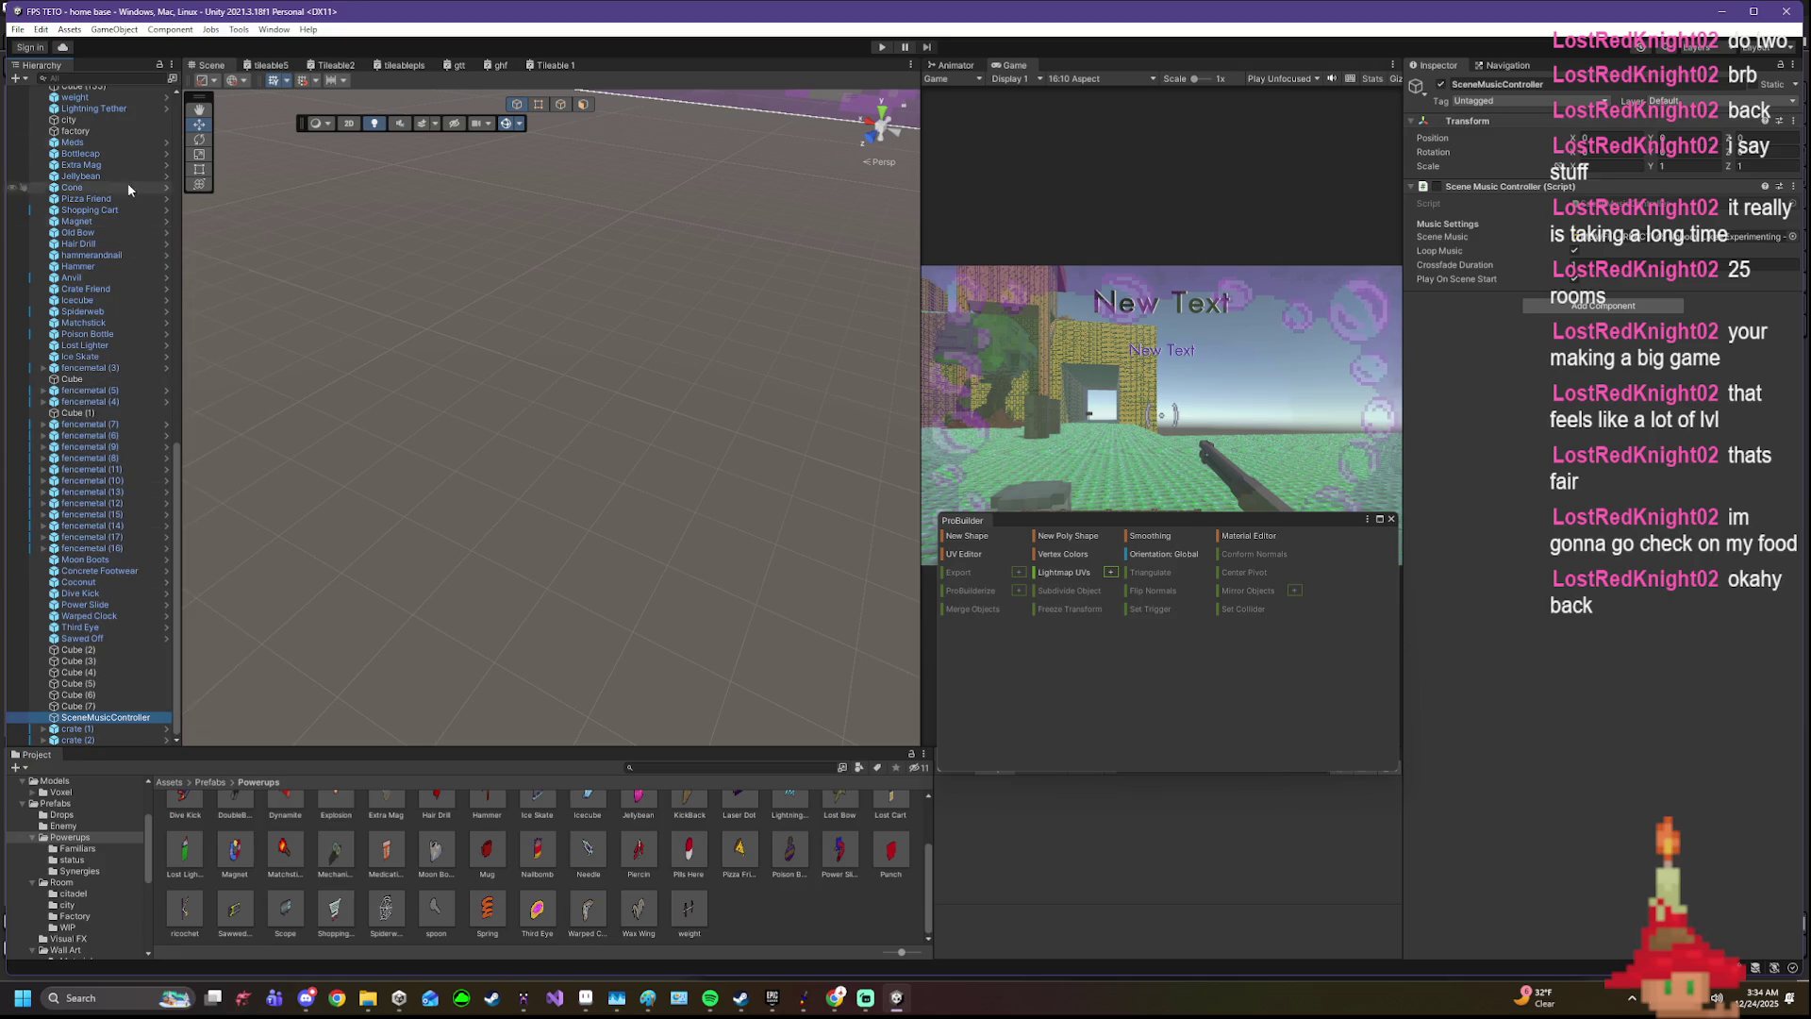
{"action": "left_click", "coordinate": [17, 11]}
{"action": "left_click", "coordinate": [17, 28]}
{"action": "mouse_move", "coordinate": [71, 78]}
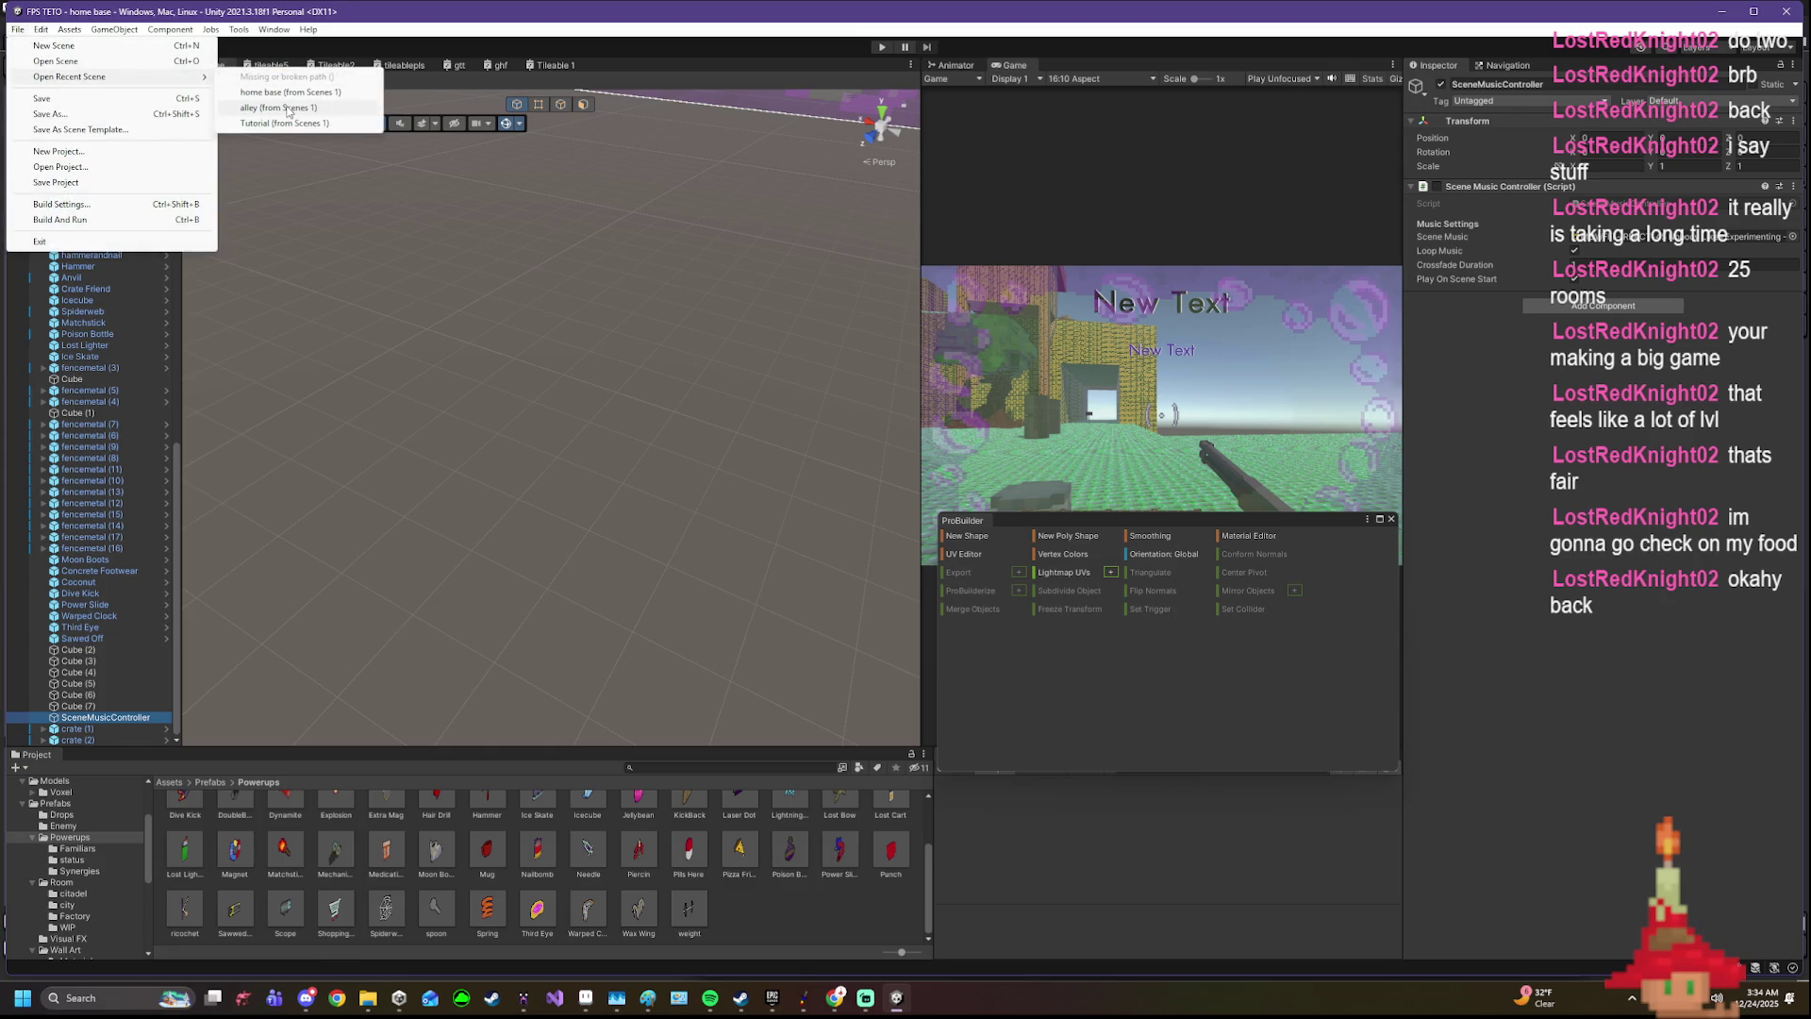
- Open the alley scene from the recent scenes list
{"action": "left_click", "coordinate": [288, 109]}
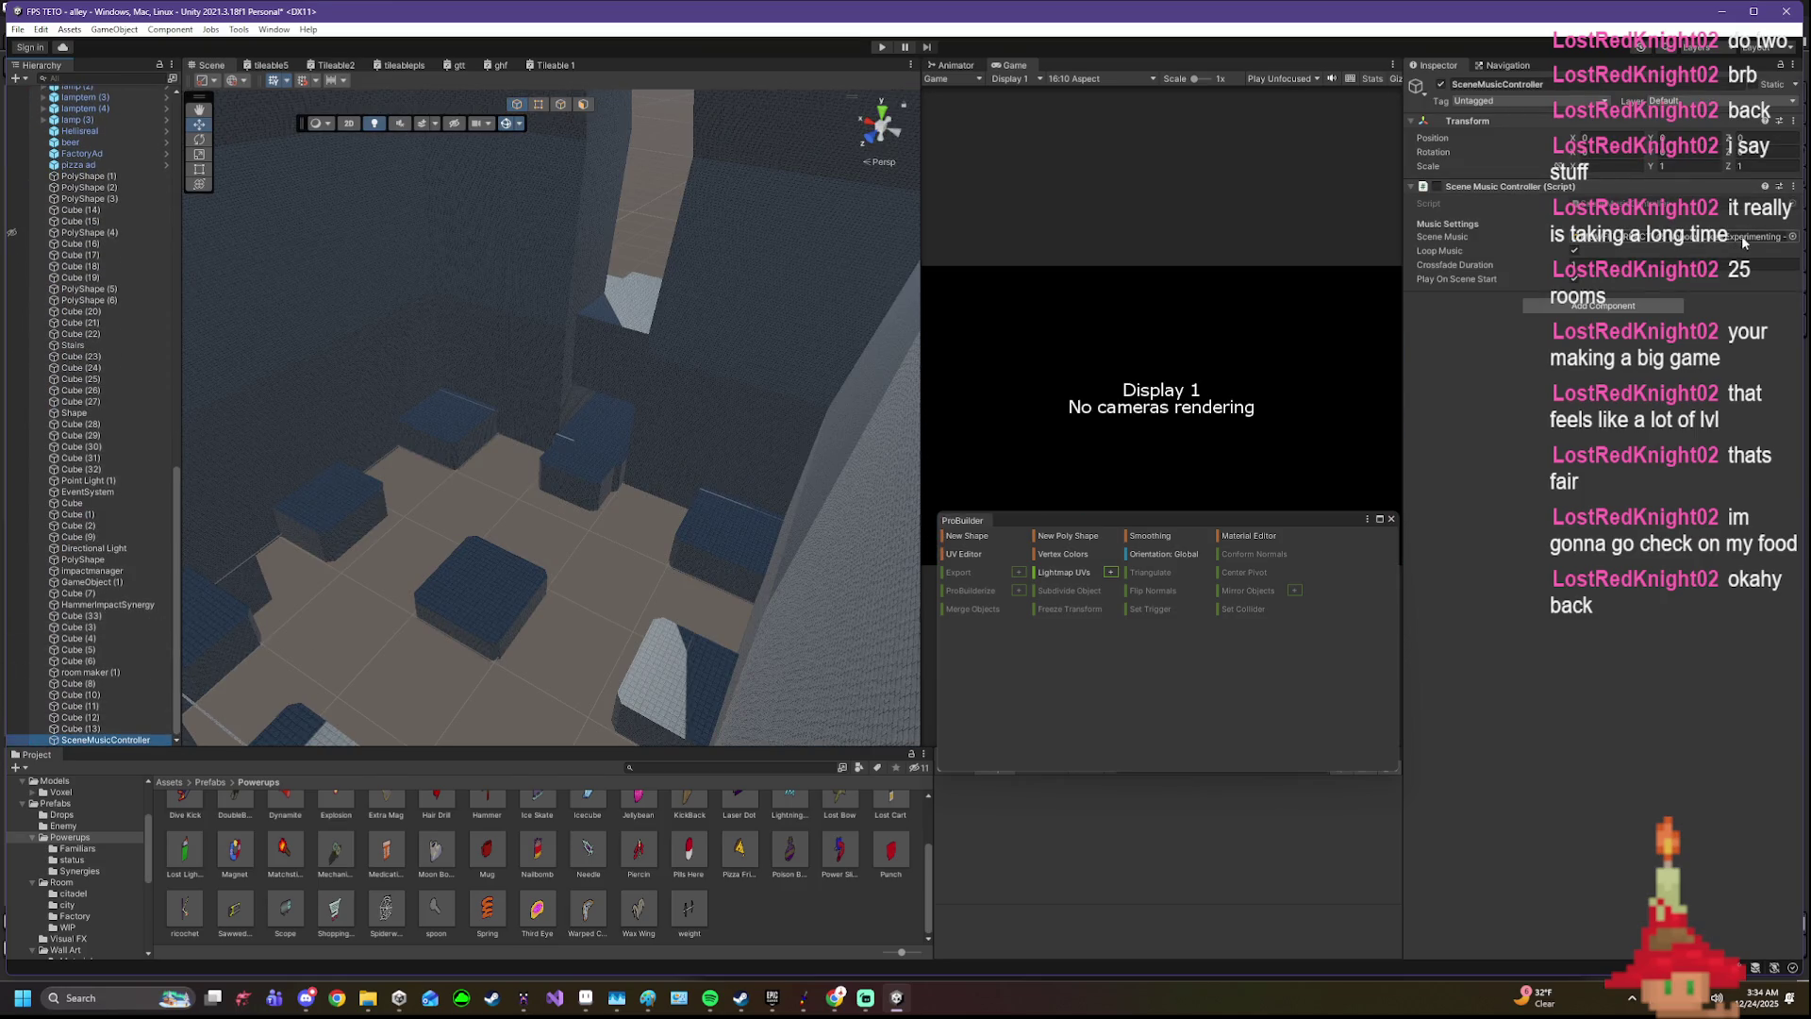
{"action": "scroll", "coordinate": [103, 919], "scroll_direction": "down", "scroll_amount": 2}
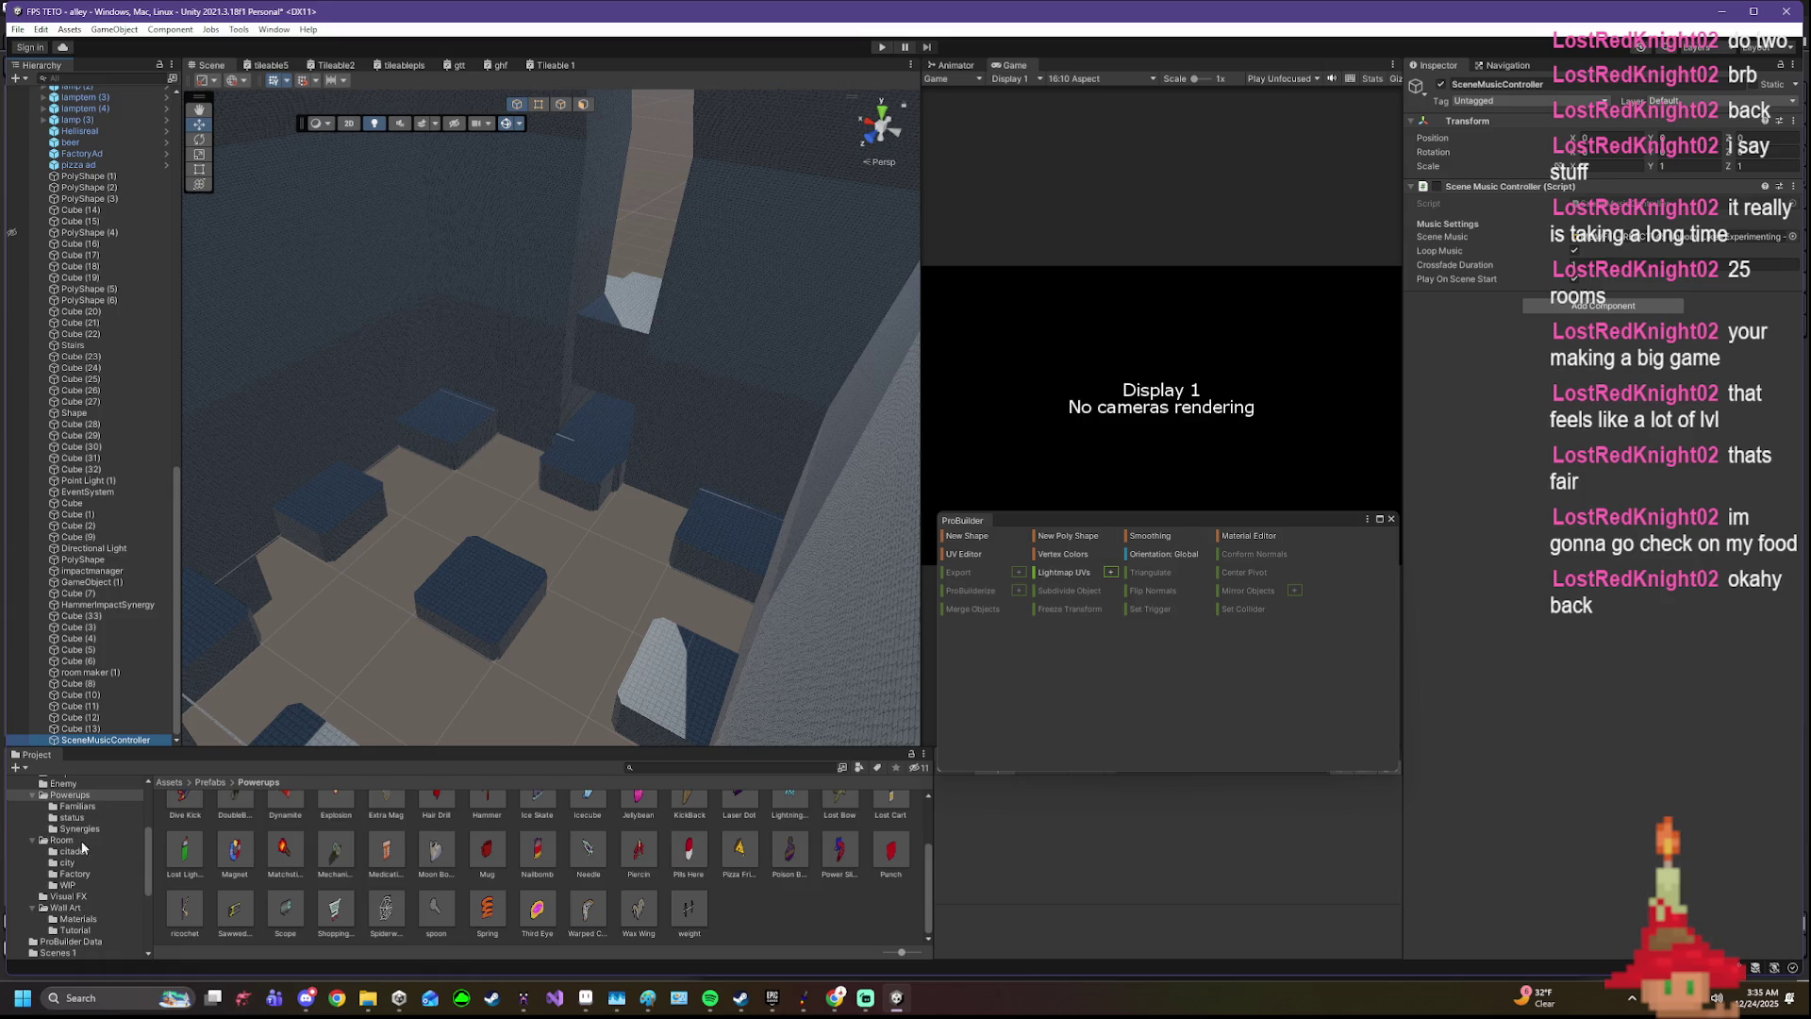
{"action": "scroll", "coordinate": [78, 834], "scroll_direction": "down", "scroll_amount": 2}
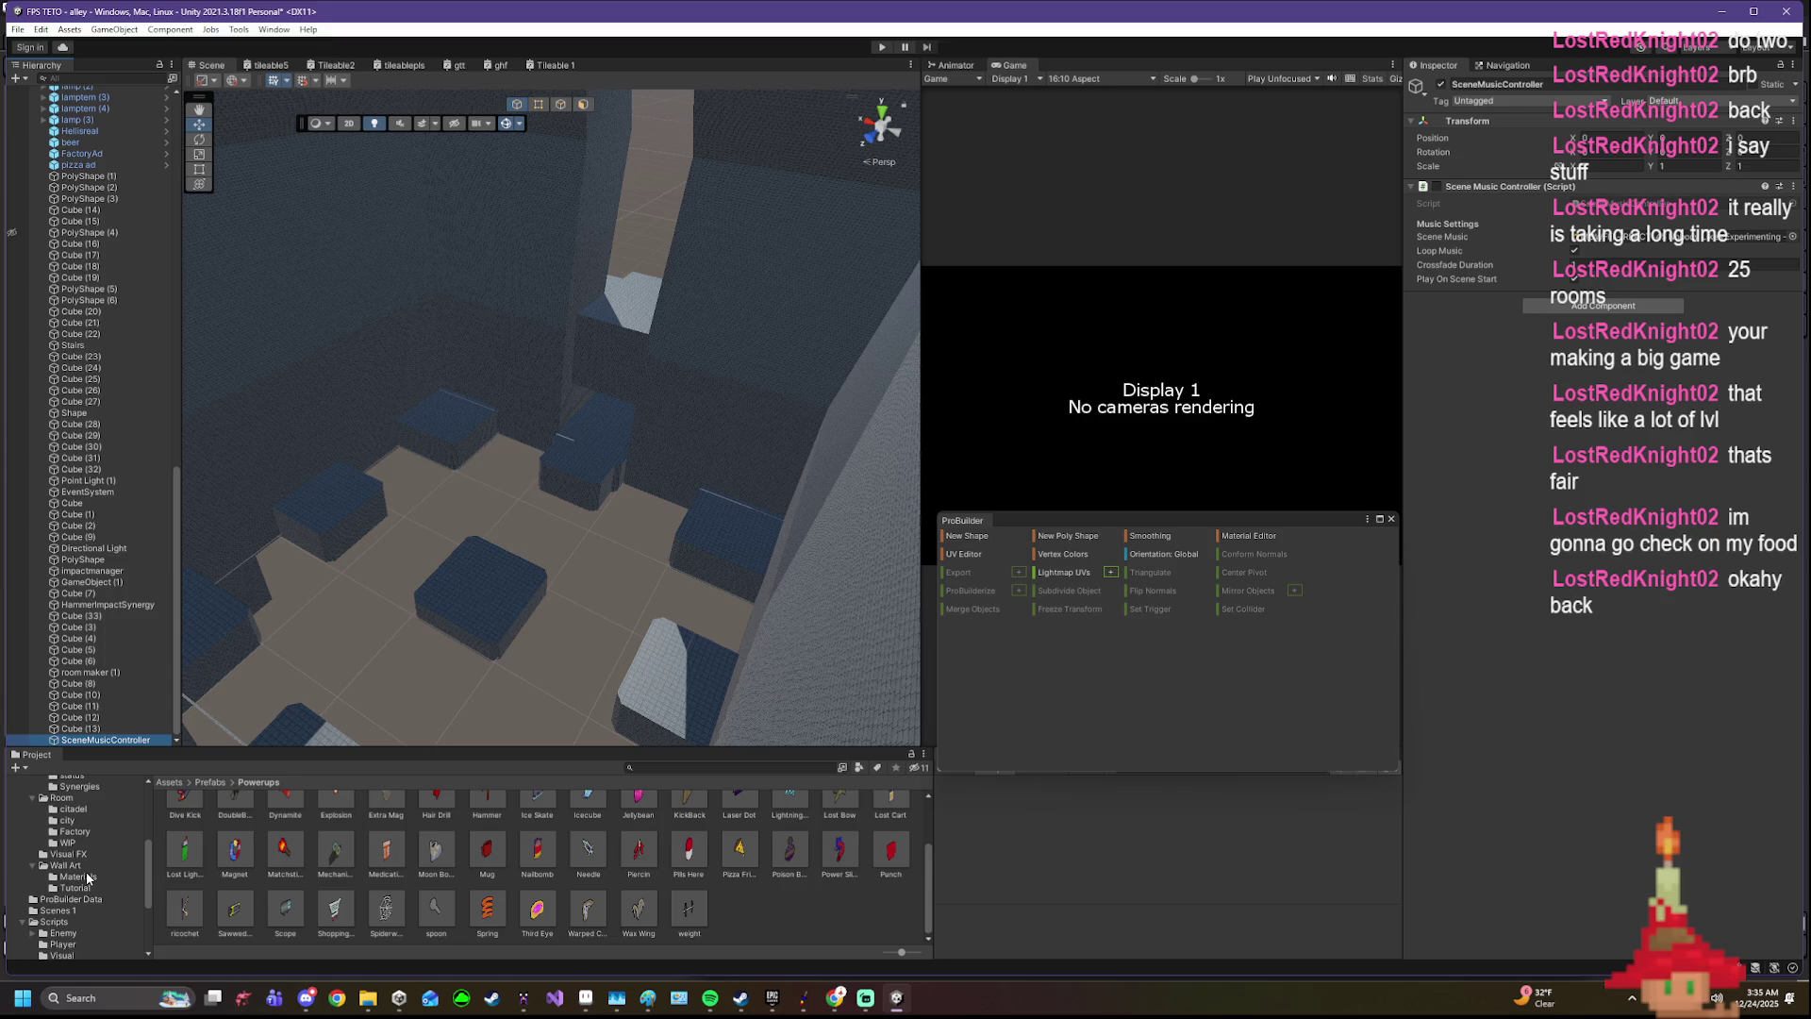
{"action": "scroll", "coordinate": [87, 911], "scroll_direction": "down", "scroll_amount": 5}
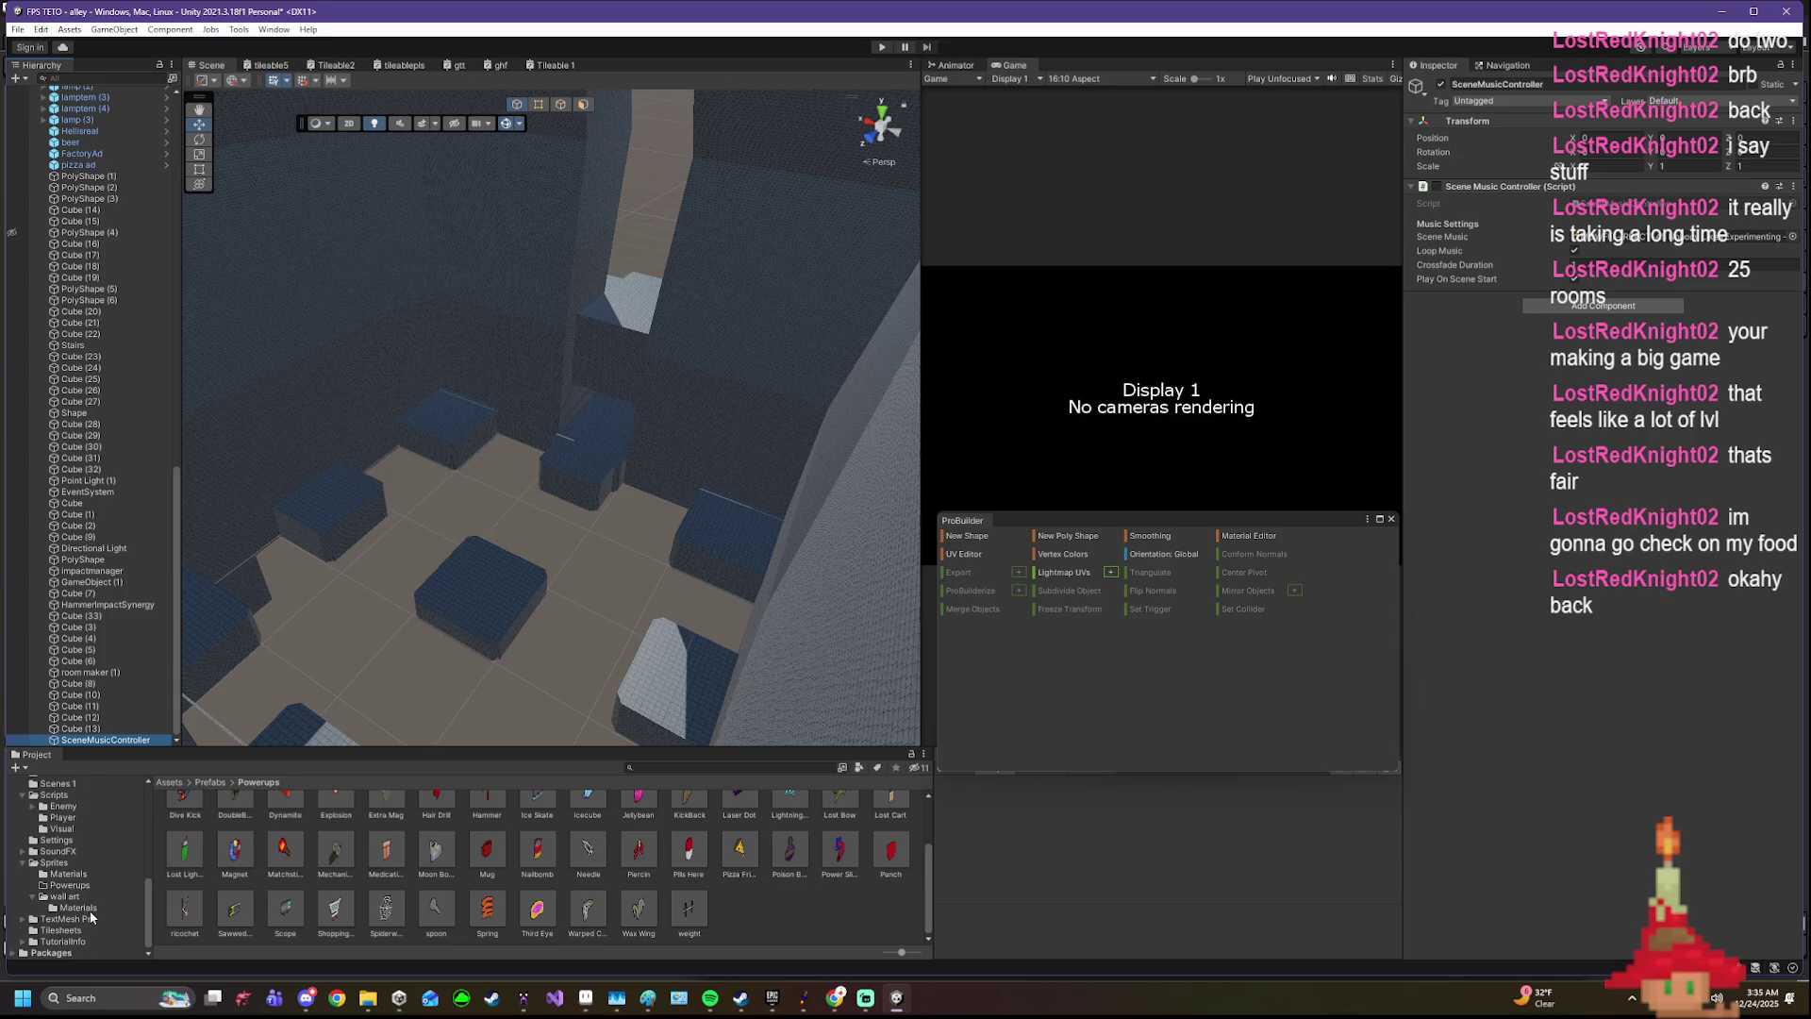
- Open the SoundFX Music folder in the Project panel and select the fifth track
{"action": "left_click", "coordinate": [67, 853]}
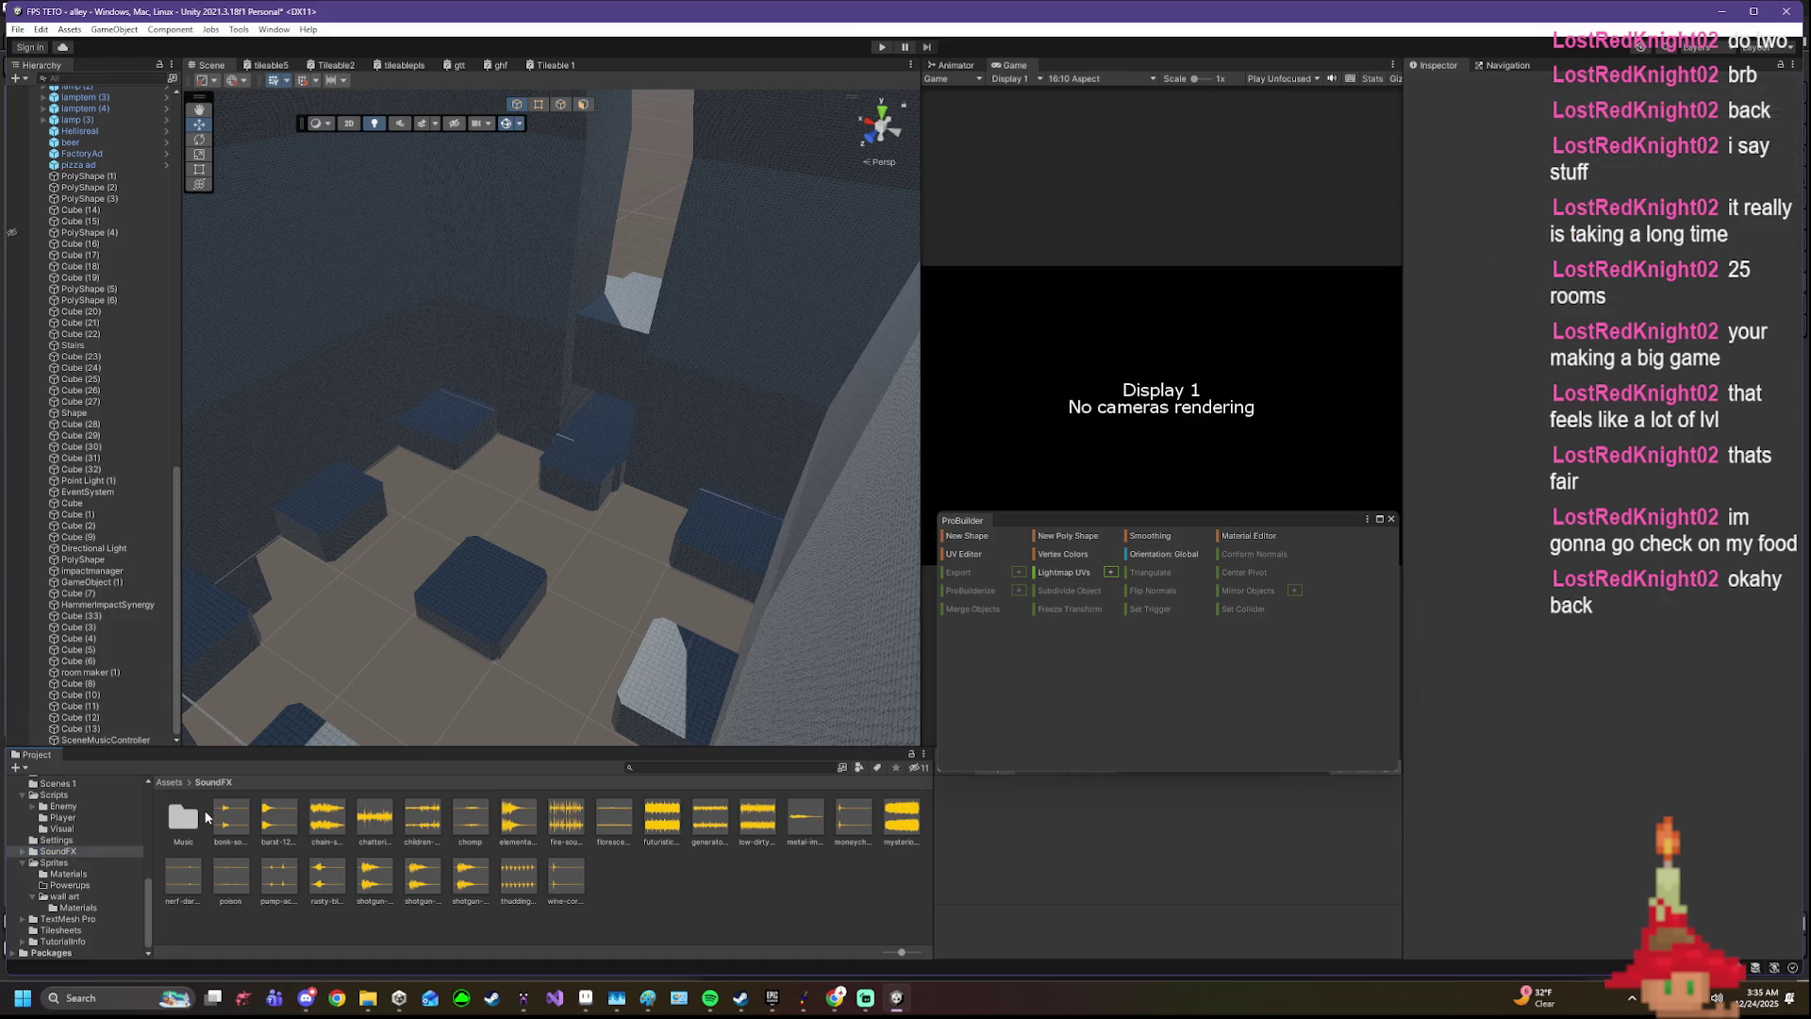
{"action": "double_click", "coordinate": [184, 817]}
{"action": "left_click", "coordinate": [124, 740]}
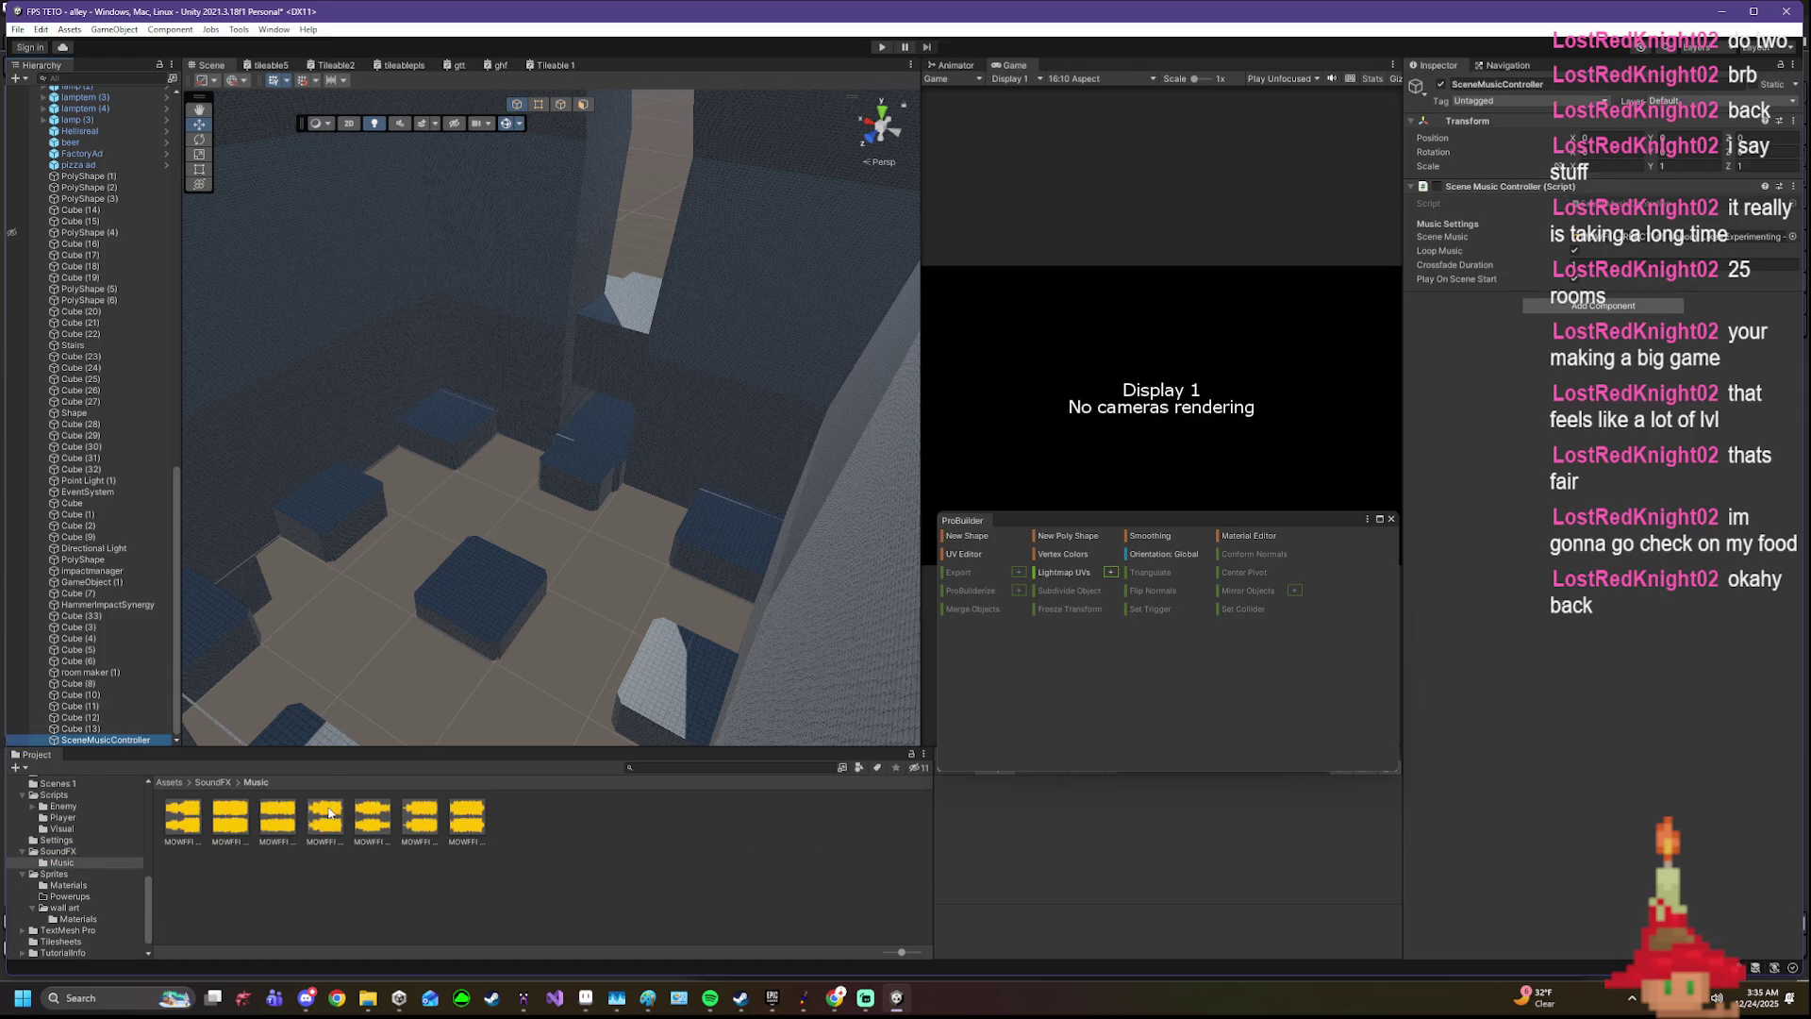
{"action": "left_click", "coordinate": [365, 822]}
- Inspect the fourth and third music tracks, preview the third, then select track 01
{"action": "left_click", "coordinate": [325, 822]}
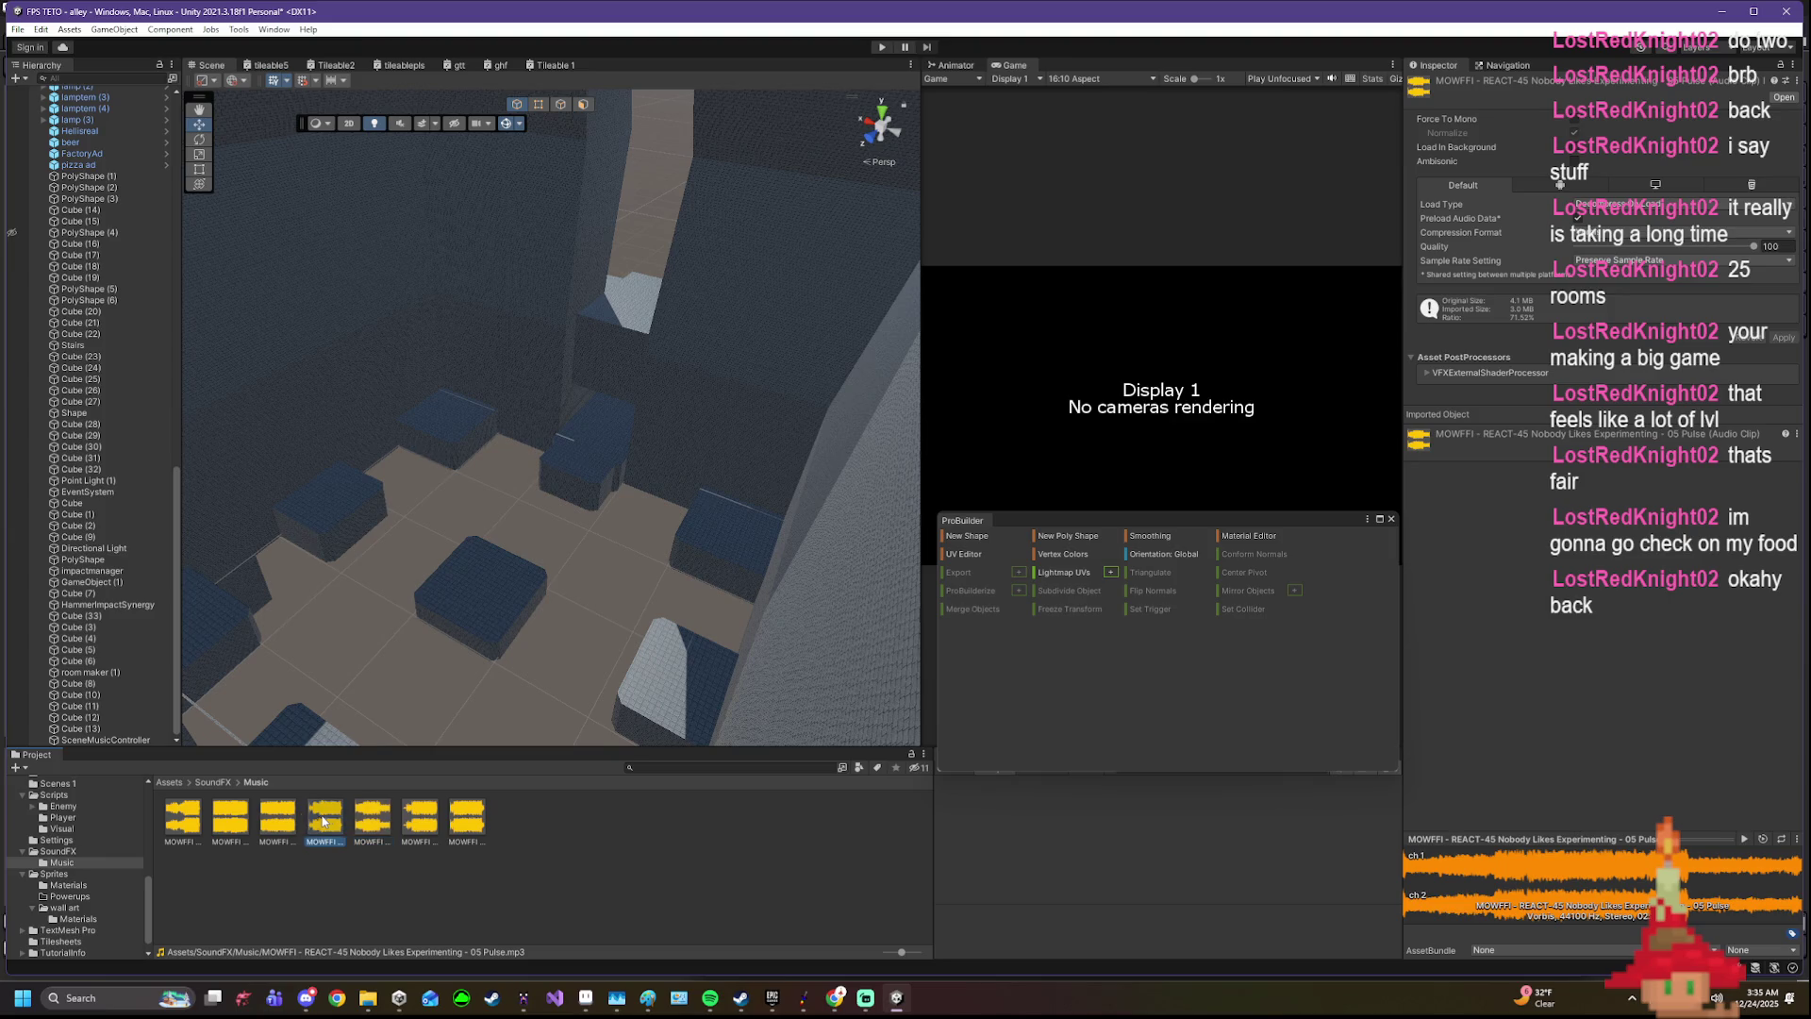
{"action": "left_click", "coordinate": [280, 813]}
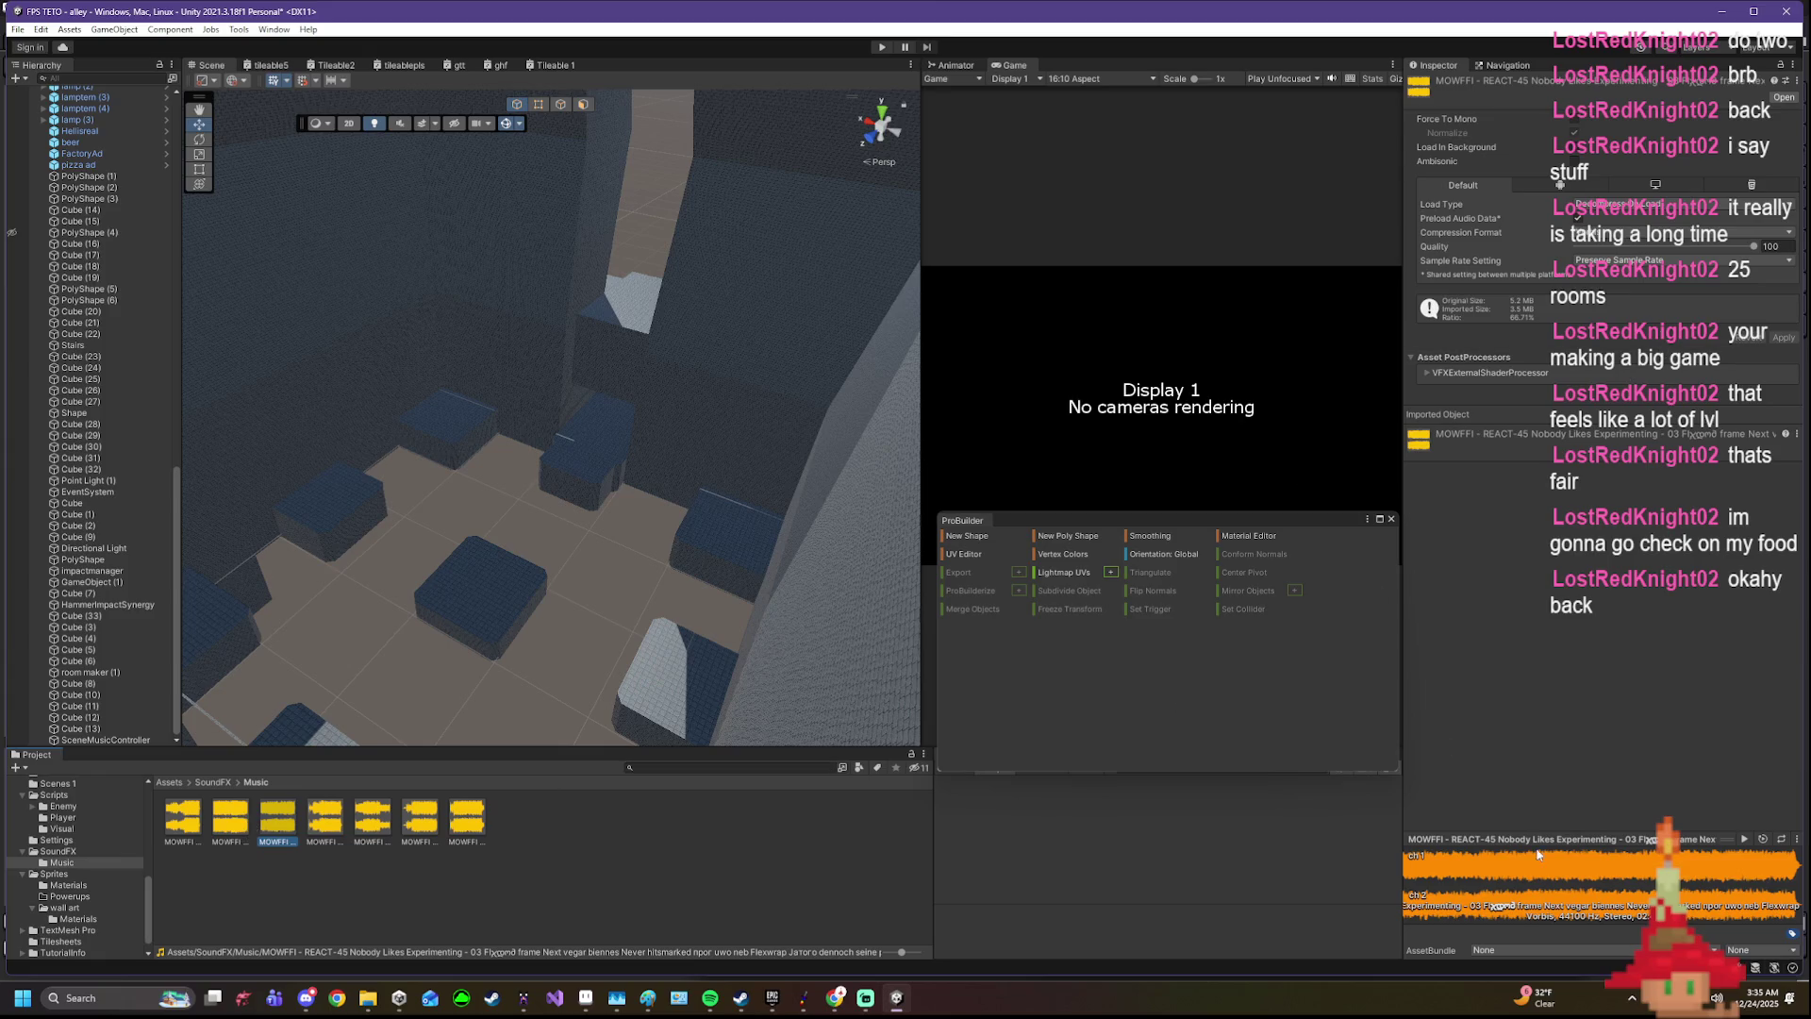
{"action": "left_click", "coordinate": [1745, 839]}
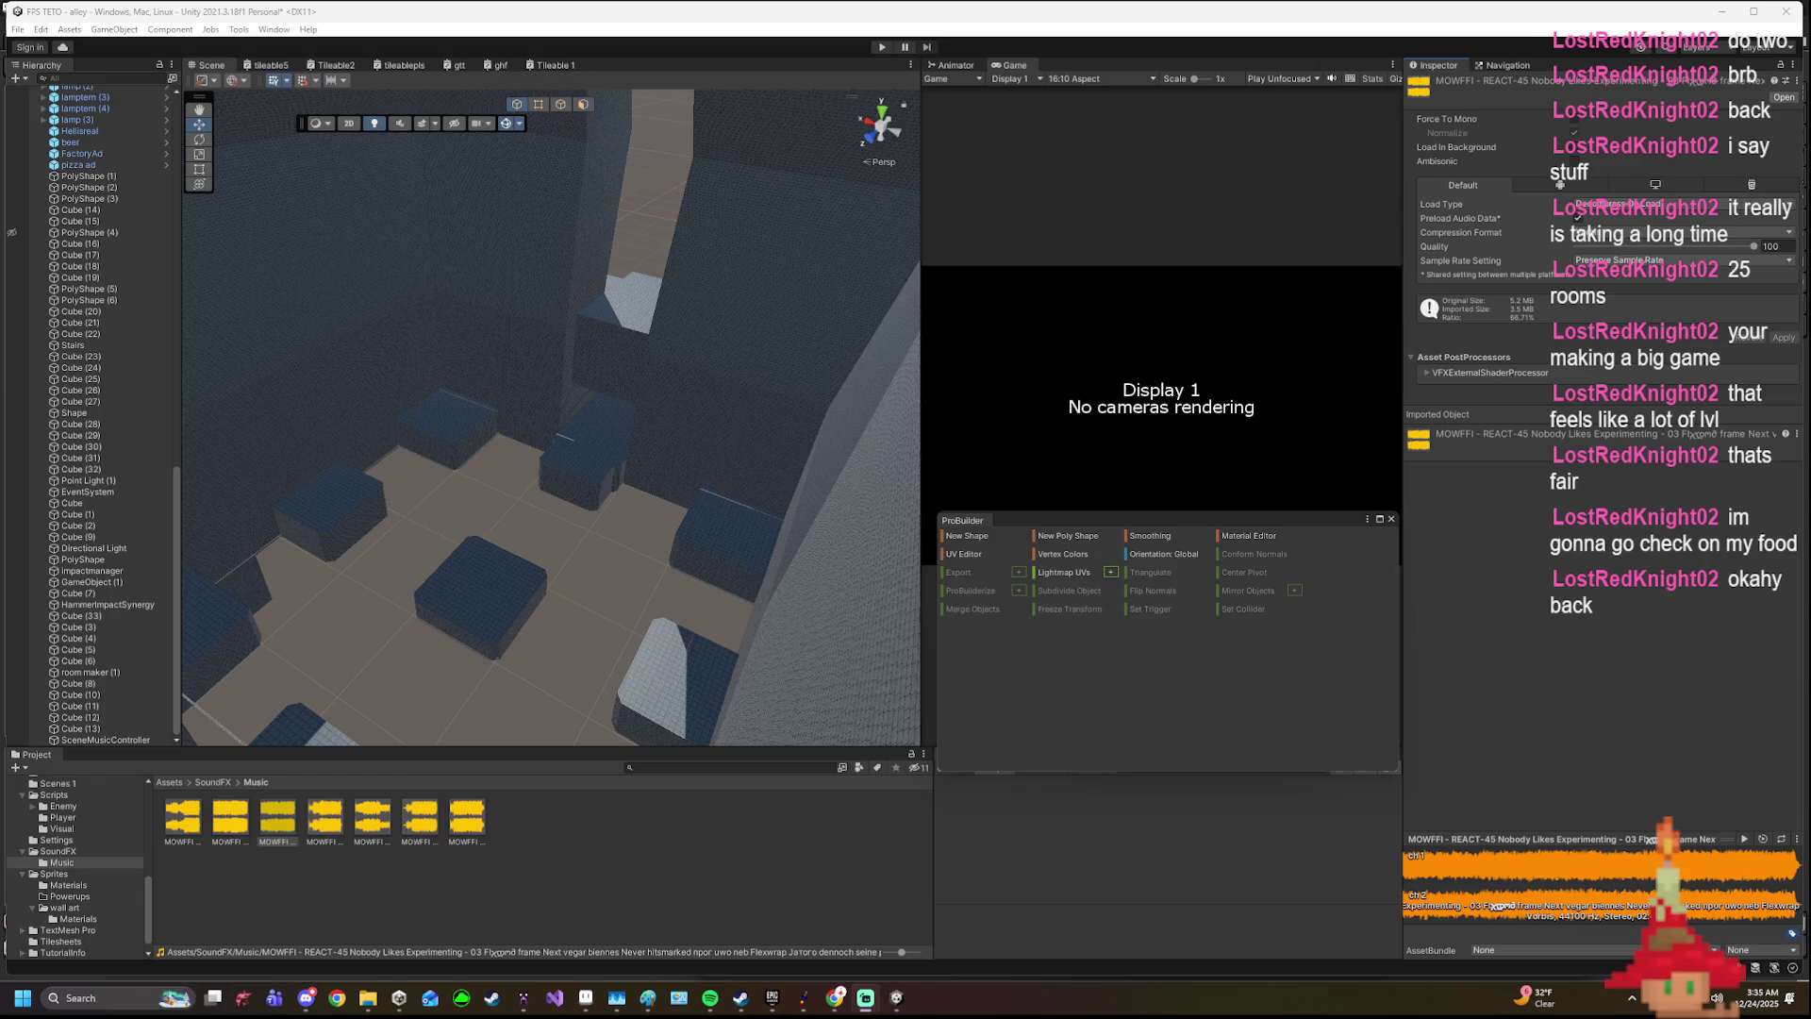
{"action": "left_click", "coordinate": [1683, 713]}
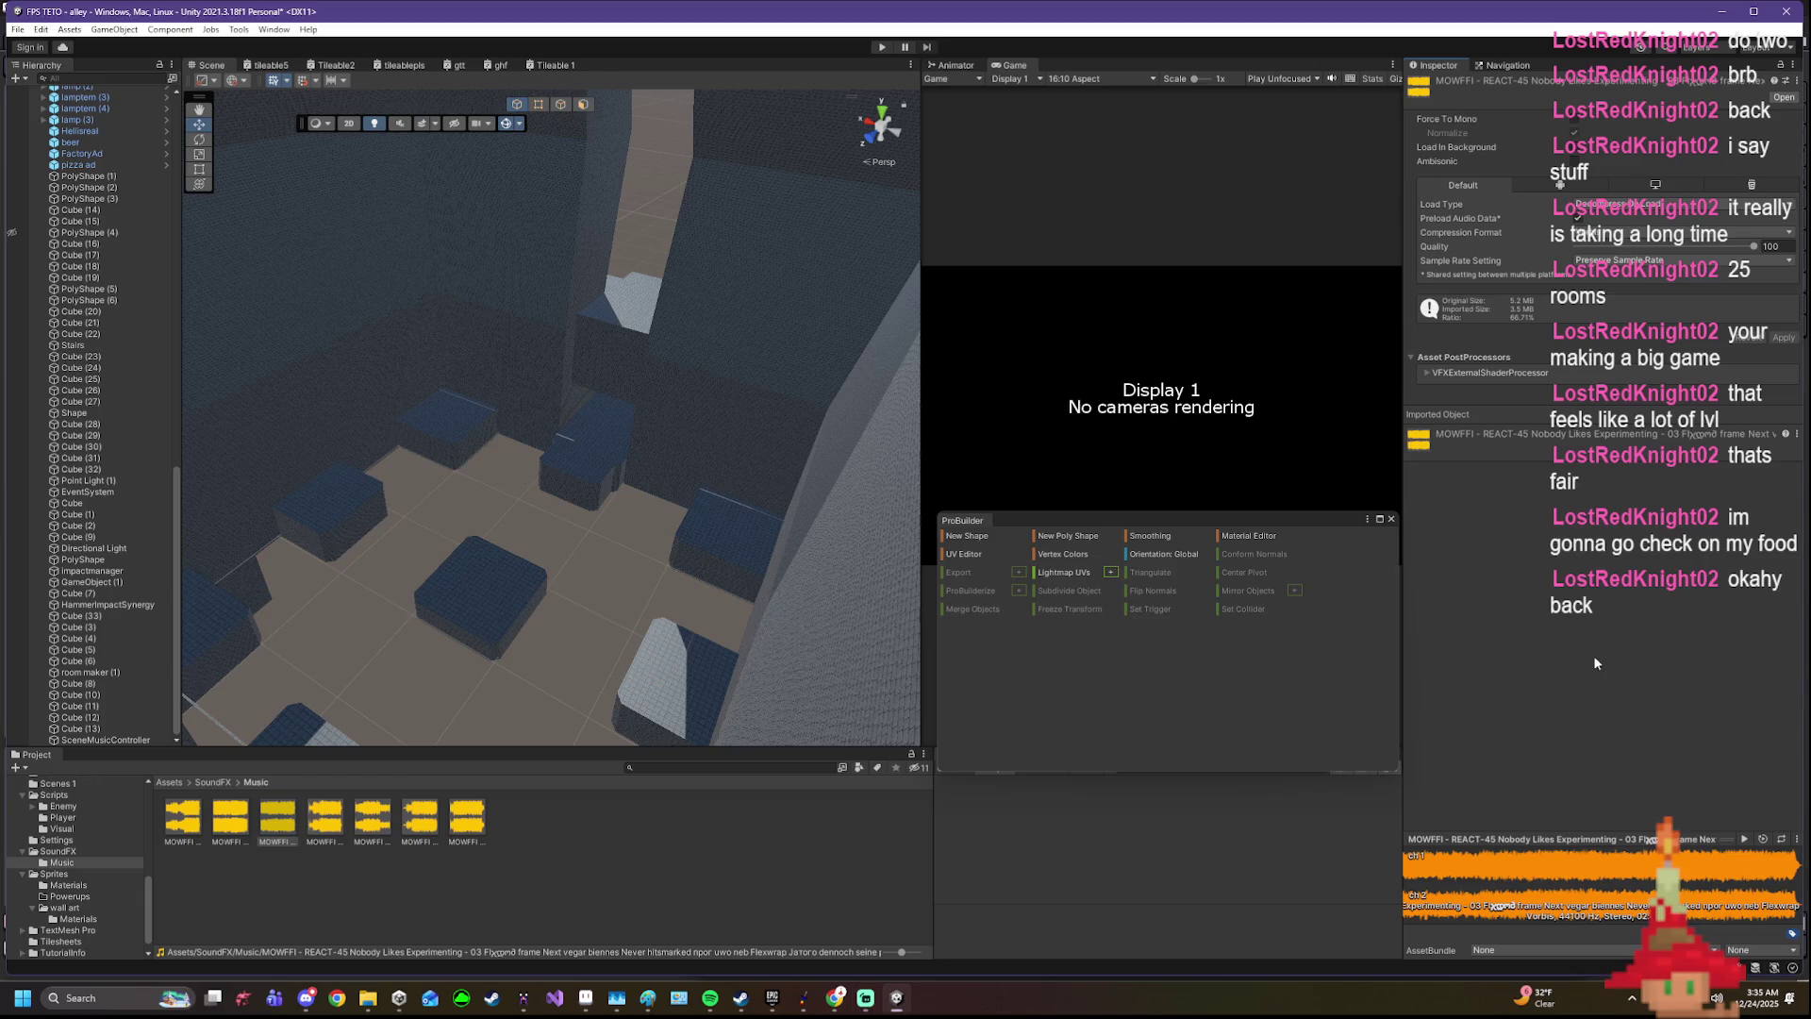
{"action": "left_click", "coordinate": [1743, 839]}
{"action": "left_click", "coordinate": [190, 816]}
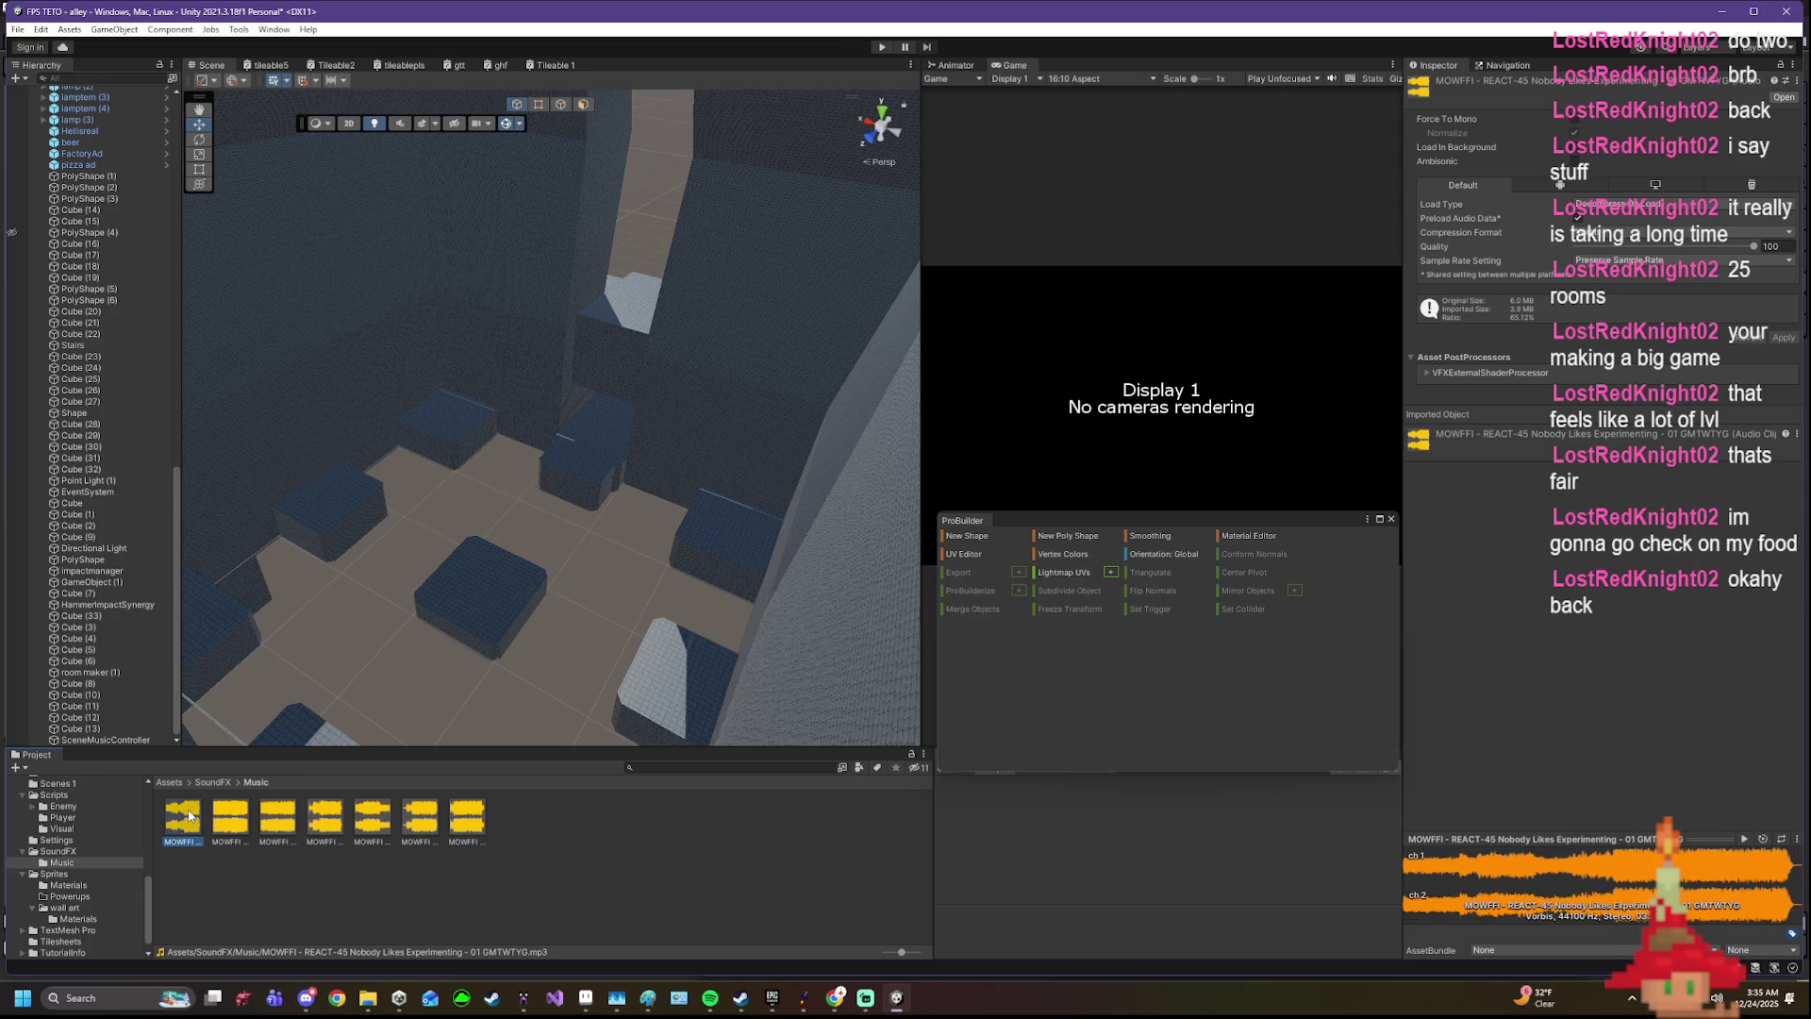
- Audition track 01 GMTWTYG in the preview, scrubbing to about two minutes, then stop it
{"action": "left_click", "coordinate": [277, 822]}
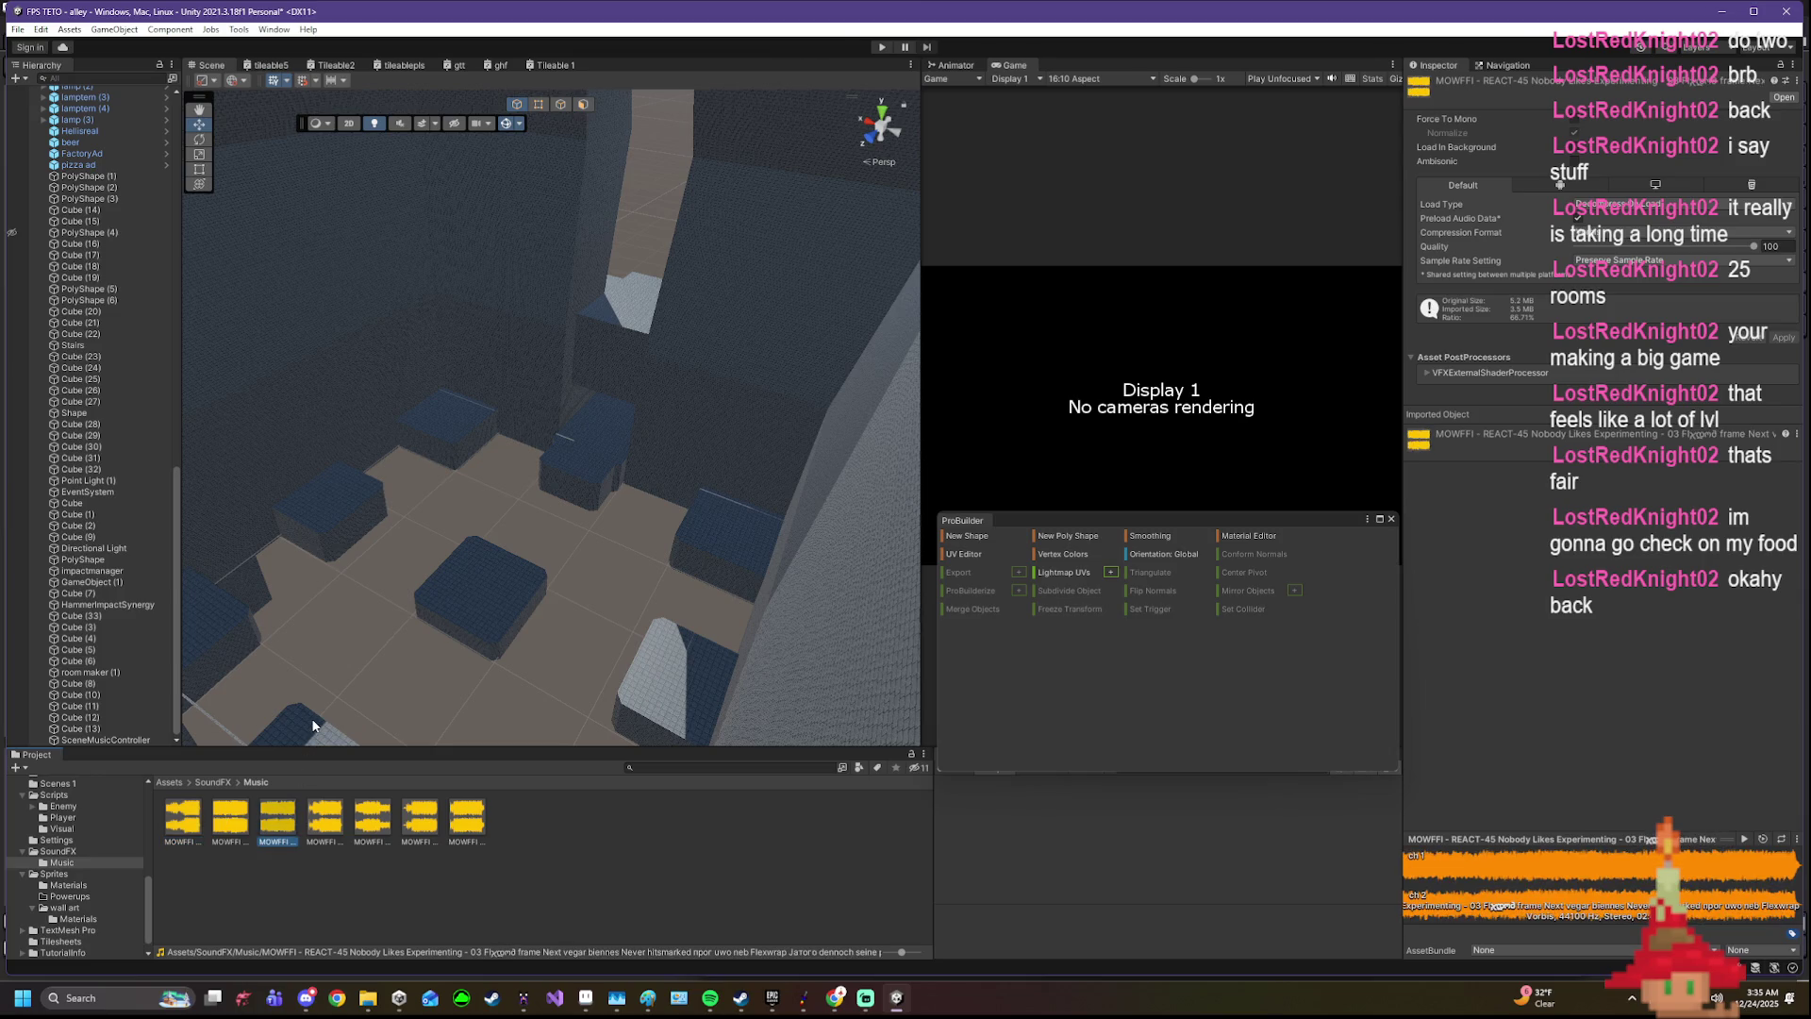
{"action": "left_click", "coordinate": [184, 818]}
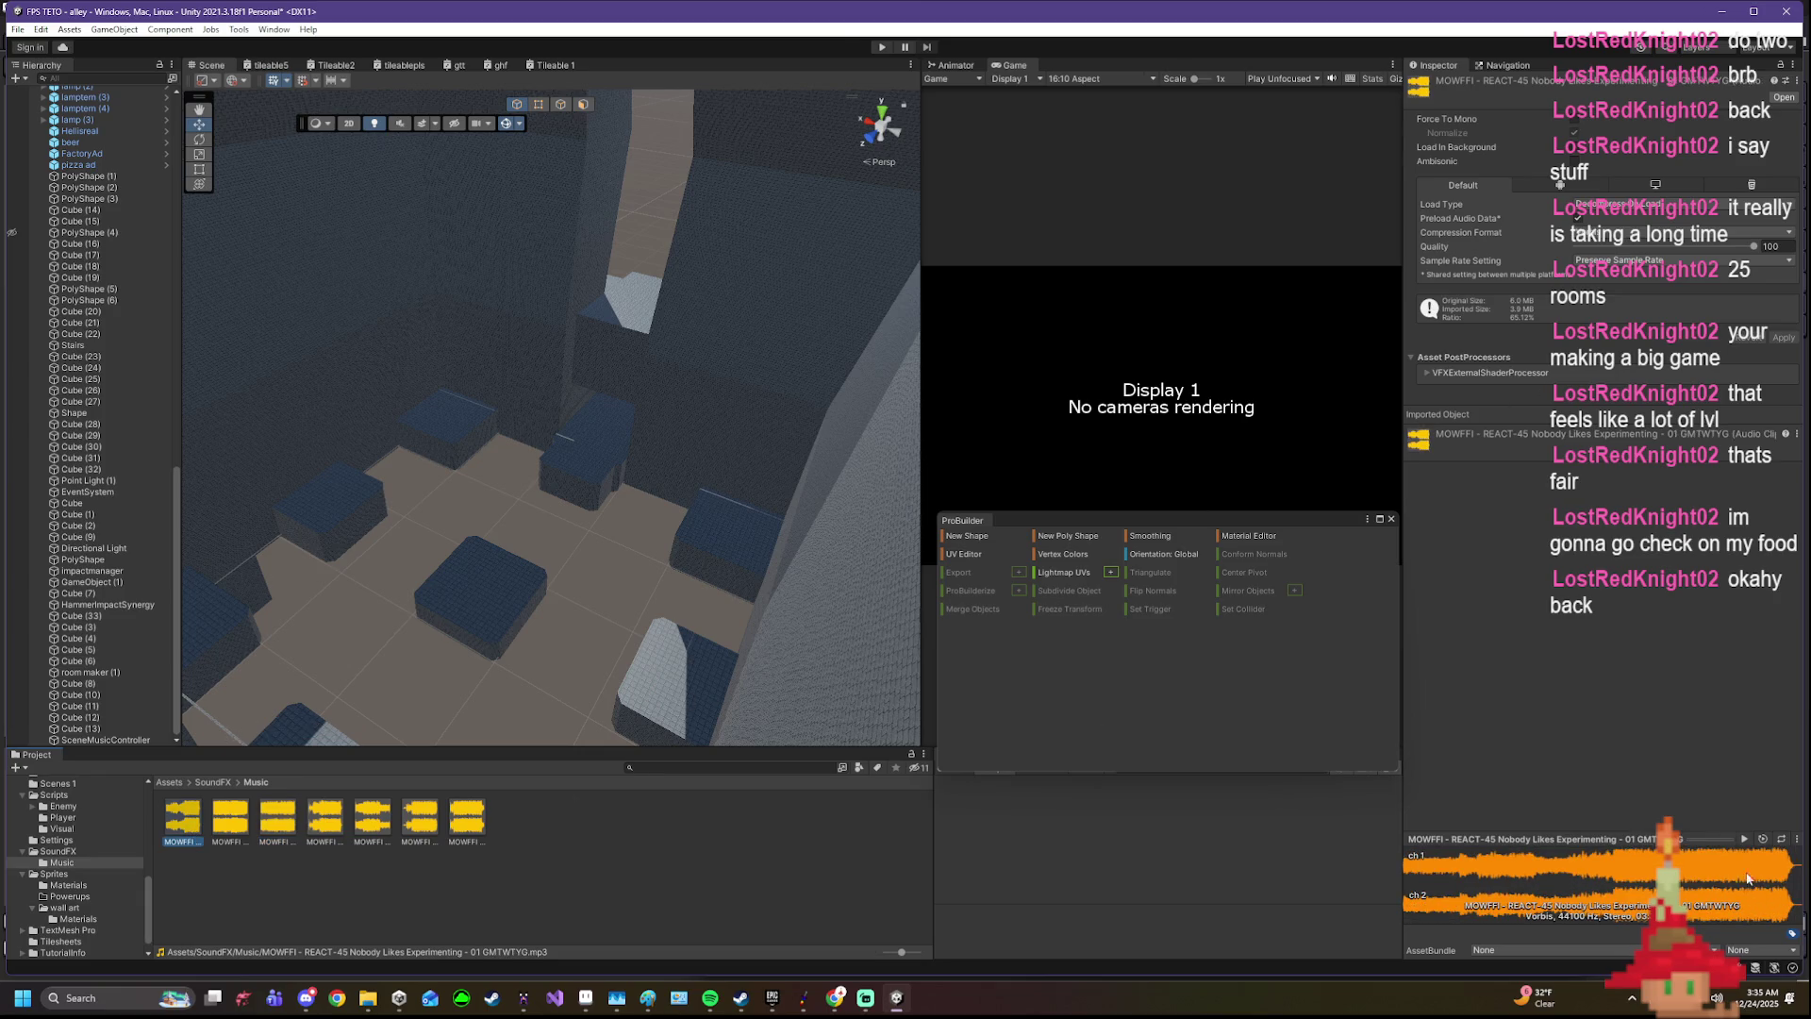
{"action": "left_click", "coordinate": [1743, 839]}
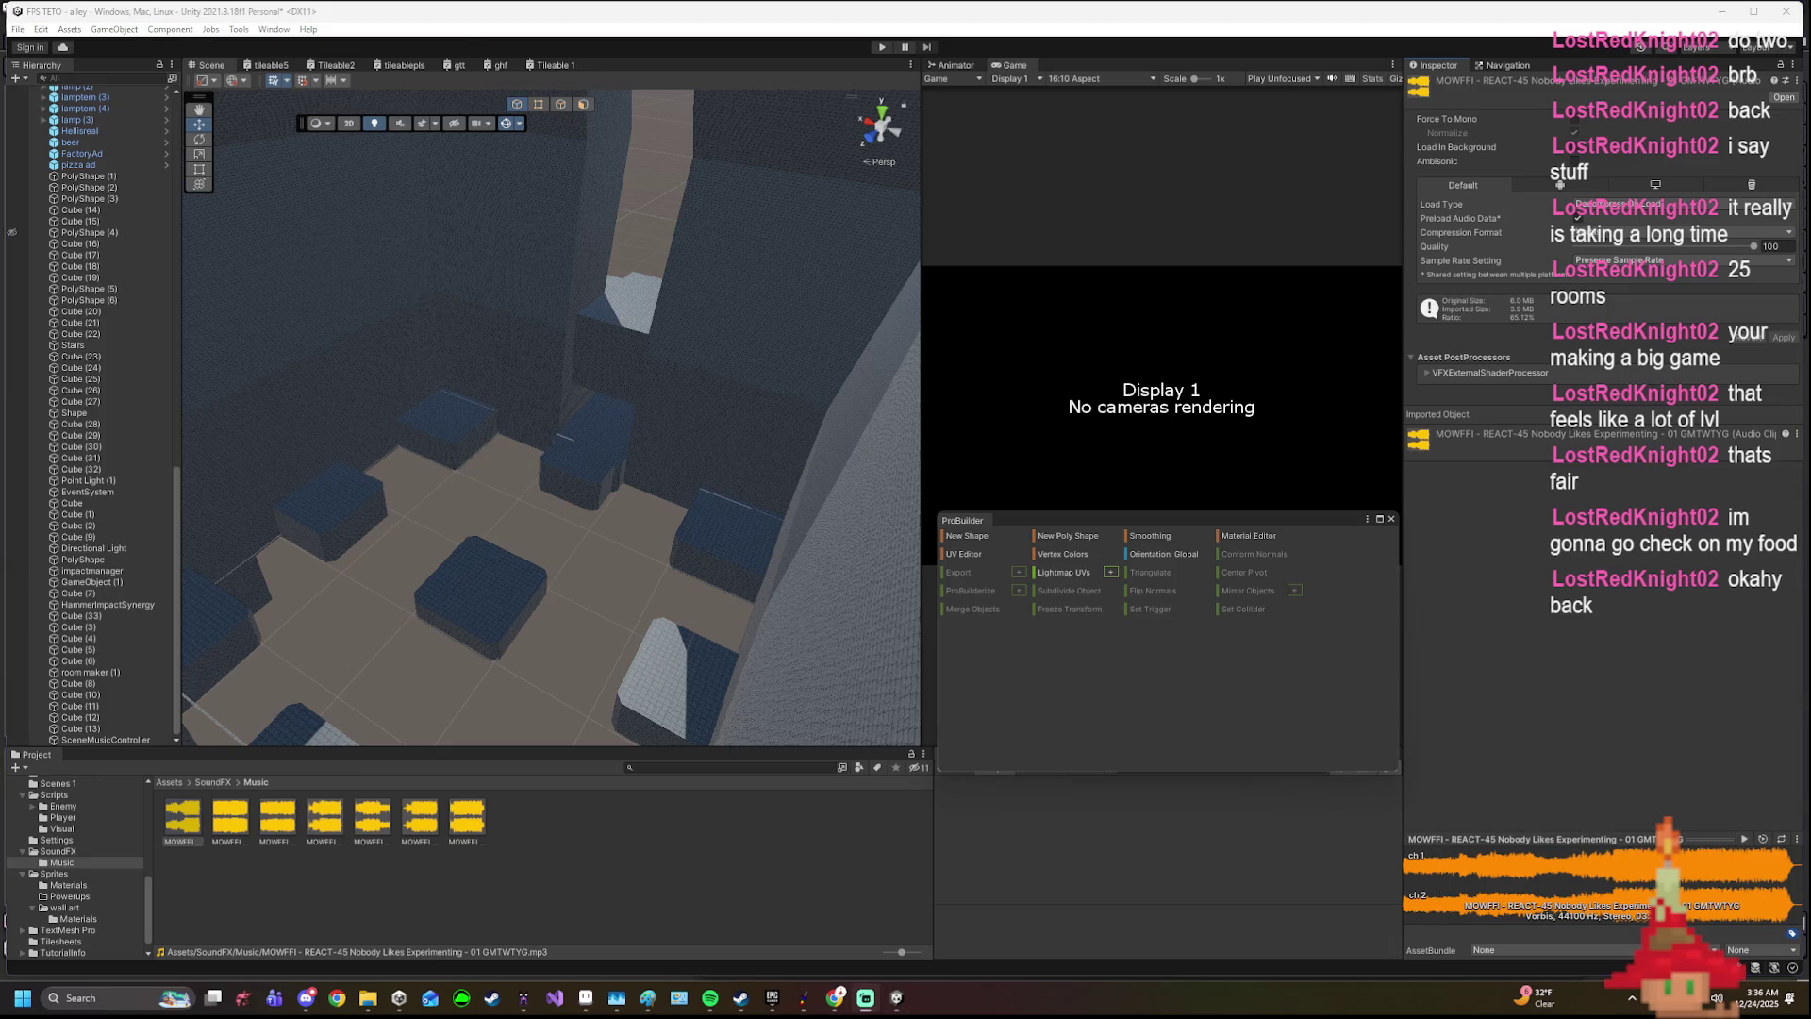
{"action": "left_click", "coordinate": [1747, 838]}
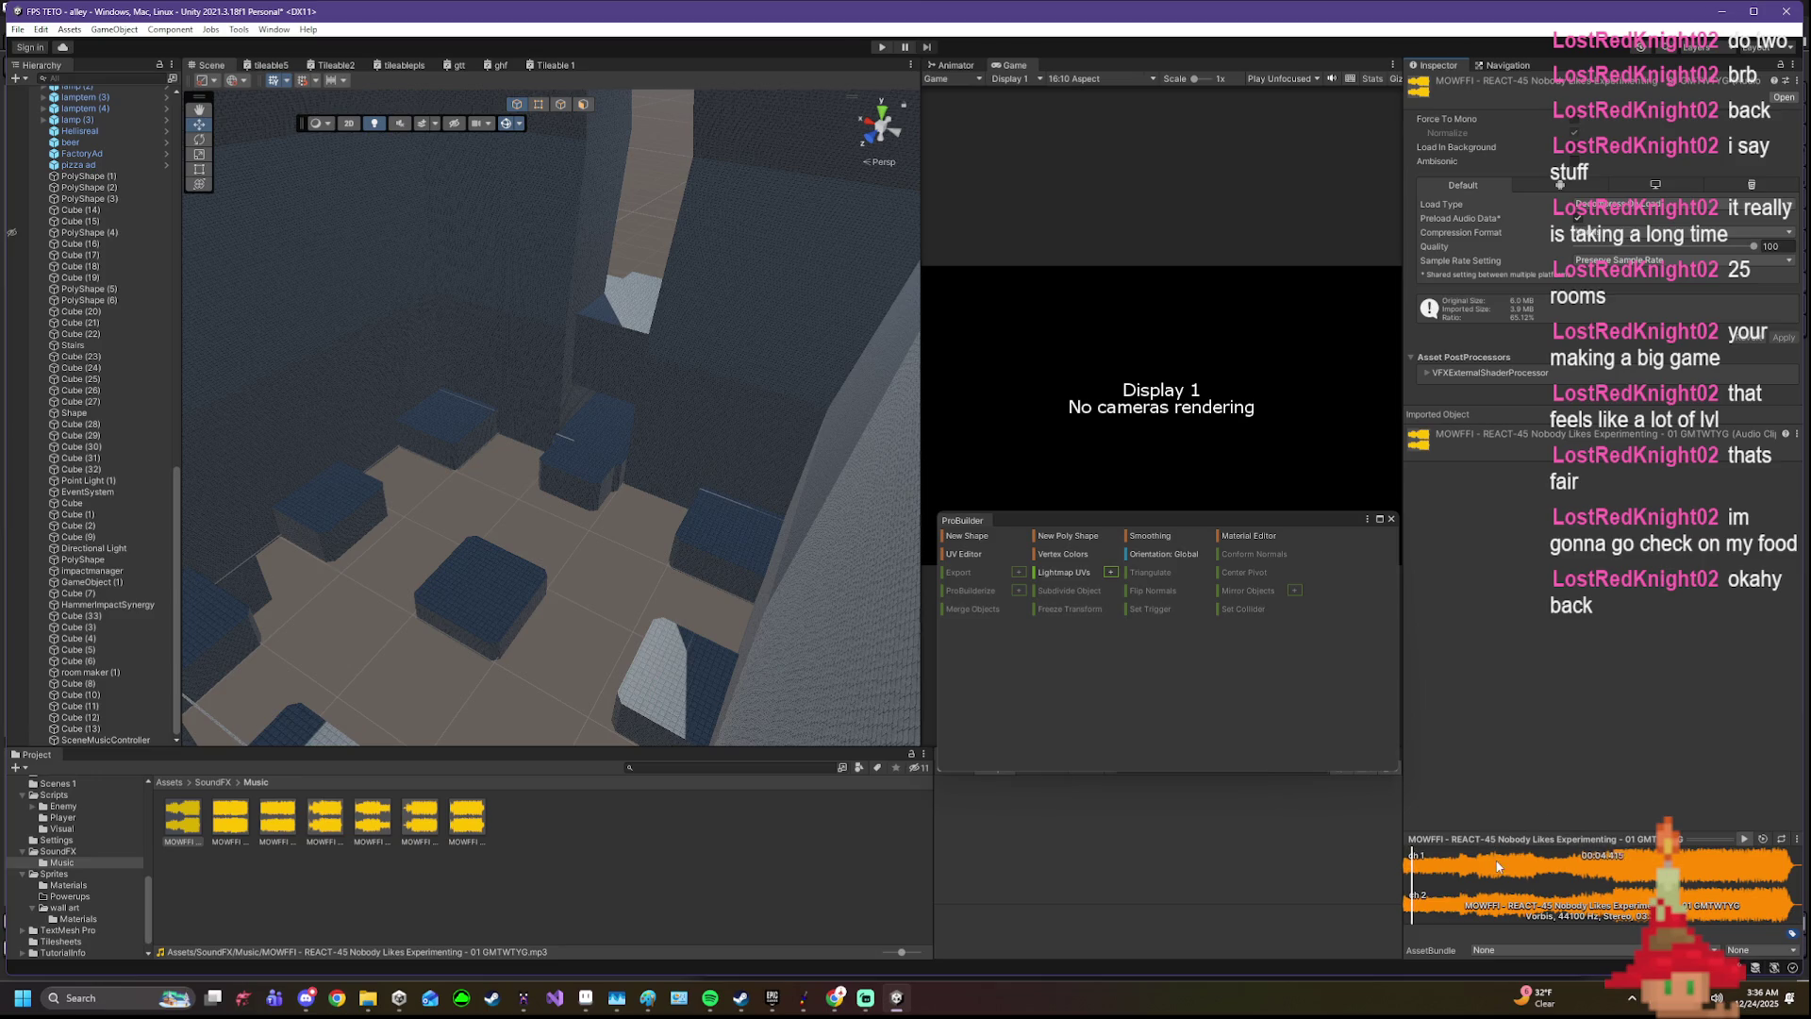
{"action": "left_click_drag", "start_coordinate": [1578, 870], "coordinate": [1630, 864]}
{"action": "left_click", "coordinate": [1742, 844]}
- Preview track 02 Battery Munching, then switch to 04 Eastern European Cell Phone
{"action": "left_click", "coordinate": [232, 824]}
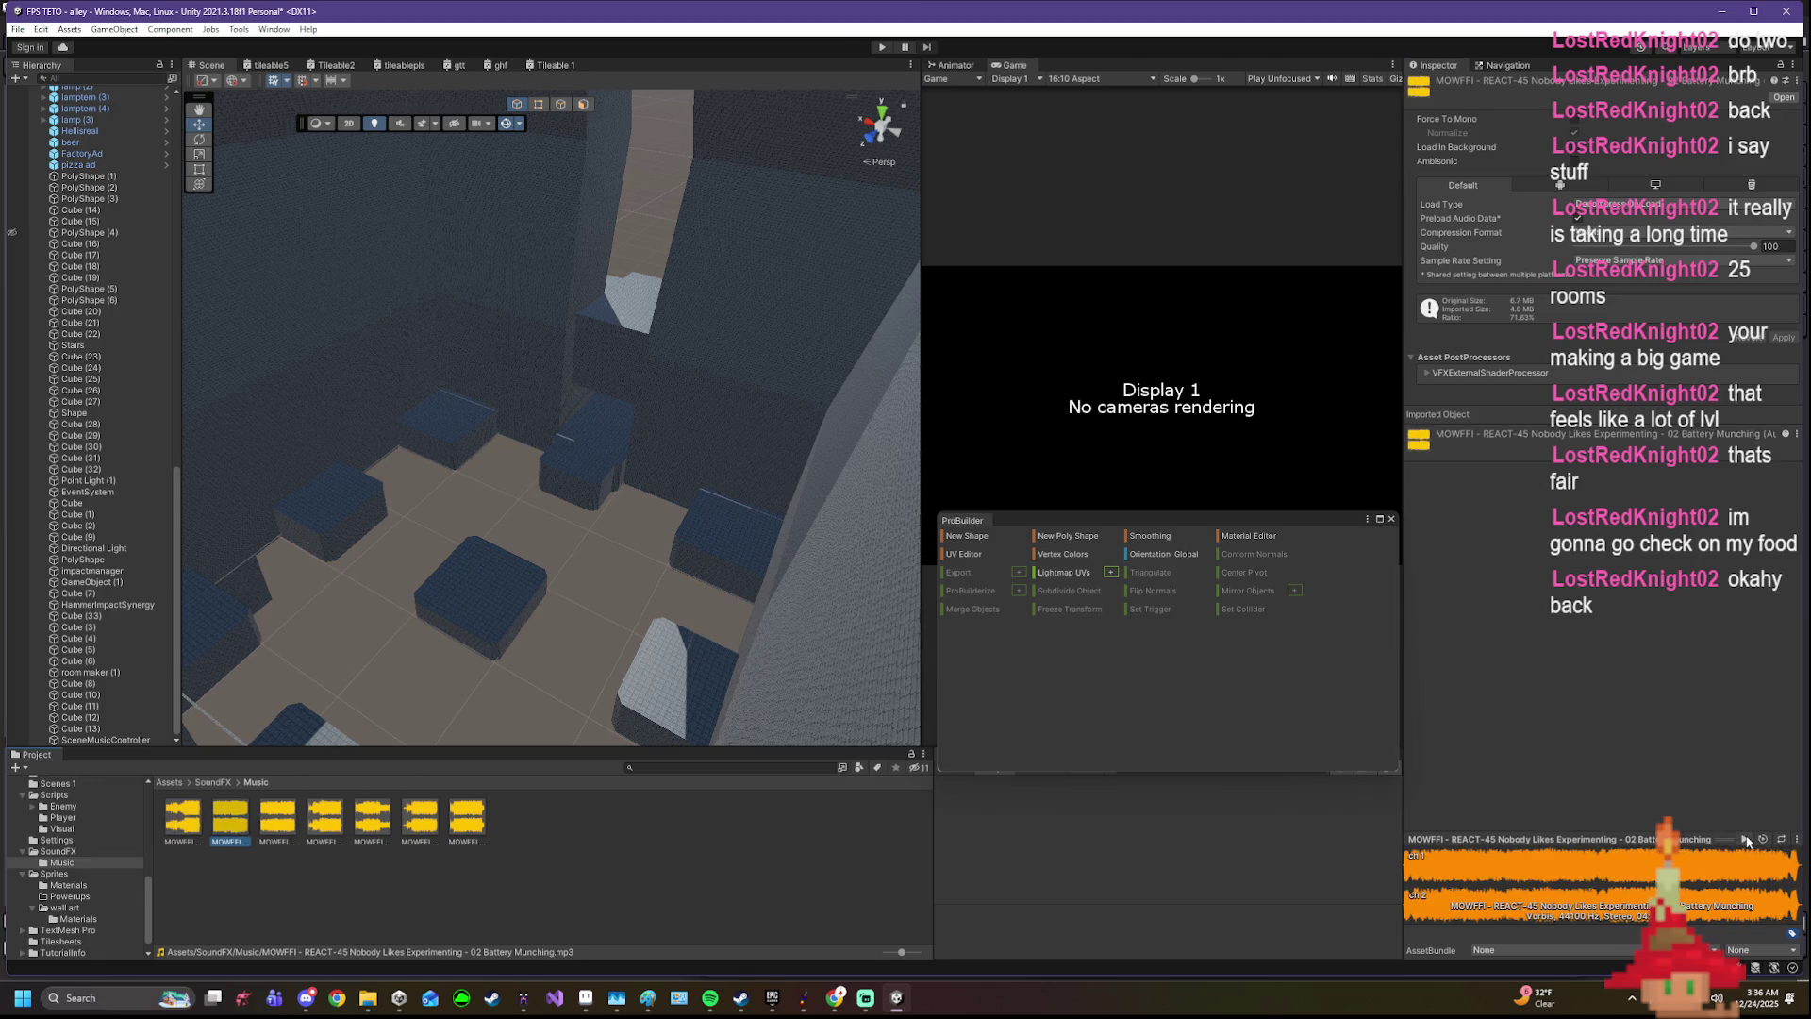
{"action": "left_click", "coordinate": [1746, 842]}
{"action": "left_click", "coordinate": [323, 821]}
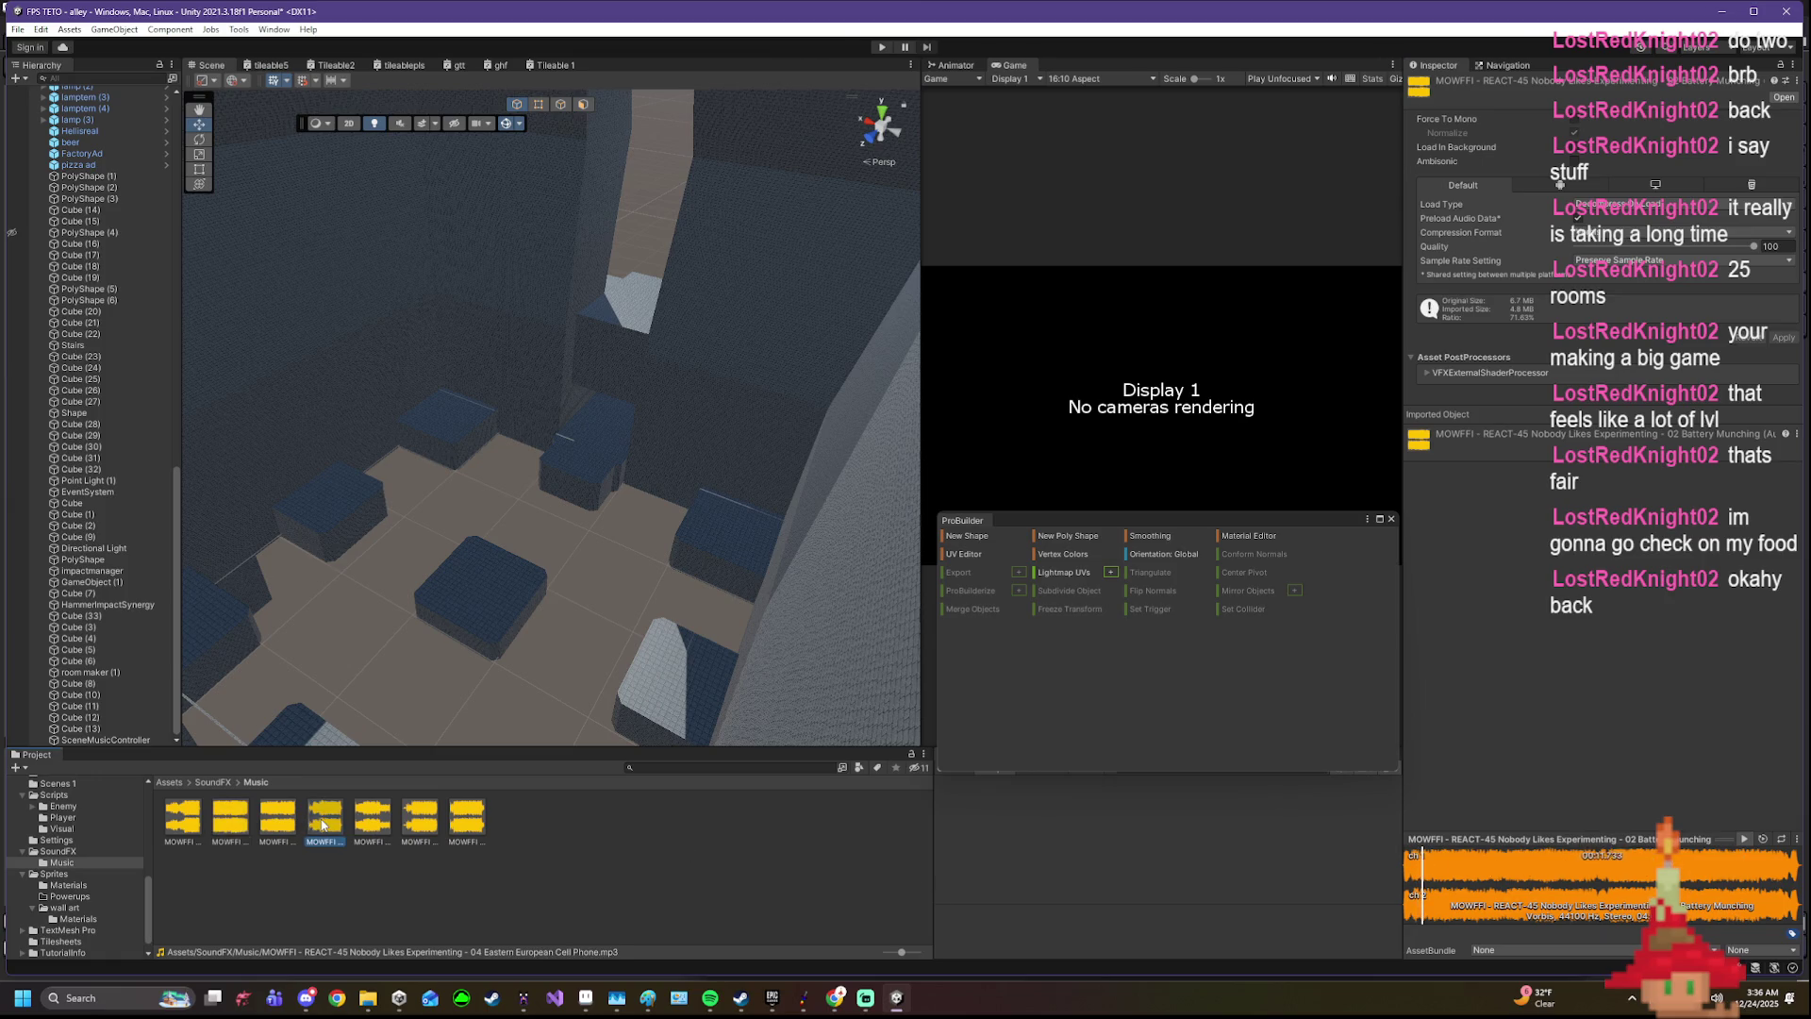
- Preview track 04, then switch to 05 Pulse and start its preview
{"action": "left_click", "coordinate": [1746, 841]}
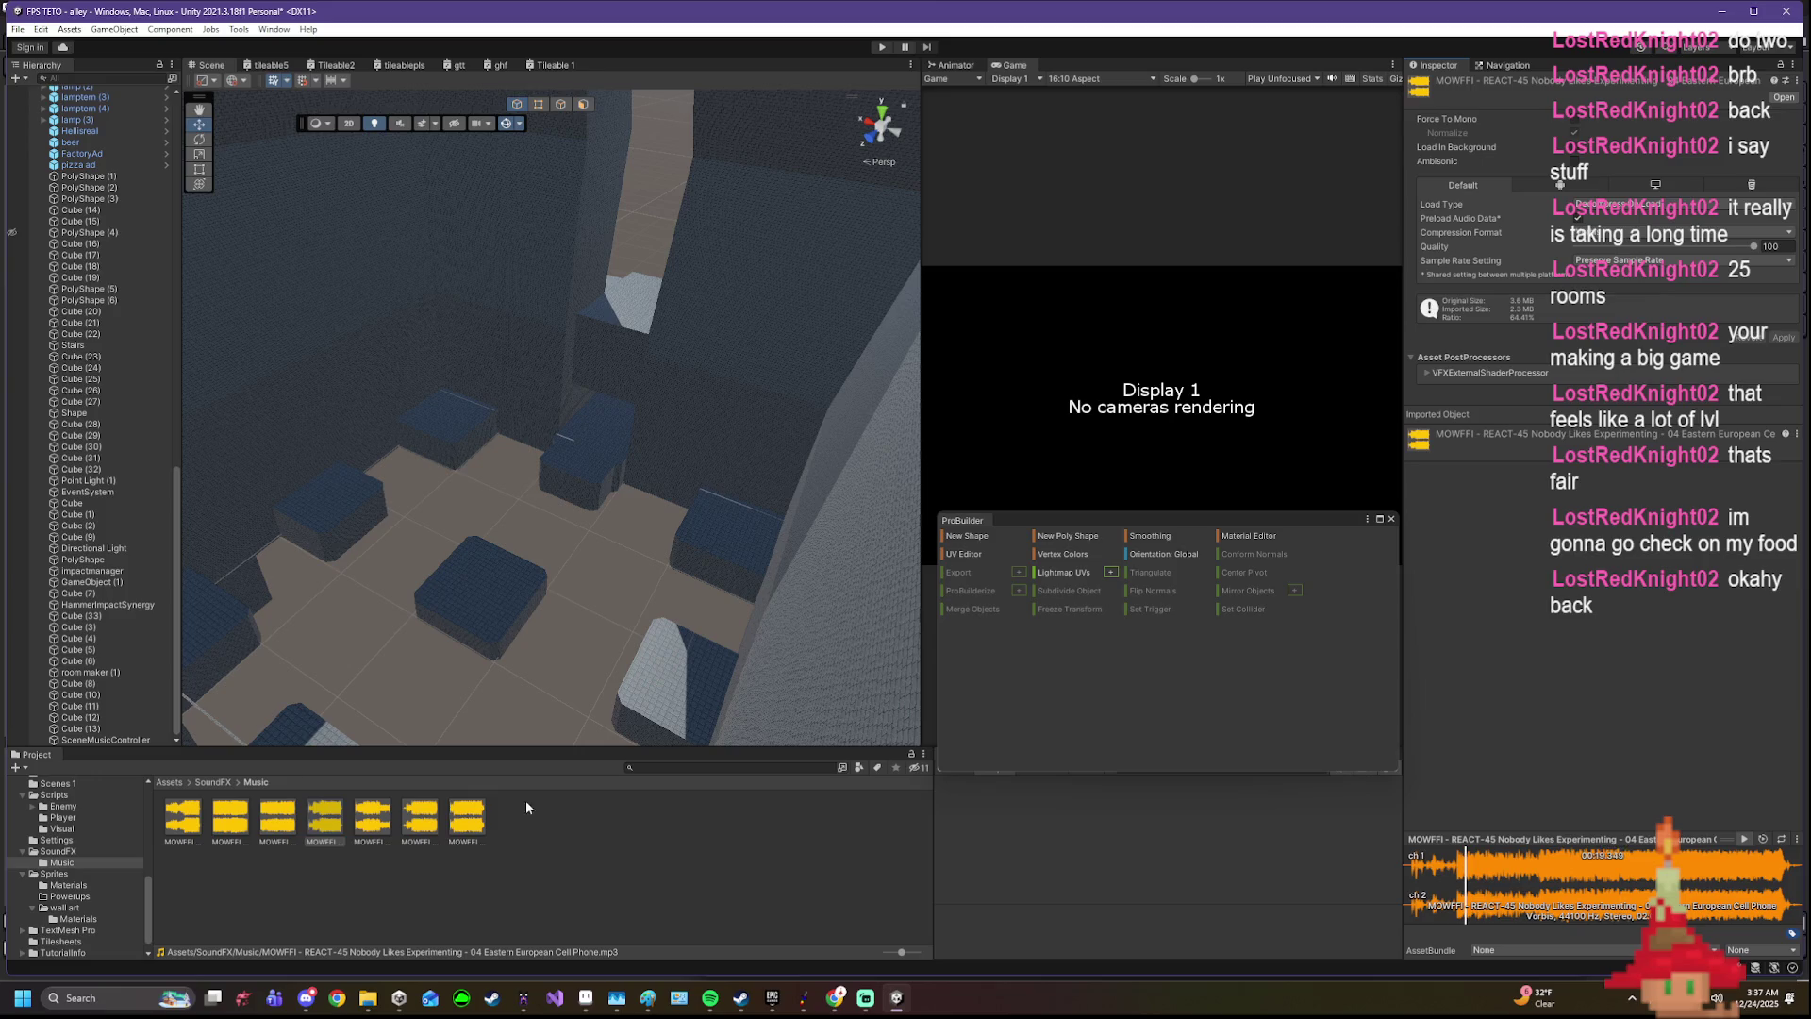
{"action": "left_click", "coordinate": [373, 809]}
{"action": "left_click", "coordinate": [1744, 839]}
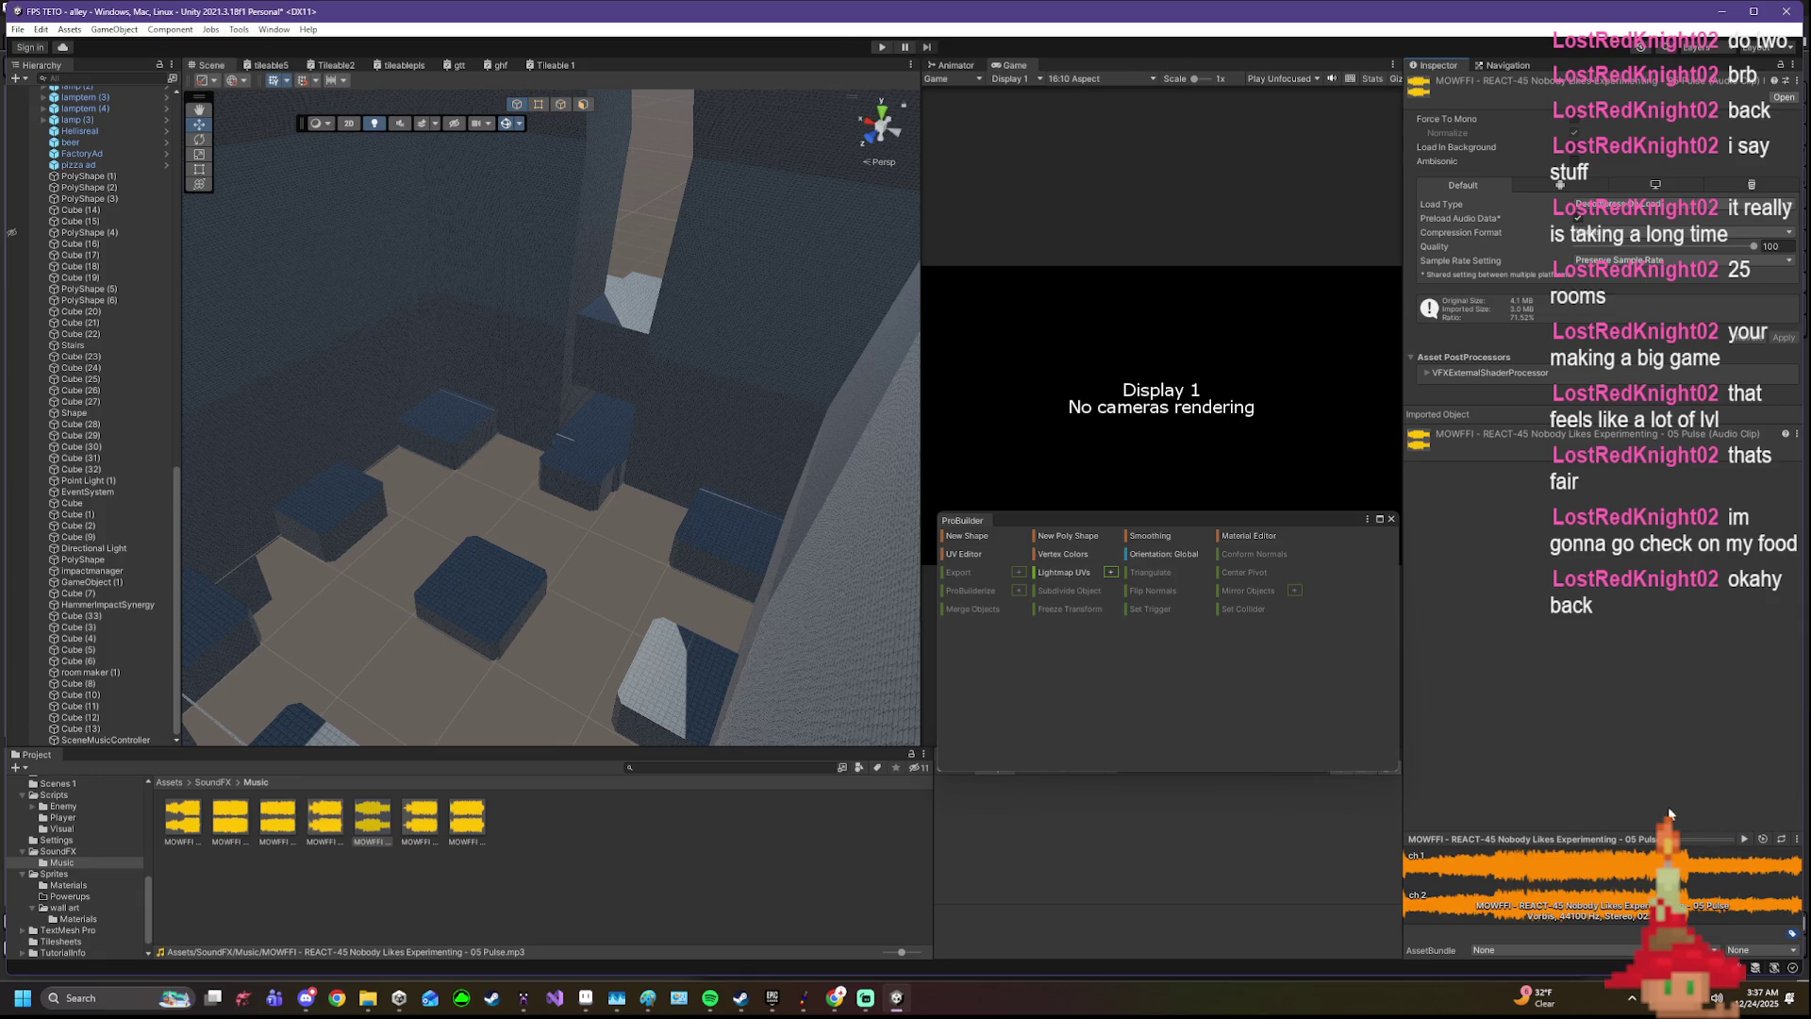
{"action": "left_click", "coordinate": [1748, 842]}
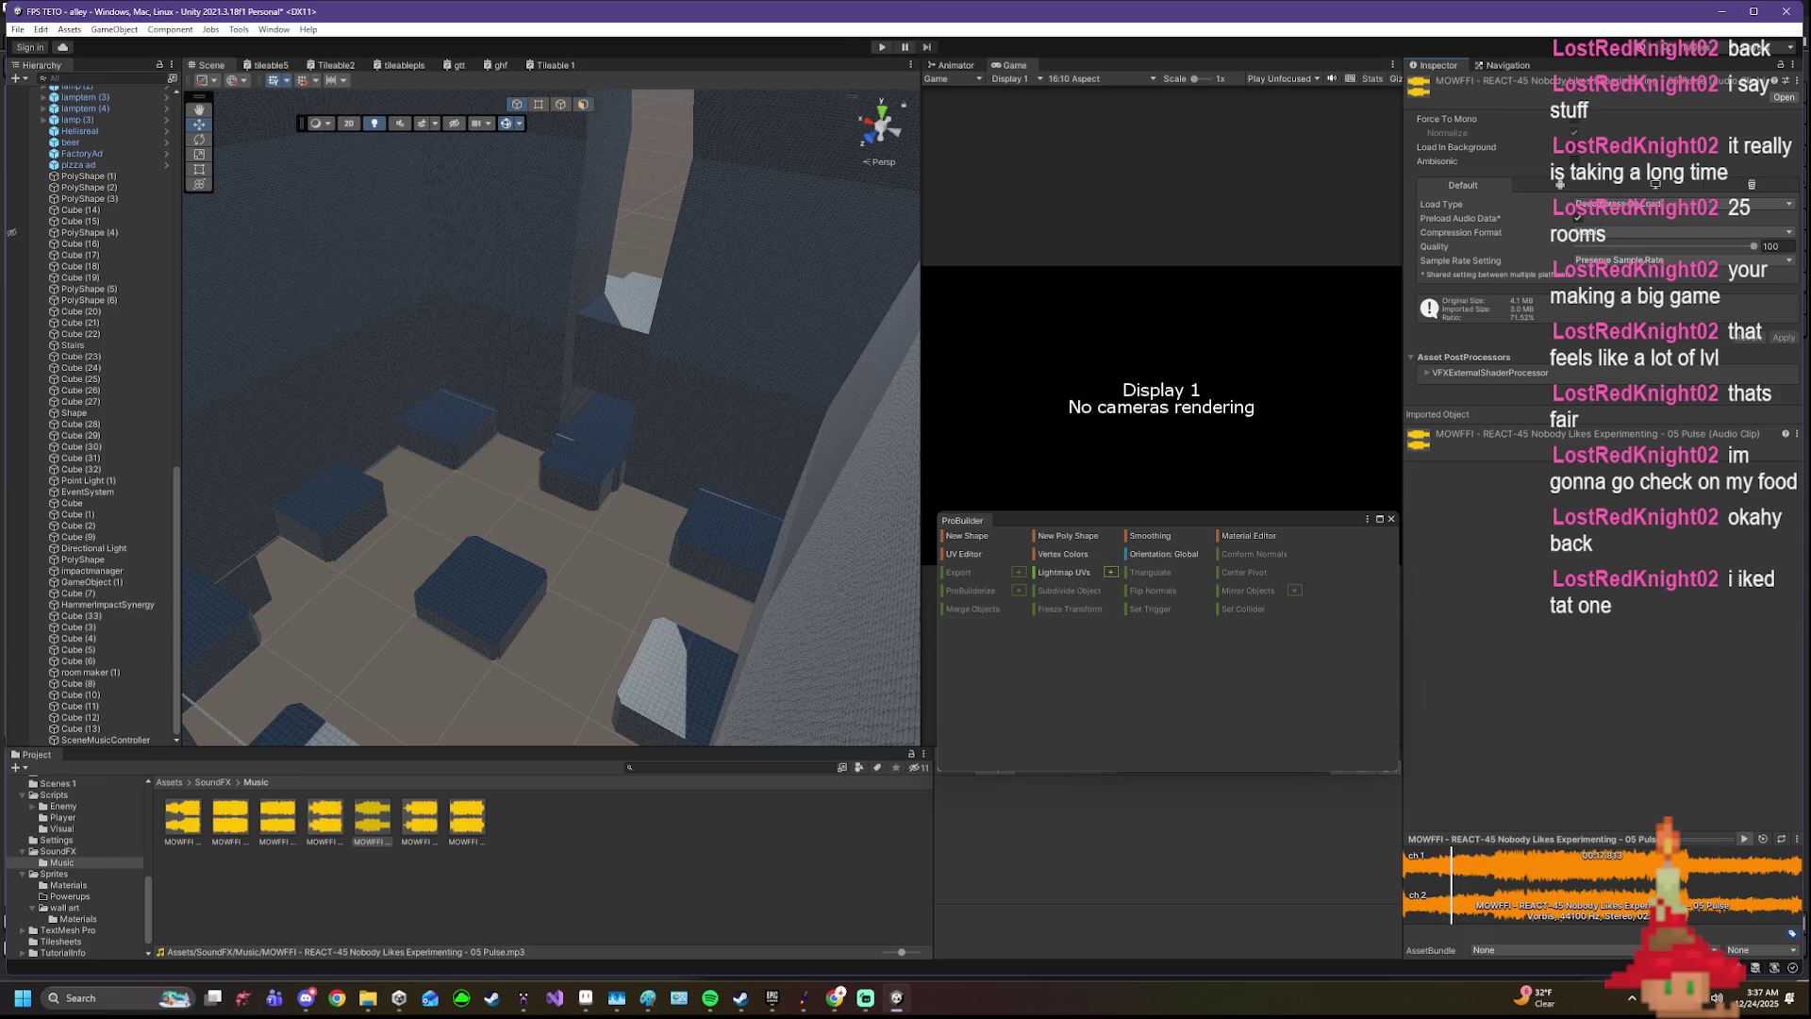
{"action": "key", "text": "alt+Tab"}
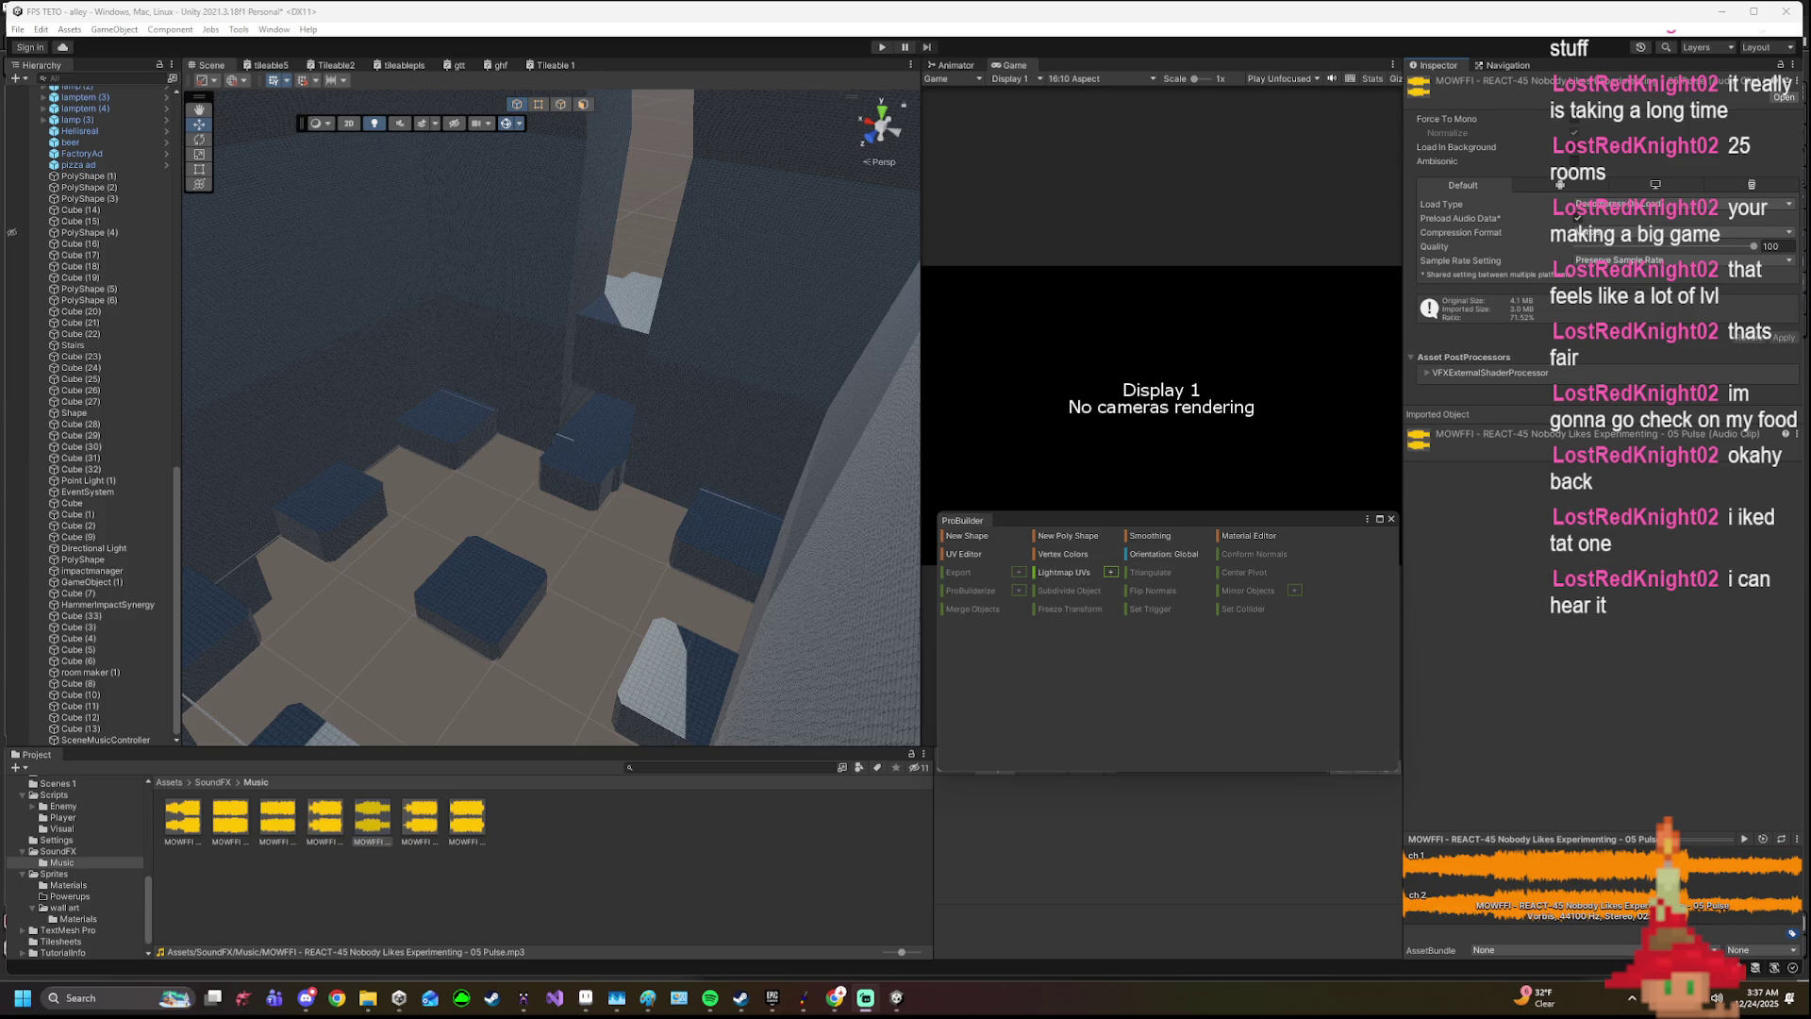
- Resume 05 Pulse and scrub back to about 54 seconds, then preview track 06 Conexión cardiaca
{"action": "left_click", "coordinate": [1779, 767]}
{"action": "left_click", "coordinate": [1744, 839]}
{"action": "left_click", "coordinate": [1606, 882]}
{"action": "left_click", "coordinate": [1546, 880]}
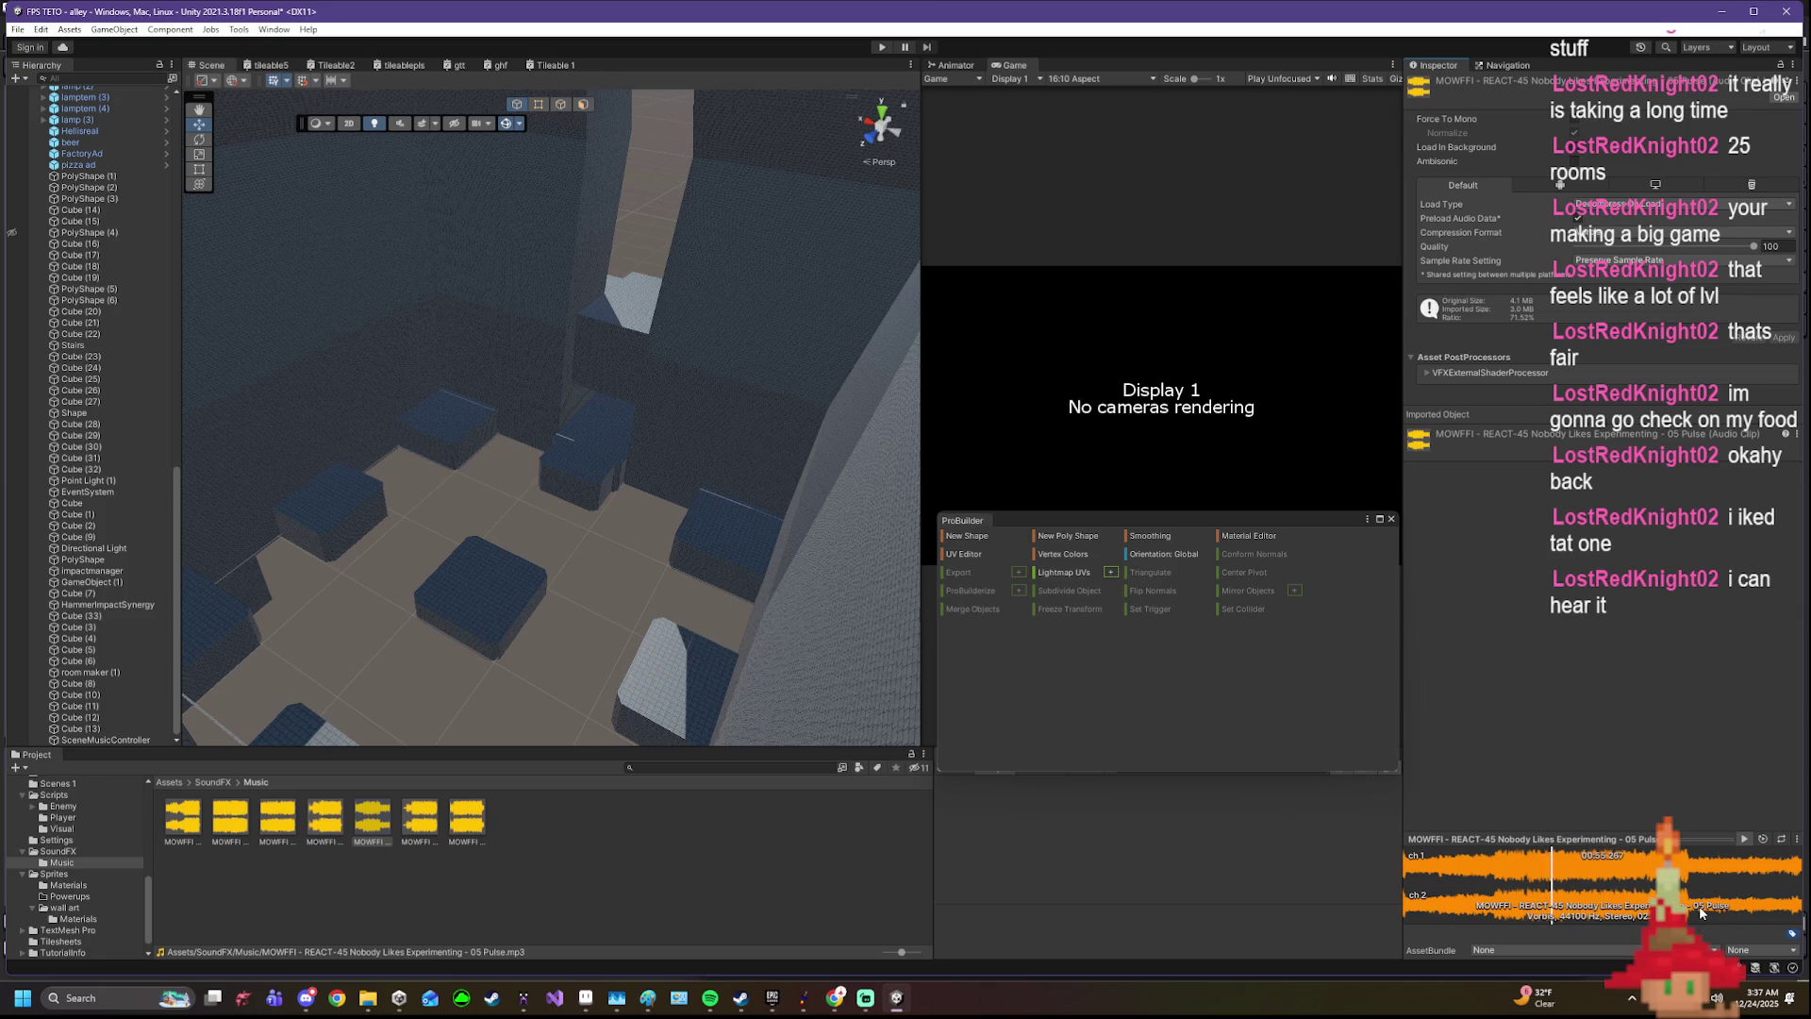
{"action": "left_click", "coordinate": [417, 821]}
{"action": "left_click", "coordinate": [1739, 839]}
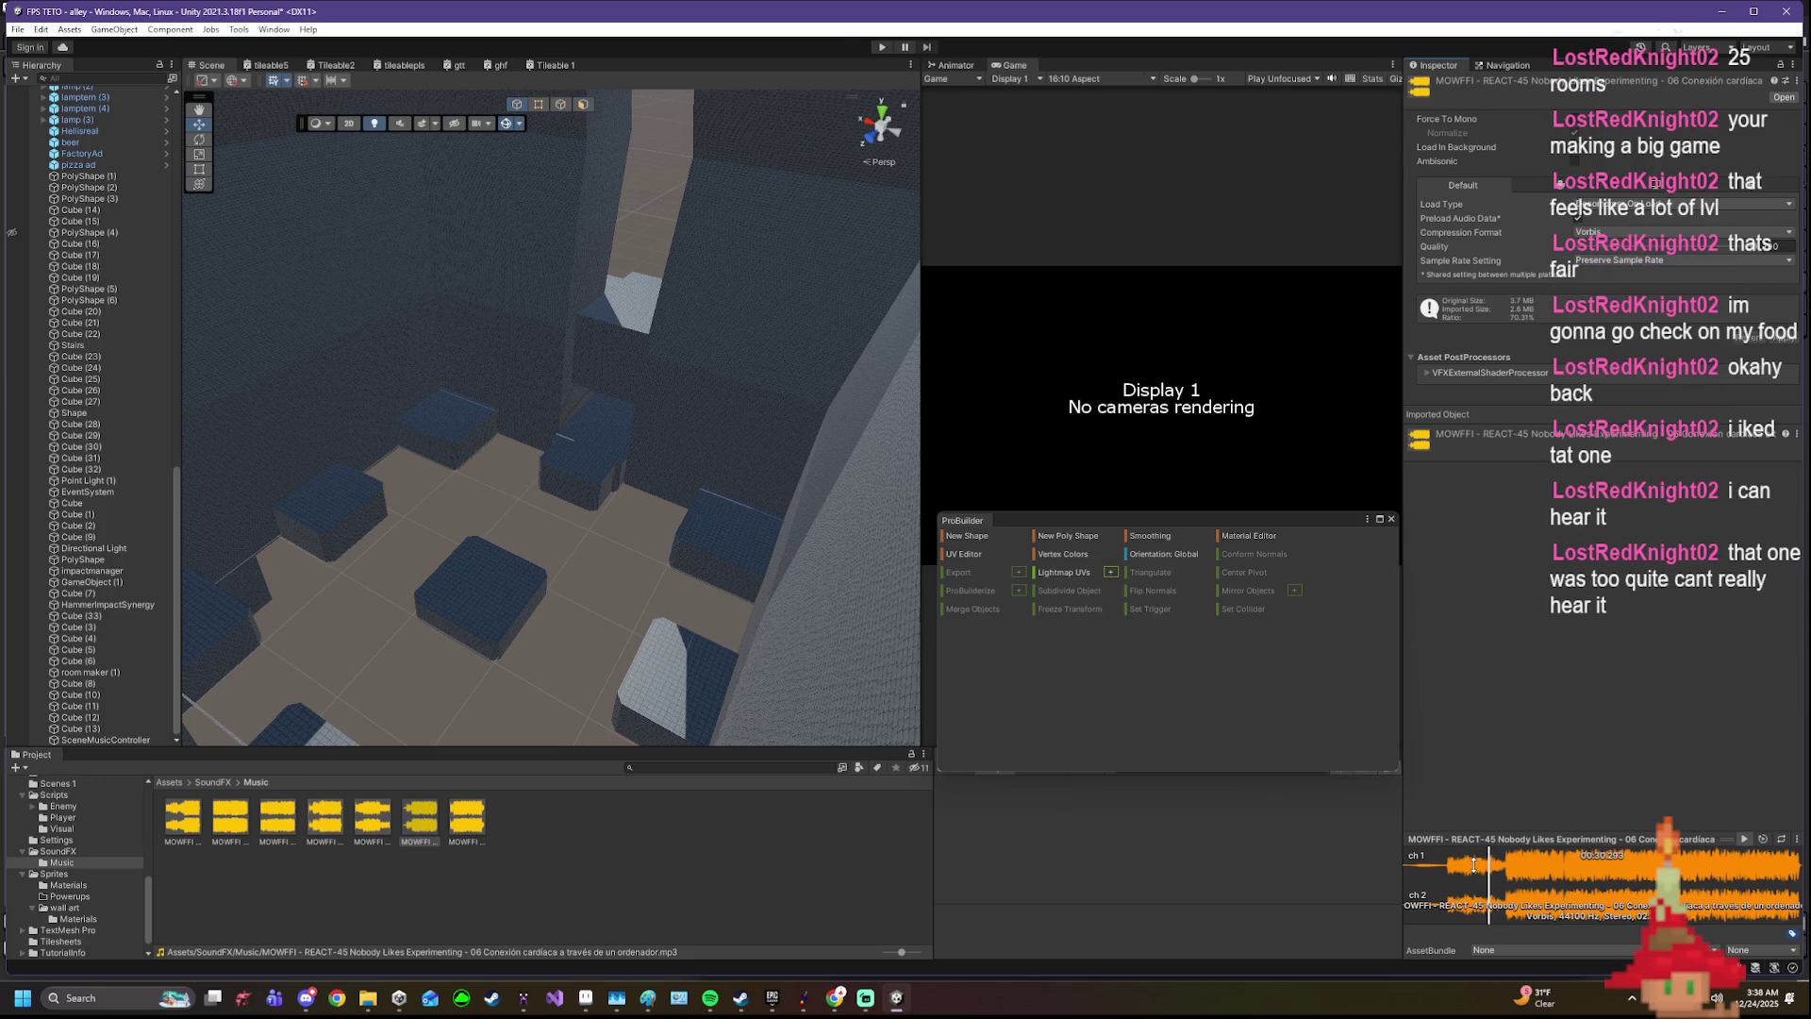
- Stop track 06, audition 07 Broken Game Cartage, then return to the SceneMusicController settings
{"action": "left_click", "coordinate": [1515, 873]}
{"action": "left_click", "coordinate": [1745, 840]}
{"action": "left_click", "coordinate": [466, 818]}
{"action": "left_click", "coordinate": [1745, 838]}
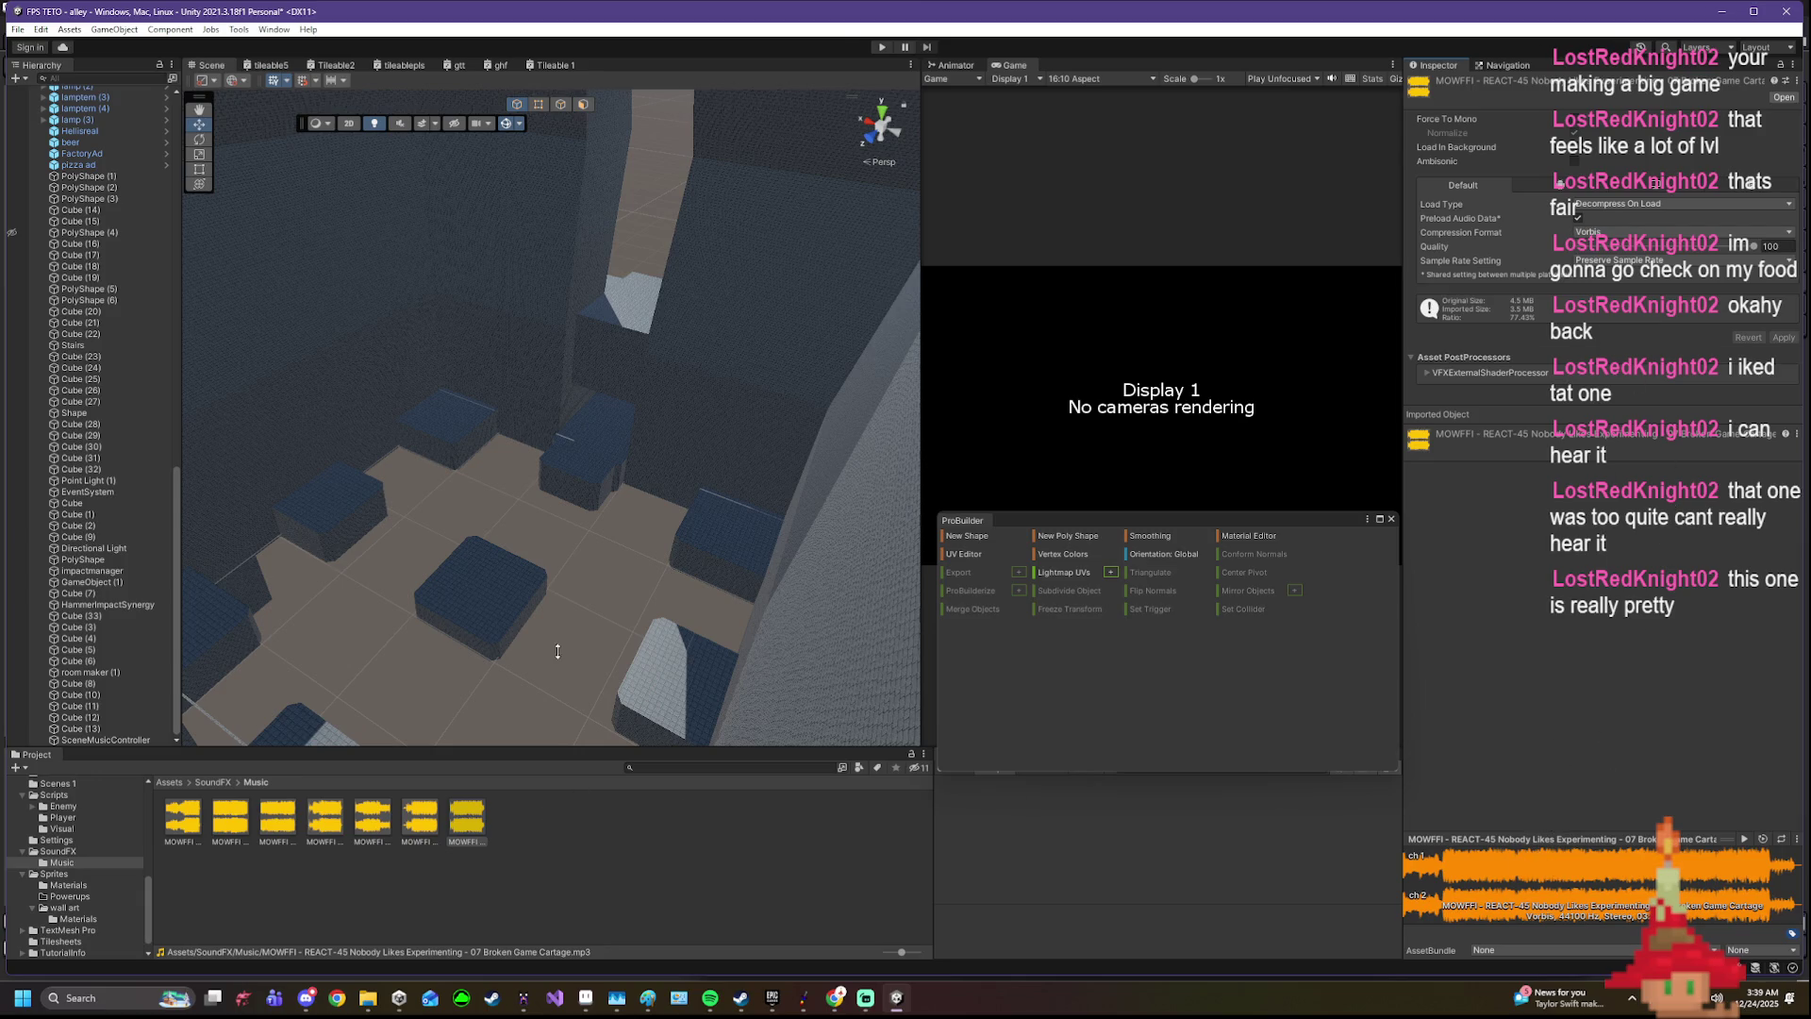
{"action": "left_click", "coordinate": [85, 739]}
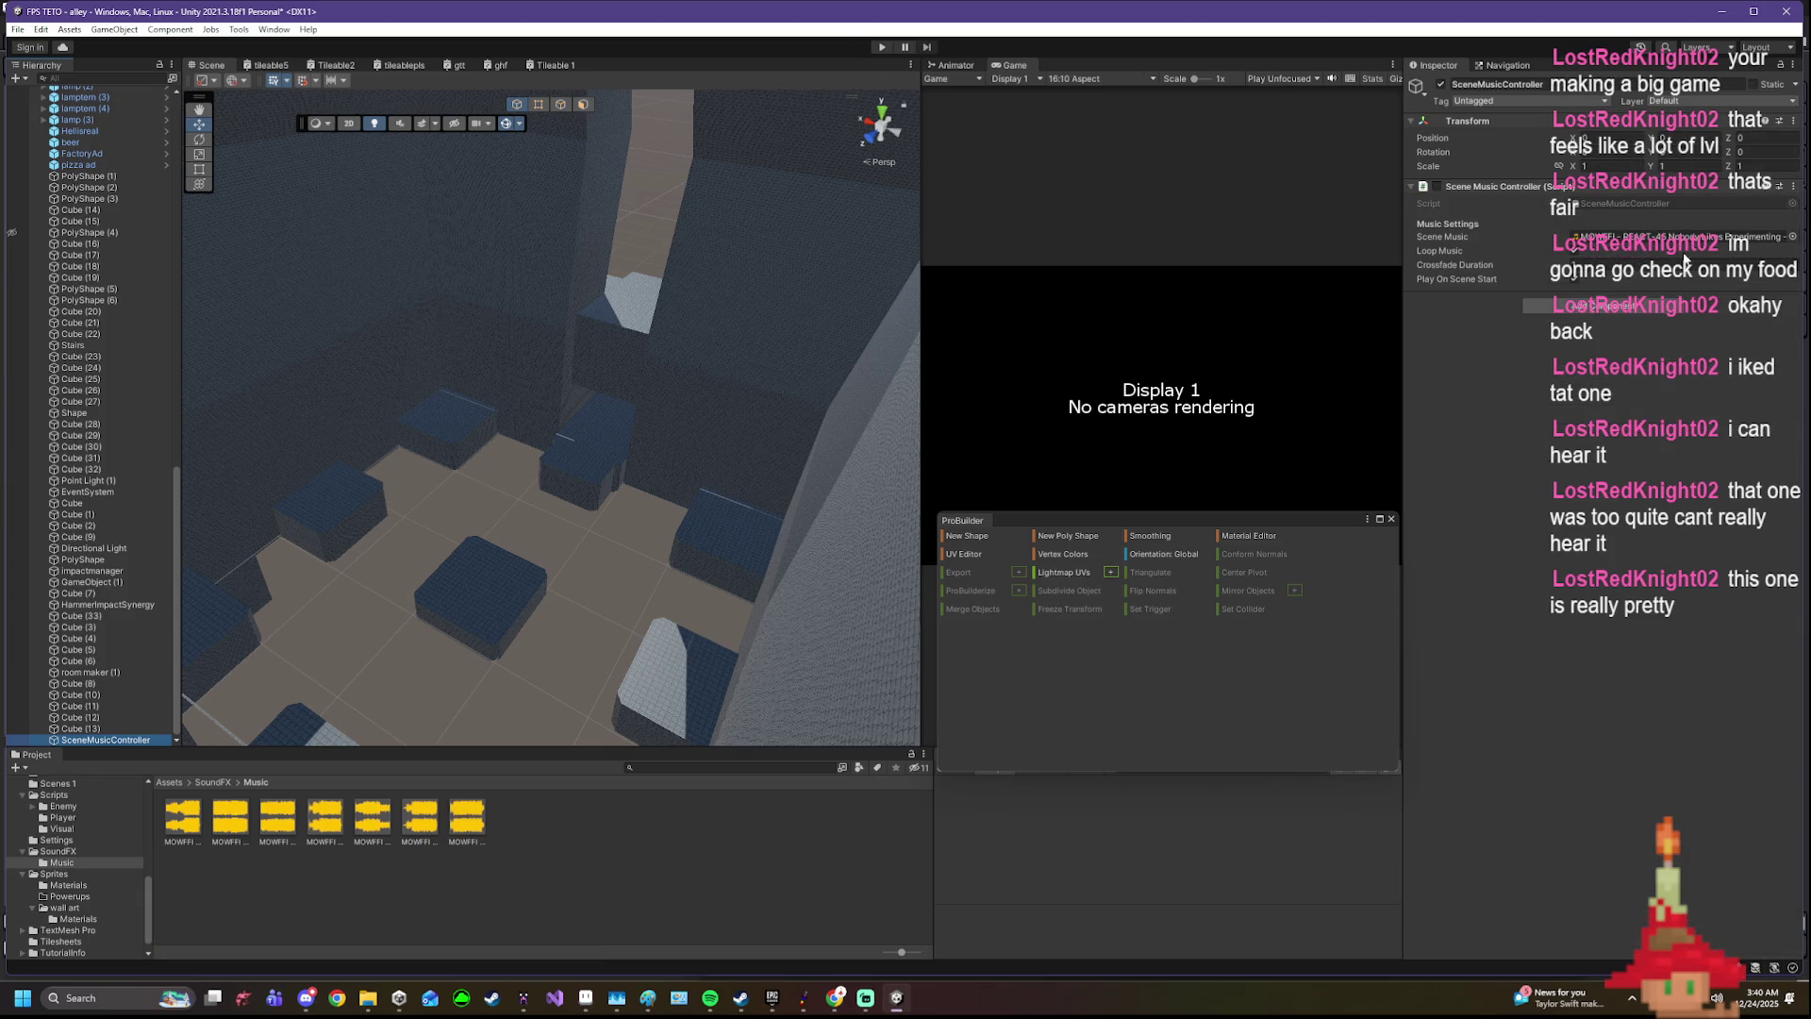
- Set the room maker's Factory room group Chance to 1 and start playtesting
{"action": "left_click", "coordinate": [1575, 236]}
{"action": "scroll", "coordinate": [106, 202], "scroll_direction": "up", "scroll_amount": 5}
{"action": "scroll", "coordinate": [105, 199], "scroll_direction": "down", "scroll_amount": 3}
{"action": "scroll", "coordinate": [113, 446], "scroll_direction": "down", "scroll_amount": 2}
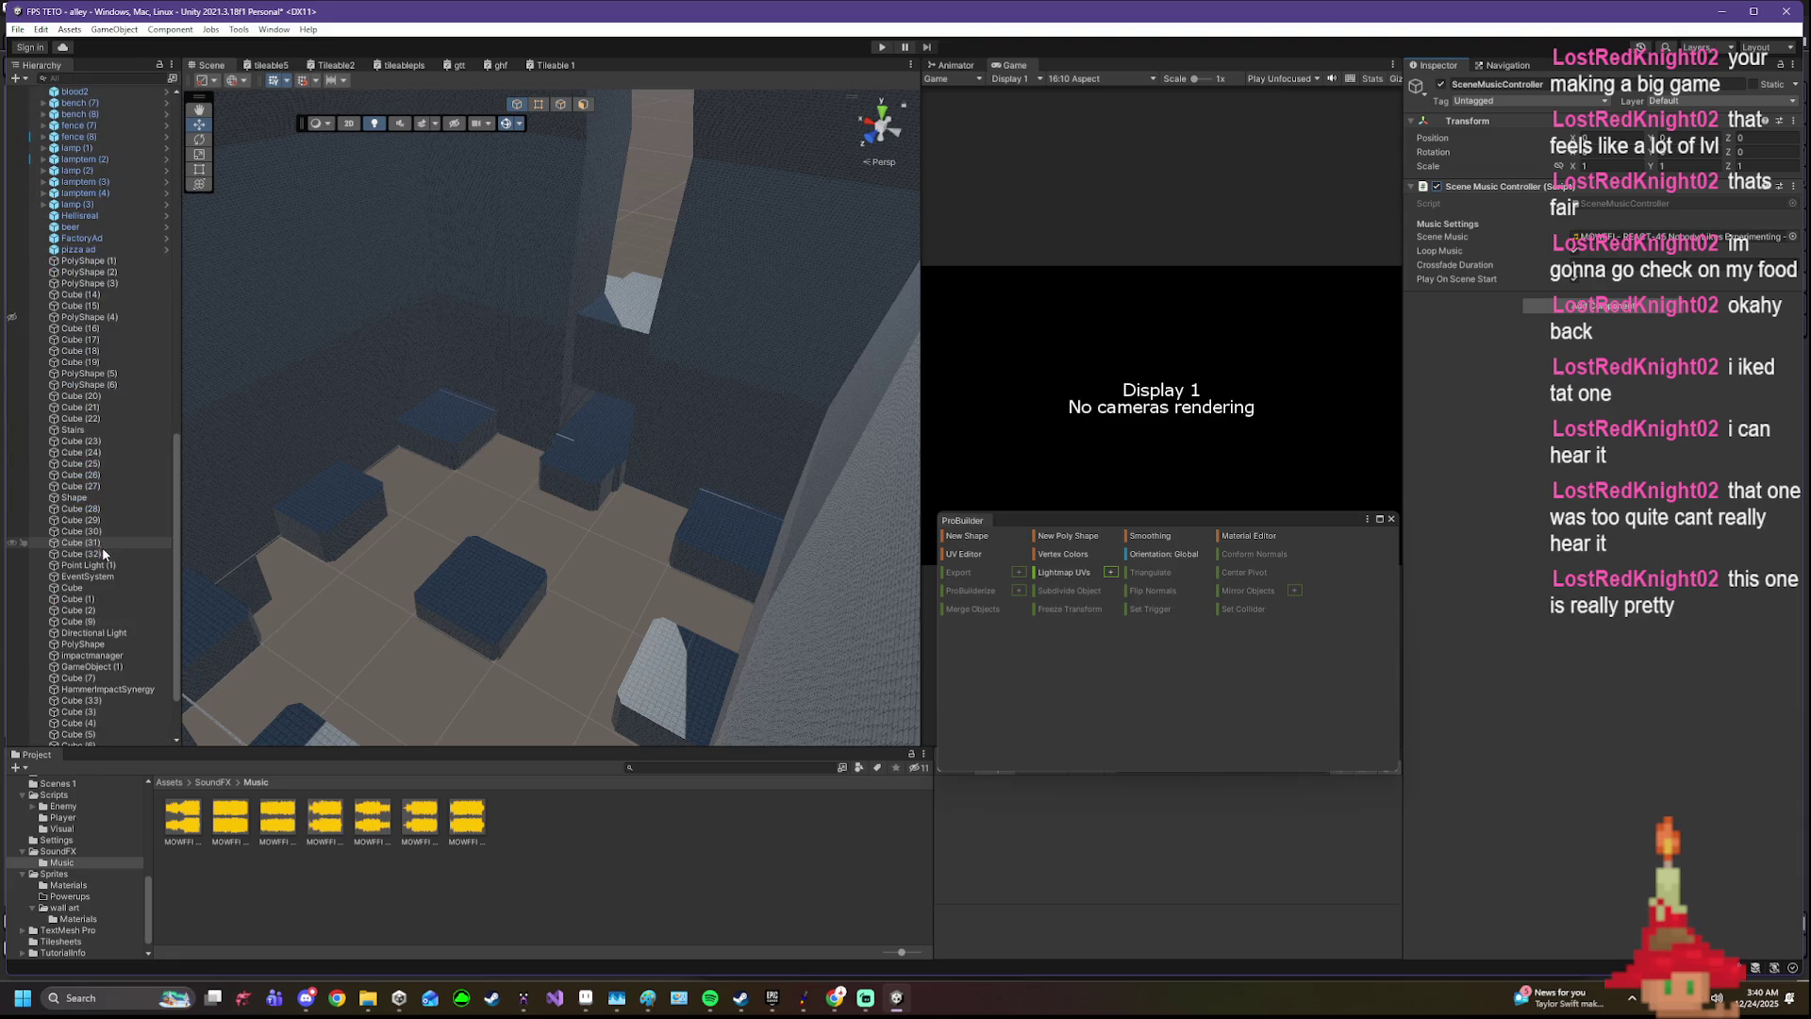
{"action": "scroll", "coordinate": [114, 659], "scroll_direction": "down", "scroll_amount": 3}
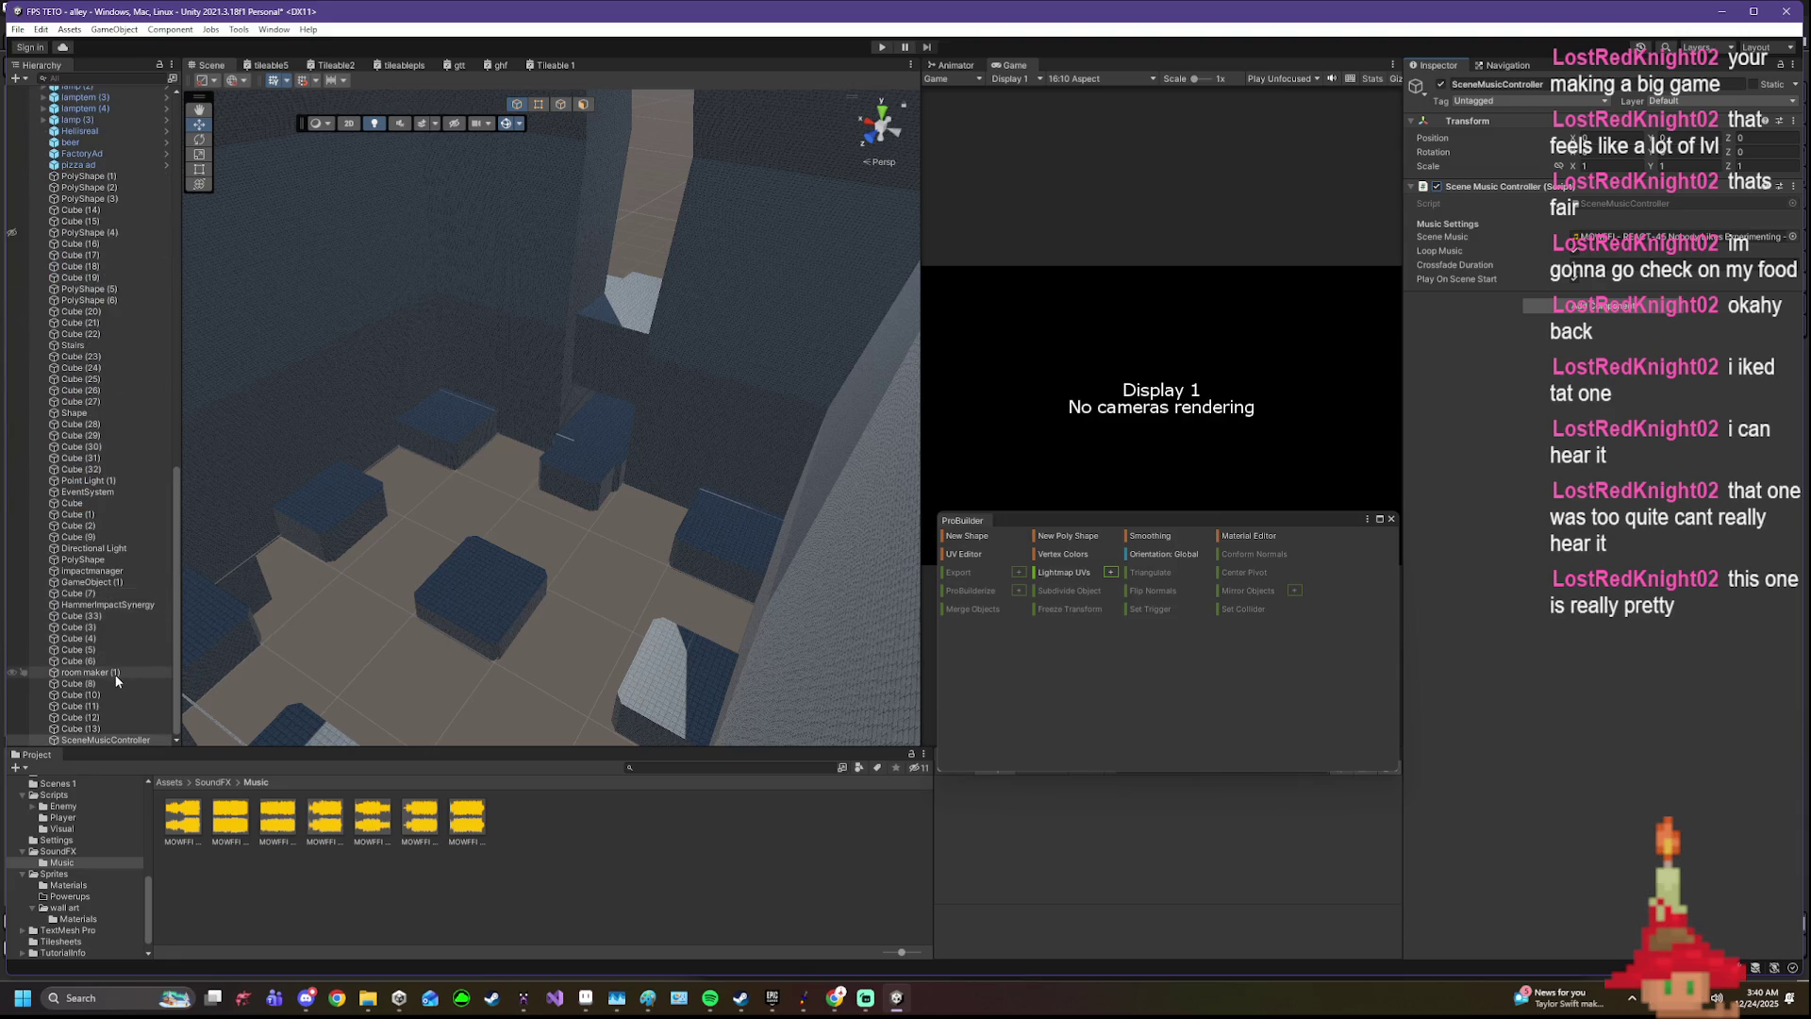
{"action": "left_click", "coordinate": [117, 673]}
{"action": "scroll", "coordinate": [1524, 412], "scroll_direction": "down", "scroll_amount": 5}
{"action": "scroll", "coordinate": [1523, 411], "scroll_direction": "down", "scroll_amount": 3}
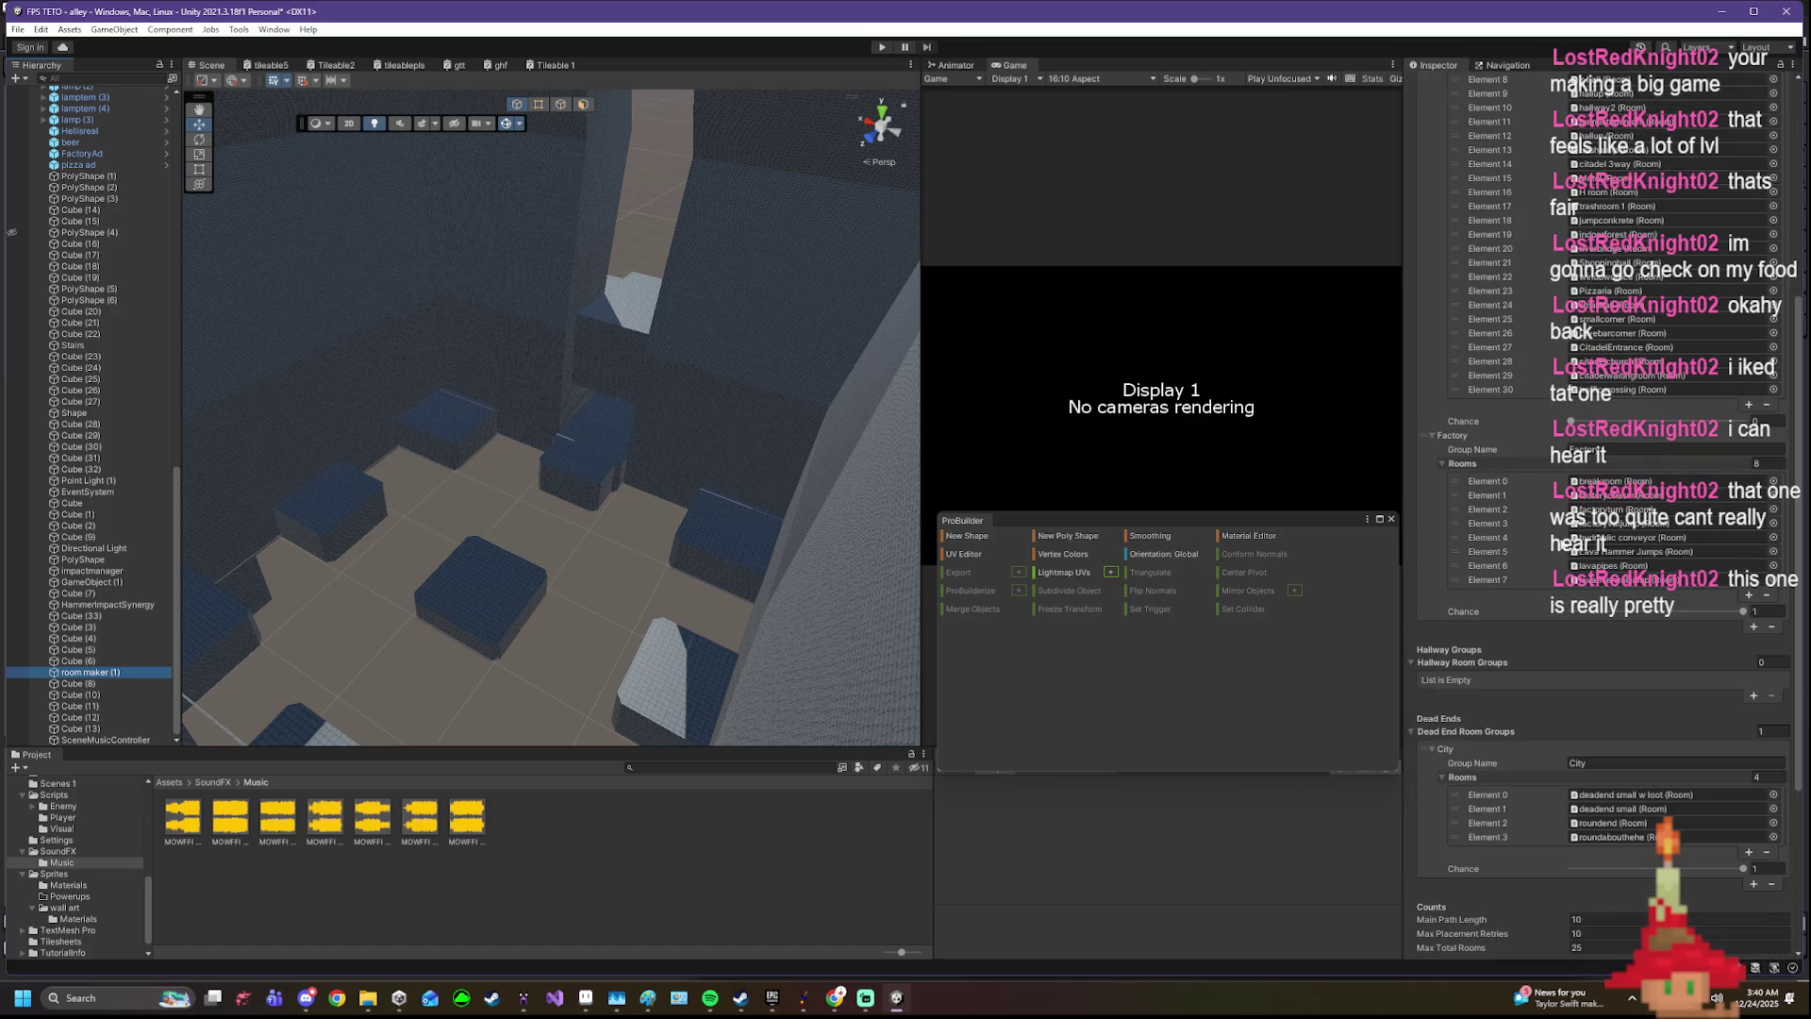
{"action": "left_click", "coordinate": [1632, 613]}
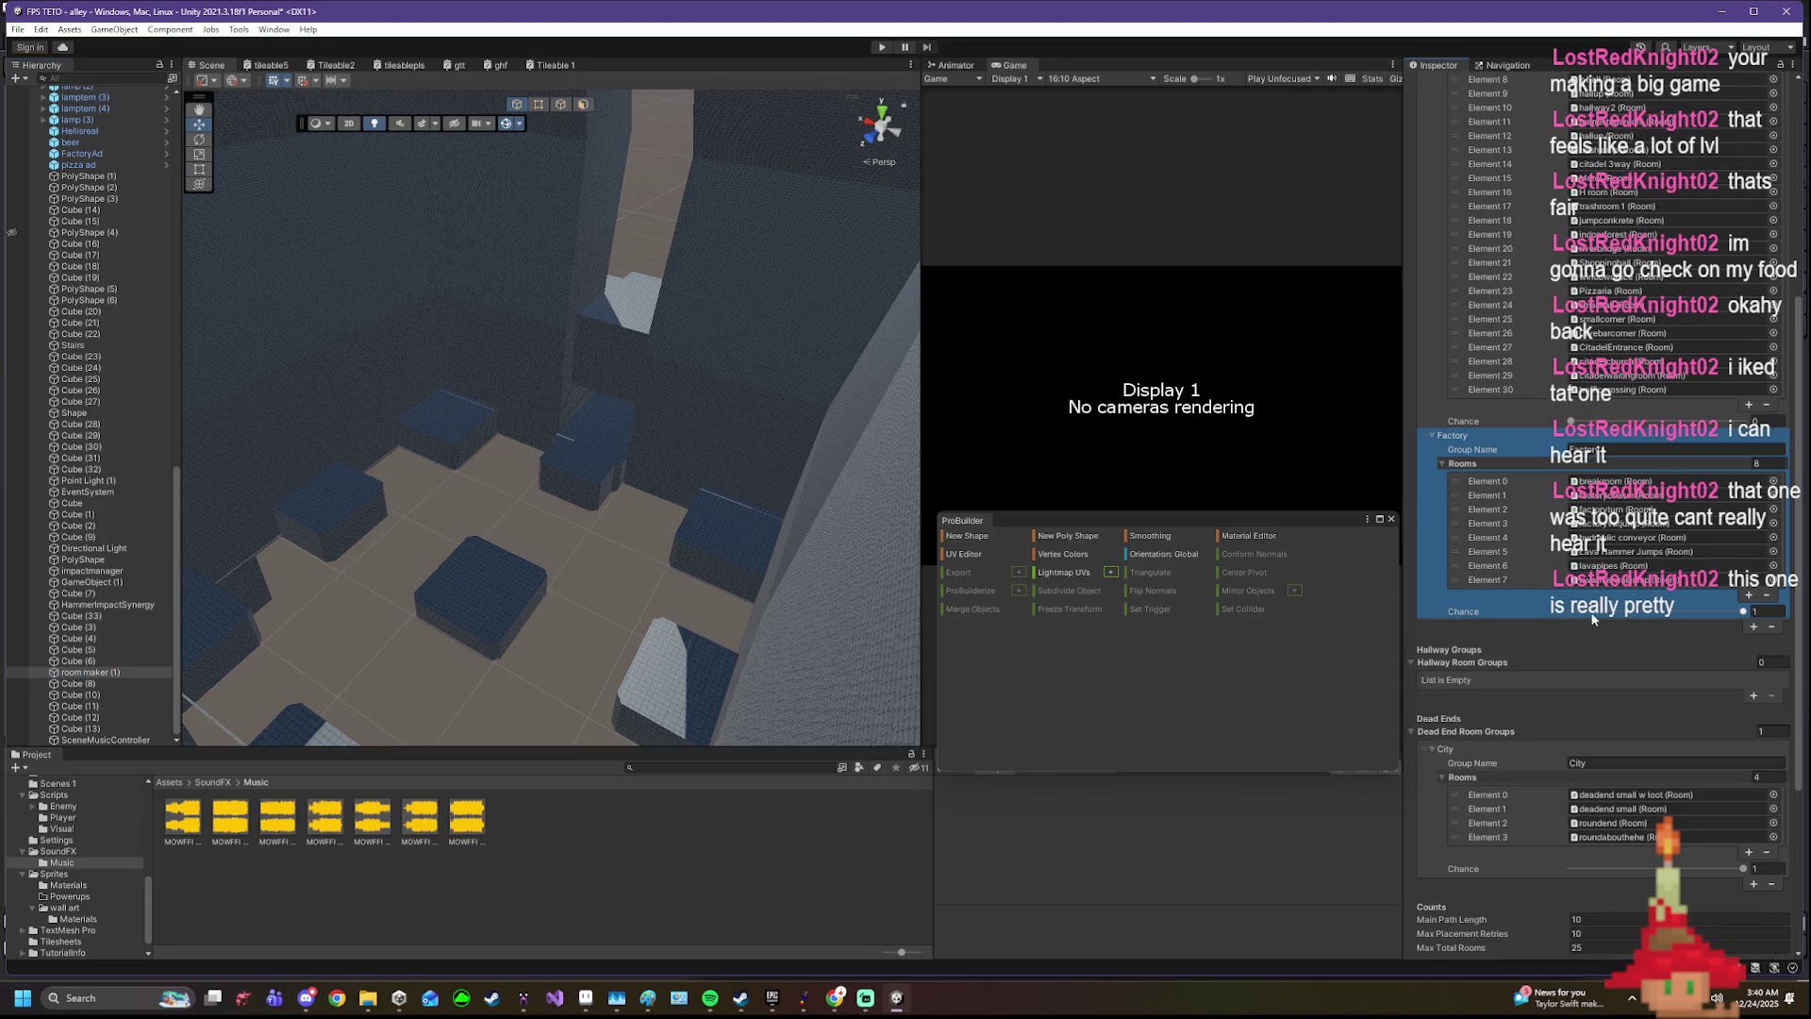
{"action": "left_click_drag", "start_coordinate": [1572, 420], "coordinate": [1743, 423]}
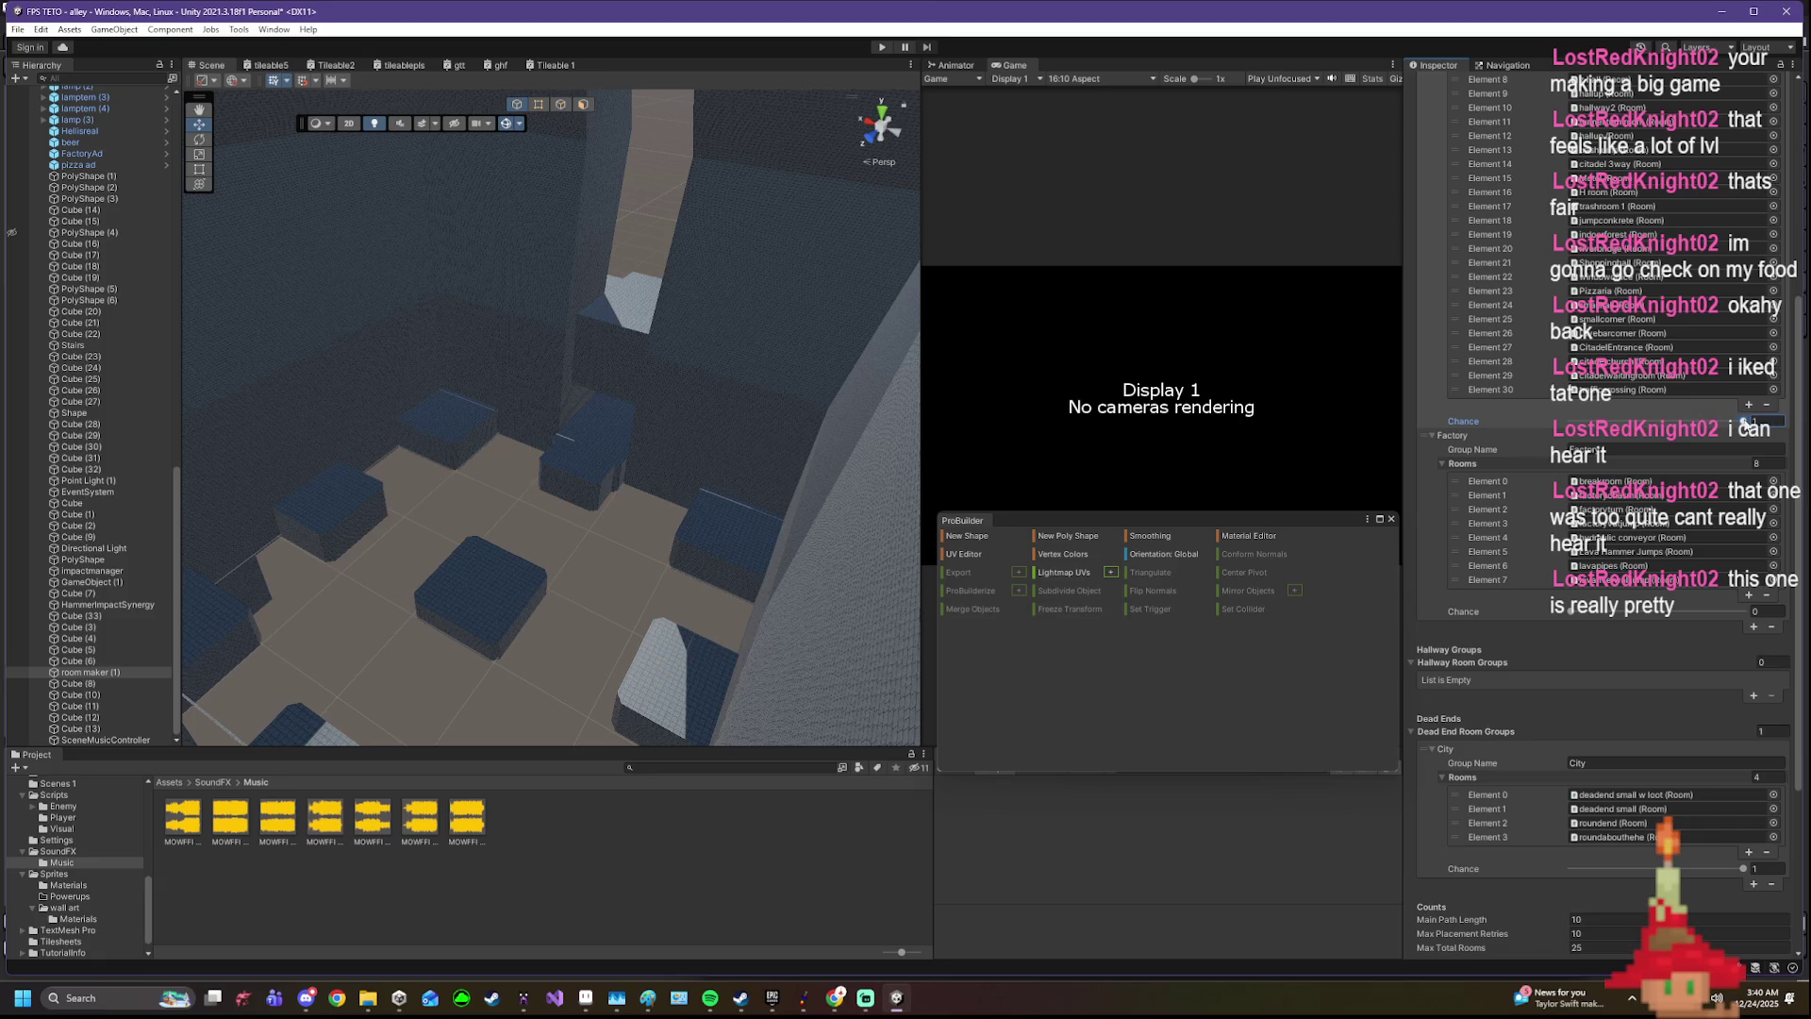
{"action": "scroll", "coordinate": [1651, 595], "scroll_direction": "down", "scroll_amount": 1}
{"action": "scroll", "coordinate": [1610, 729], "scroll_direction": "down", "scroll_amount": 2}
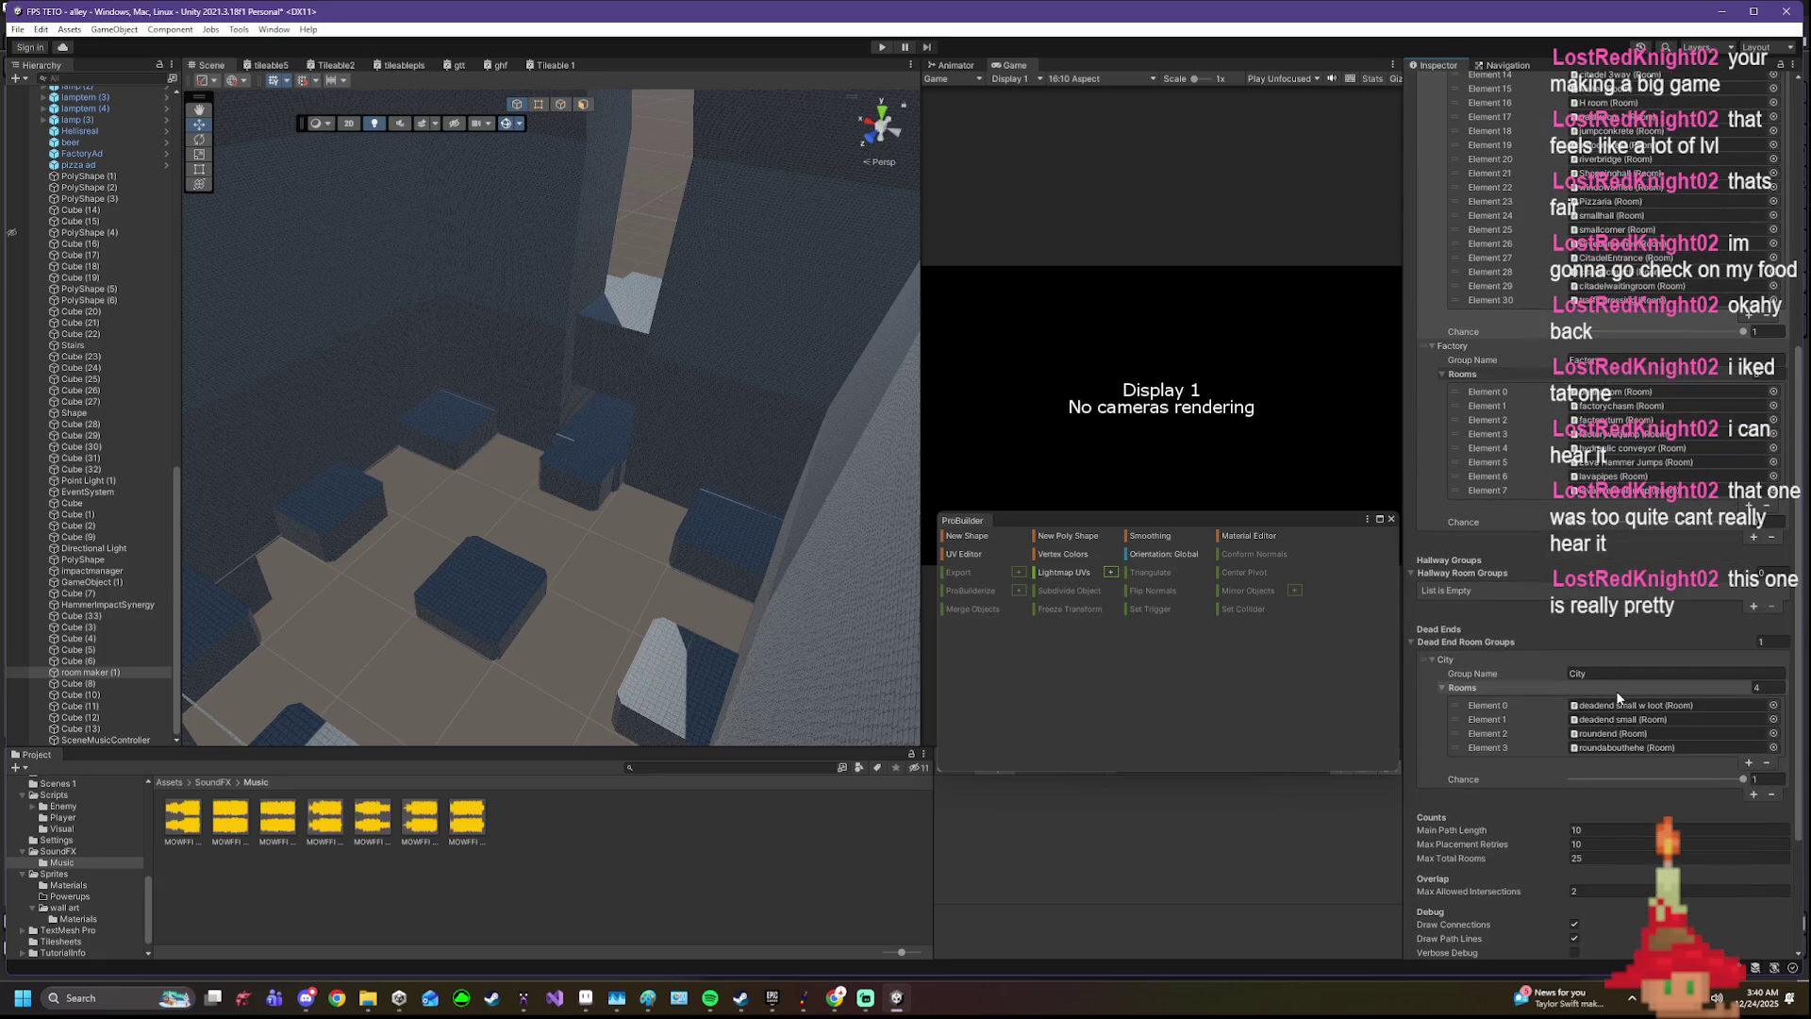
{"action": "scroll", "coordinate": [1617, 696], "scroll_direction": "down", "scroll_amount": 1}
{"action": "scroll", "coordinate": [1642, 665], "scroll_direction": "down", "scroll_amount": 1}
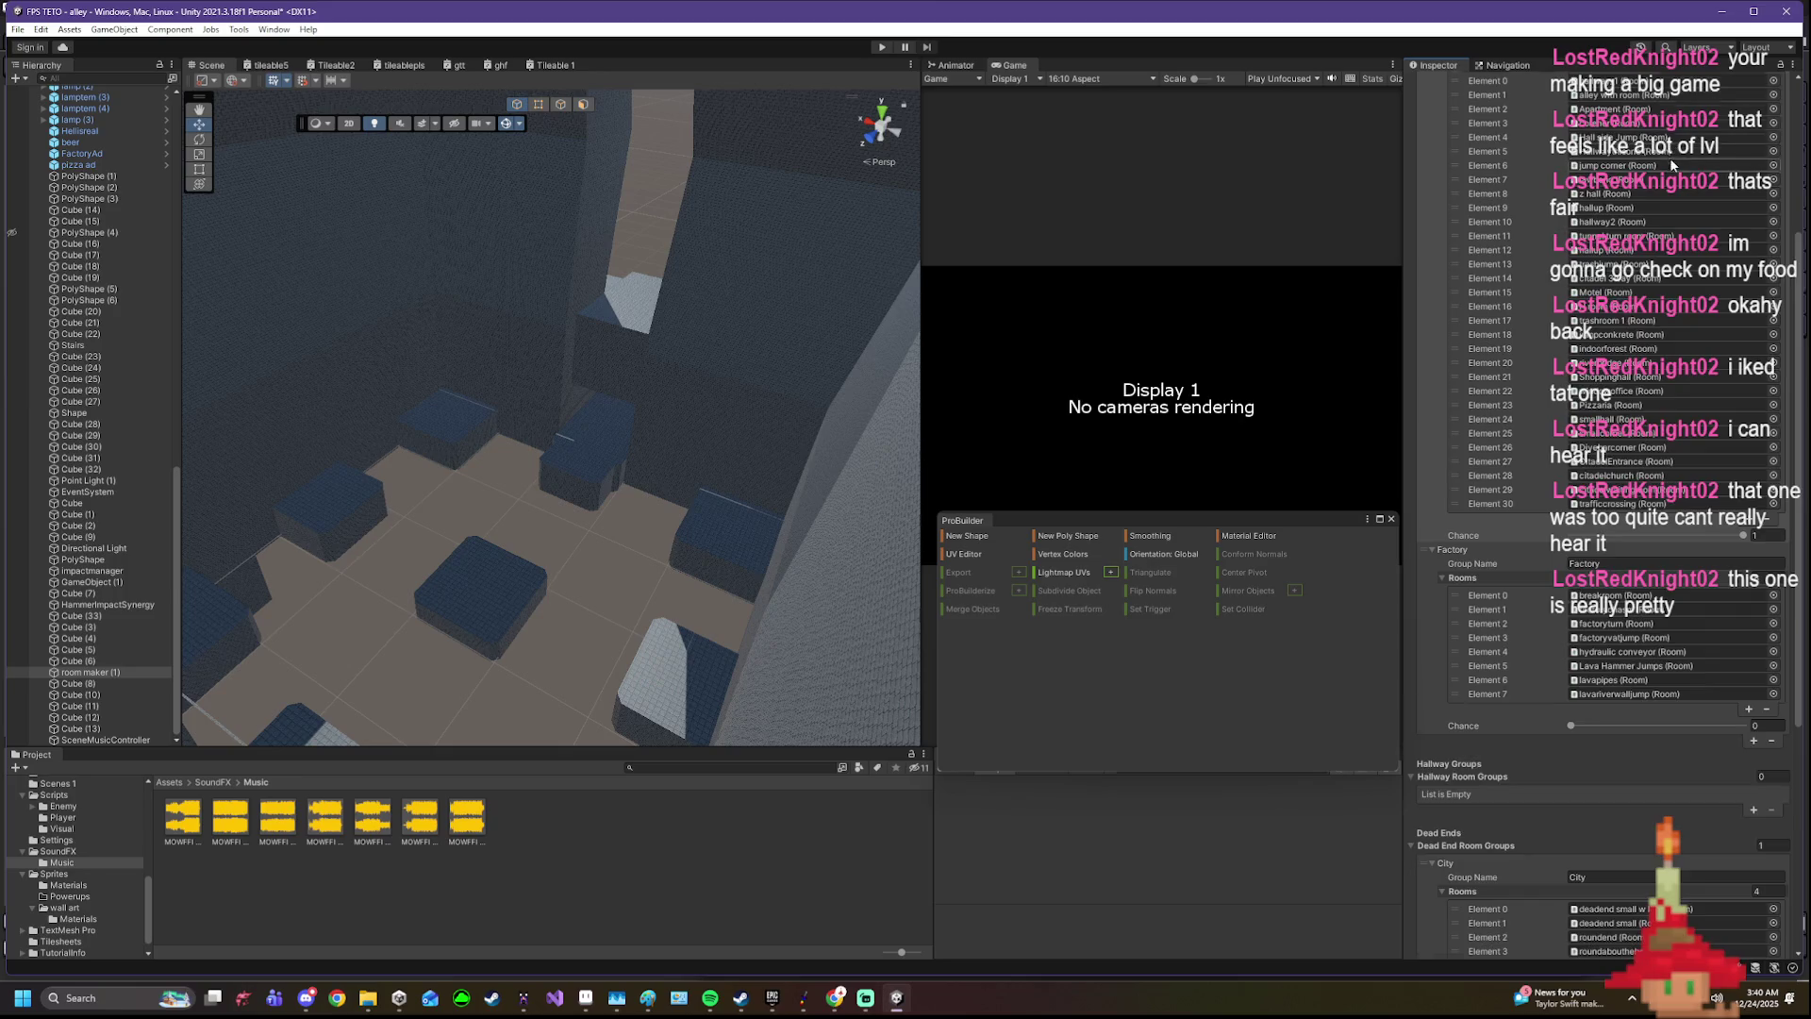
{"action": "scroll", "coordinate": [1653, 640], "scroll_direction": "down", "scroll_amount": 1}
{"action": "scroll", "coordinate": [1585, 425], "scroll_direction": "up", "scroll_amount": 5}
{"action": "scroll", "coordinate": [1486, 157], "scroll_direction": "up", "scroll_amount": 5}
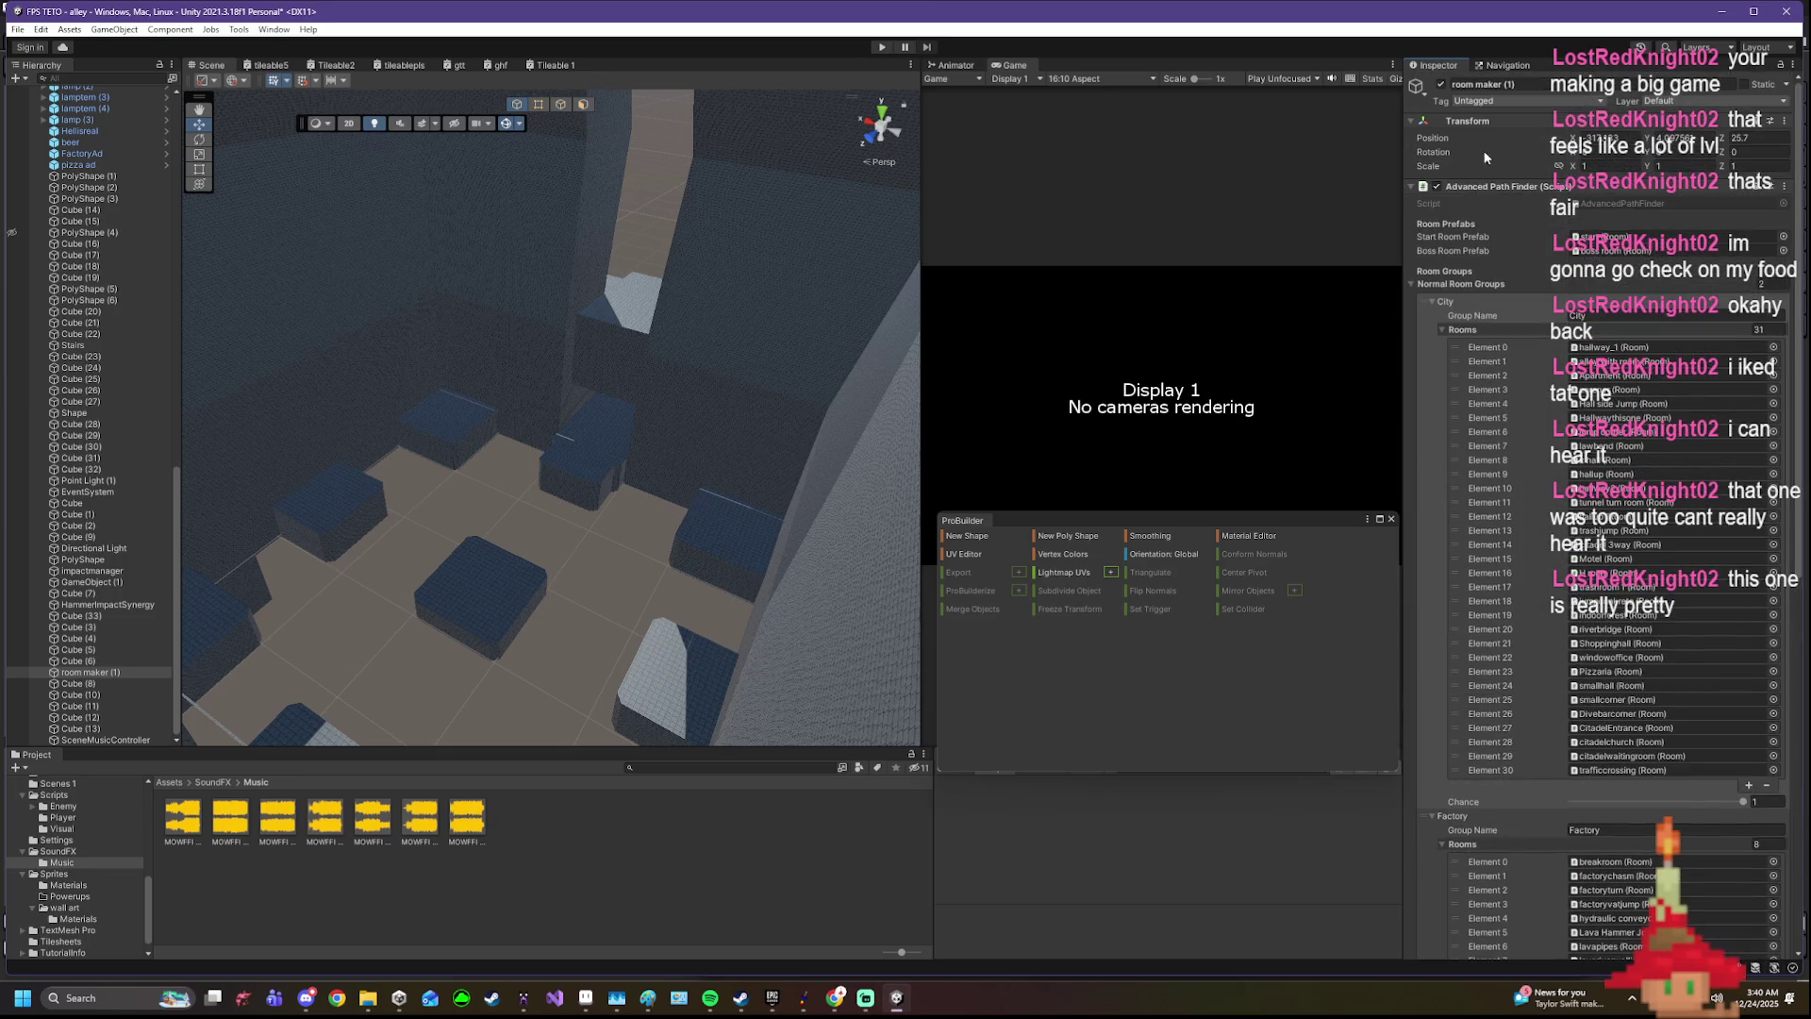
{"action": "left_click", "coordinate": [882, 47]}
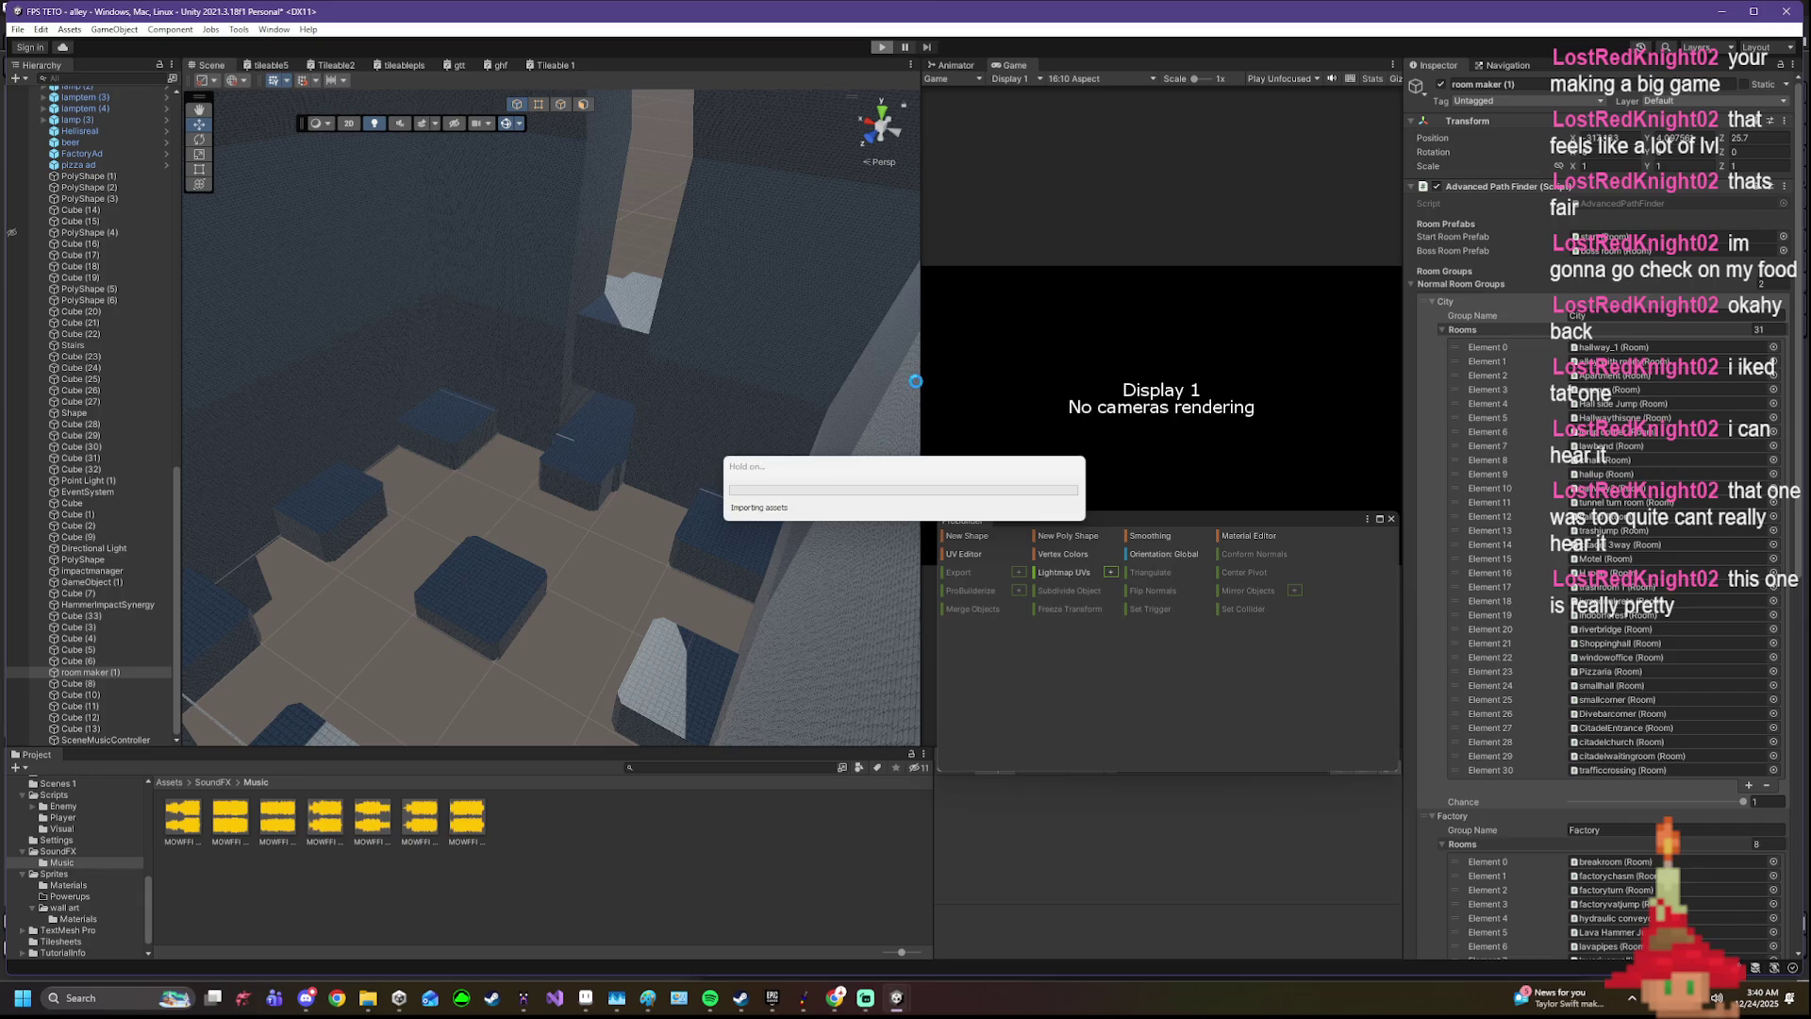
- Walk the player down the brick corridor and widen the Game view while playing
{"action": "left_click_drag", "start_coordinate": [907, 467], "coordinate": [731, 399]}
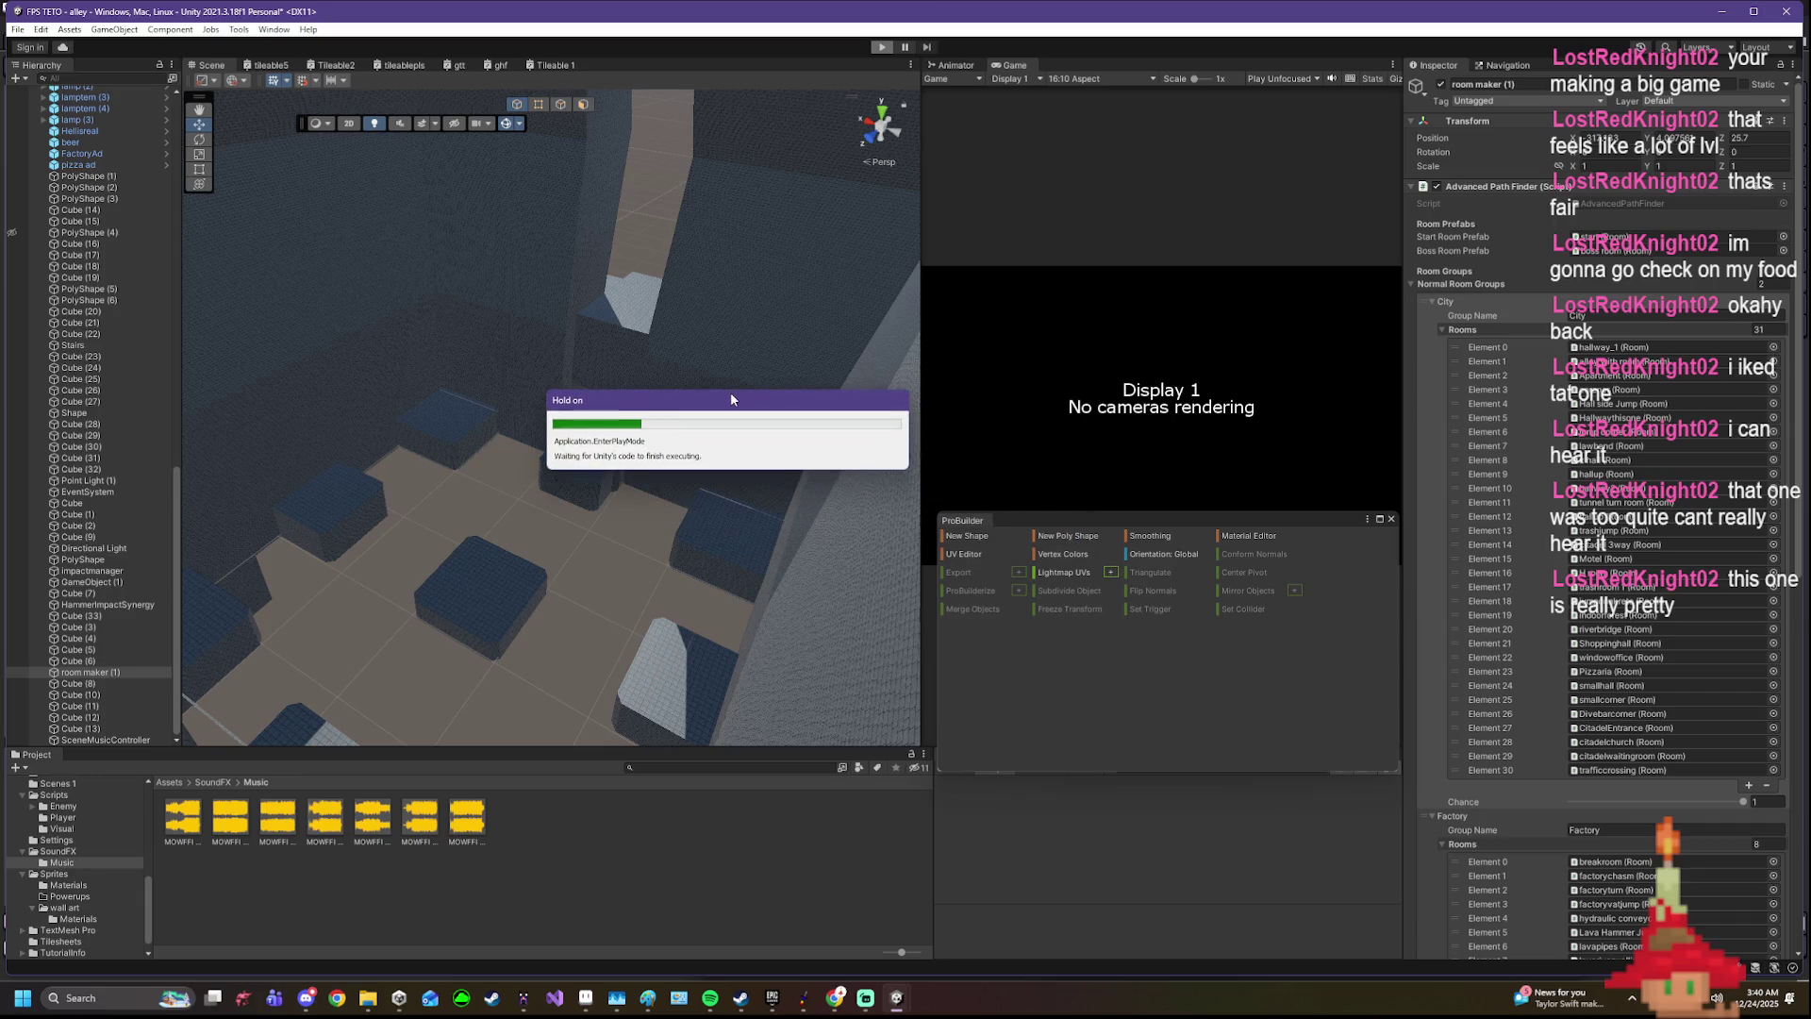
{"action": "left_click", "coordinate": [977, 614]}
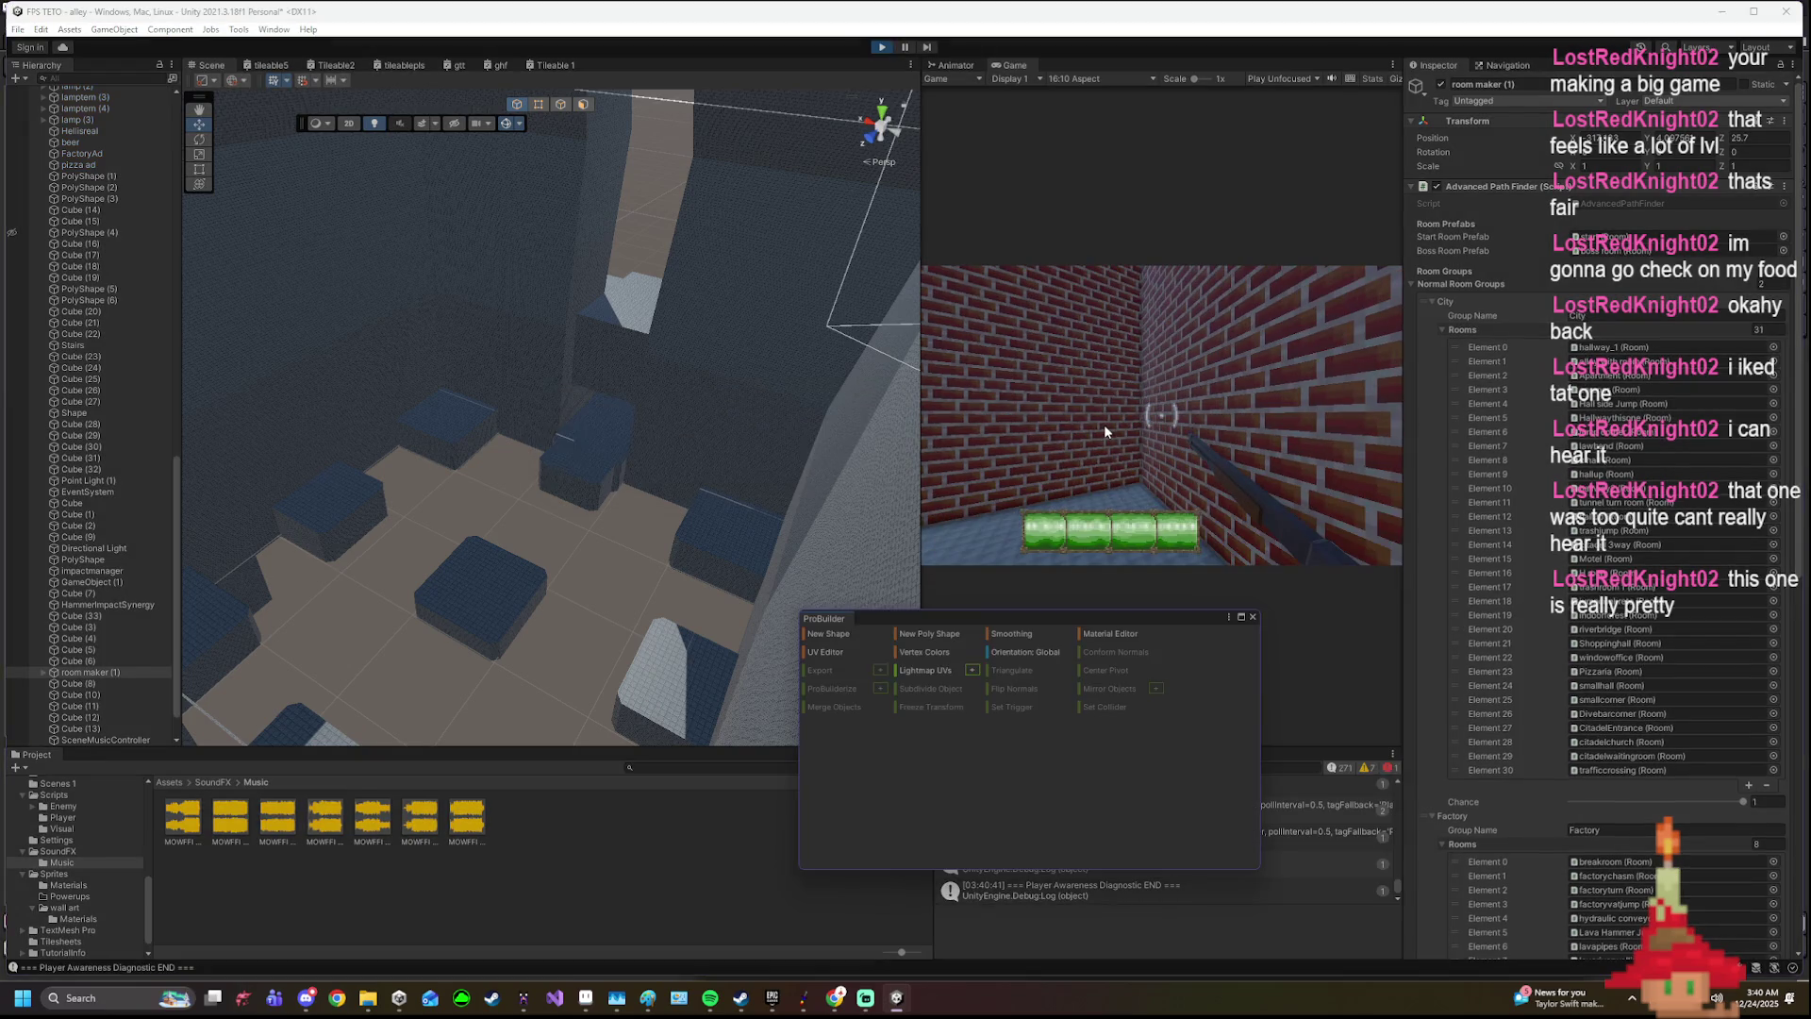
{"action": "left_click", "coordinate": [1103, 426]}
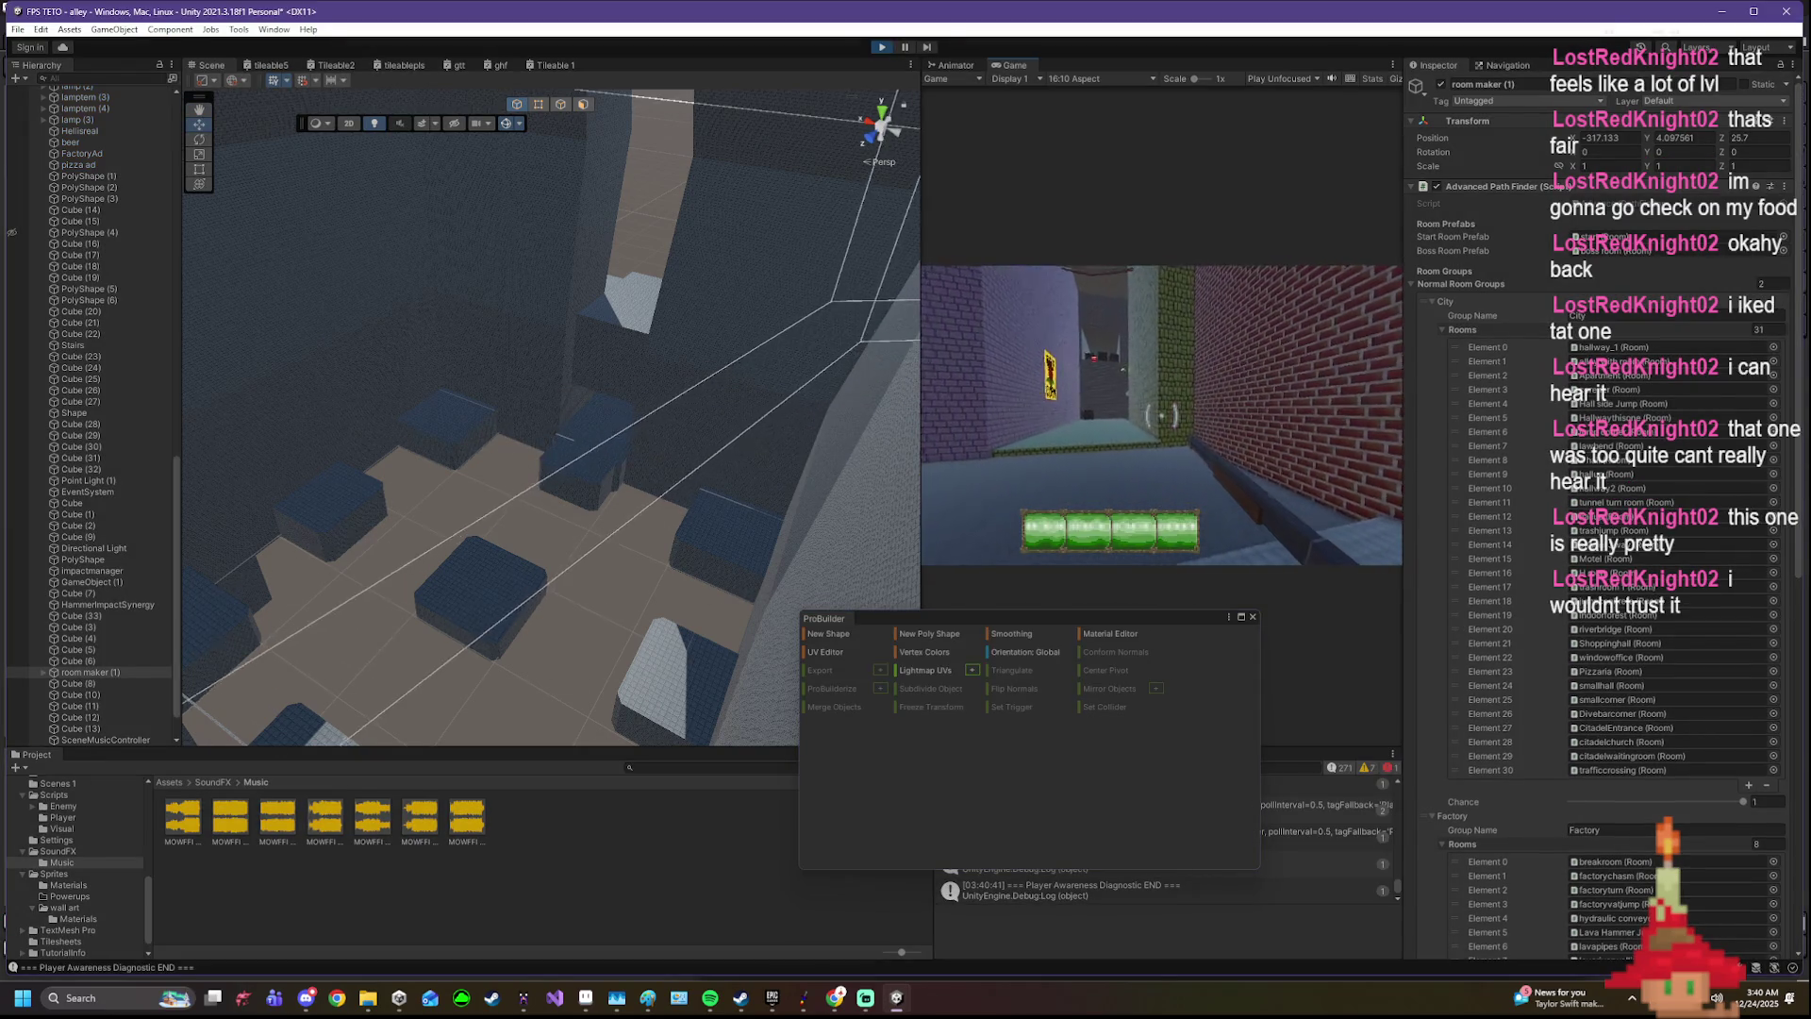
{"action": "key", "text": "w"}
{"action": "left_click_drag", "start_coordinate": [916, 371], "coordinate": [466, 357]}
{"action": "left_click", "coordinate": [1135, 264]}
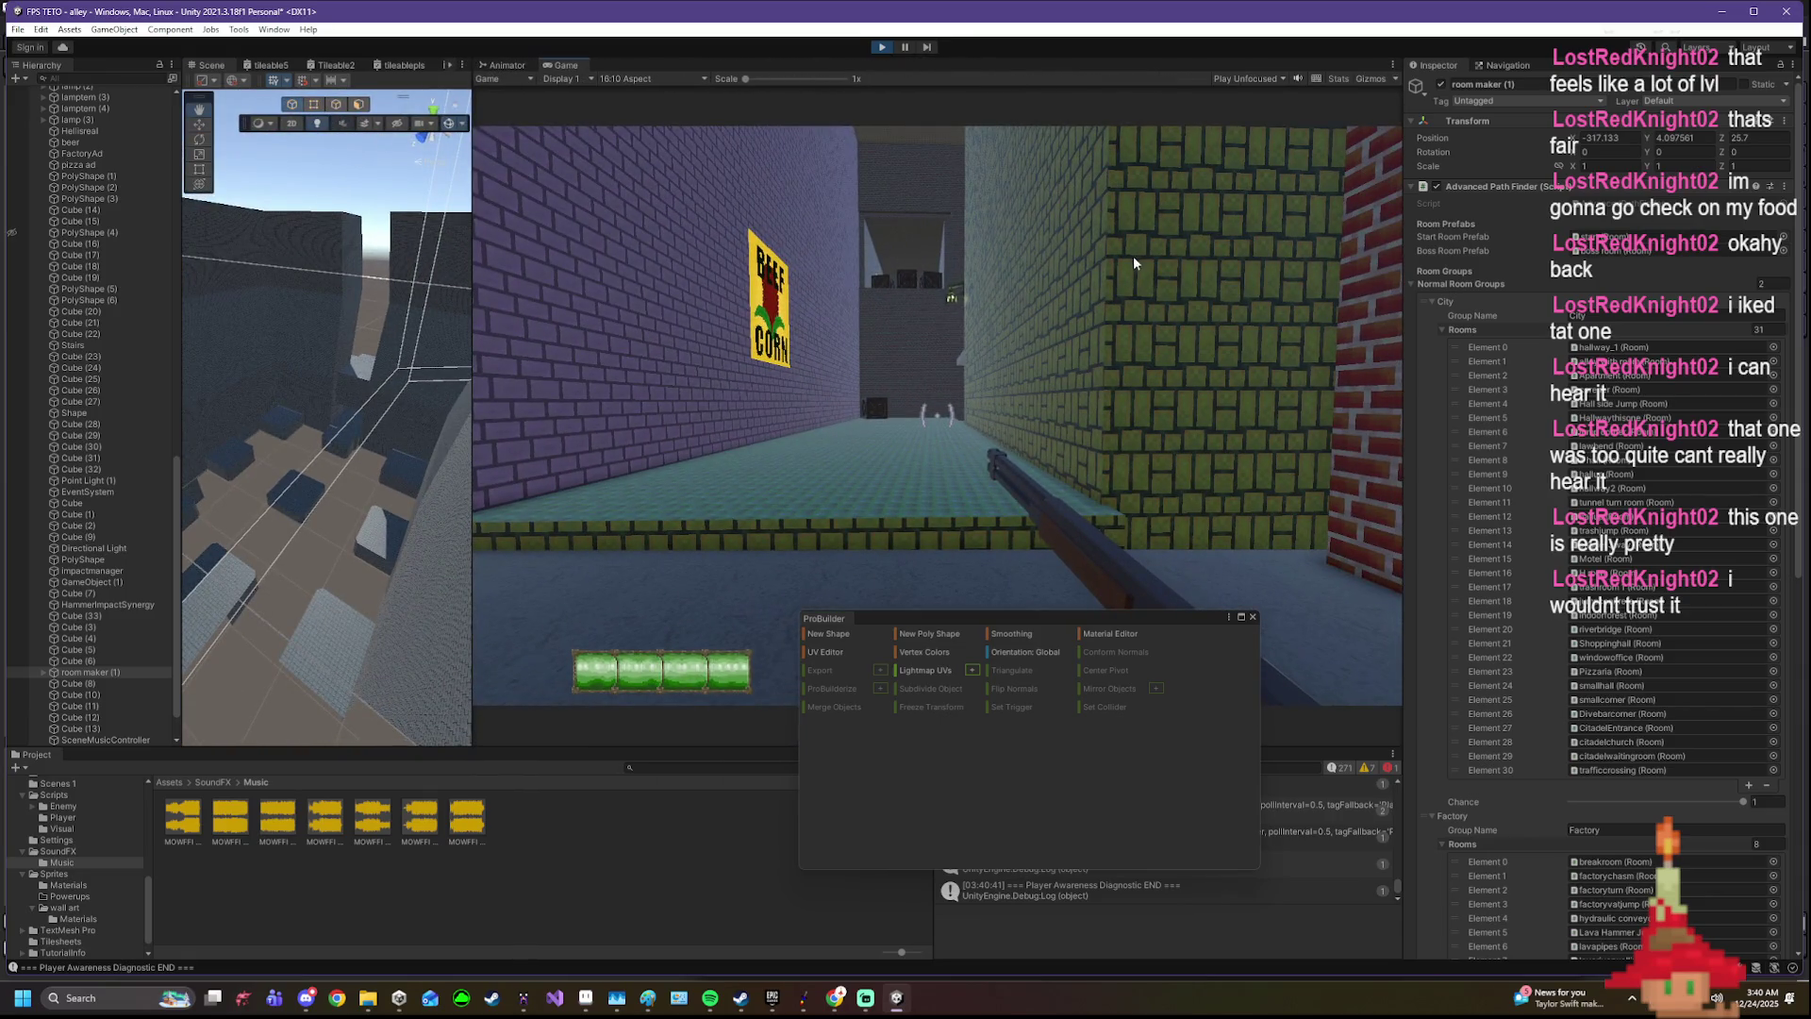
{"action": "scroll", "coordinate": [90, 468], "scroll_direction": "up", "scroll_amount": 10}
{"action": "scroll", "coordinate": [91, 468], "scroll_direction": "up", "scroll_amount": 10}
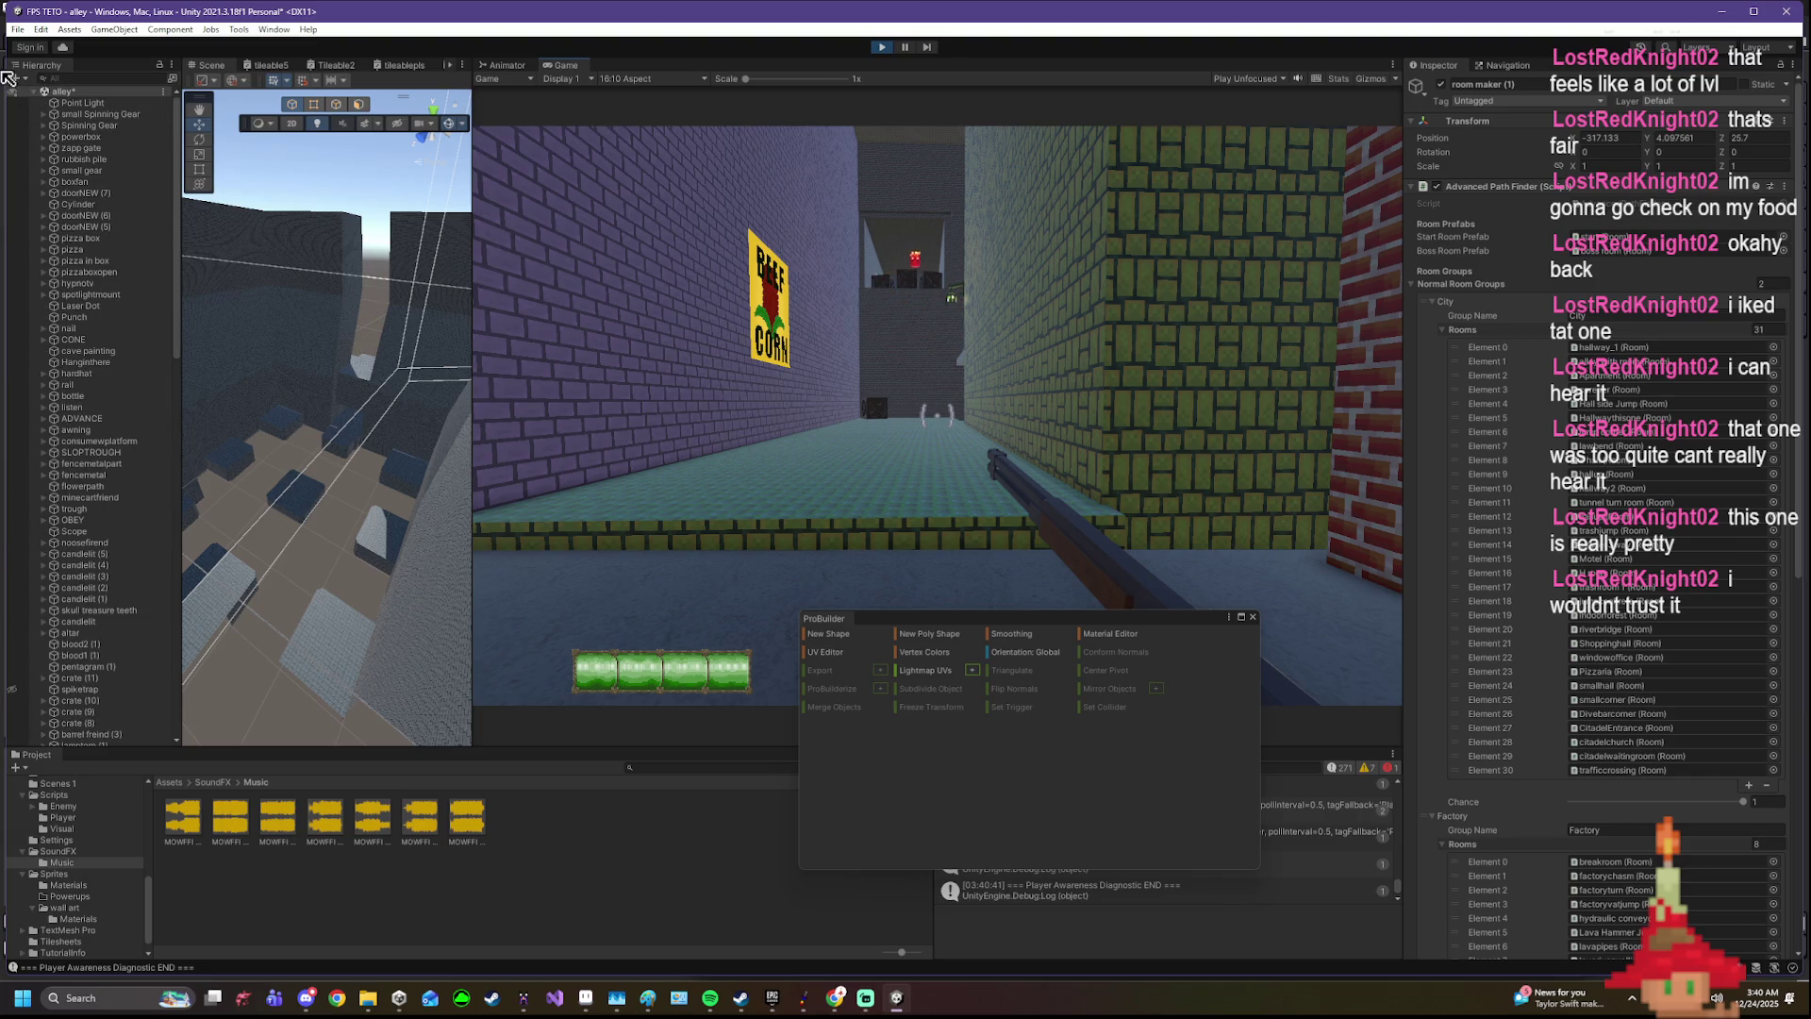
{"action": "scroll", "coordinate": [99, 327], "scroll_direction": "down", "scroll_amount": 5}
{"action": "scroll", "coordinate": [85, 396], "scroll_direction": "down", "scroll_amount": 10}
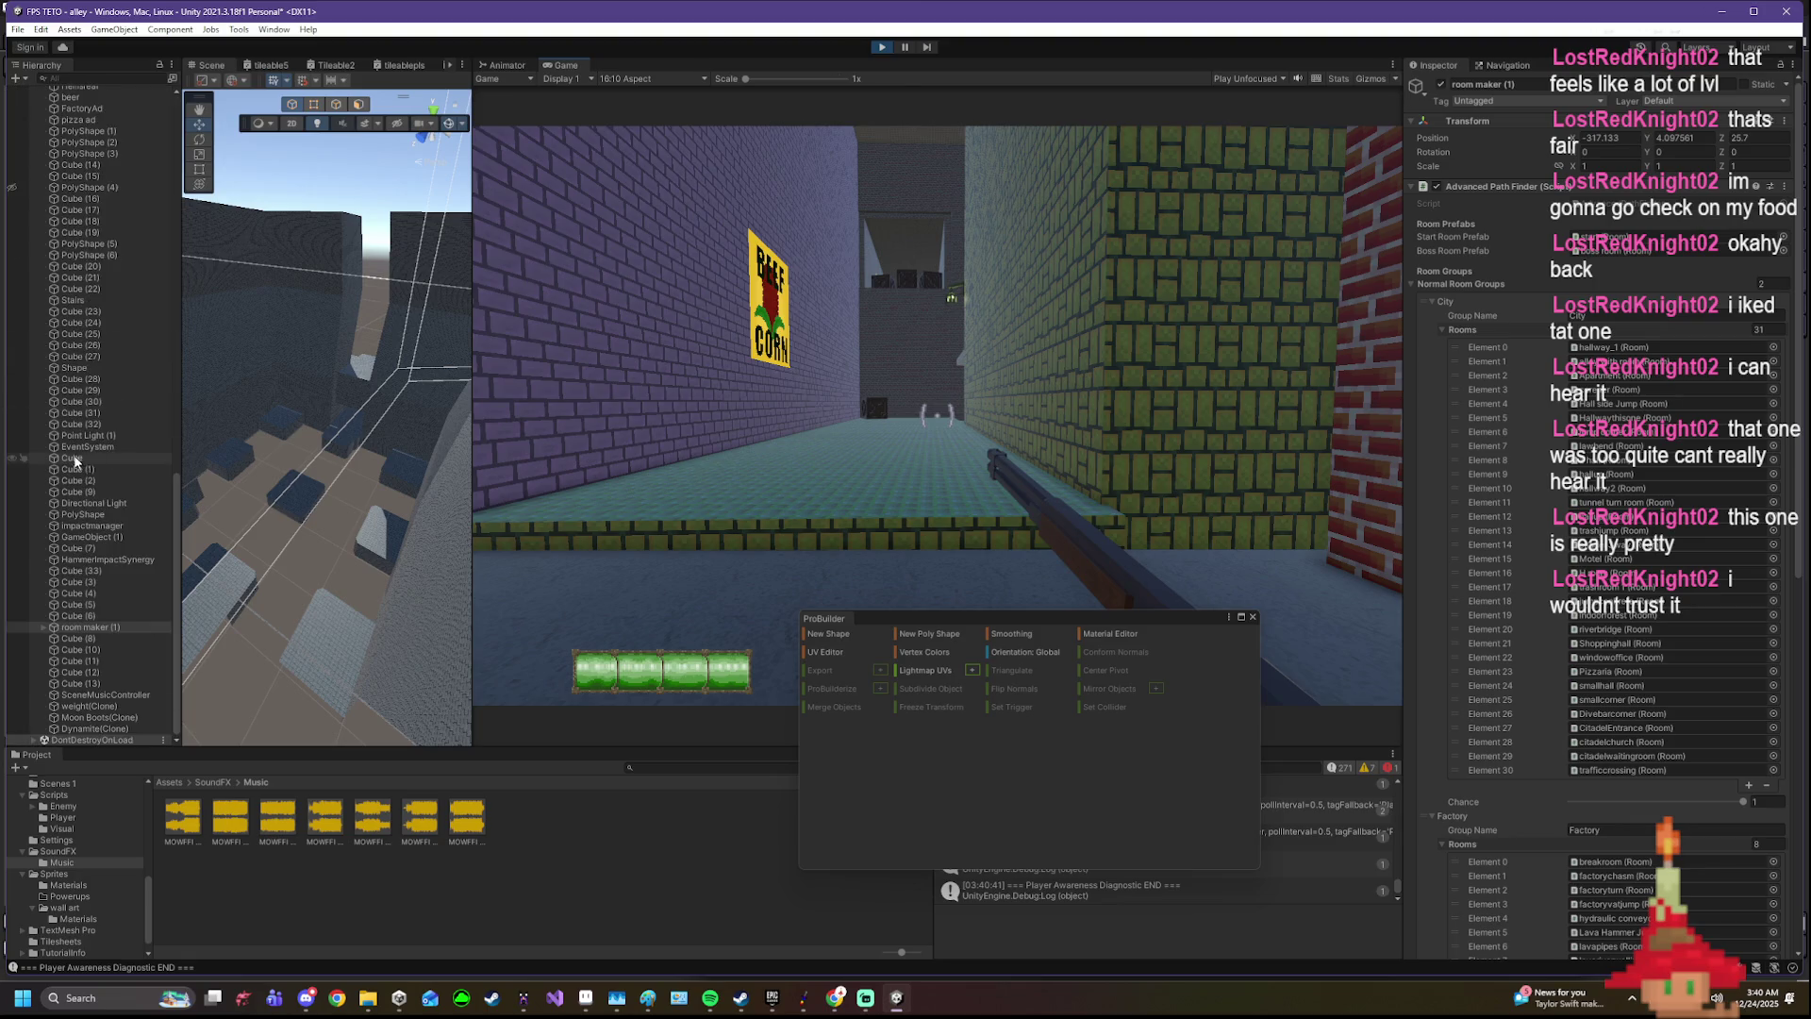
{"action": "scroll", "coordinate": [49, 637], "scroll_direction": "up", "scroll_amount": 1}
{"action": "scroll", "coordinate": [49, 637], "scroll_direction": "up", "scroll_amount": 3}
{"action": "scroll", "coordinate": [57, 632], "scroll_direction": "up", "scroll_amount": 2}
{"action": "scroll", "coordinate": [64, 629], "scroll_direction": "up", "scroll_amount": 3}
{"action": "scroll", "coordinate": [72, 624], "scroll_direction": "up", "scroll_amount": 2}
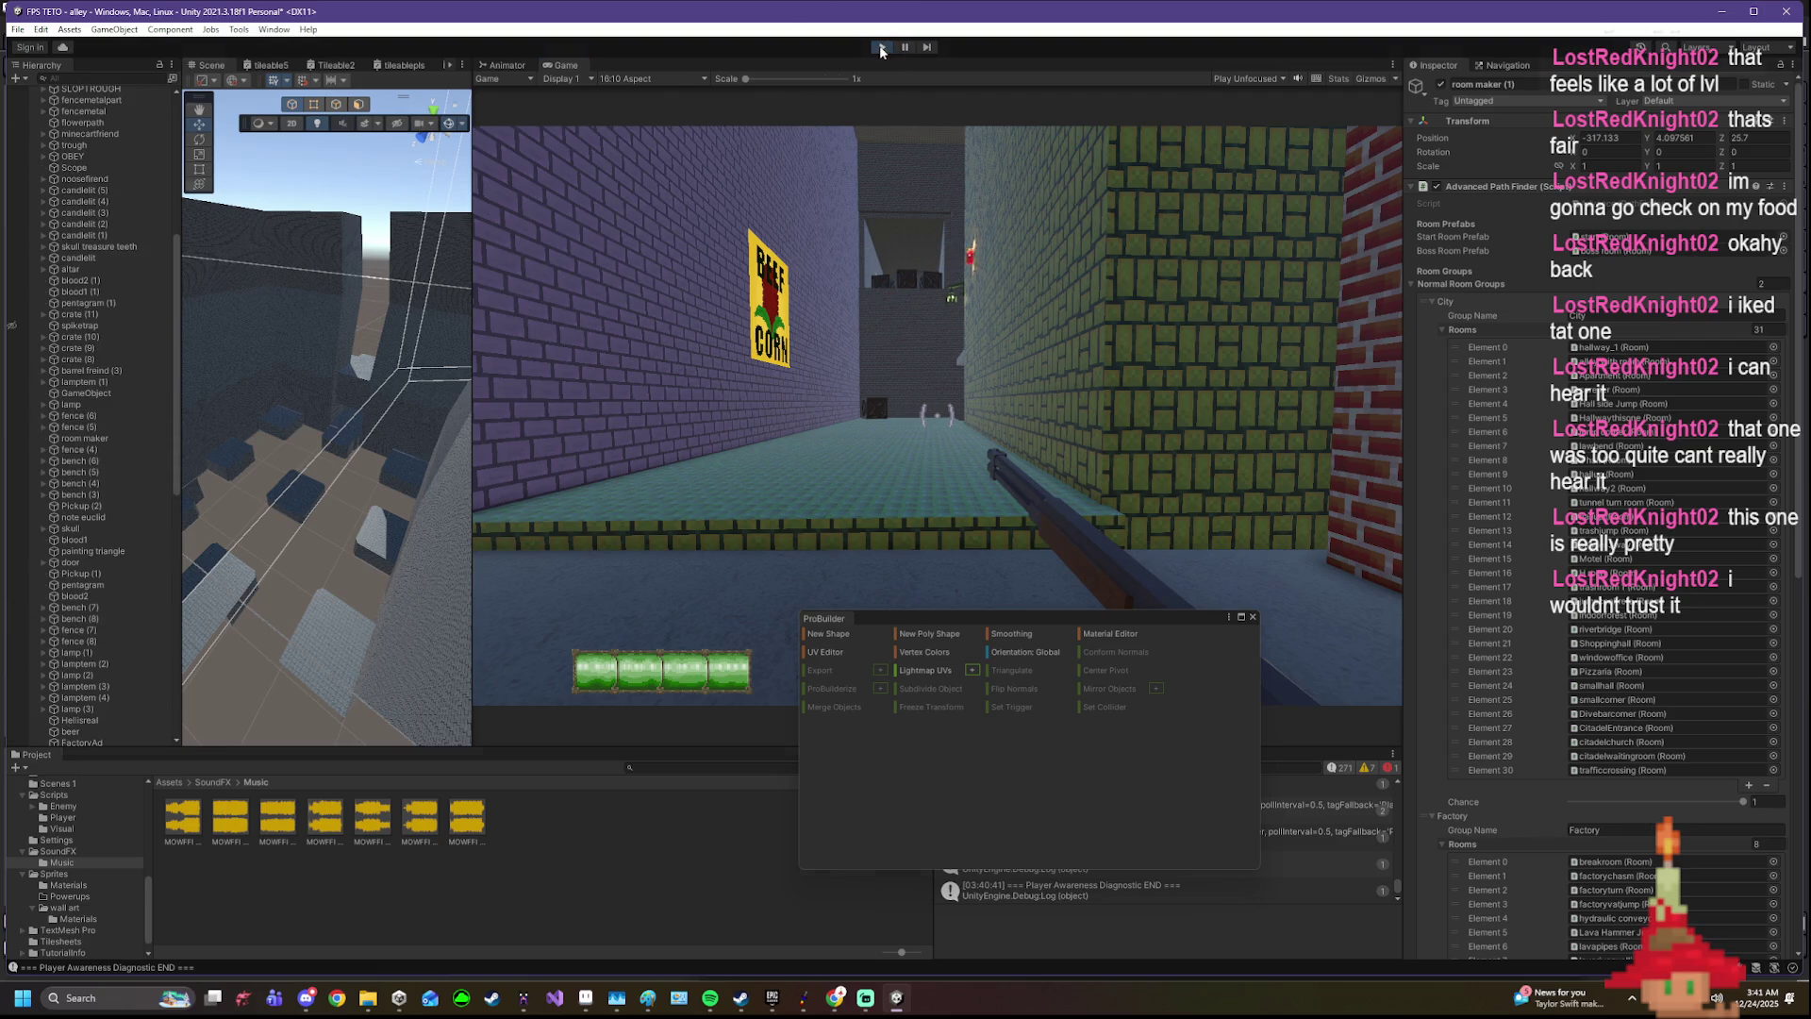
- Stop play mode and browse the recently opened scenes without switching scene
{"action": "key", "text": "ctrl+p"}
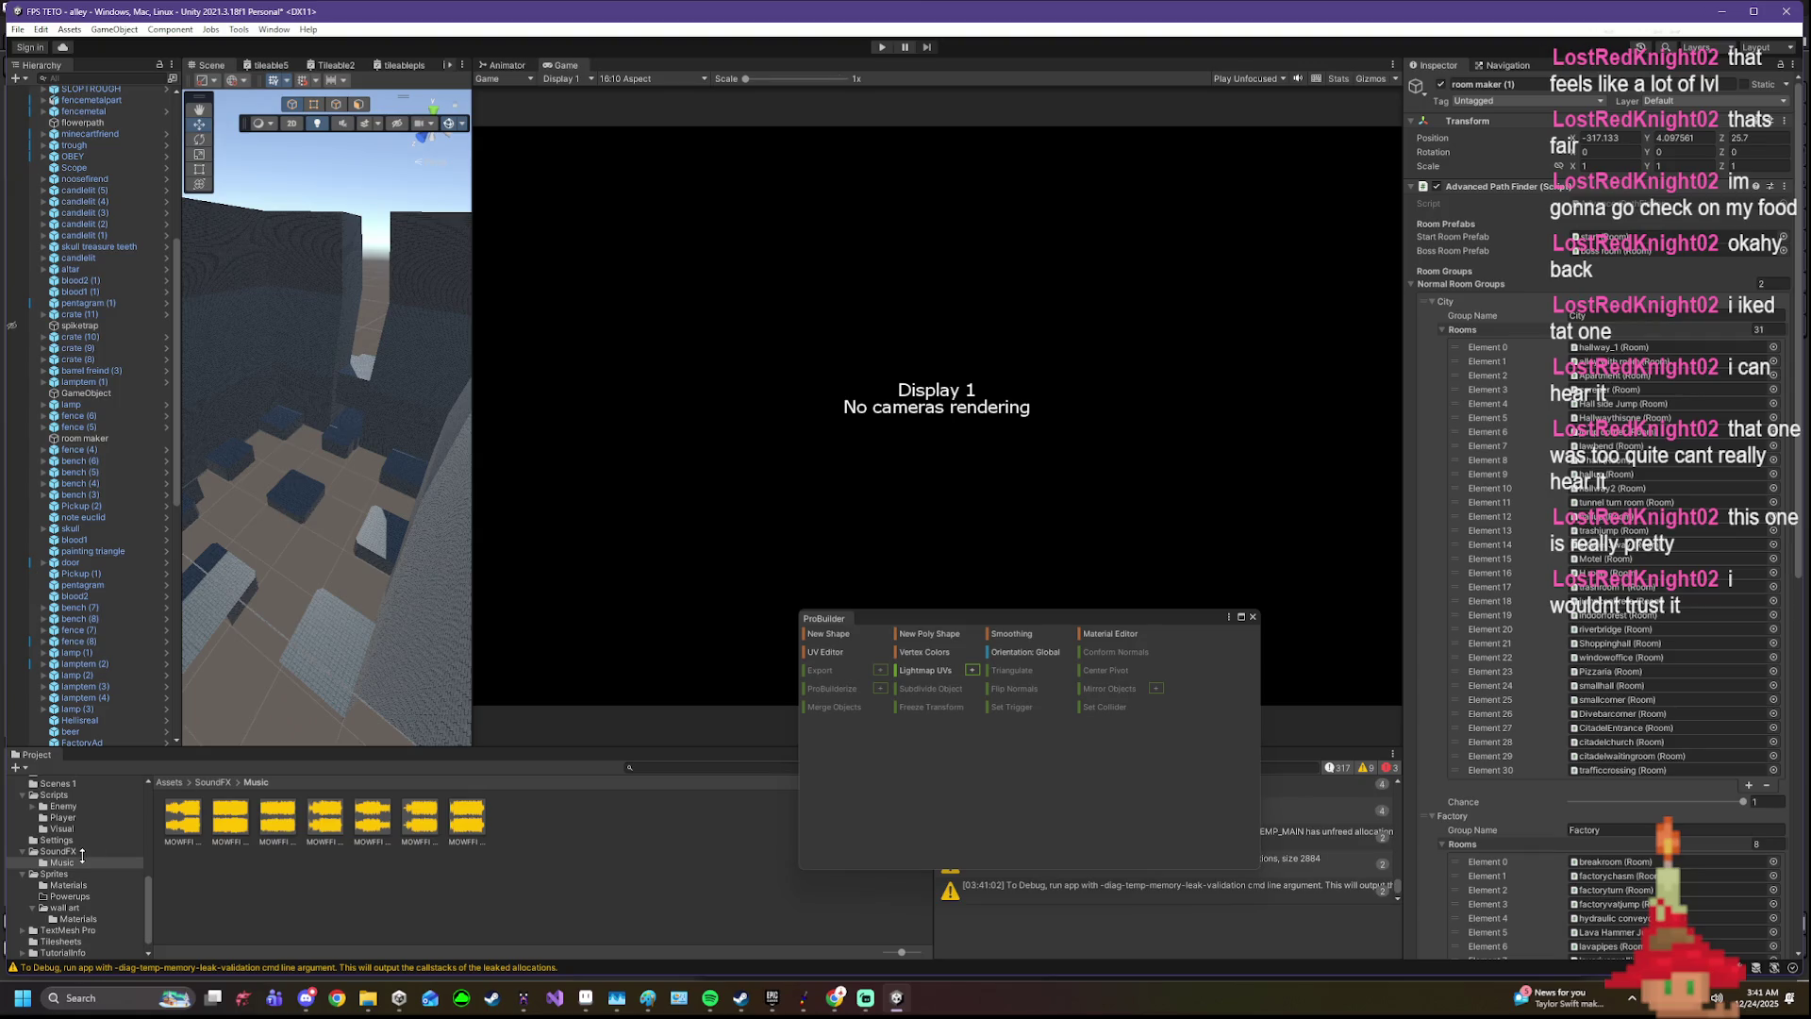
{"action": "left_click", "coordinate": [19, 29]}
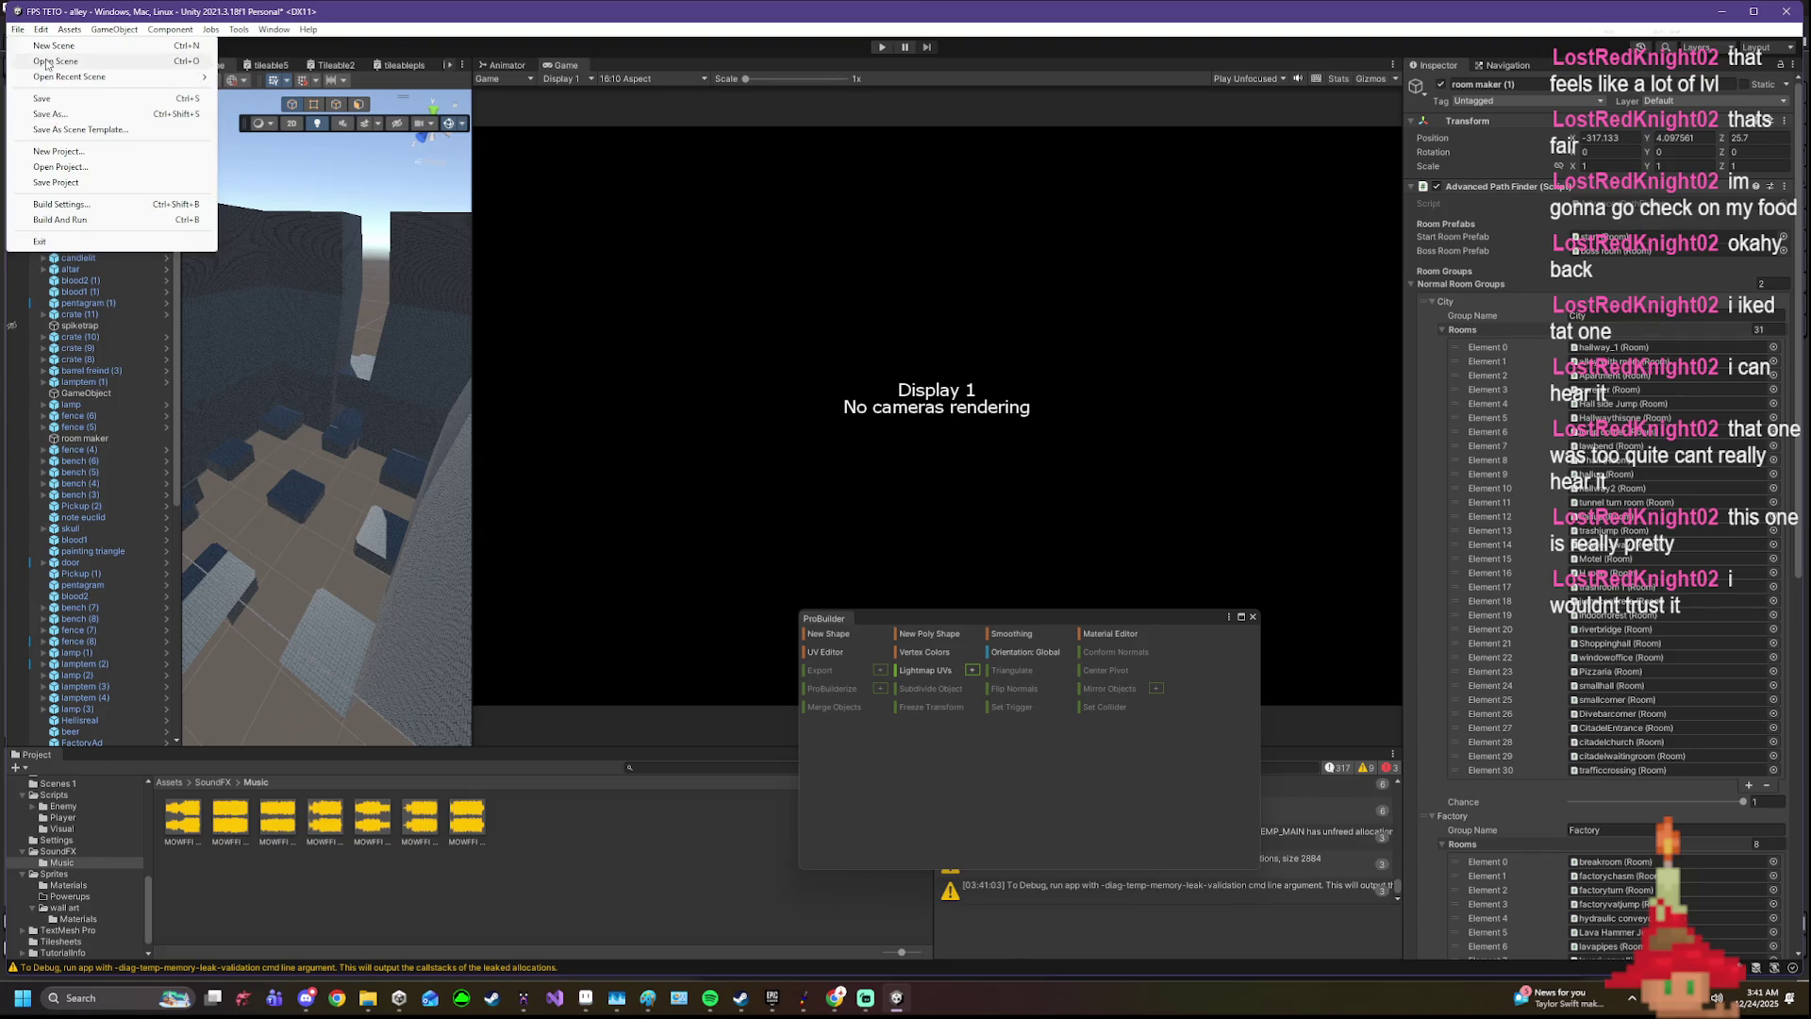
{"action": "left_click", "coordinate": [51, 97]}
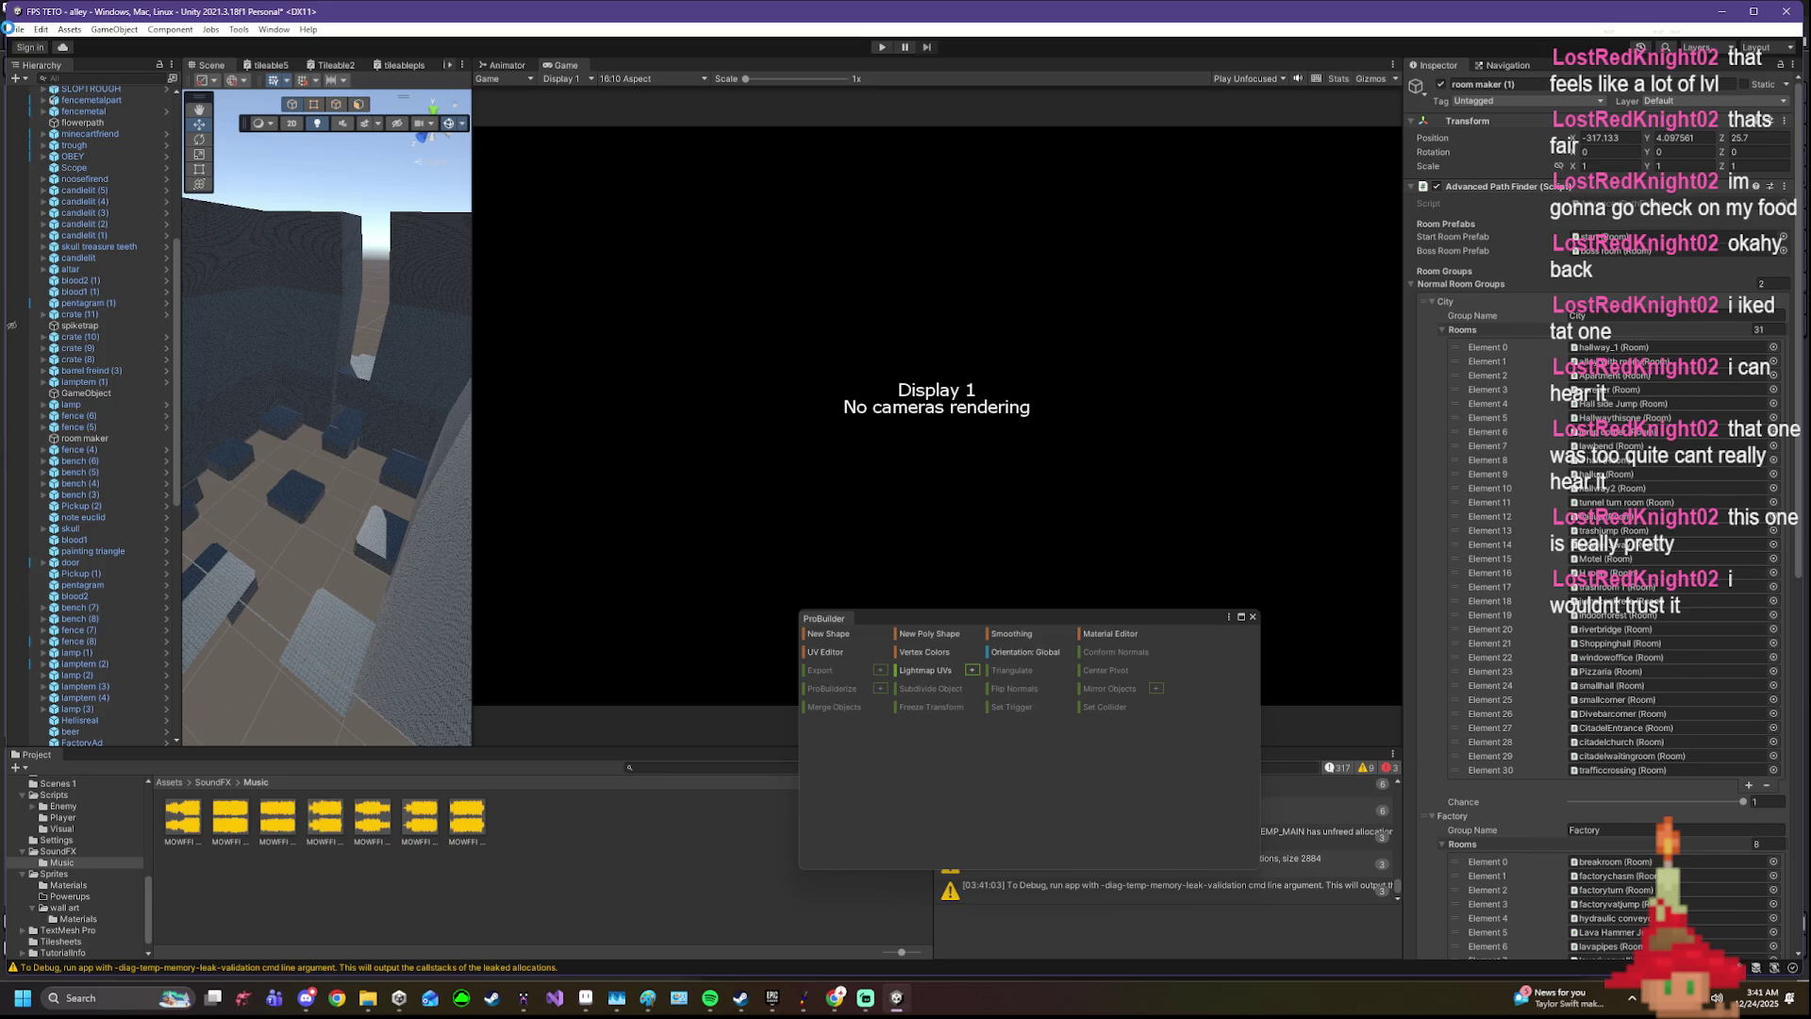
{"action": "left_click", "coordinate": [13, 28]}
{"action": "mouse_move", "coordinate": [68, 77]}
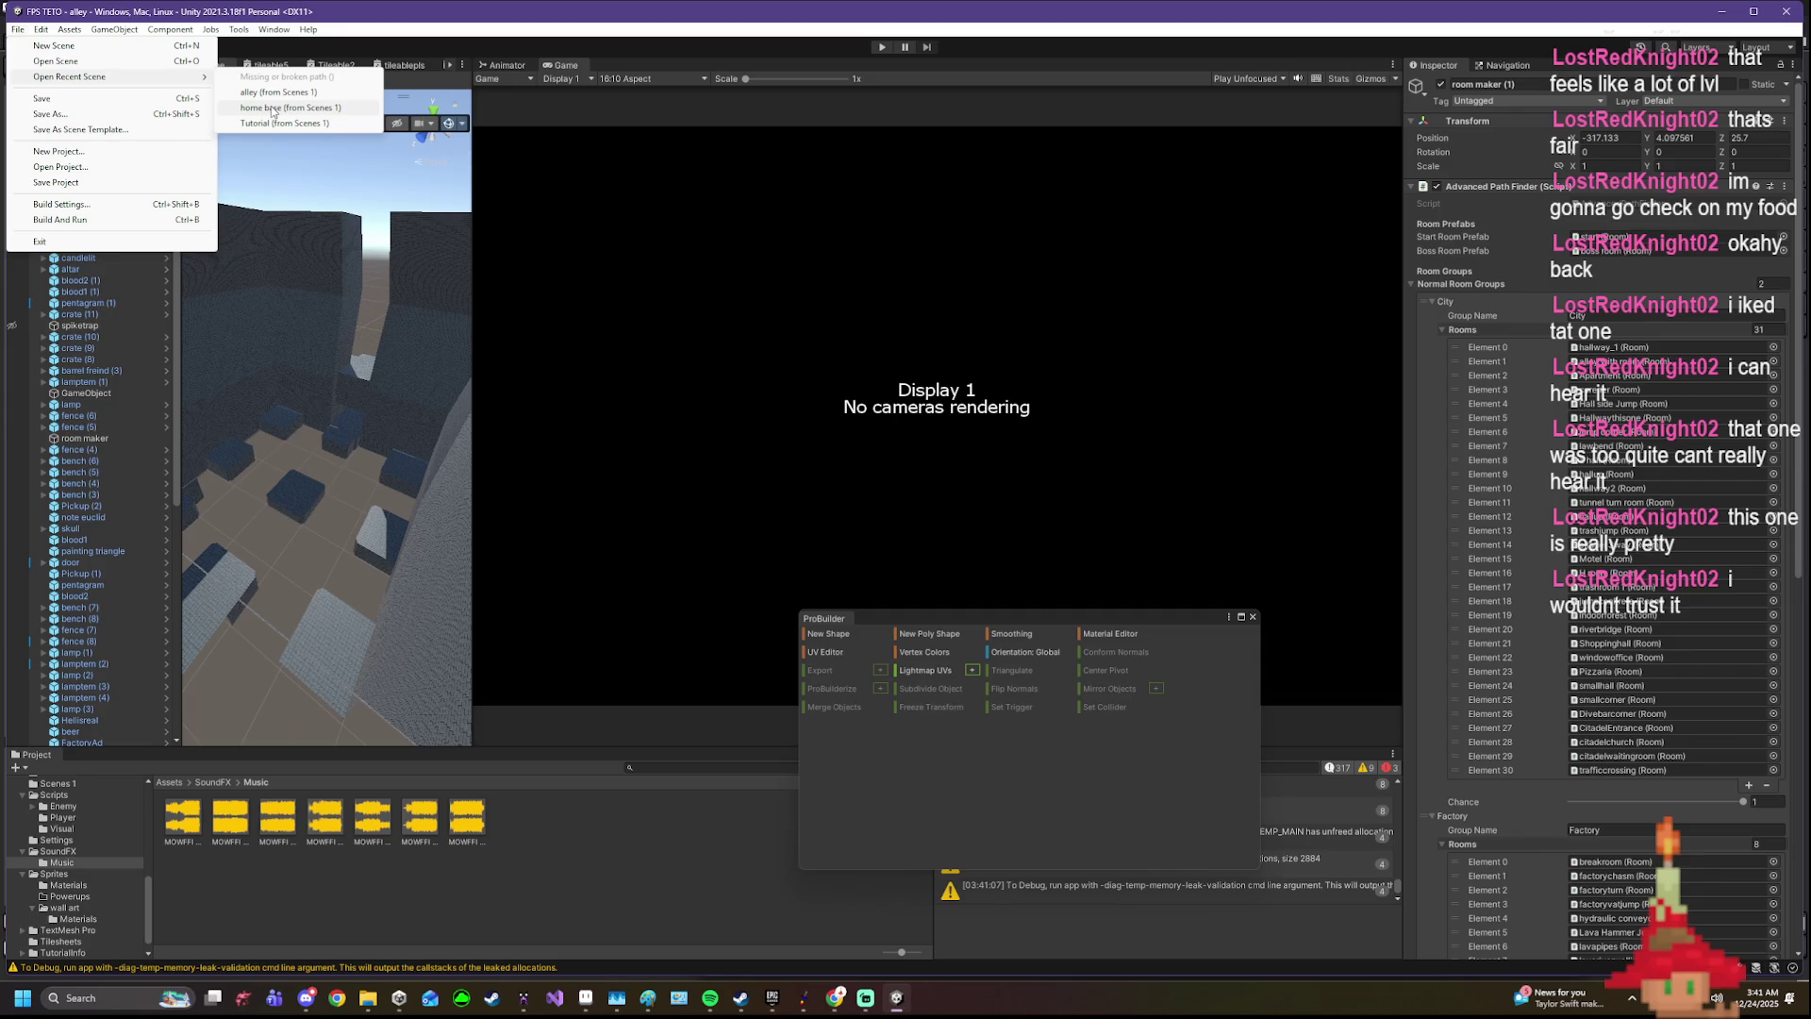
{"action": "left_click", "coordinate": [274, 111]}
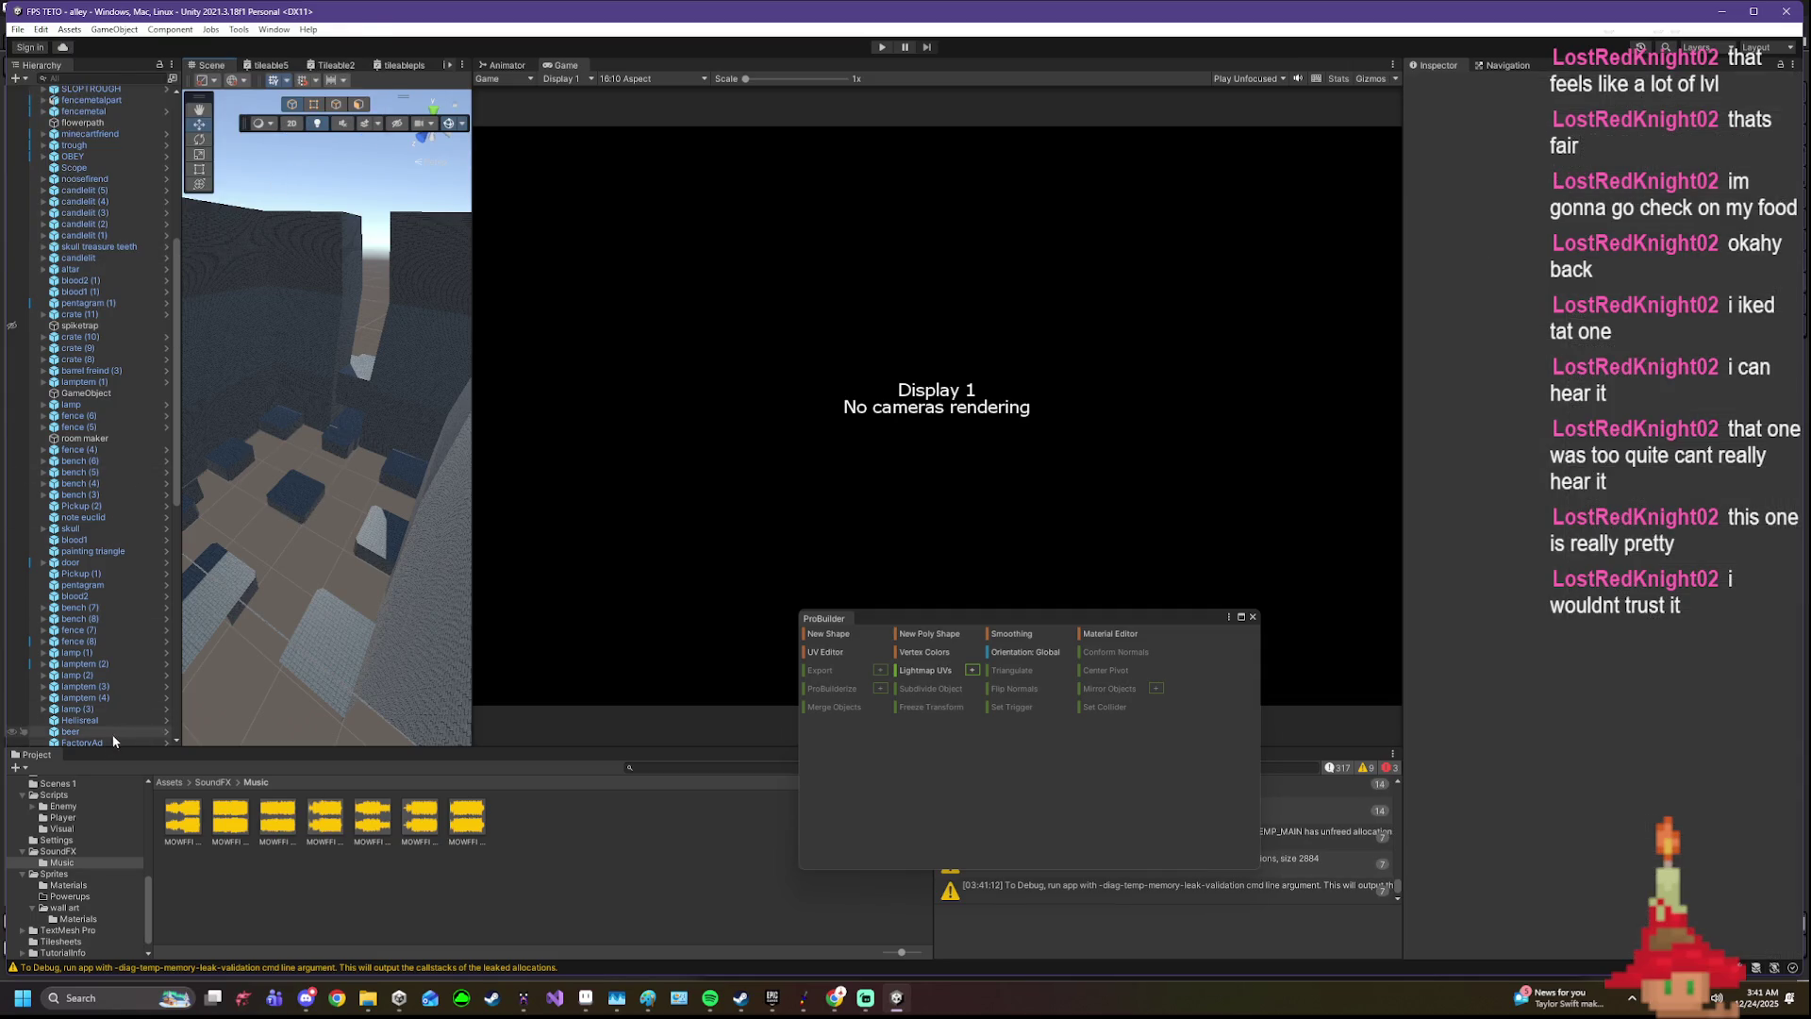
- Open the Player prefab for editing and start Play Mode again
{"action": "left_click", "coordinate": [92, 862]}
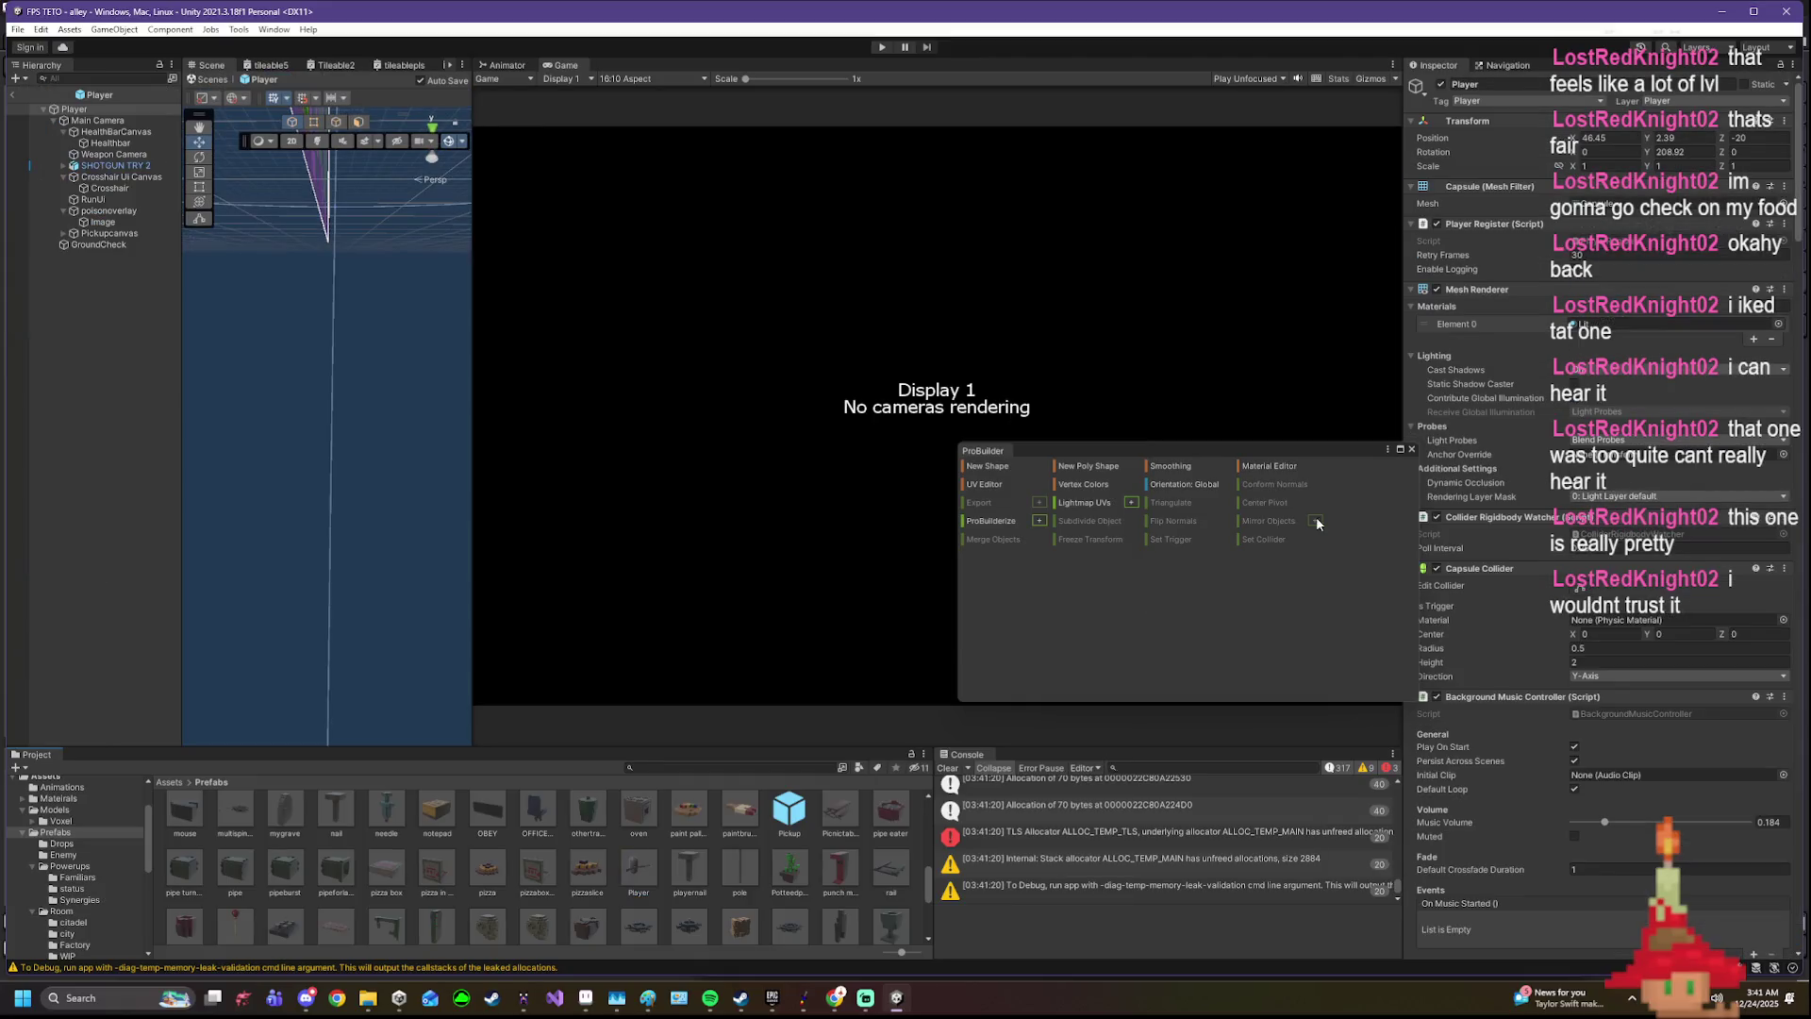
{"action": "scroll", "coordinate": [1547, 710], "scroll_direction": "down", "scroll_amount": 1}
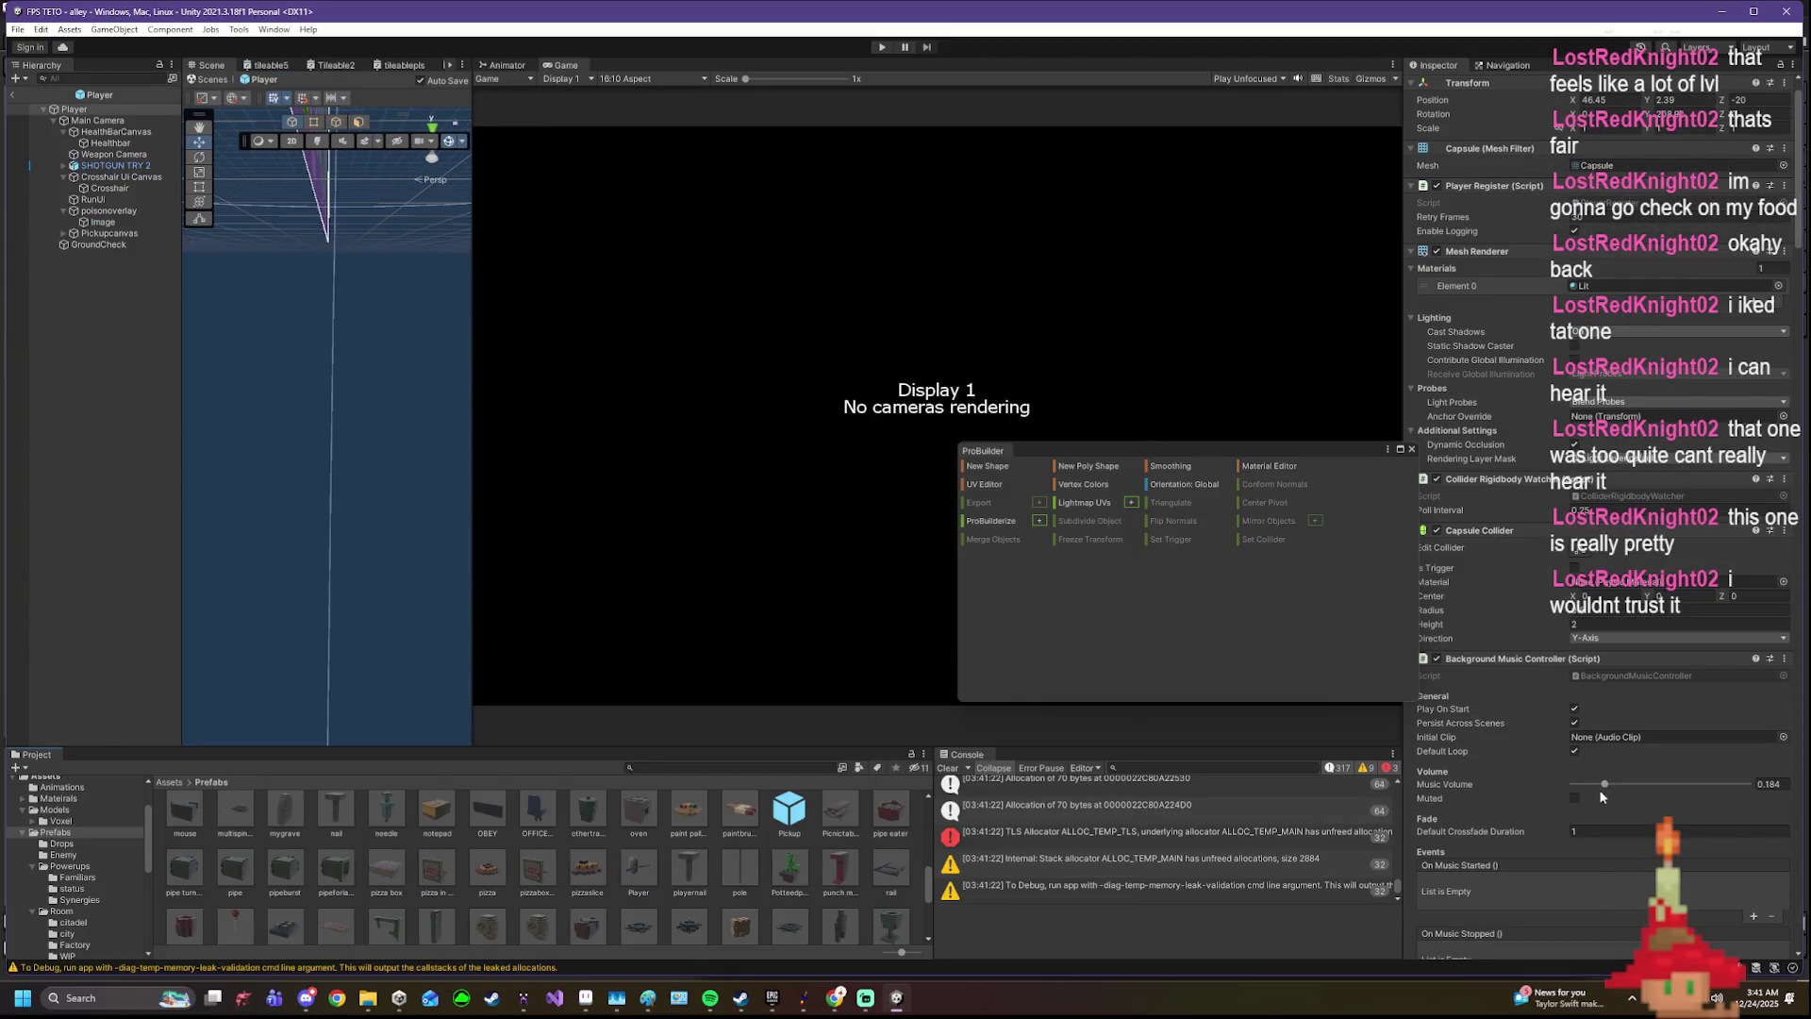
{"action": "scroll", "coordinate": [1594, 803], "scroll_direction": "down", "scroll_amount": 3}
{"action": "scroll", "coordinate": [1595, 804], "scroll_direction": "down", "scroll_amount": 4}
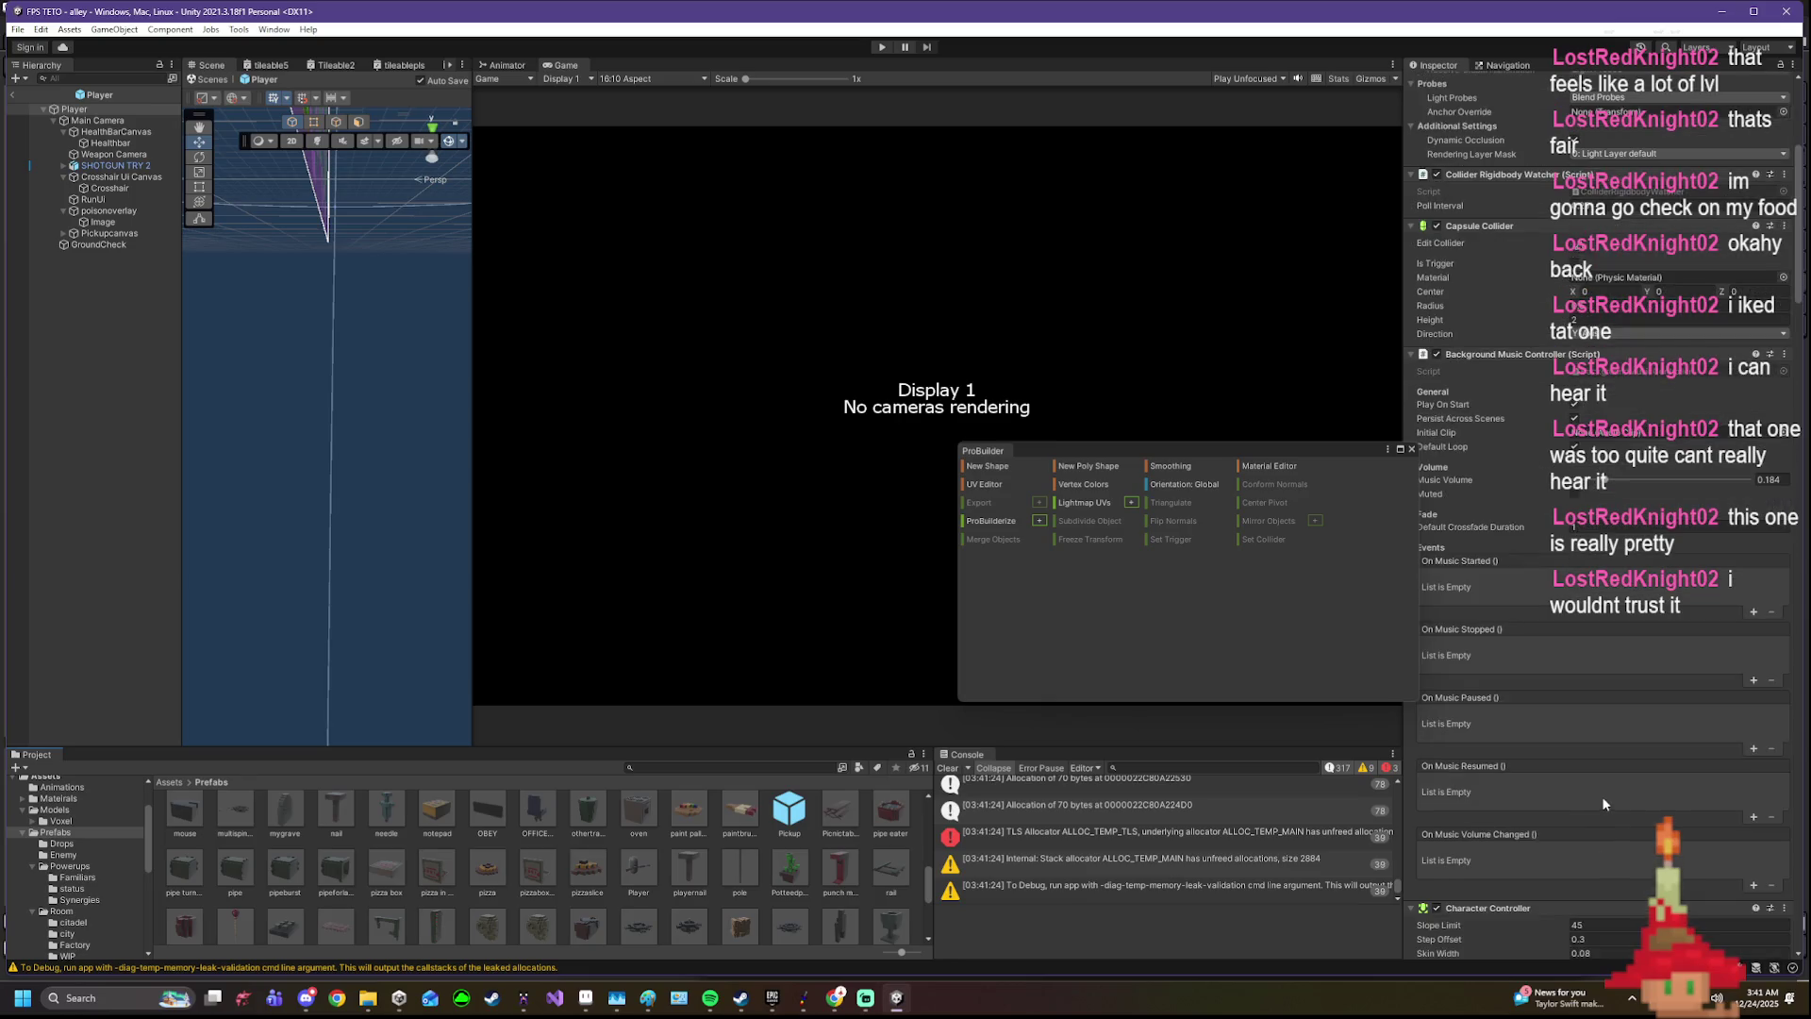
{"action": "scroll", "coordinate": [1603, 799], "scroll_direction": "down", "scroll_amount": 5}
{"action": "scroll", "coordinate": [1604, 799], "scroll_direction": "up", "scroll_amount": 2}
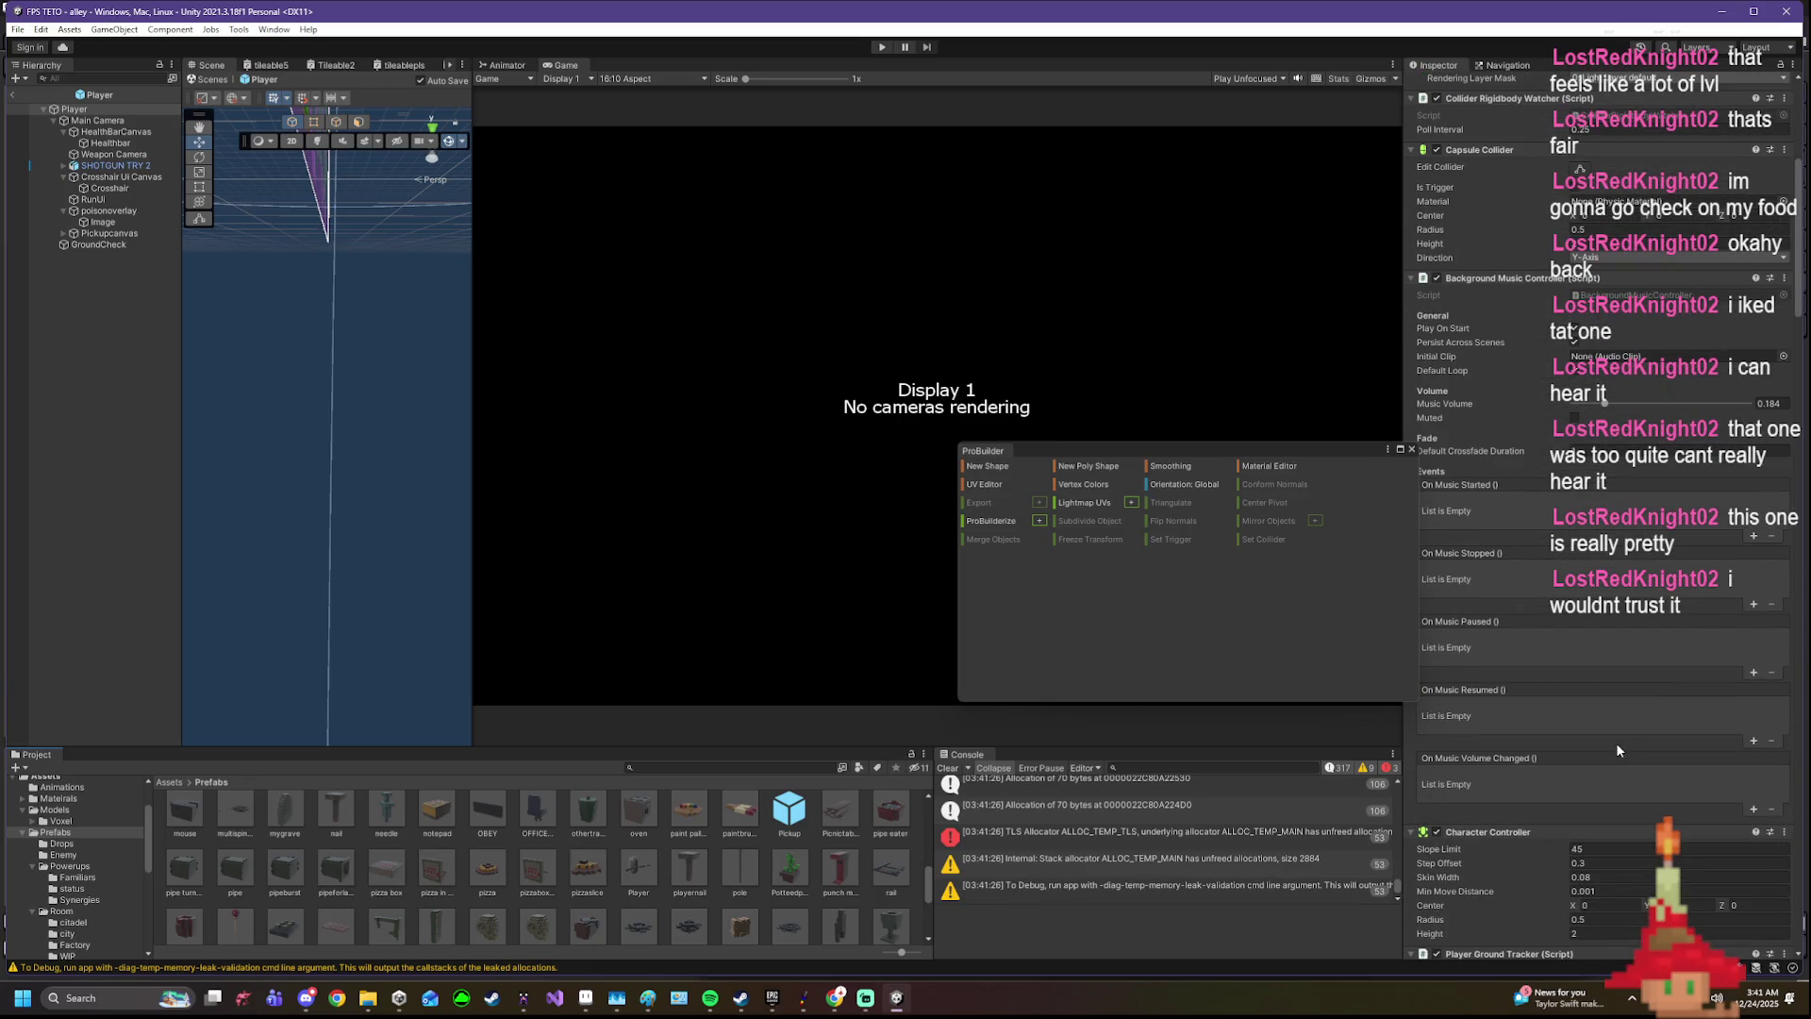
{"action": "scroll", "coordinate": [1618, 749], "scroll_direction": "up", "scroll_amount": 3}
{"action": "scroll", "coordinate": [1618, 751], "scroll_direction": "up", "scroll_amount": 4}
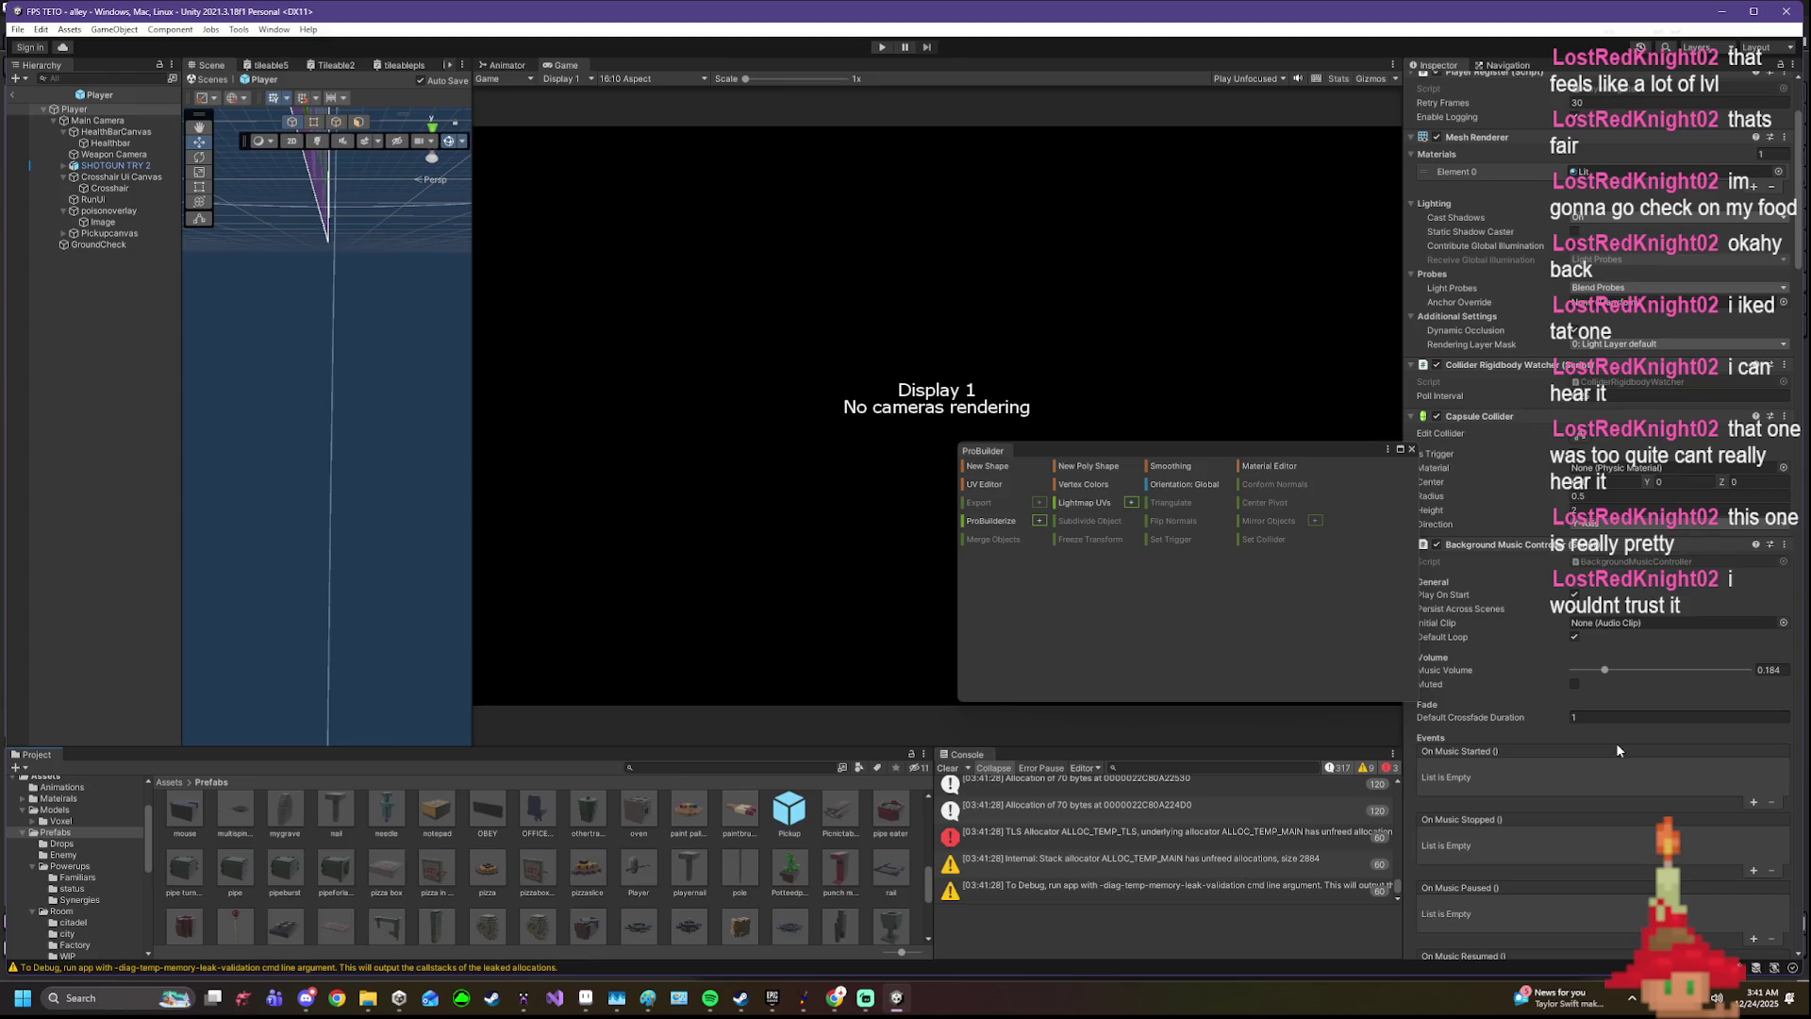
{"action": "scroll", "coordinate": [1615, 748], "scroll_direction": "up", "scroll_amount": 2}
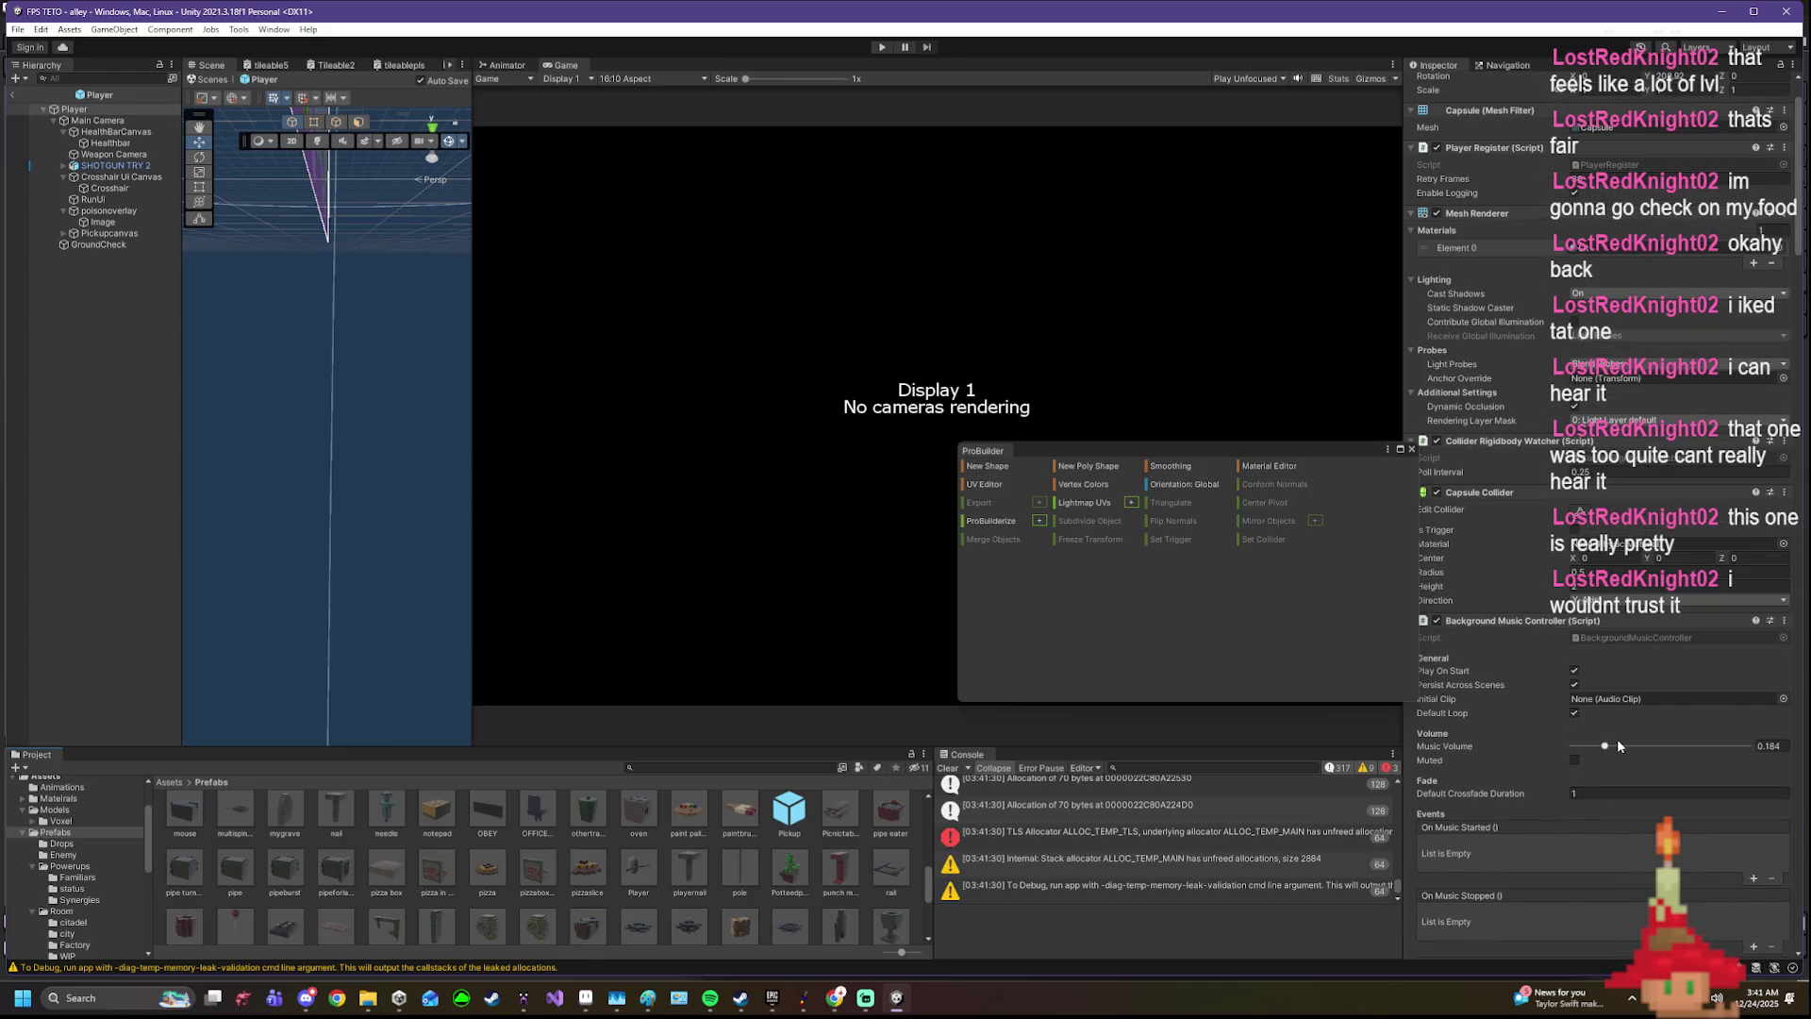
{"action": "scroll", "coordinate": [1607, 684], "scroll_direction": "up", "scroll_amount": 2}
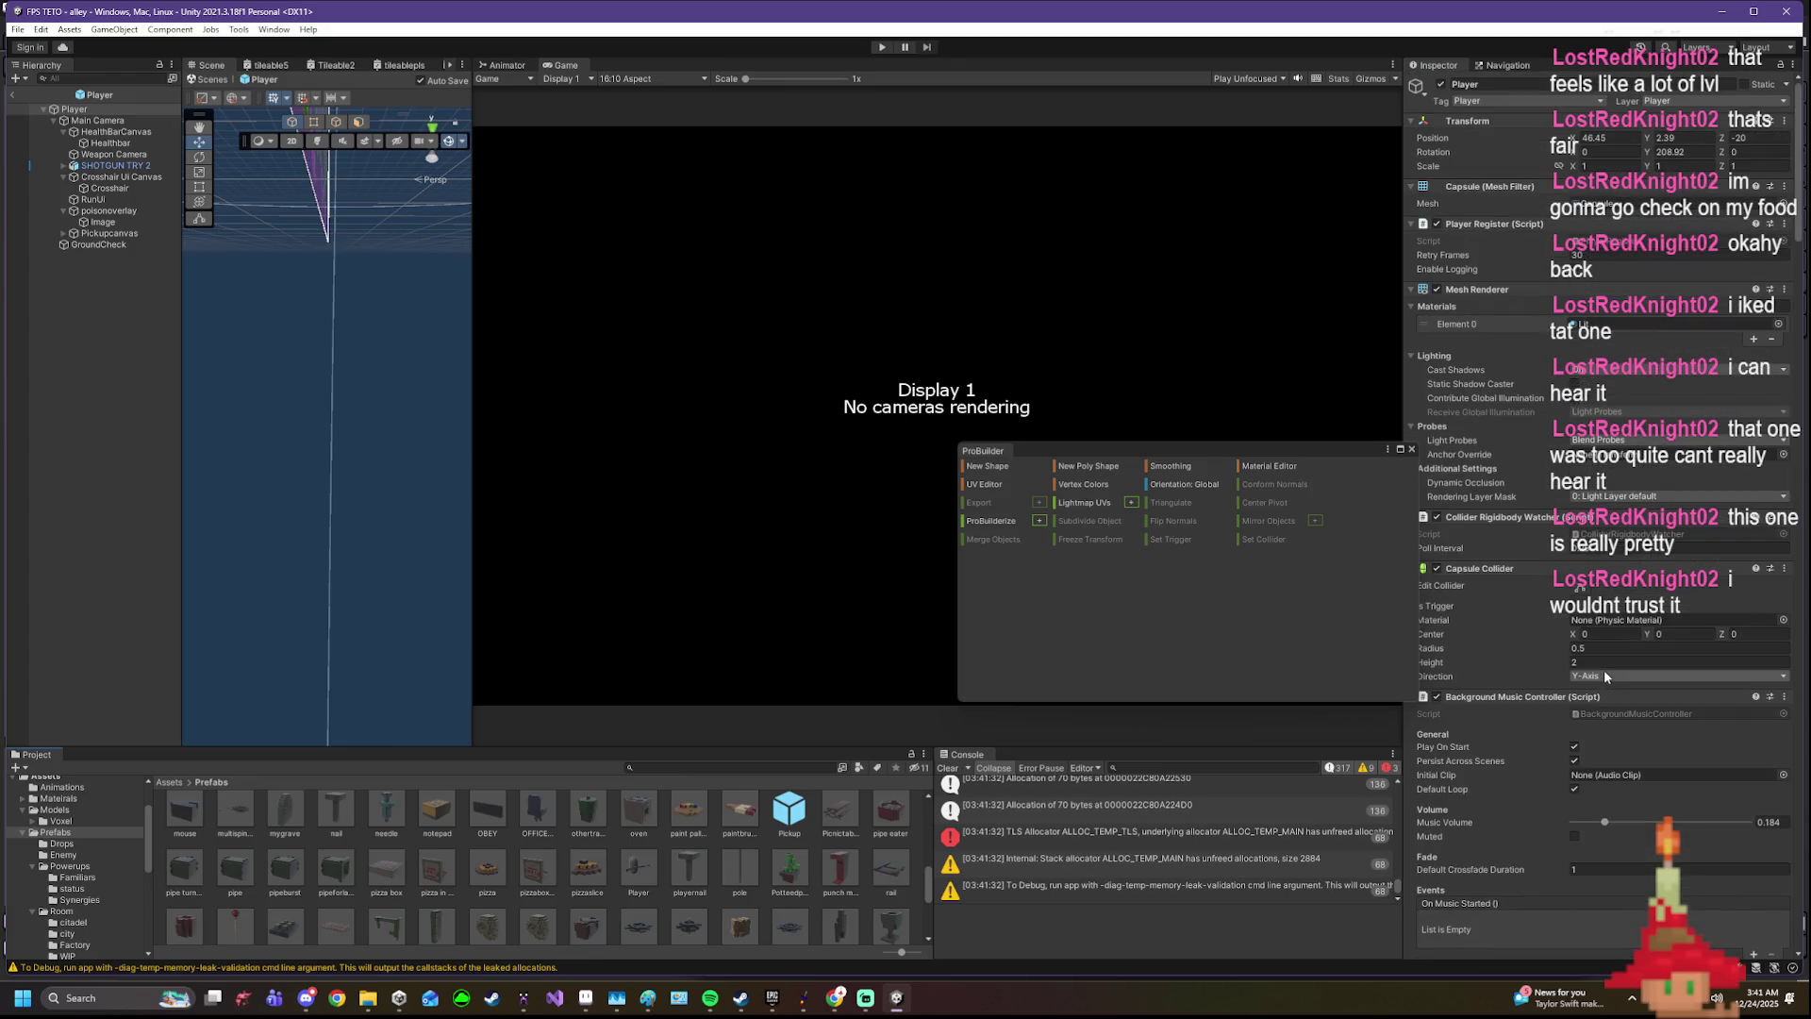
{"action": "left_click", "coordinate": [885, 49]}
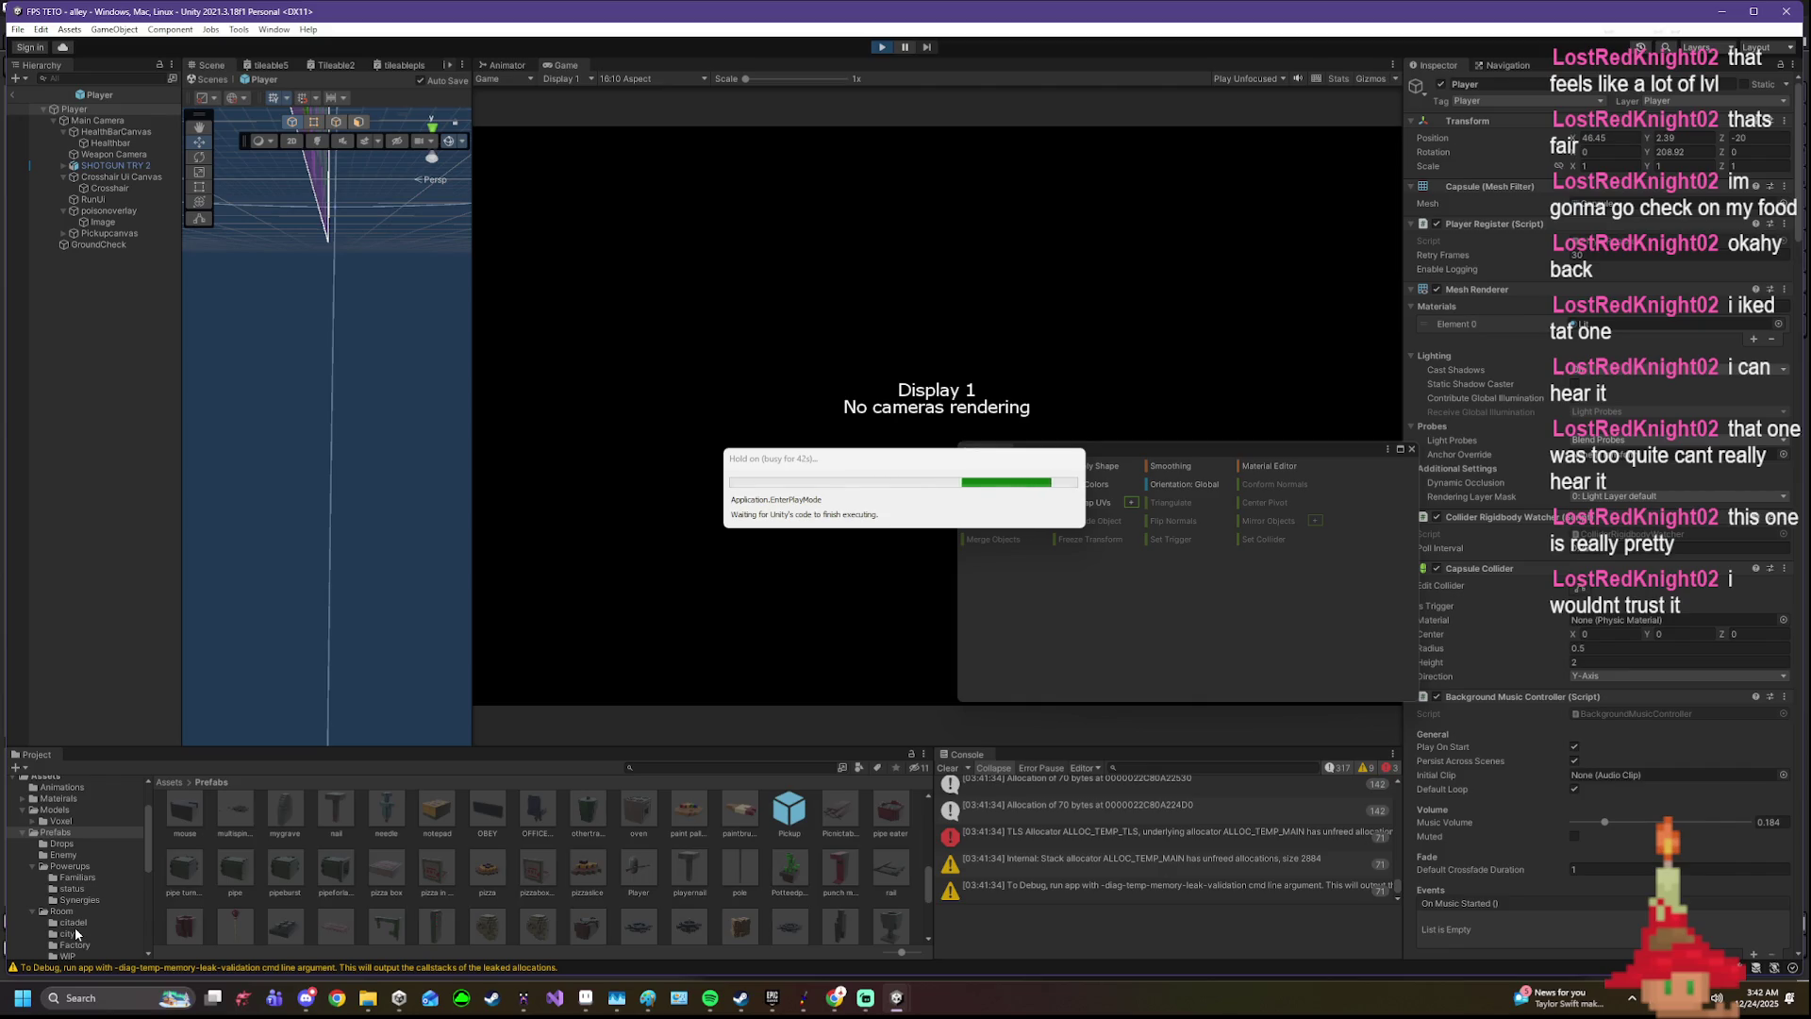
{"action": "mouse_move", "coordinate": [367, 998]}
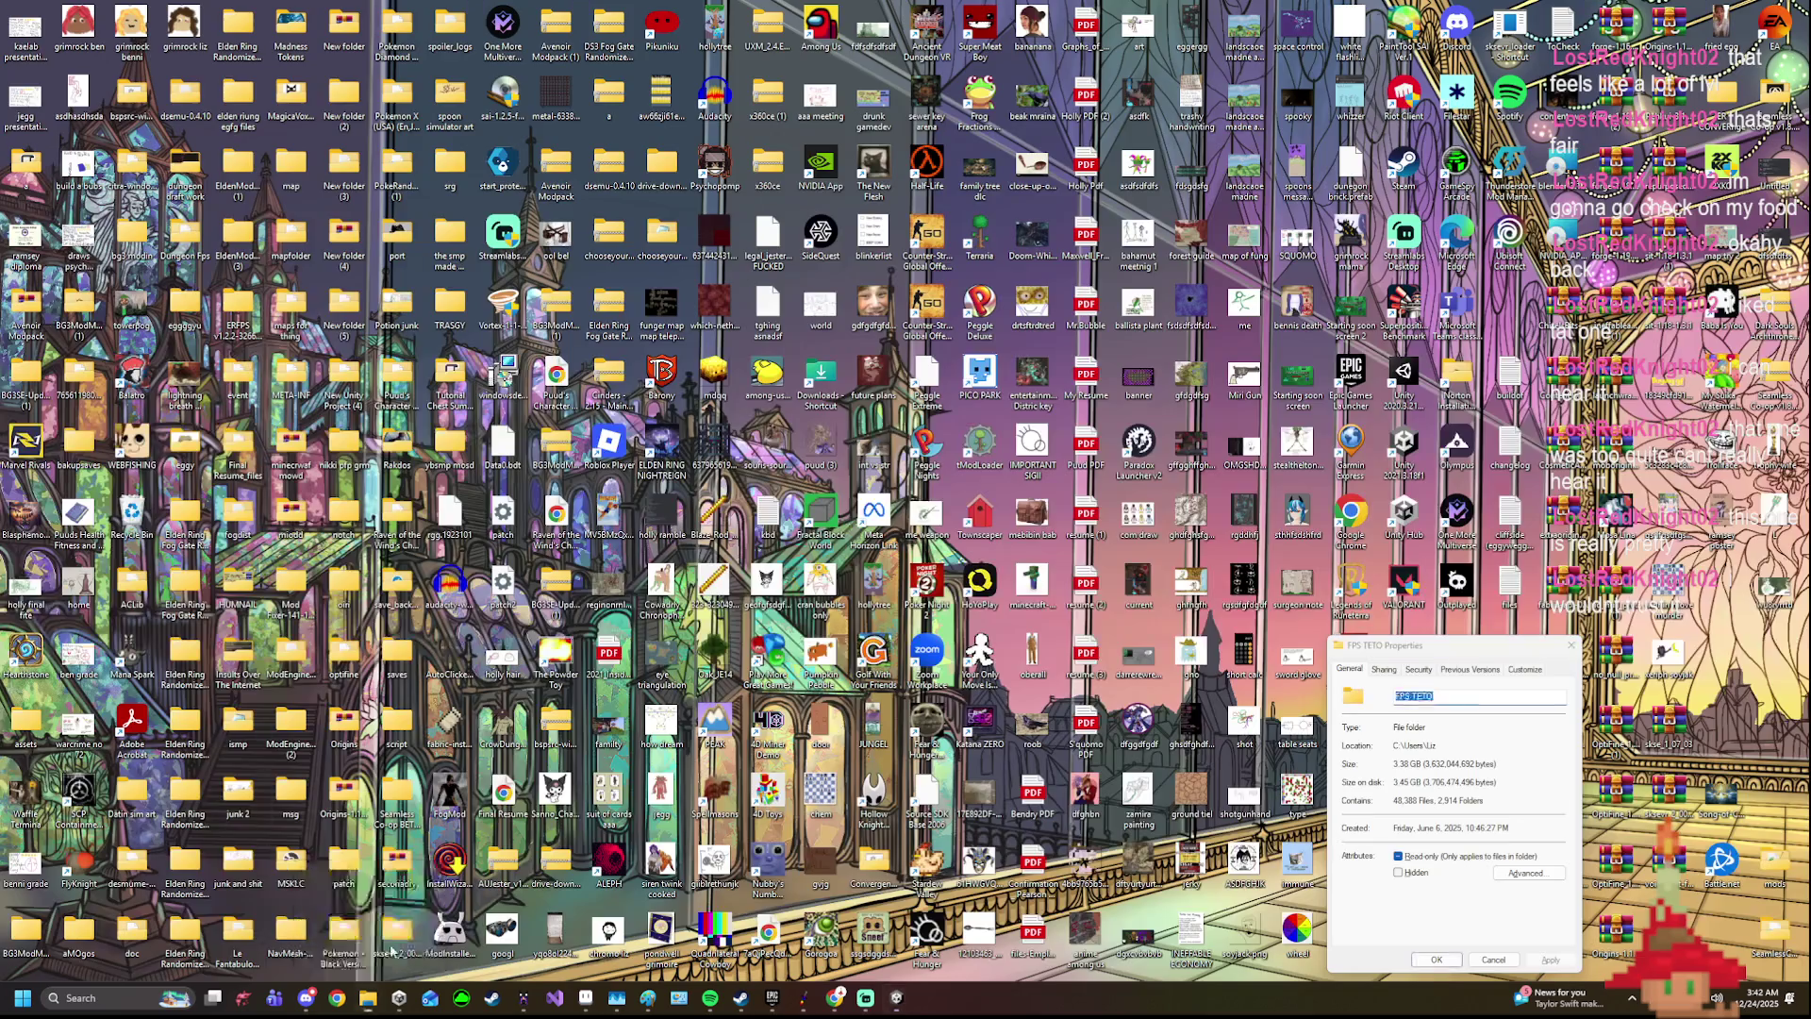
- Show the FPS TETO folder's properties and highlight its 3.45 GB size on disk value
{"action": "left_click", "coordinate": [408, 920]}
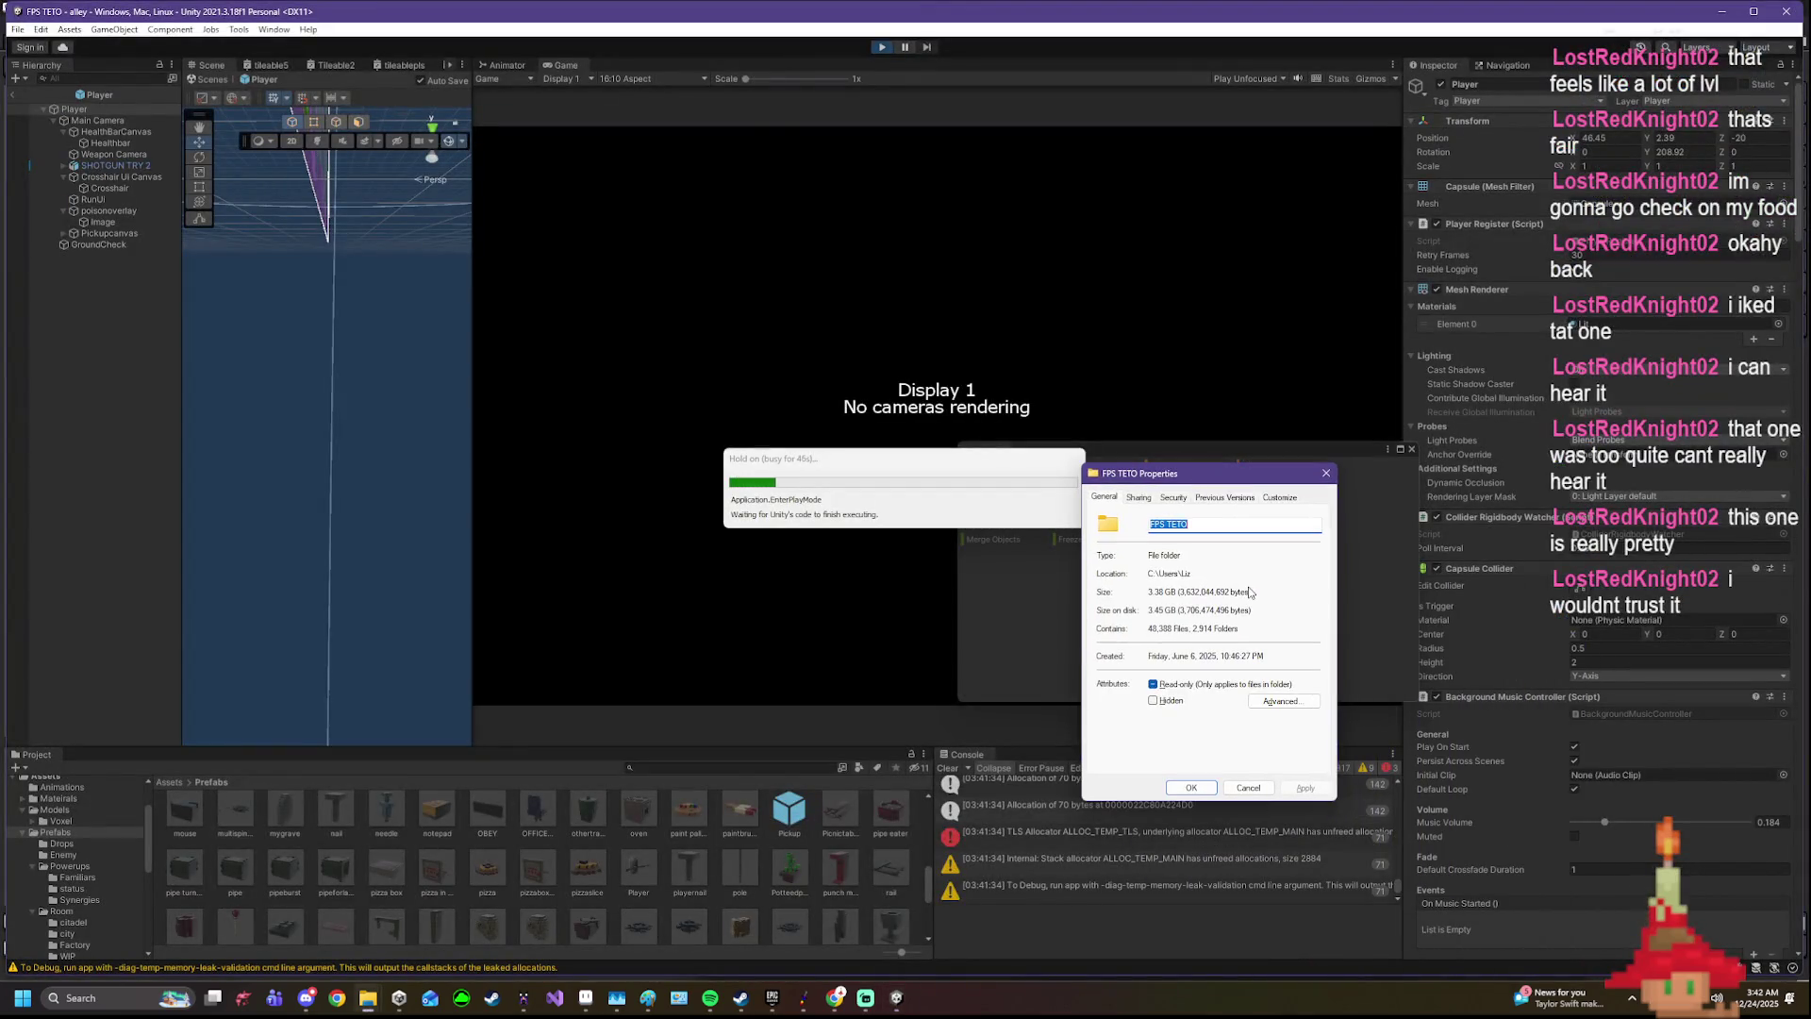
{"action": "left_click_drag", "start_coordinate": [1253, 610], "coordinate": [1115, 610]}
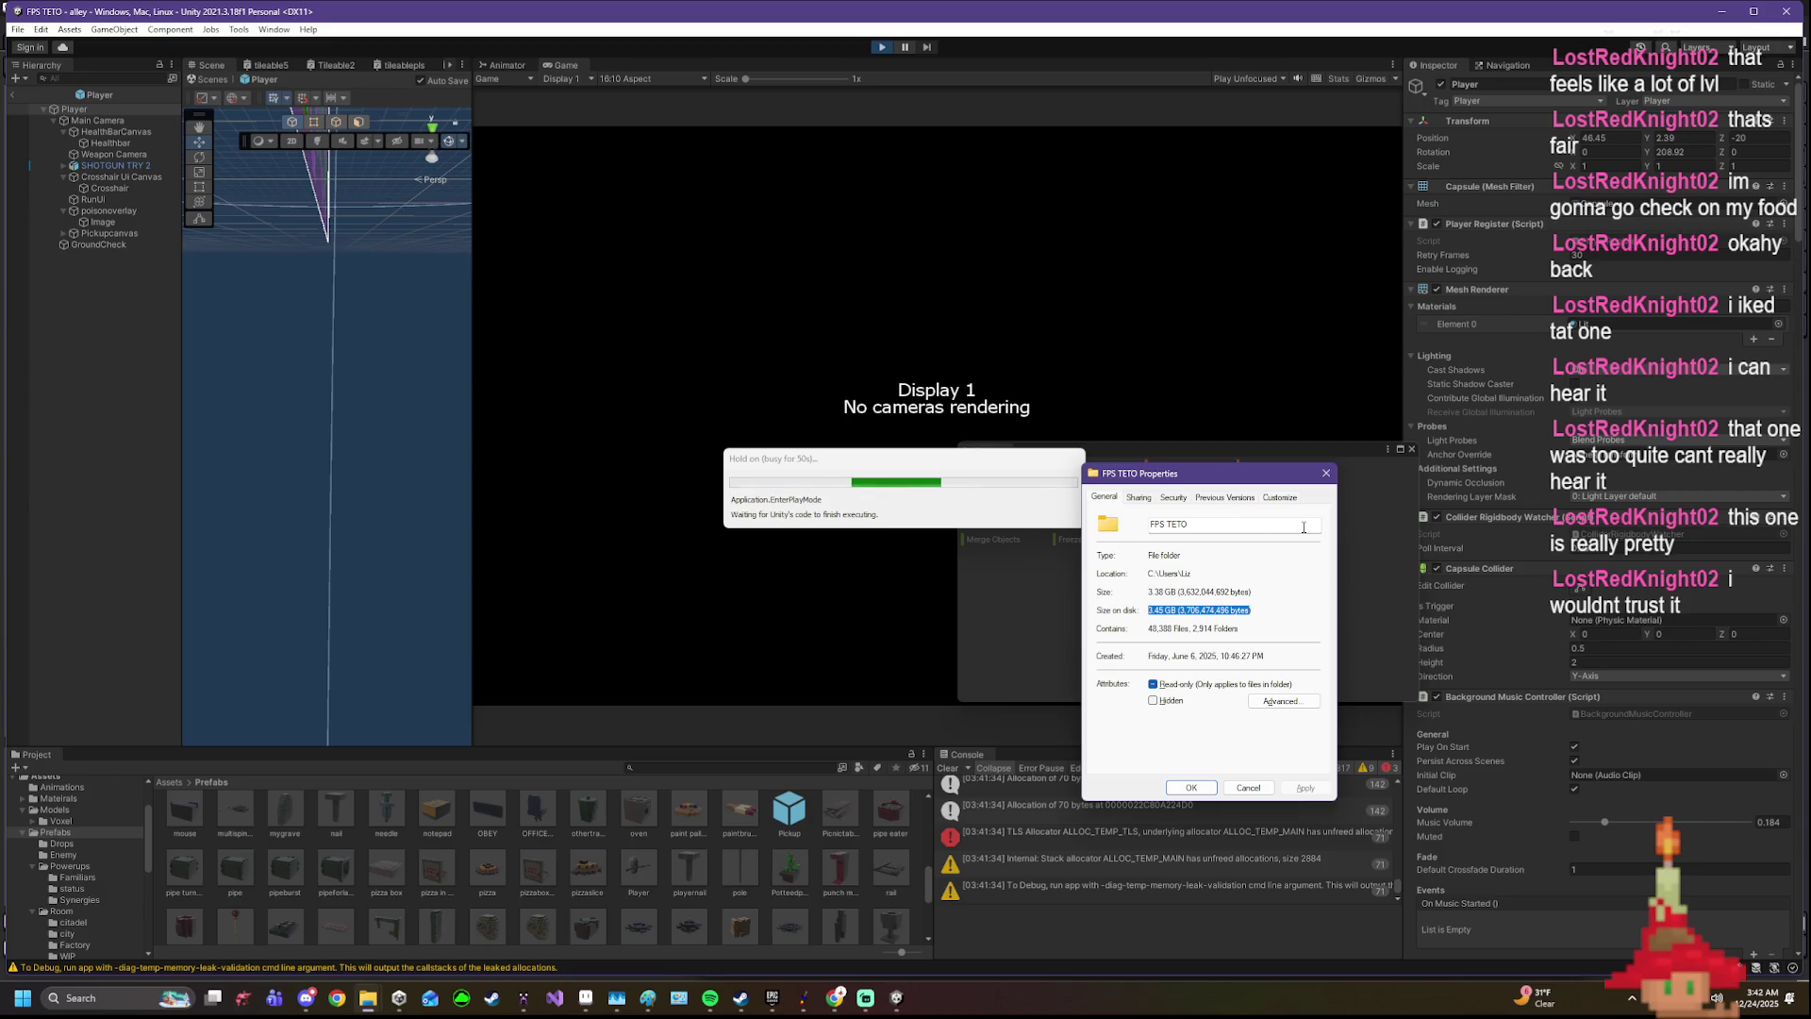
{"action": "left_click", "coordinate": [1207, 591]}
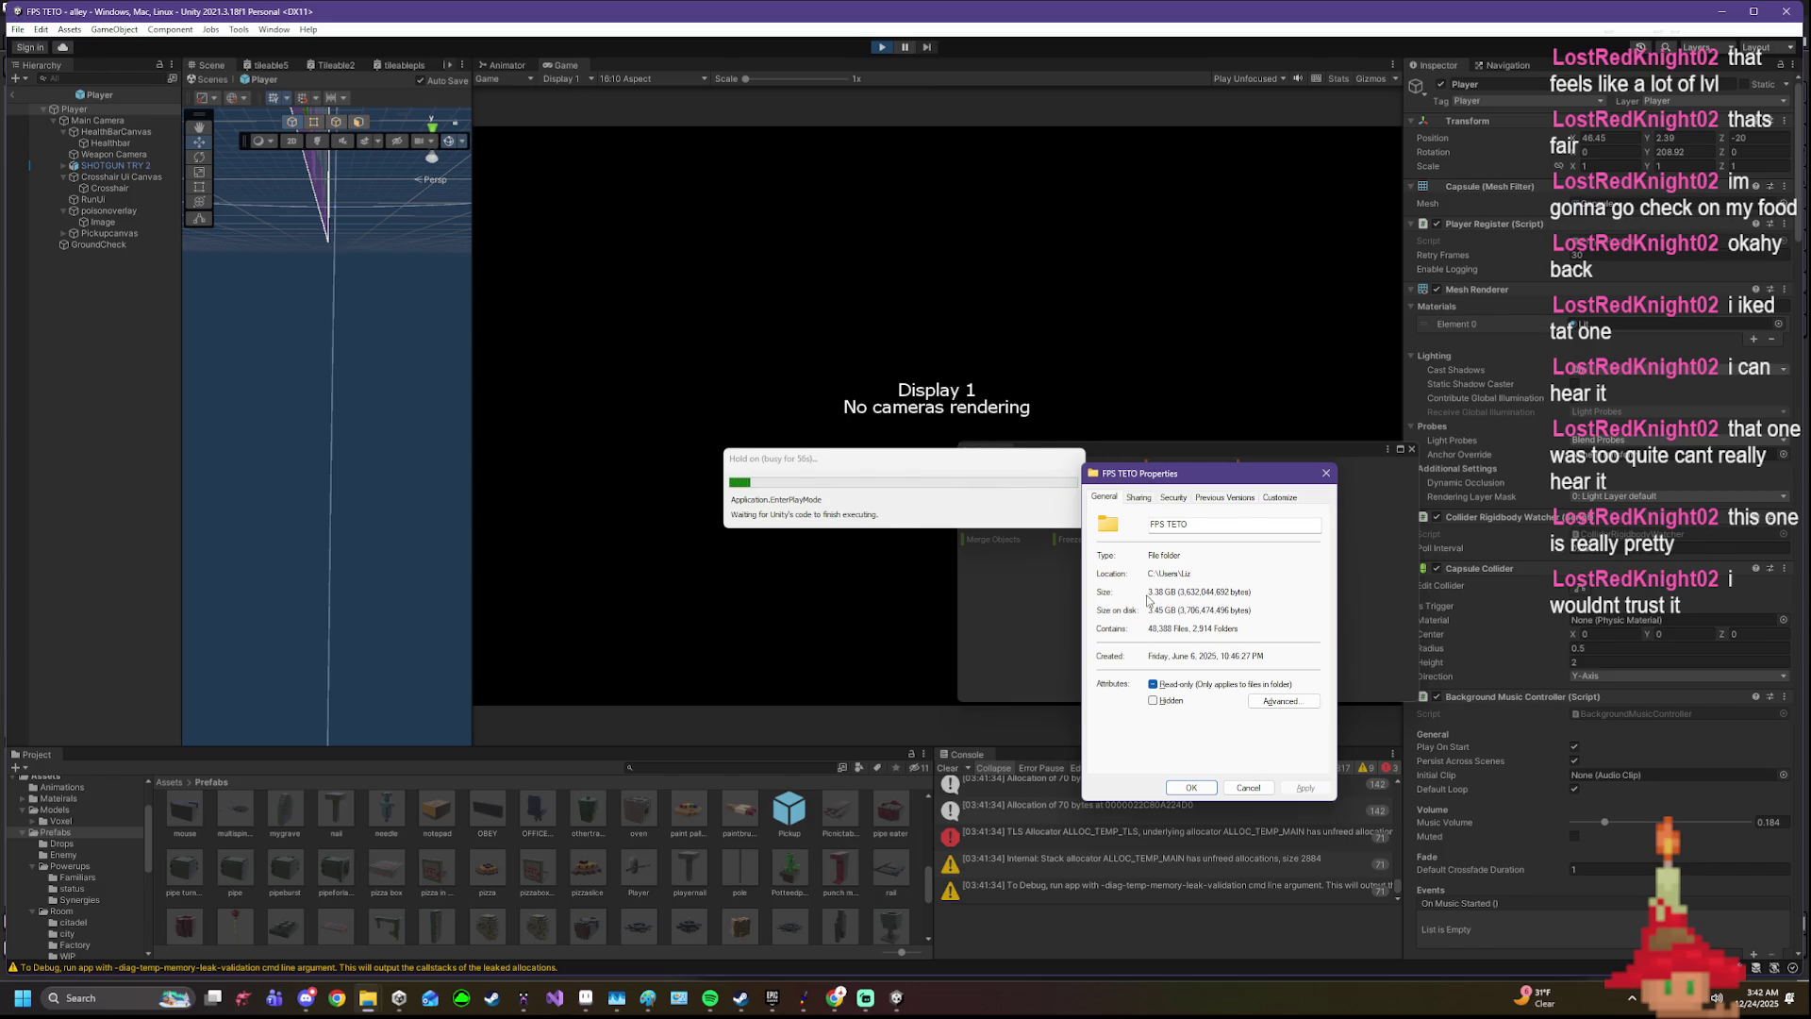
{"action": "left_click_drag", "start_coordinate": [1149, 611], "coordinate": [1308, 612]}
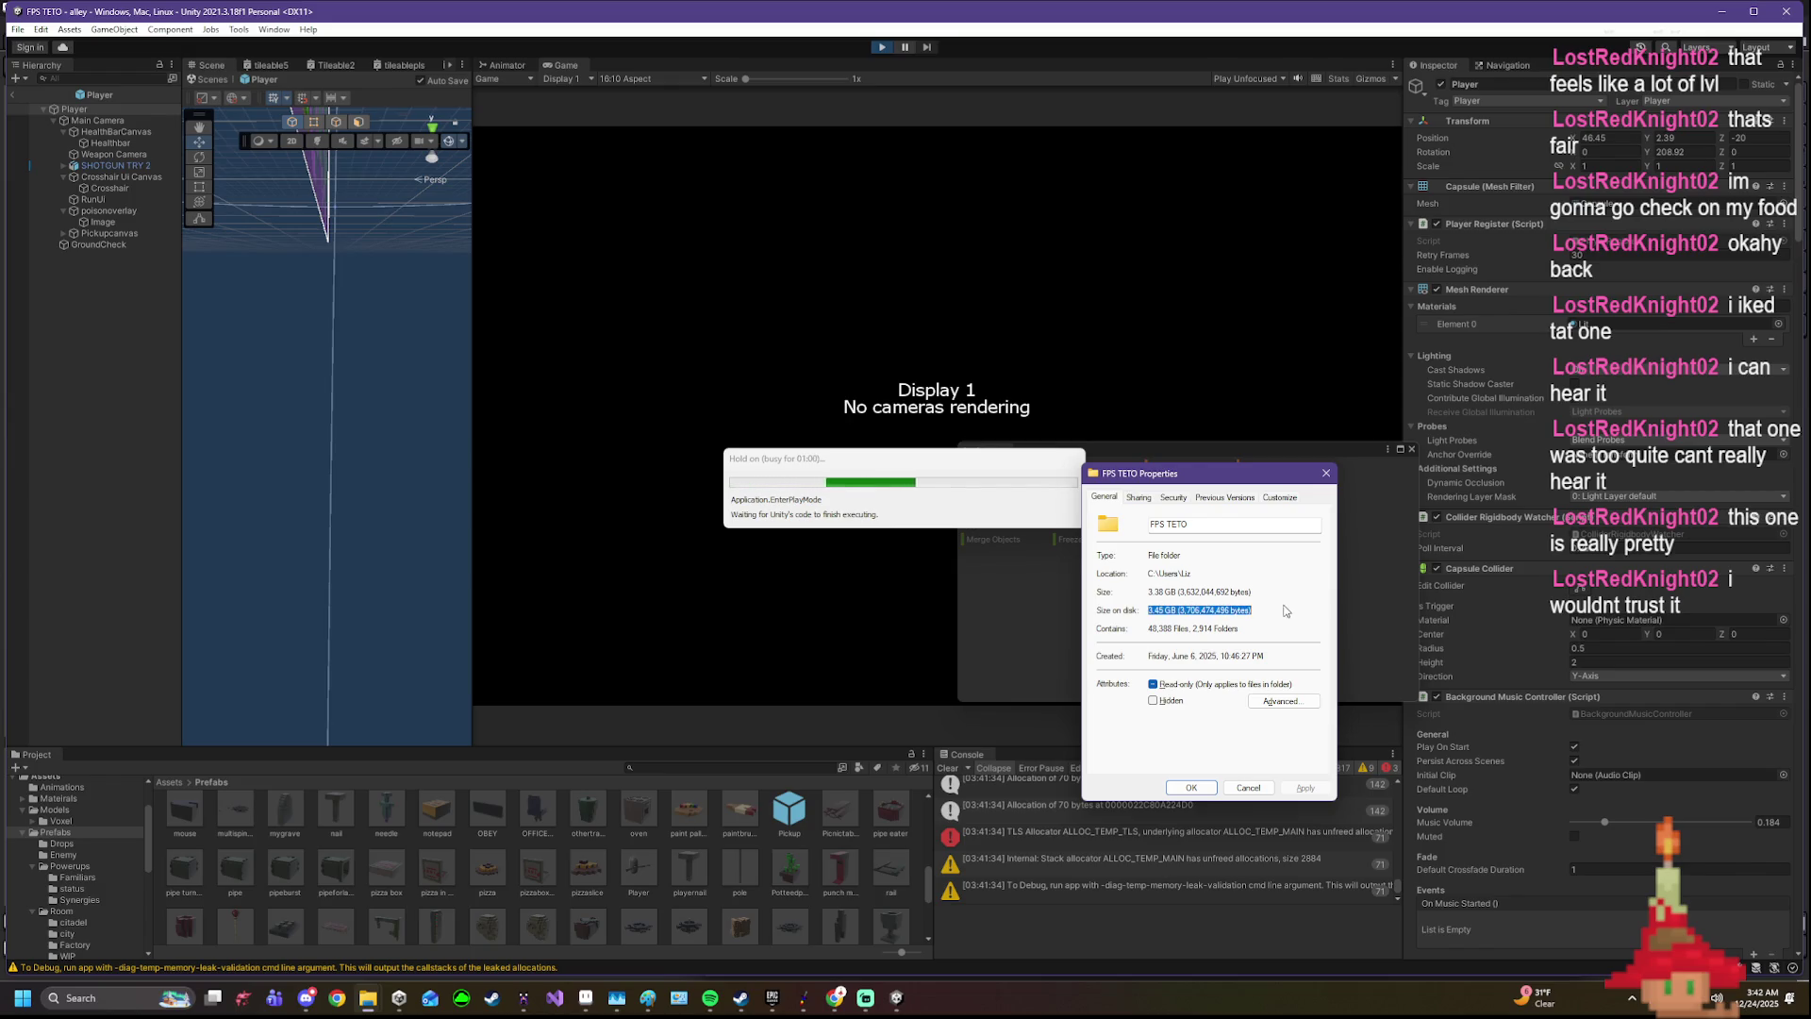
{"action": "left_click_drag", "start_coordinate": [1254, 610], "coordinate": [1132, 606]}
{"action": "left_click", "coordinate": [1132, 606]}
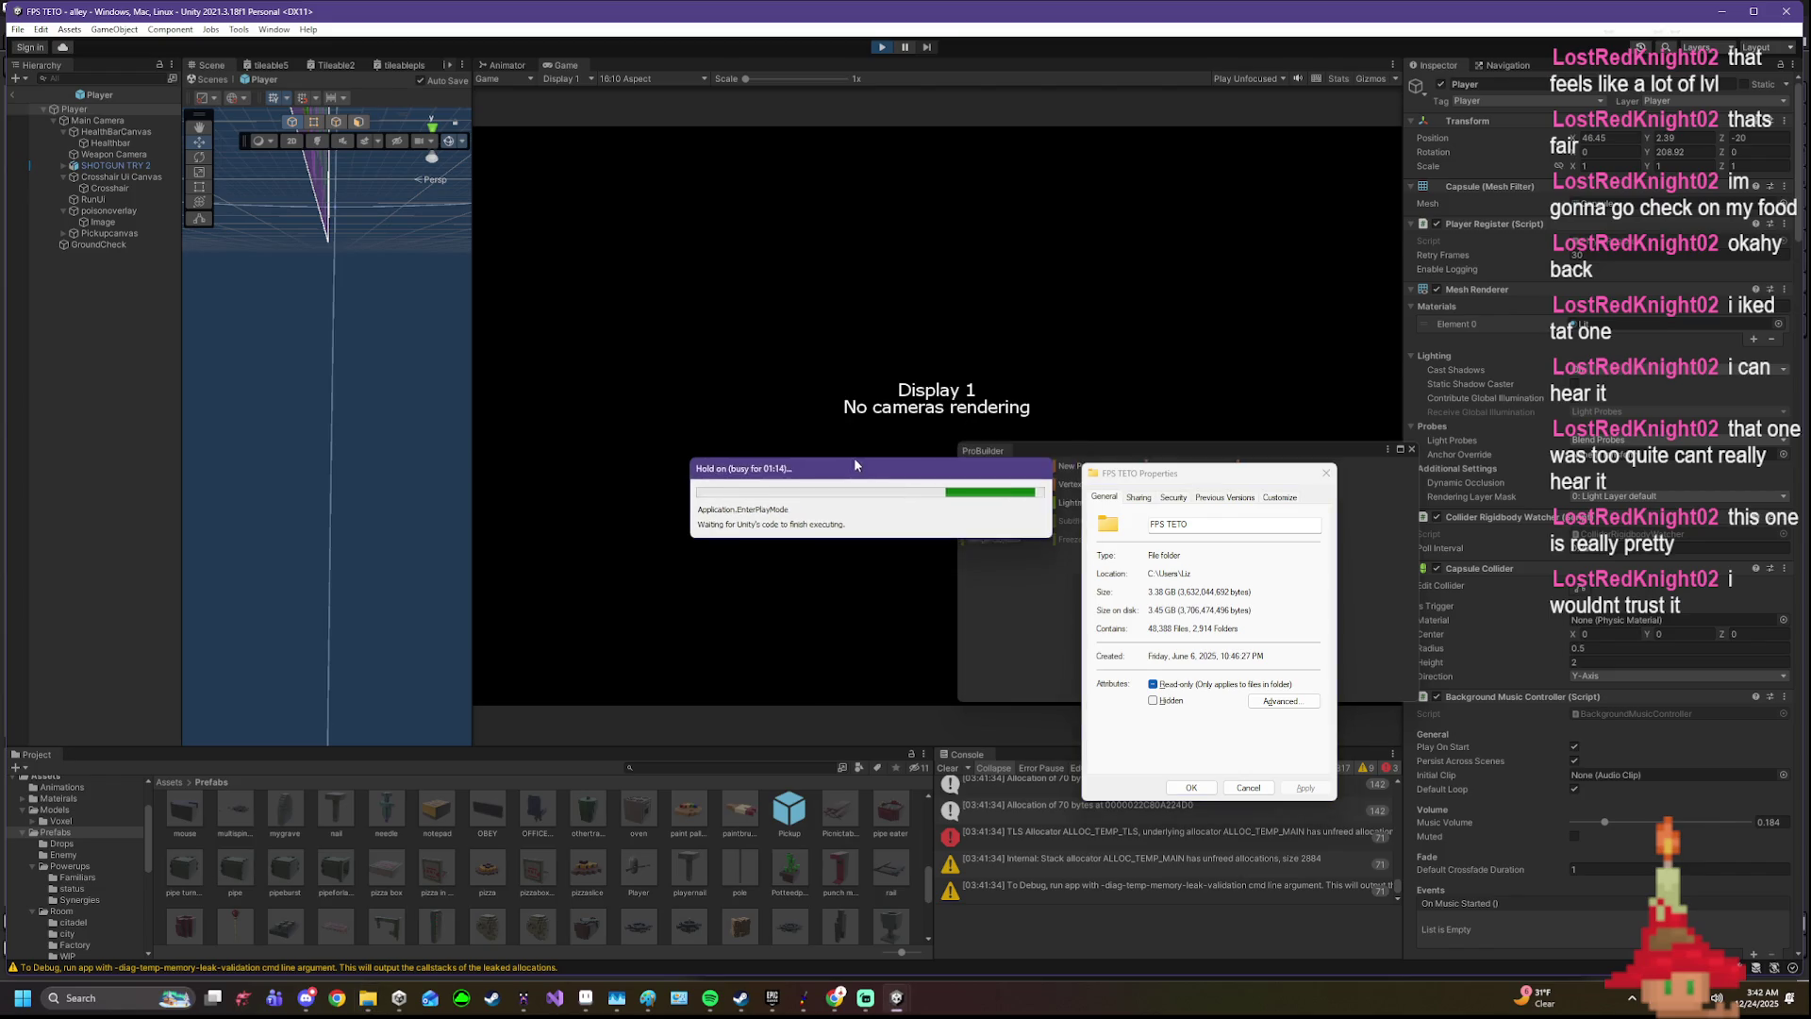
- Move the properties window and the ProBuilder tools aside to clear the Game view
{"action": "left_click_drag", "start_coordinate": [1227, 488], "coordinate": [473, 802]}
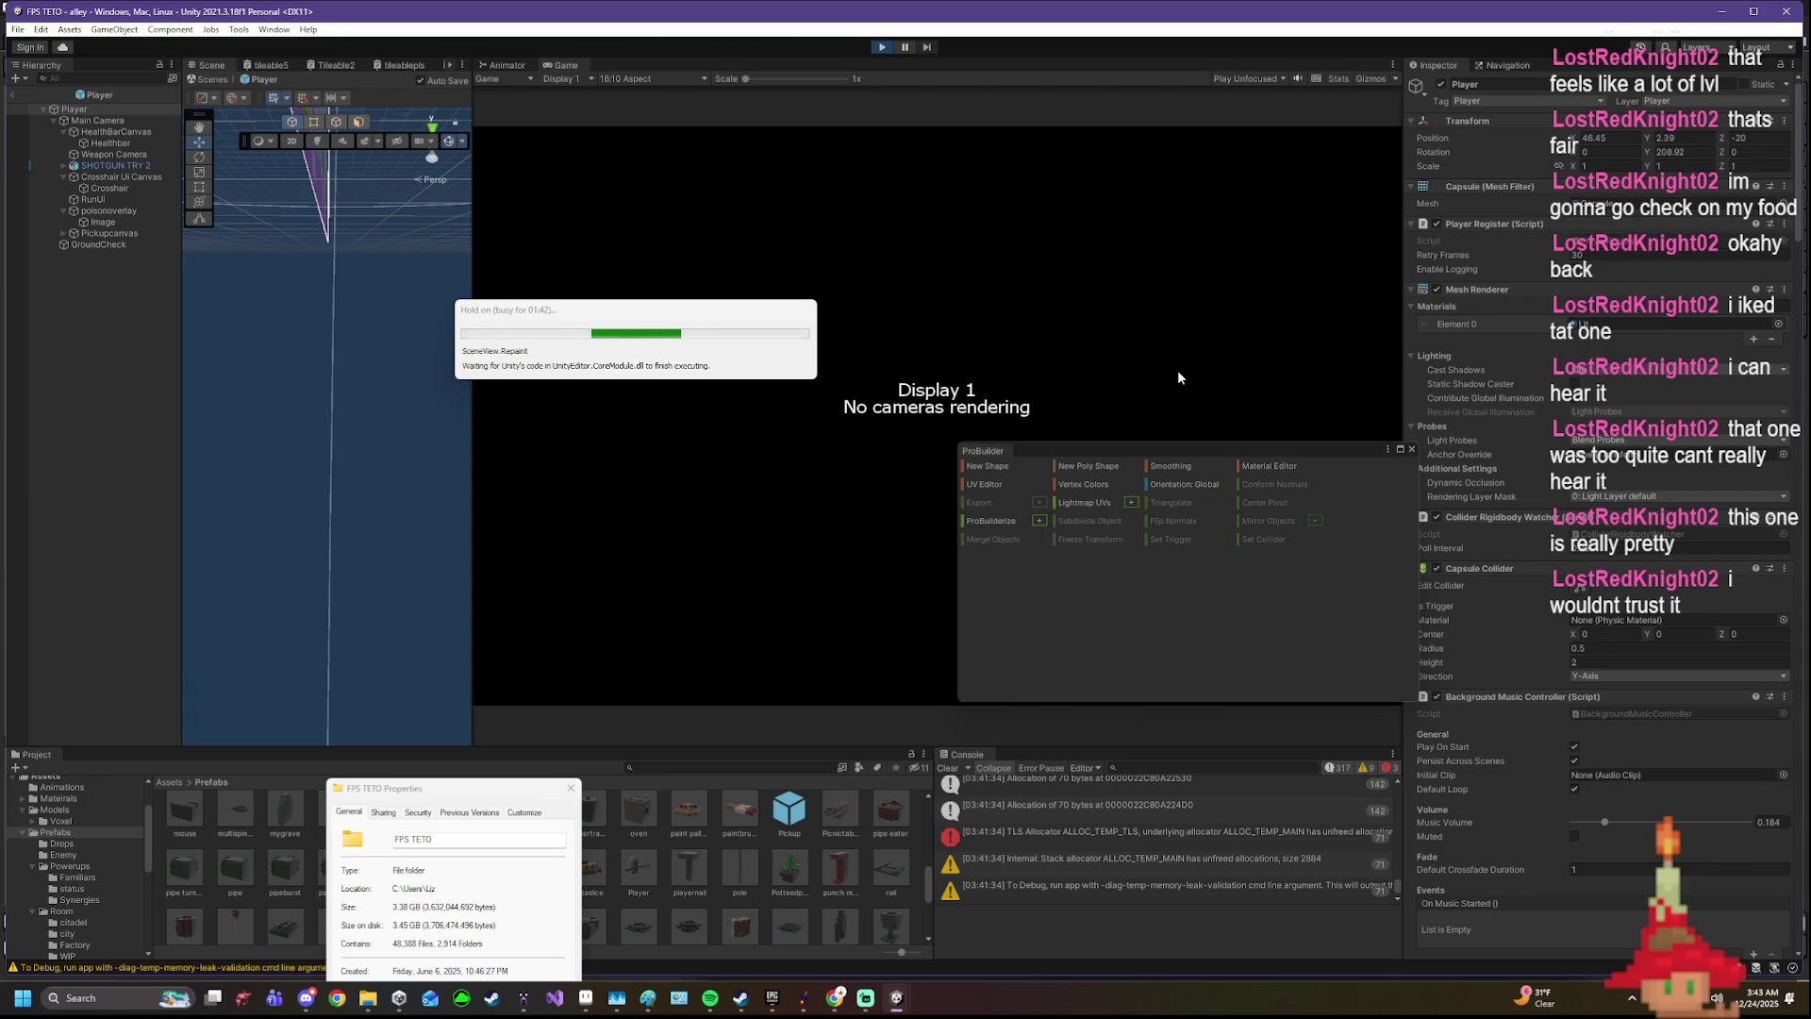
{"action": "left_click_drag", "start_coordinate": [1156, 354], "coordinate": [1202, 793]}
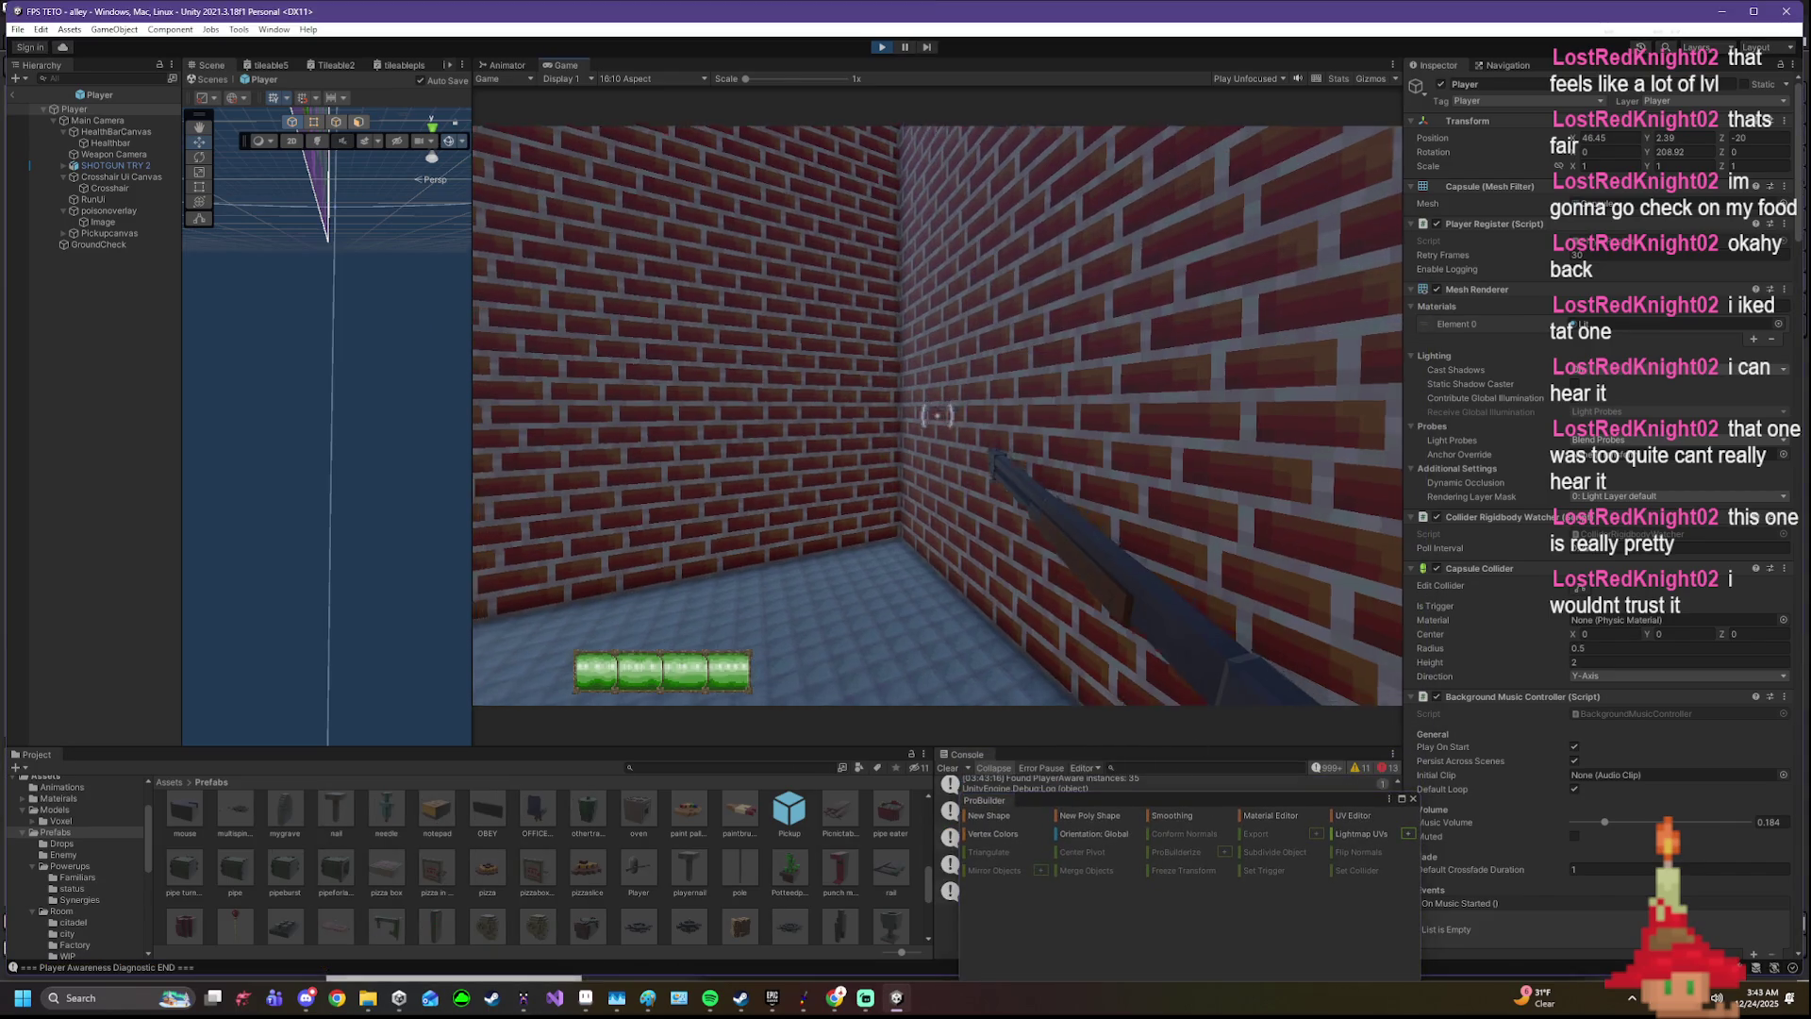
- Walk down the alley toward the red door and leave prefab editing to show the full scene
{"action": "key", "text": "w"}
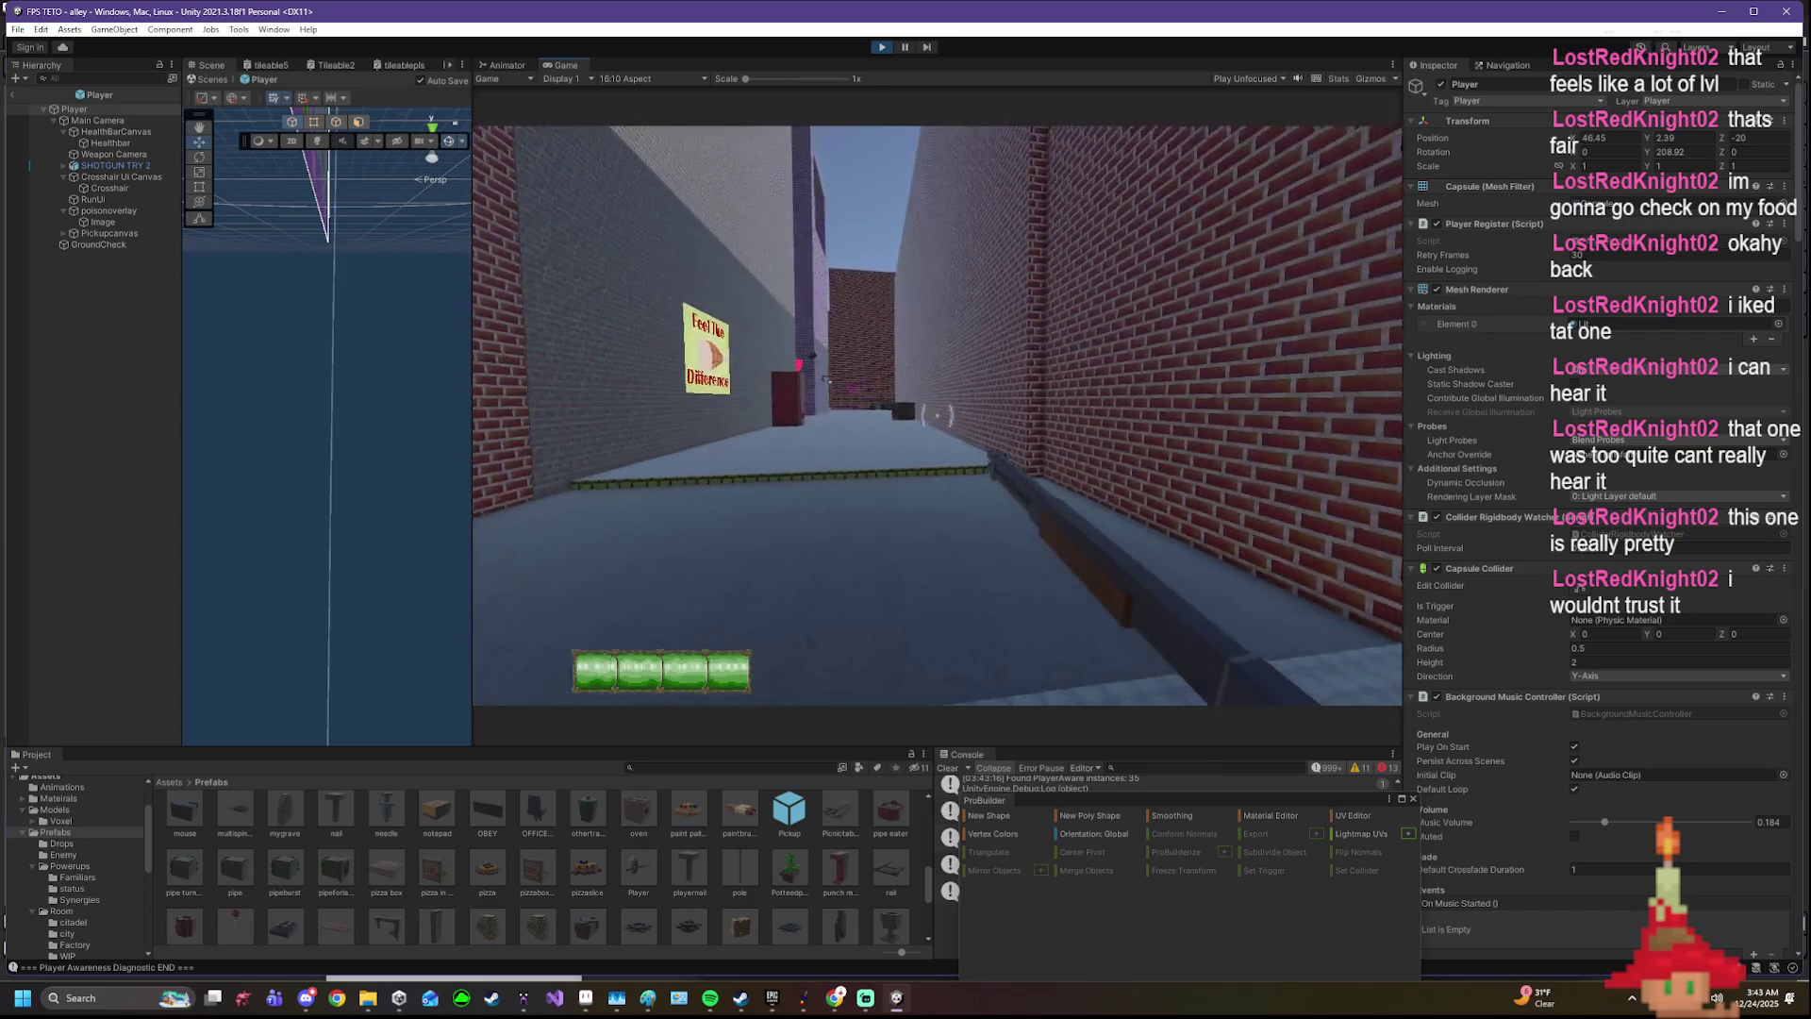
{"action": "key", "text": "w"}
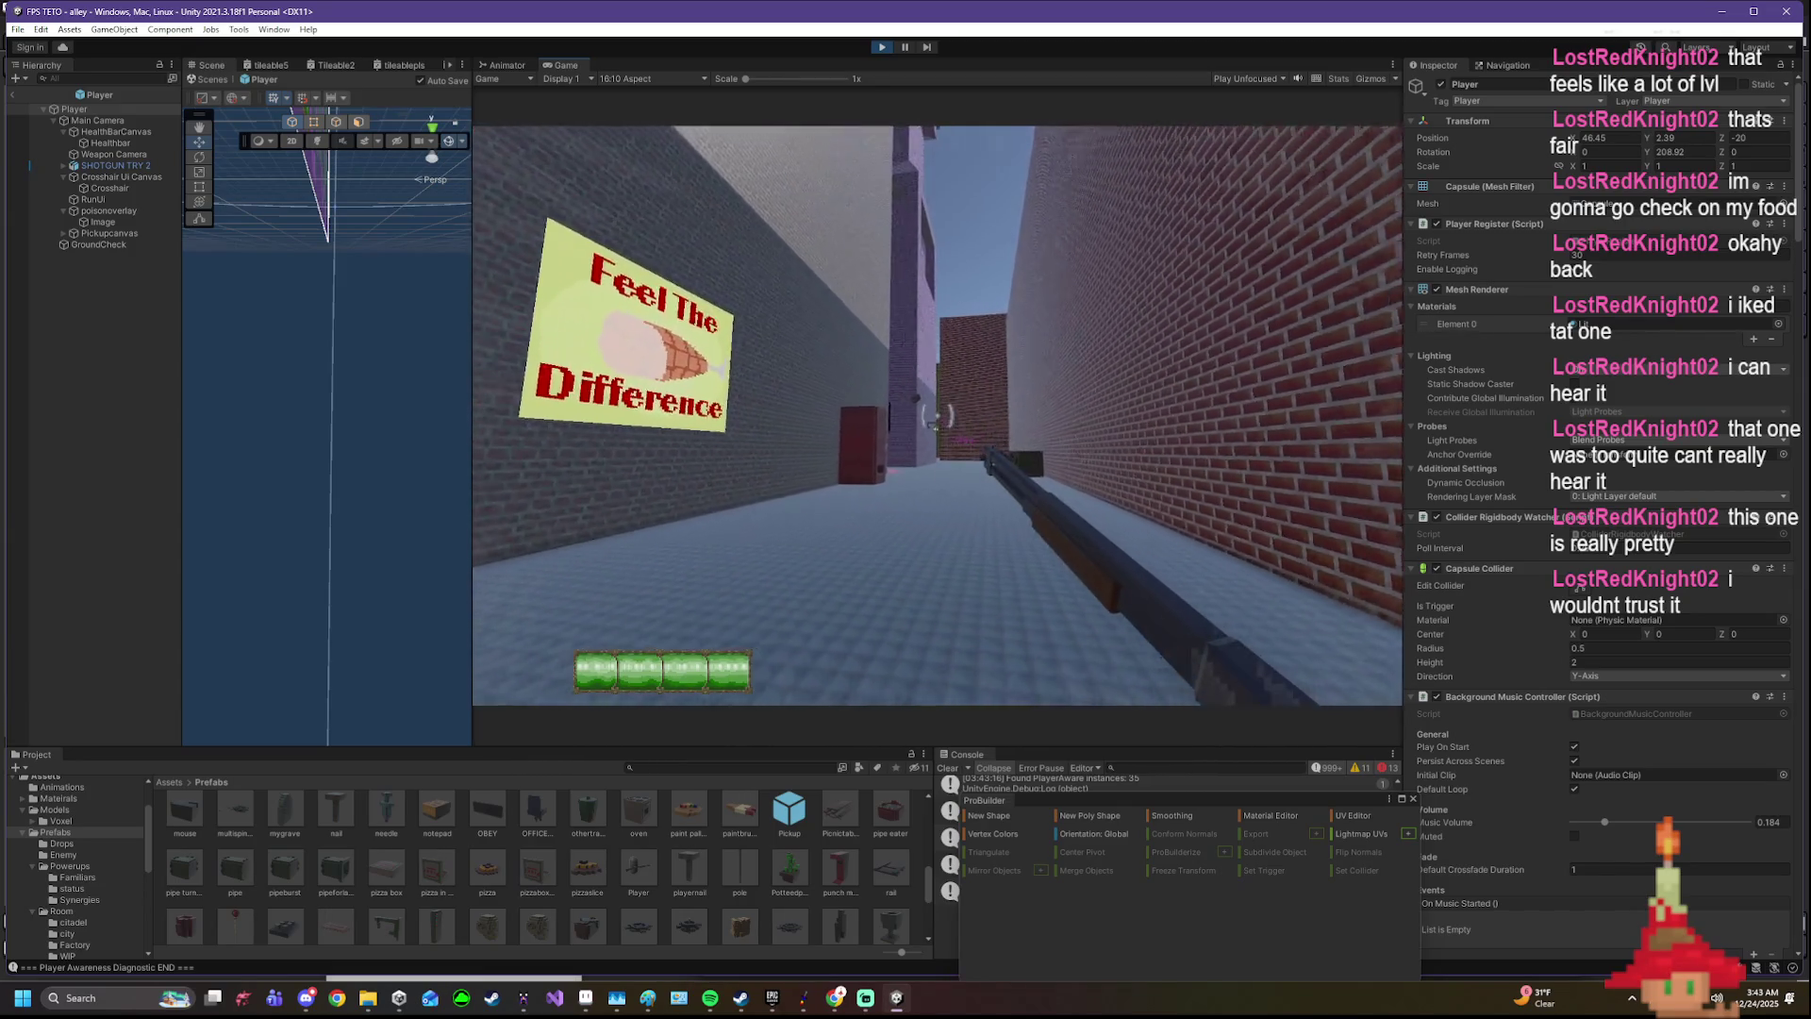
{"action": "key", "text": "w"}
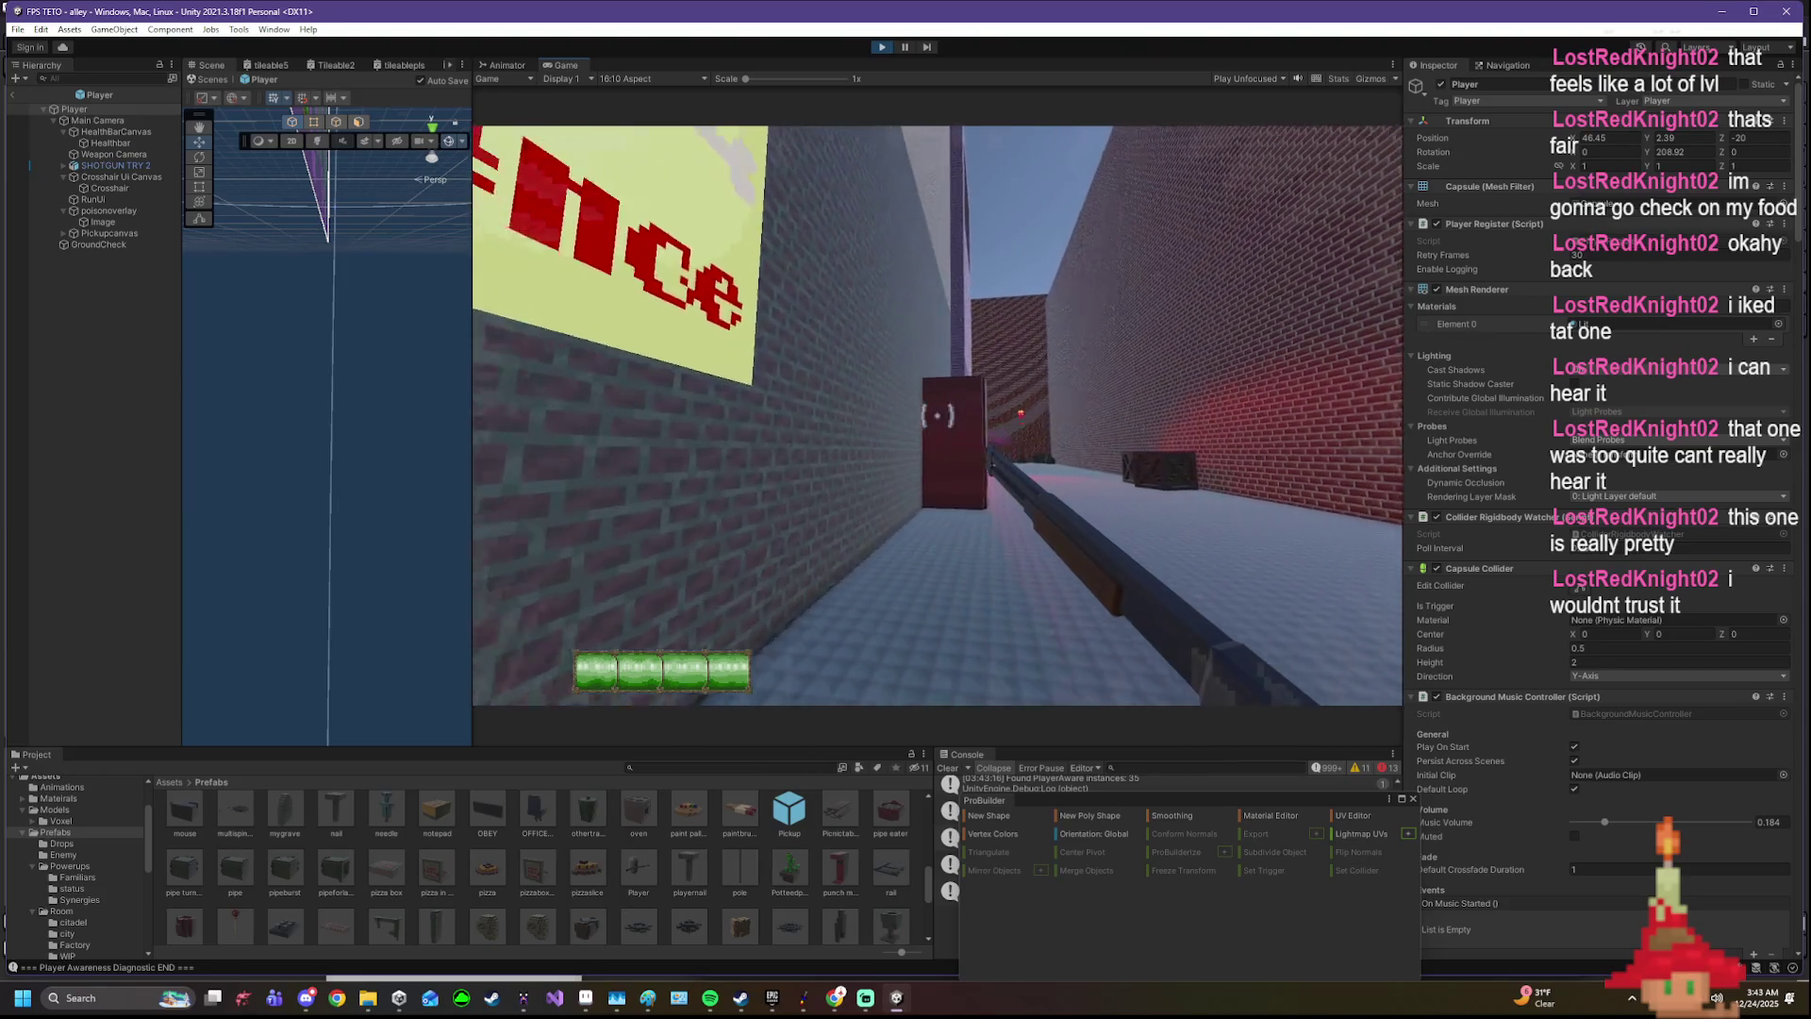
{"action": "key", "text": "w"}
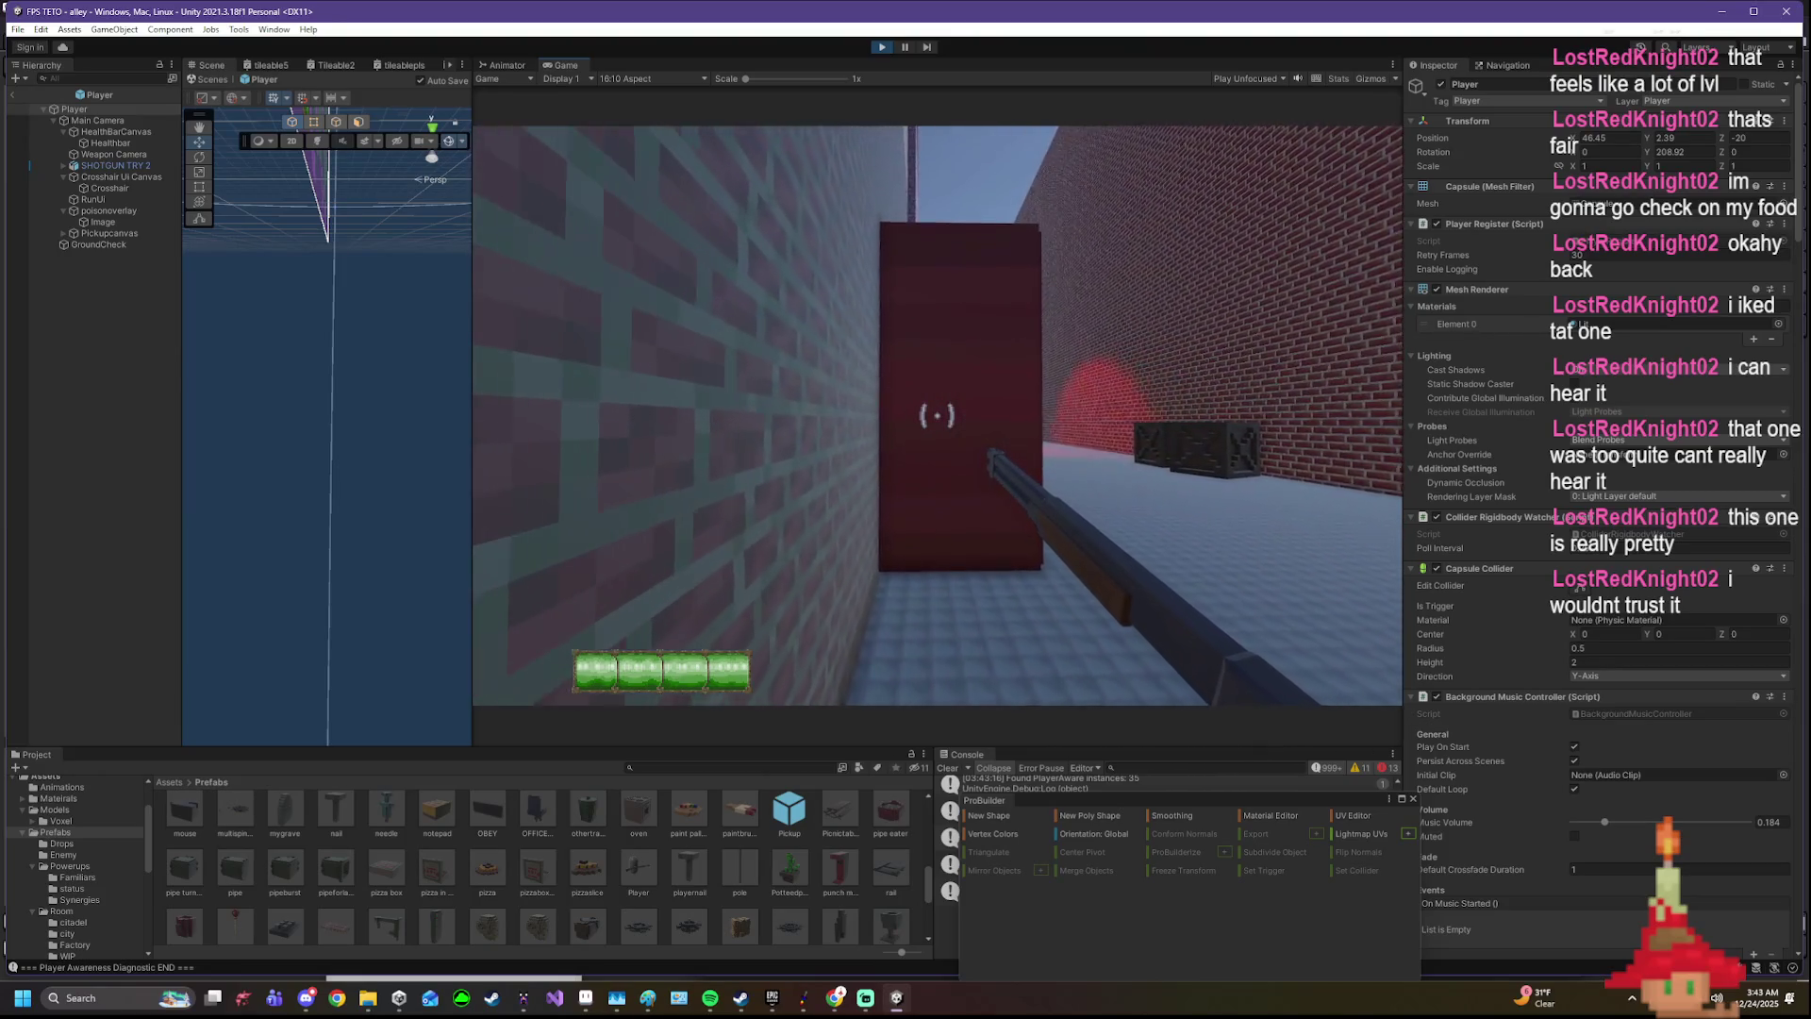
{"action": "left_click", "coordinate": [15, 94]}
{"action": "scroll", "coordinate": [81, 535], "scroll_direction": "down", "scroll_amount": 10}
{"action": "scroll", "coordinate": [85, 535], "scroll_direction": "down", "scroll_amount": 10}
{"action": "scroll", "coordinate": [90, 535], "scroll_direction": "down", "scroll_amount": 10}
- Walk past the red door, bench and Sneef sign, circle the cardboard enemy and shoot the dark box
{"action": "key", "text": "s"}
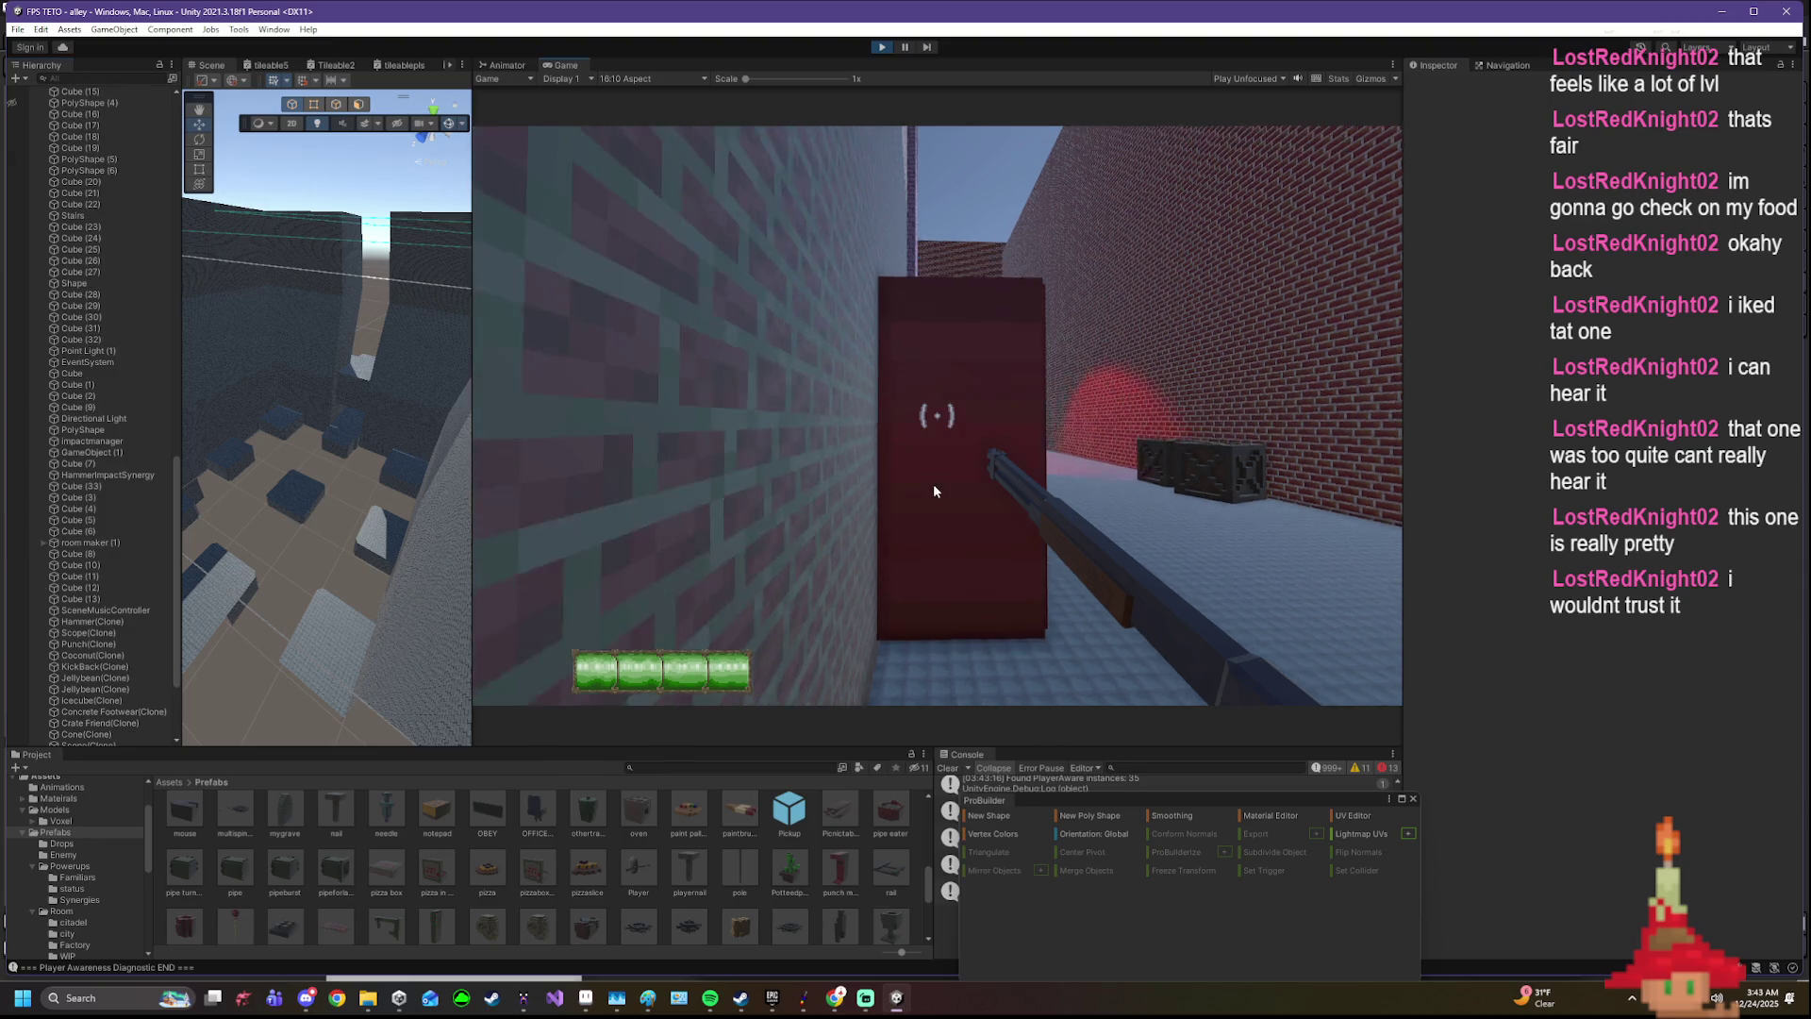
{"action": "key", "text": "w"}
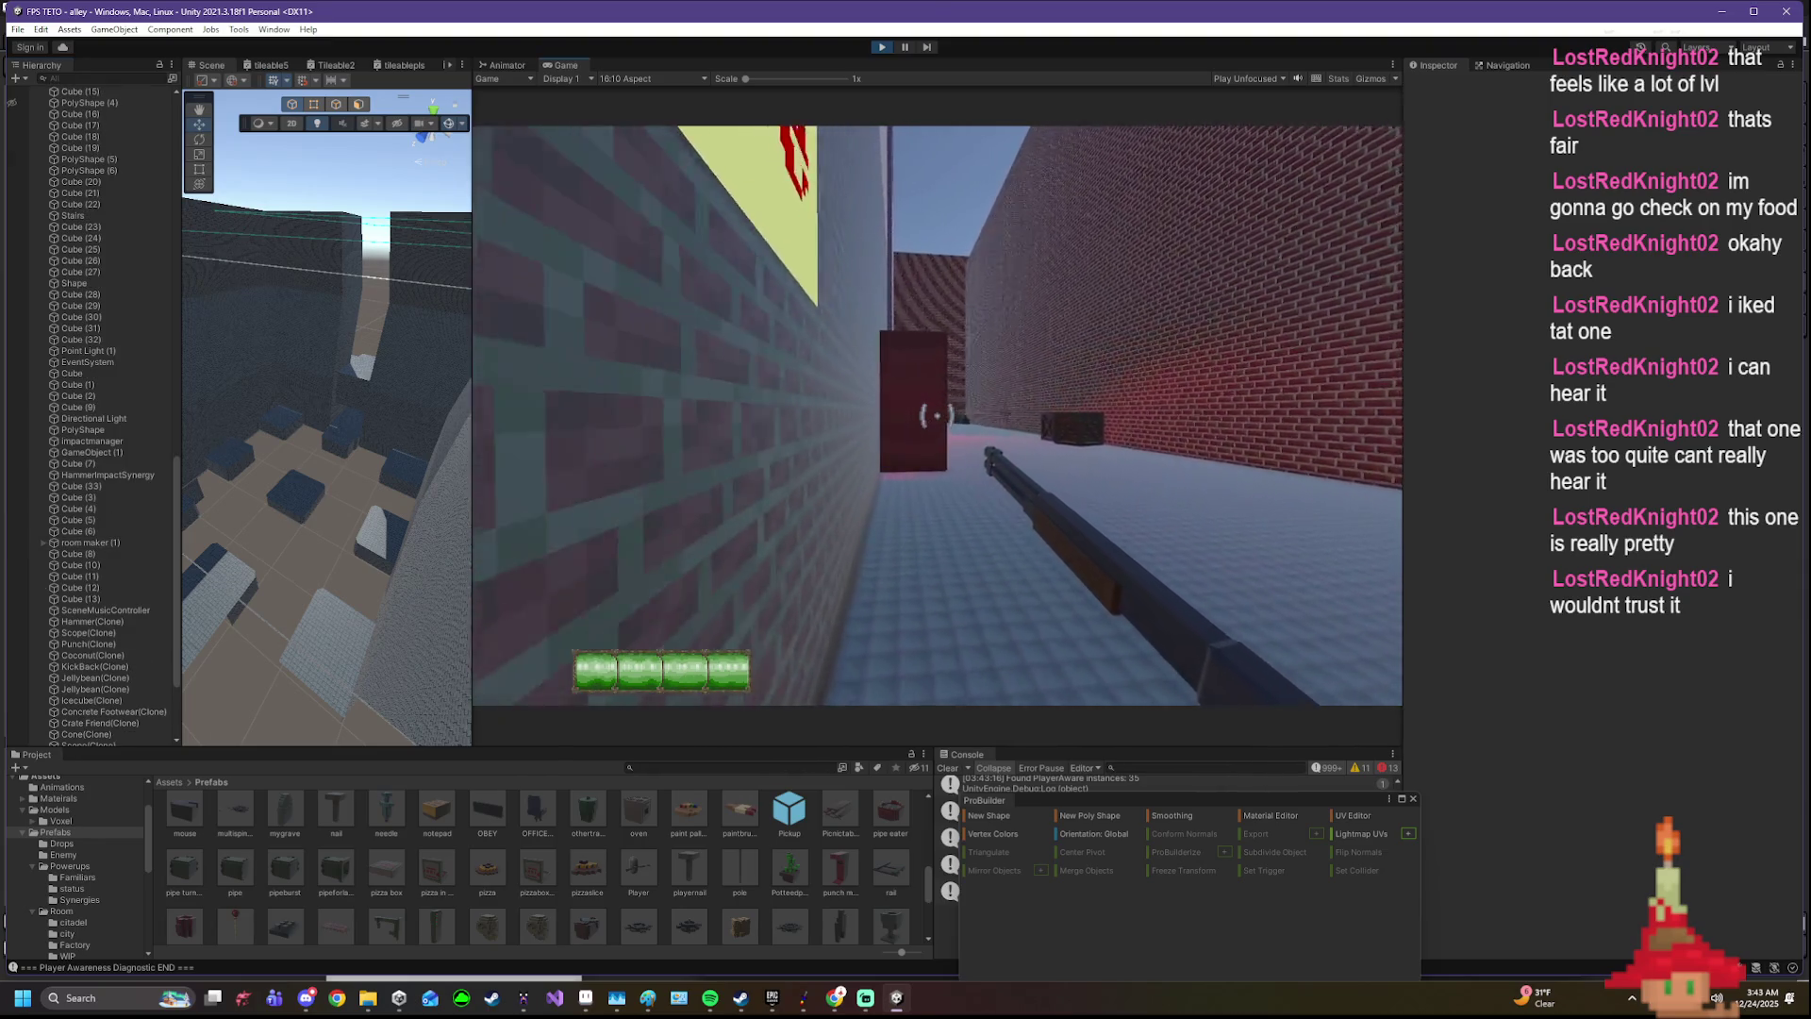
{"action": "key", "text": "w"}
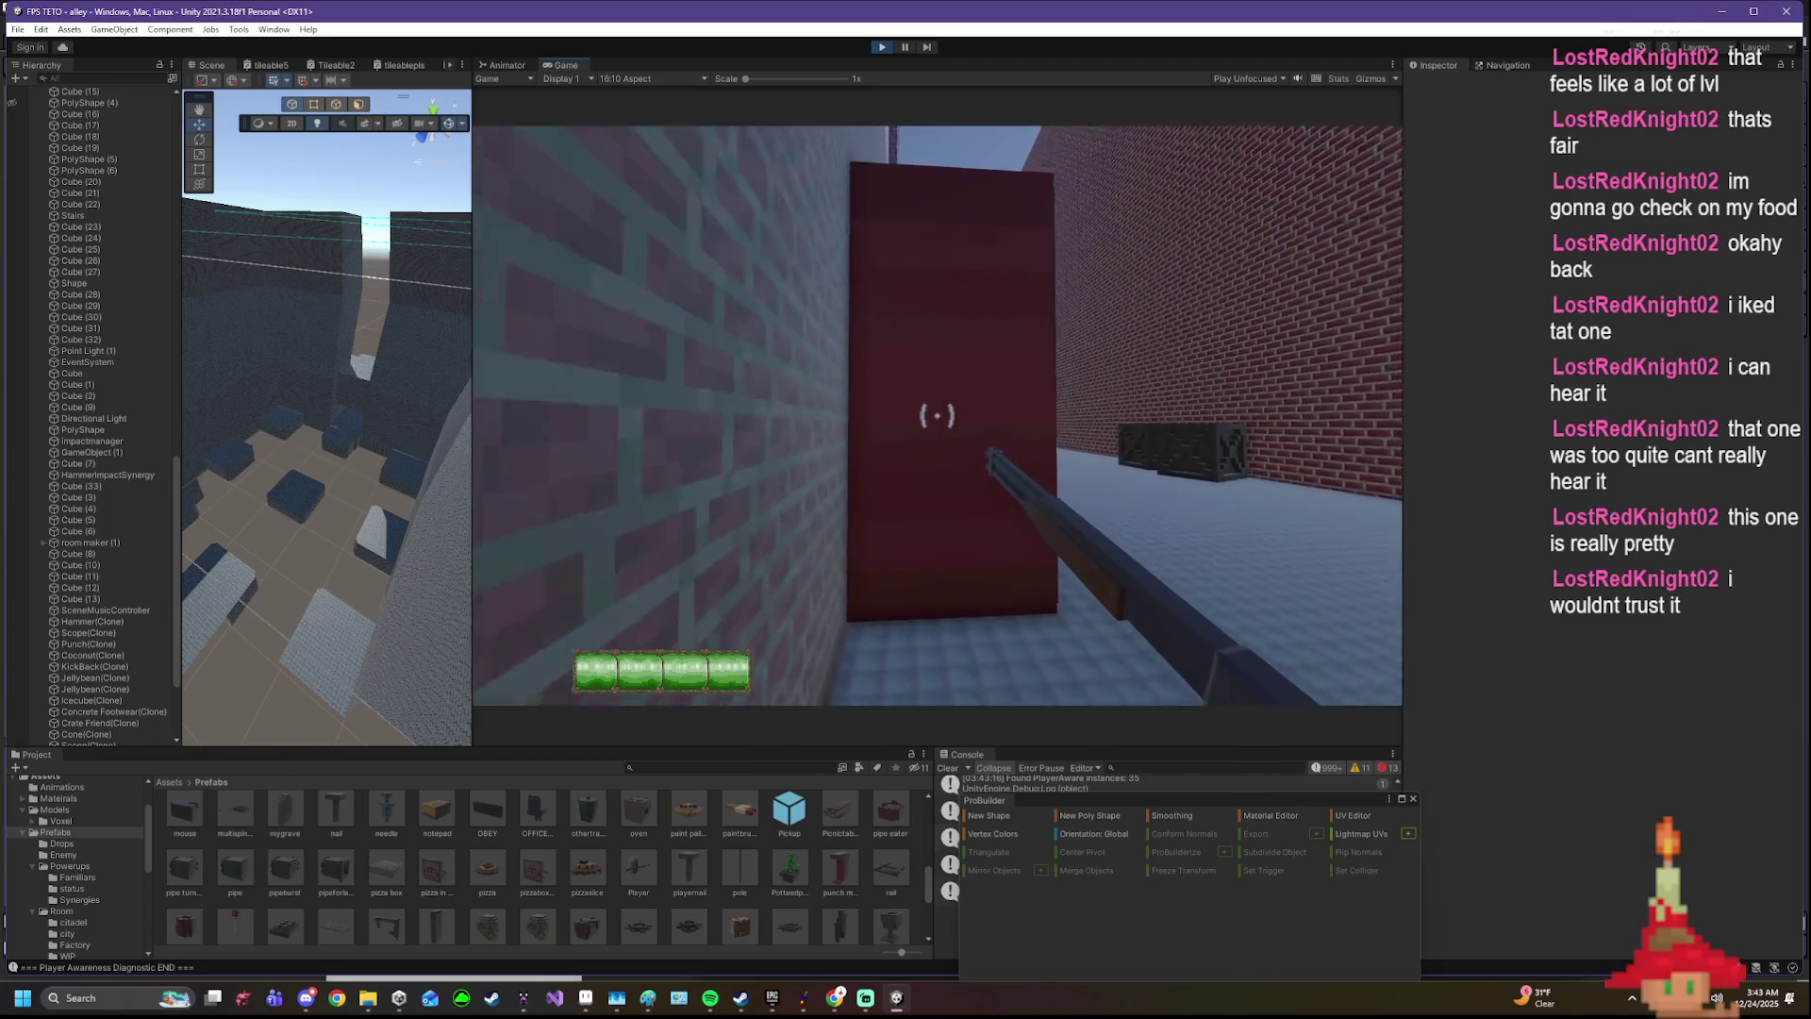
{"action": "key", "text": "w"}
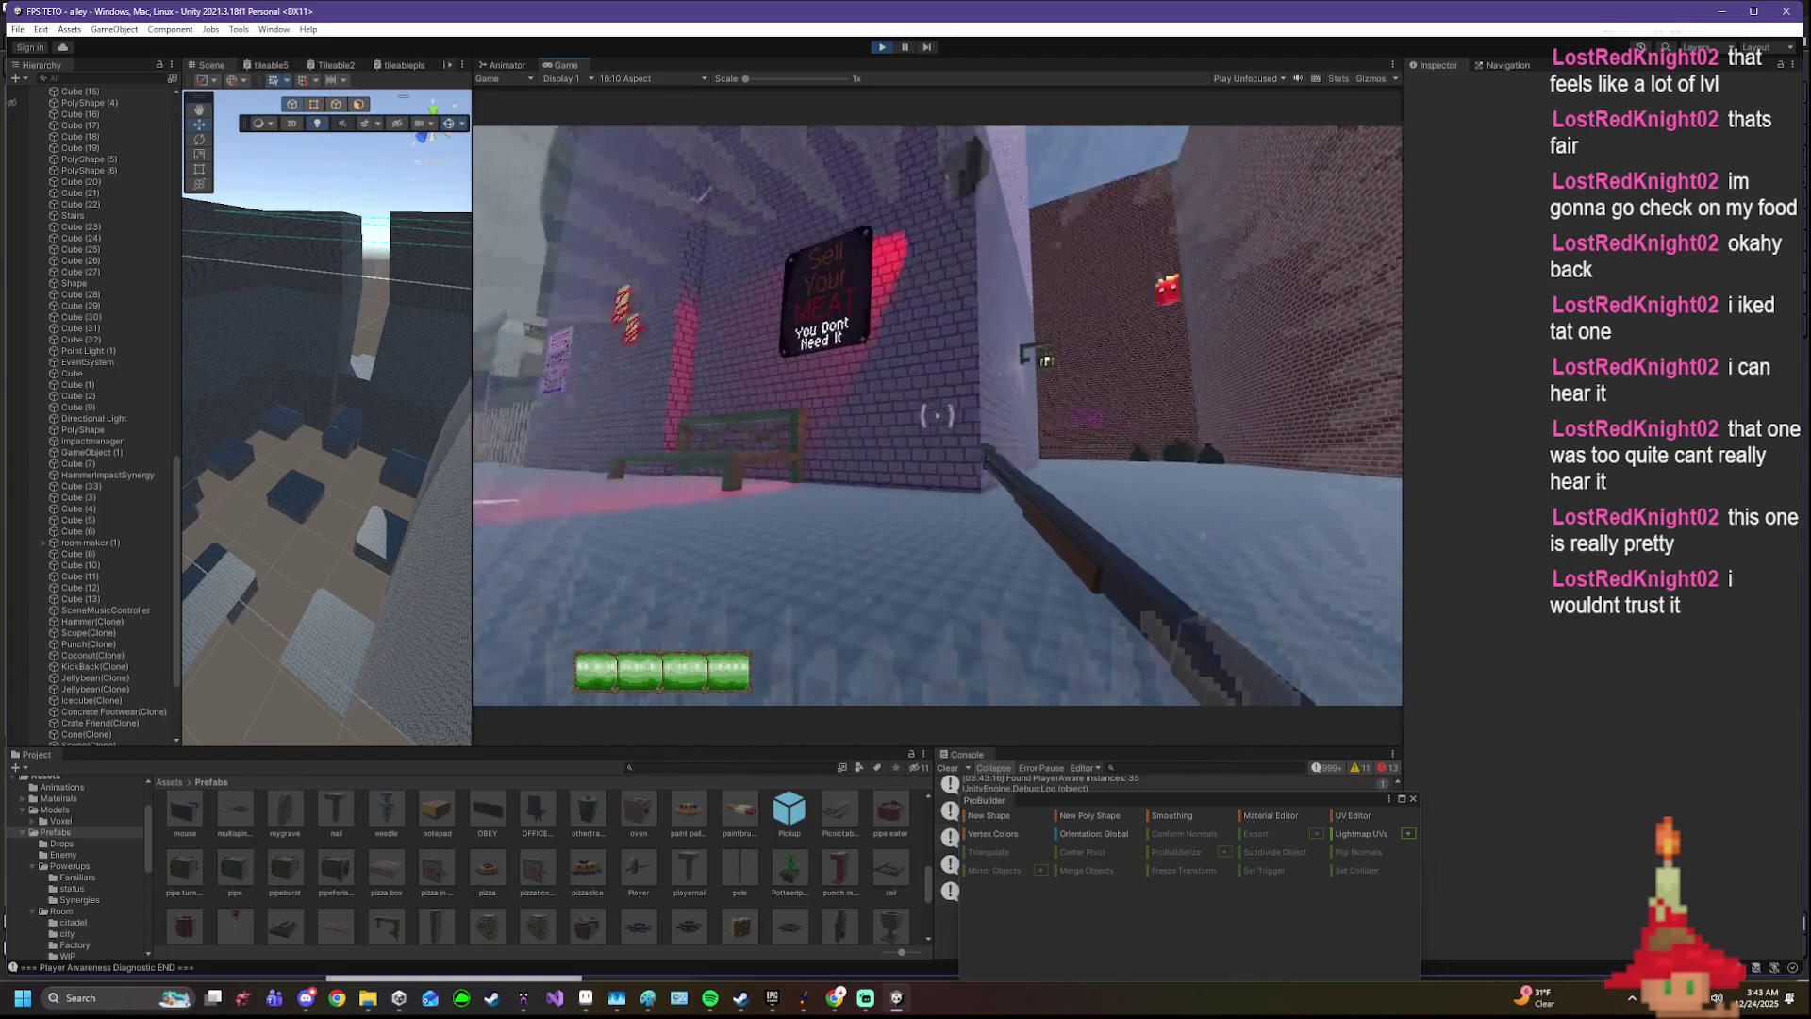
{"action": "key", "text": "w"}
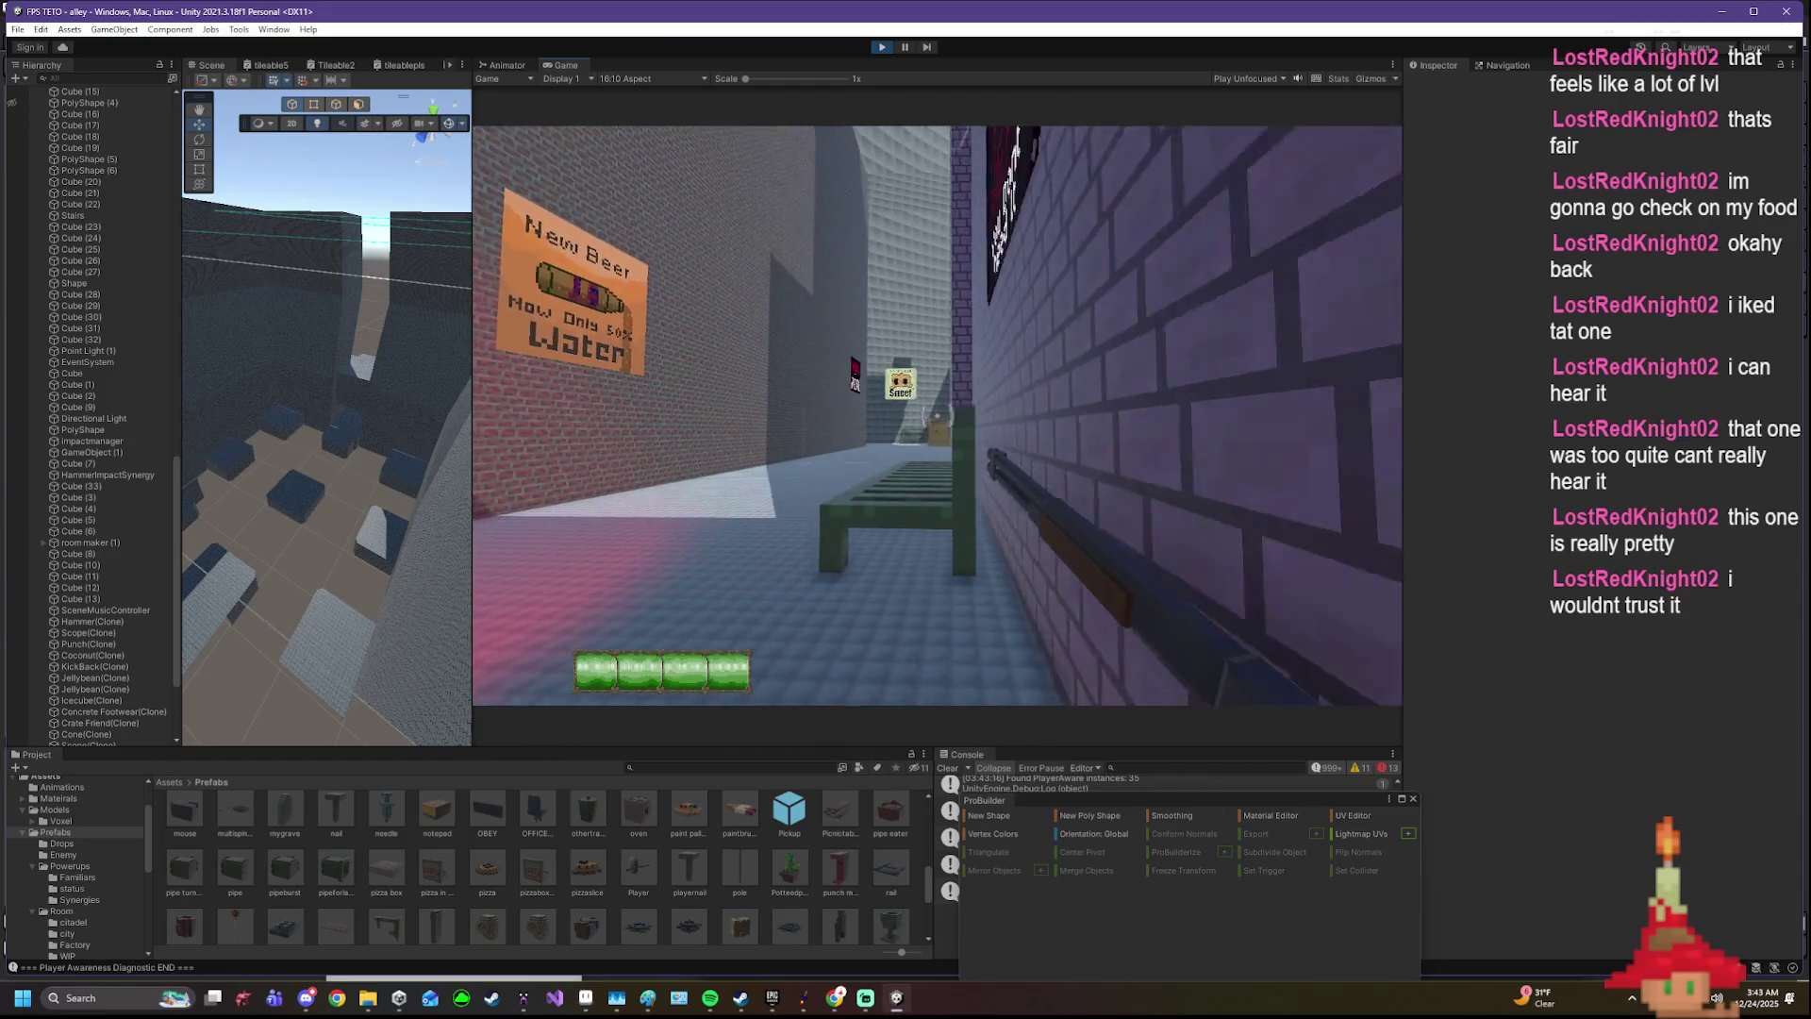
{"action": "key", "text": "w"}
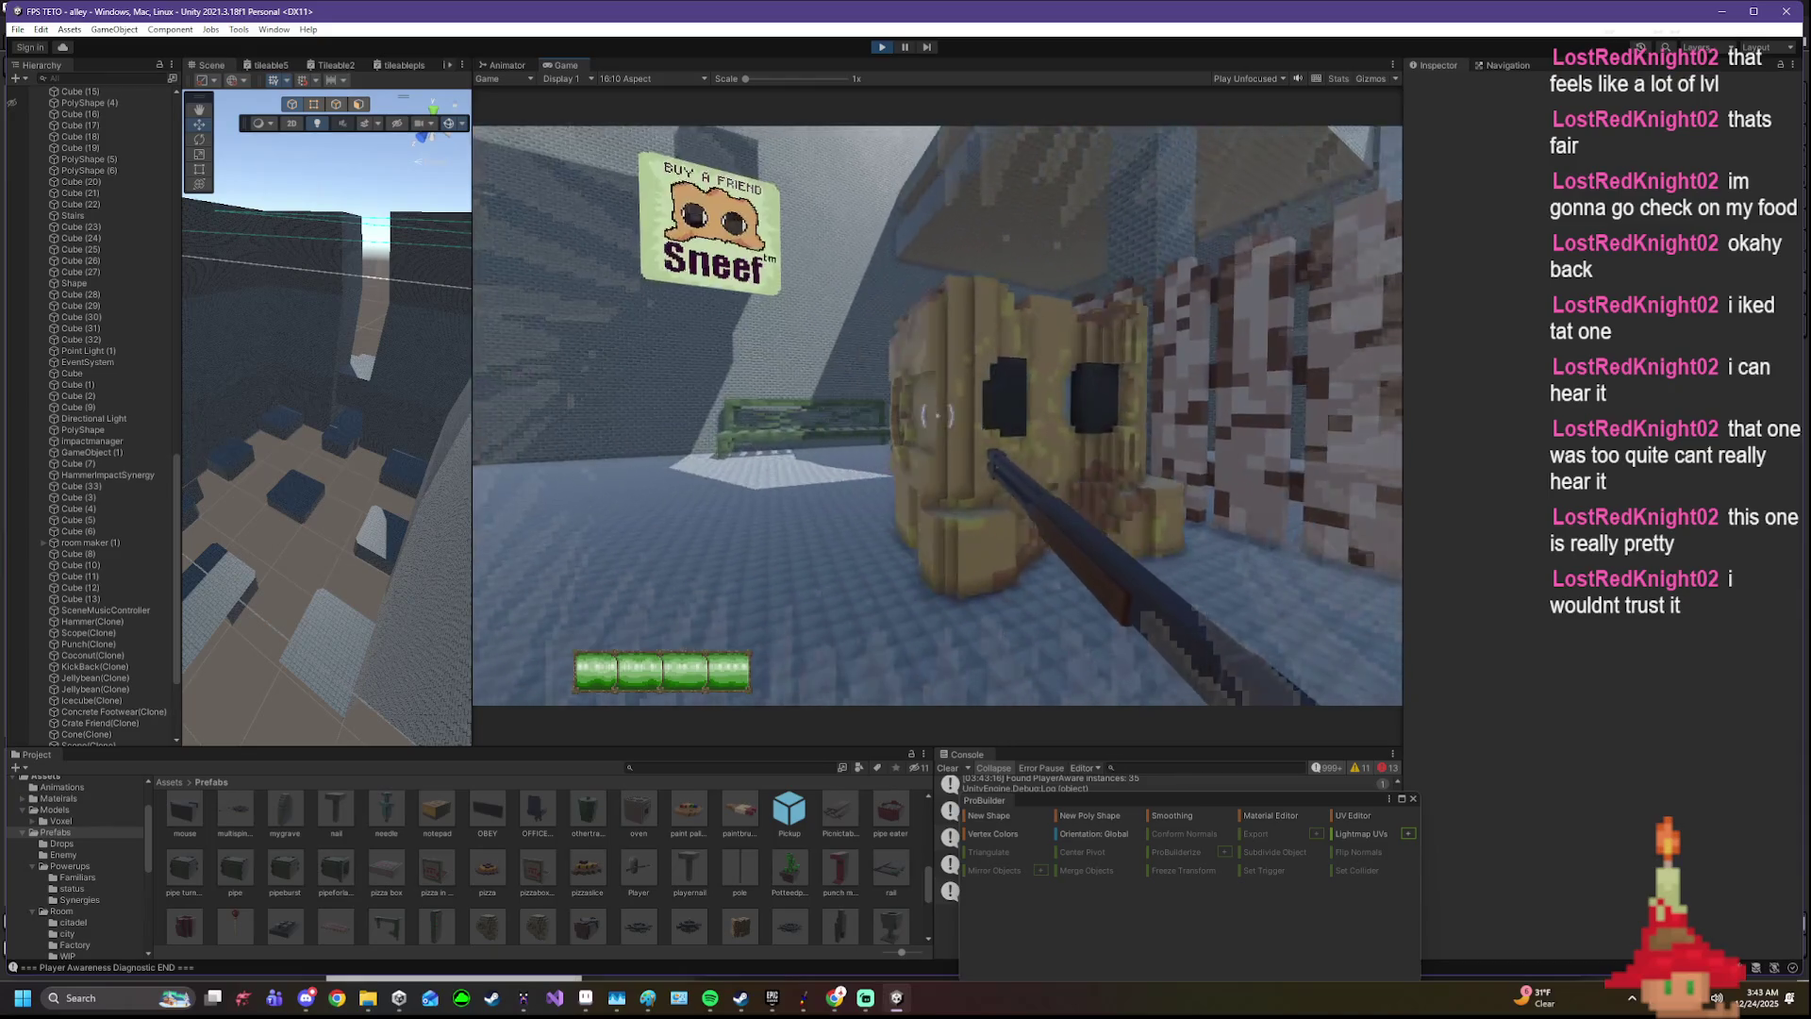
{"action": "key", "text": "d"}
{"action": "key", "text": "w"}
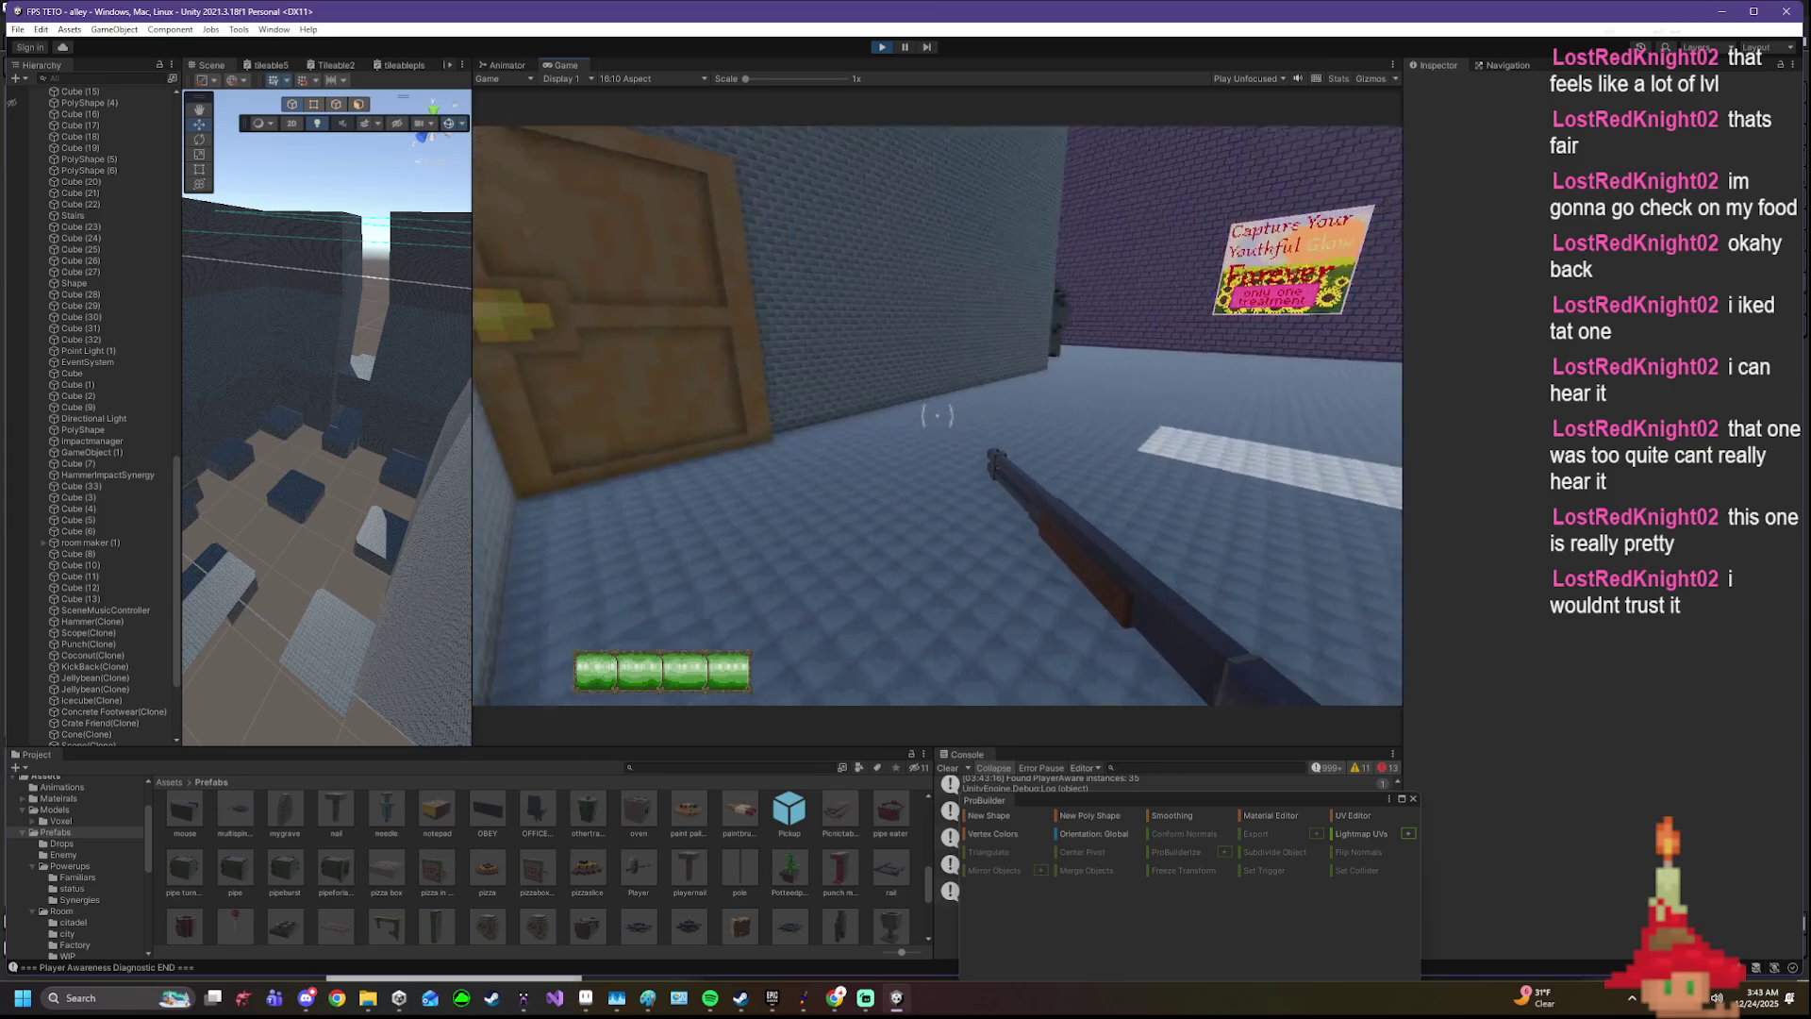
{"action": "key", "text": "s"}
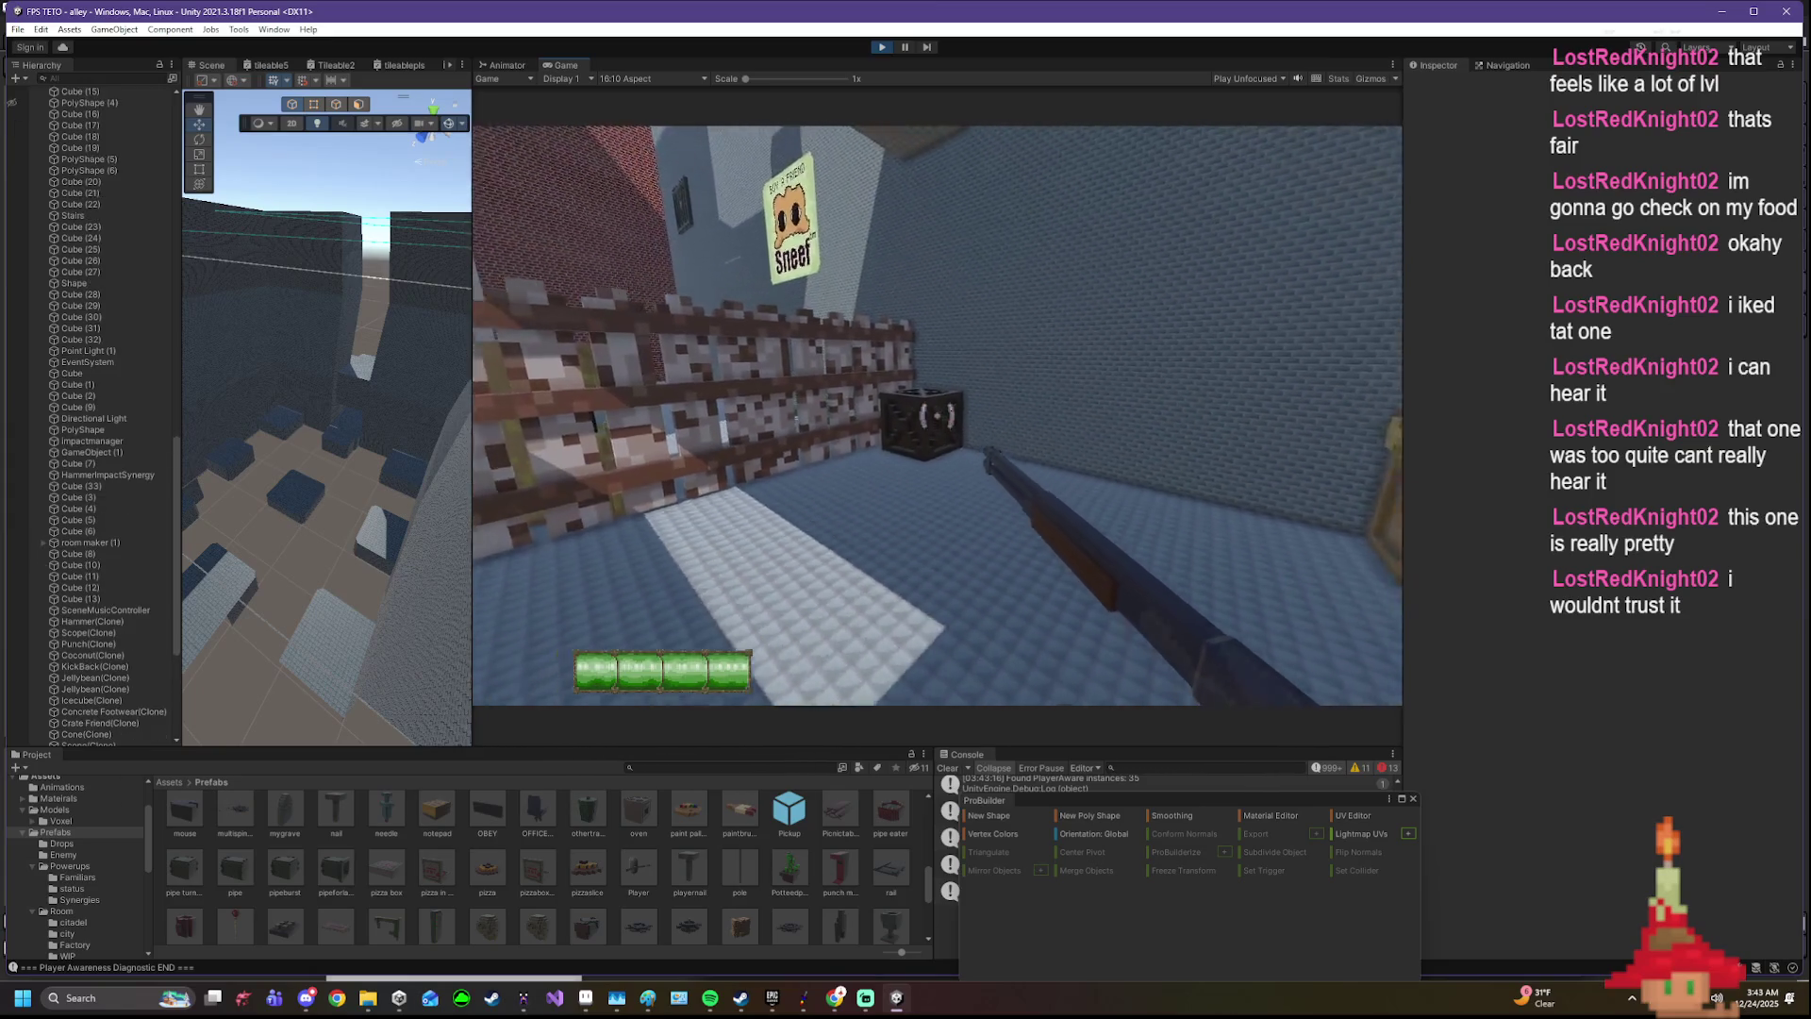
{"action": "left_click", "coordinate": [935, 414]}
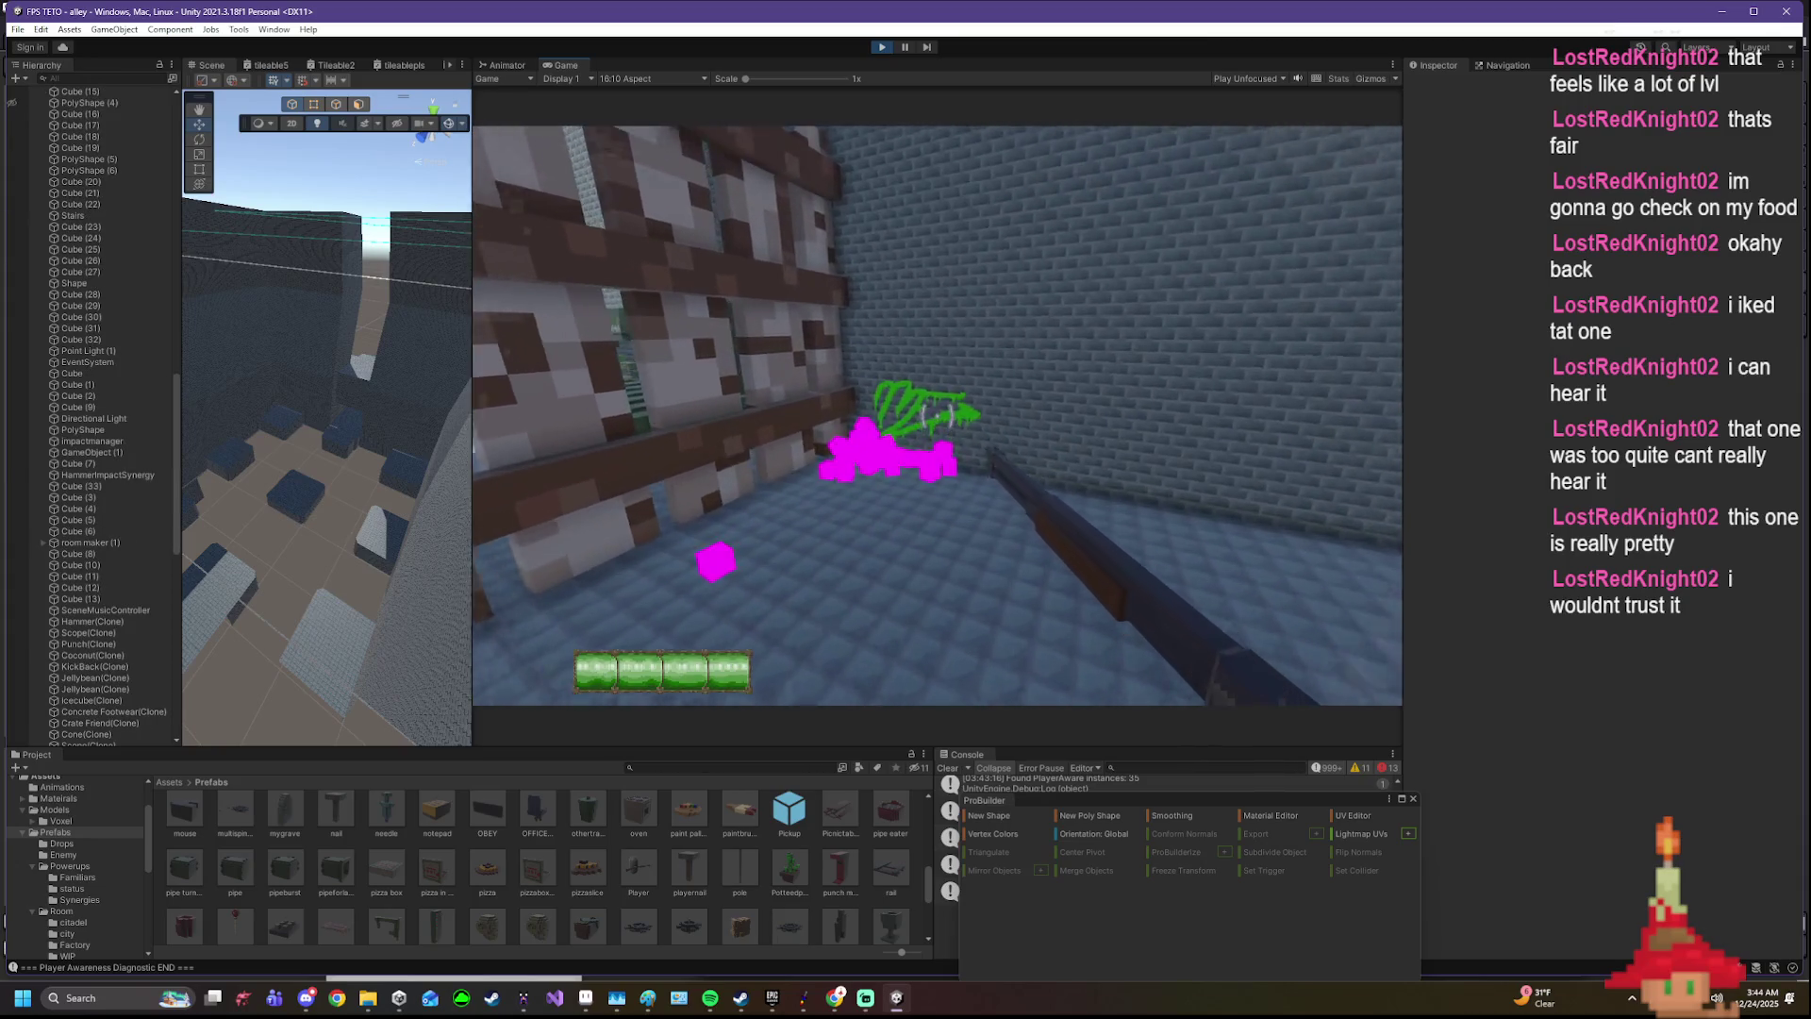
- Approach the wooden door, nudging back and forth, and fire a shot at it
{"action": "key", "text": "w"}
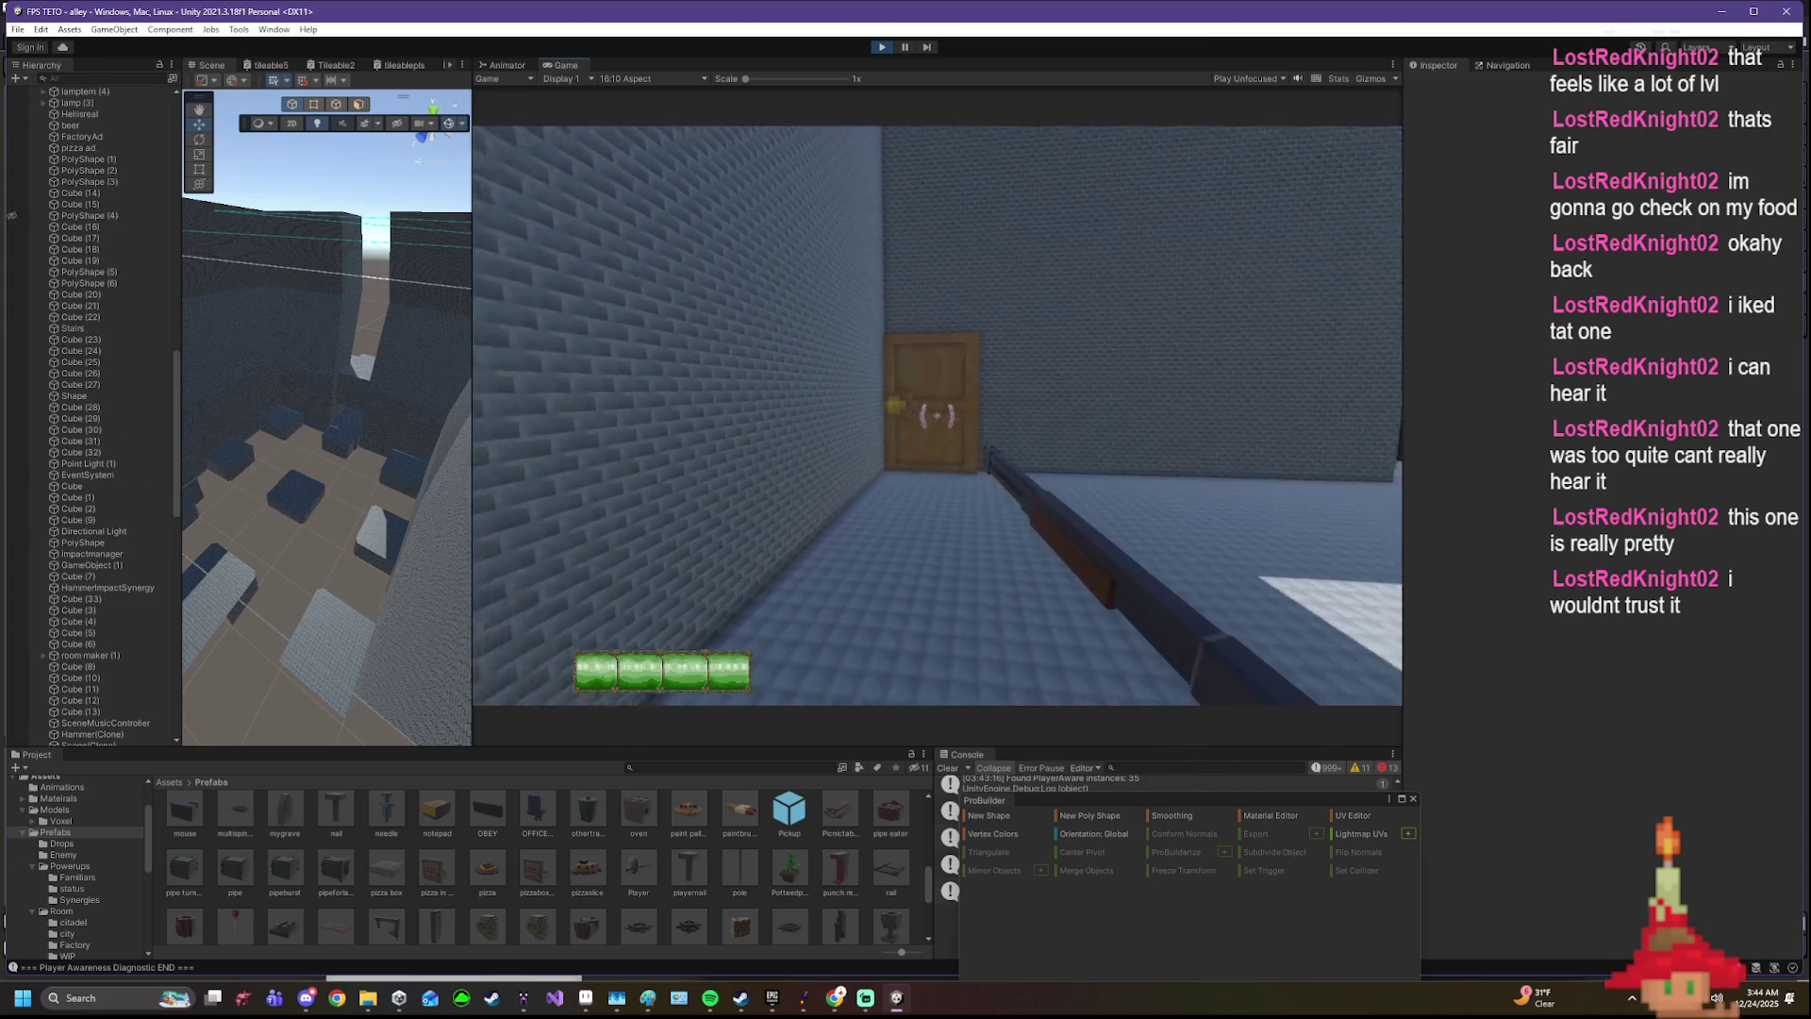
{"action": "key", "text": "s"}
{"action": "key", "text": "s"}
{"action": "key", "text": "s"}
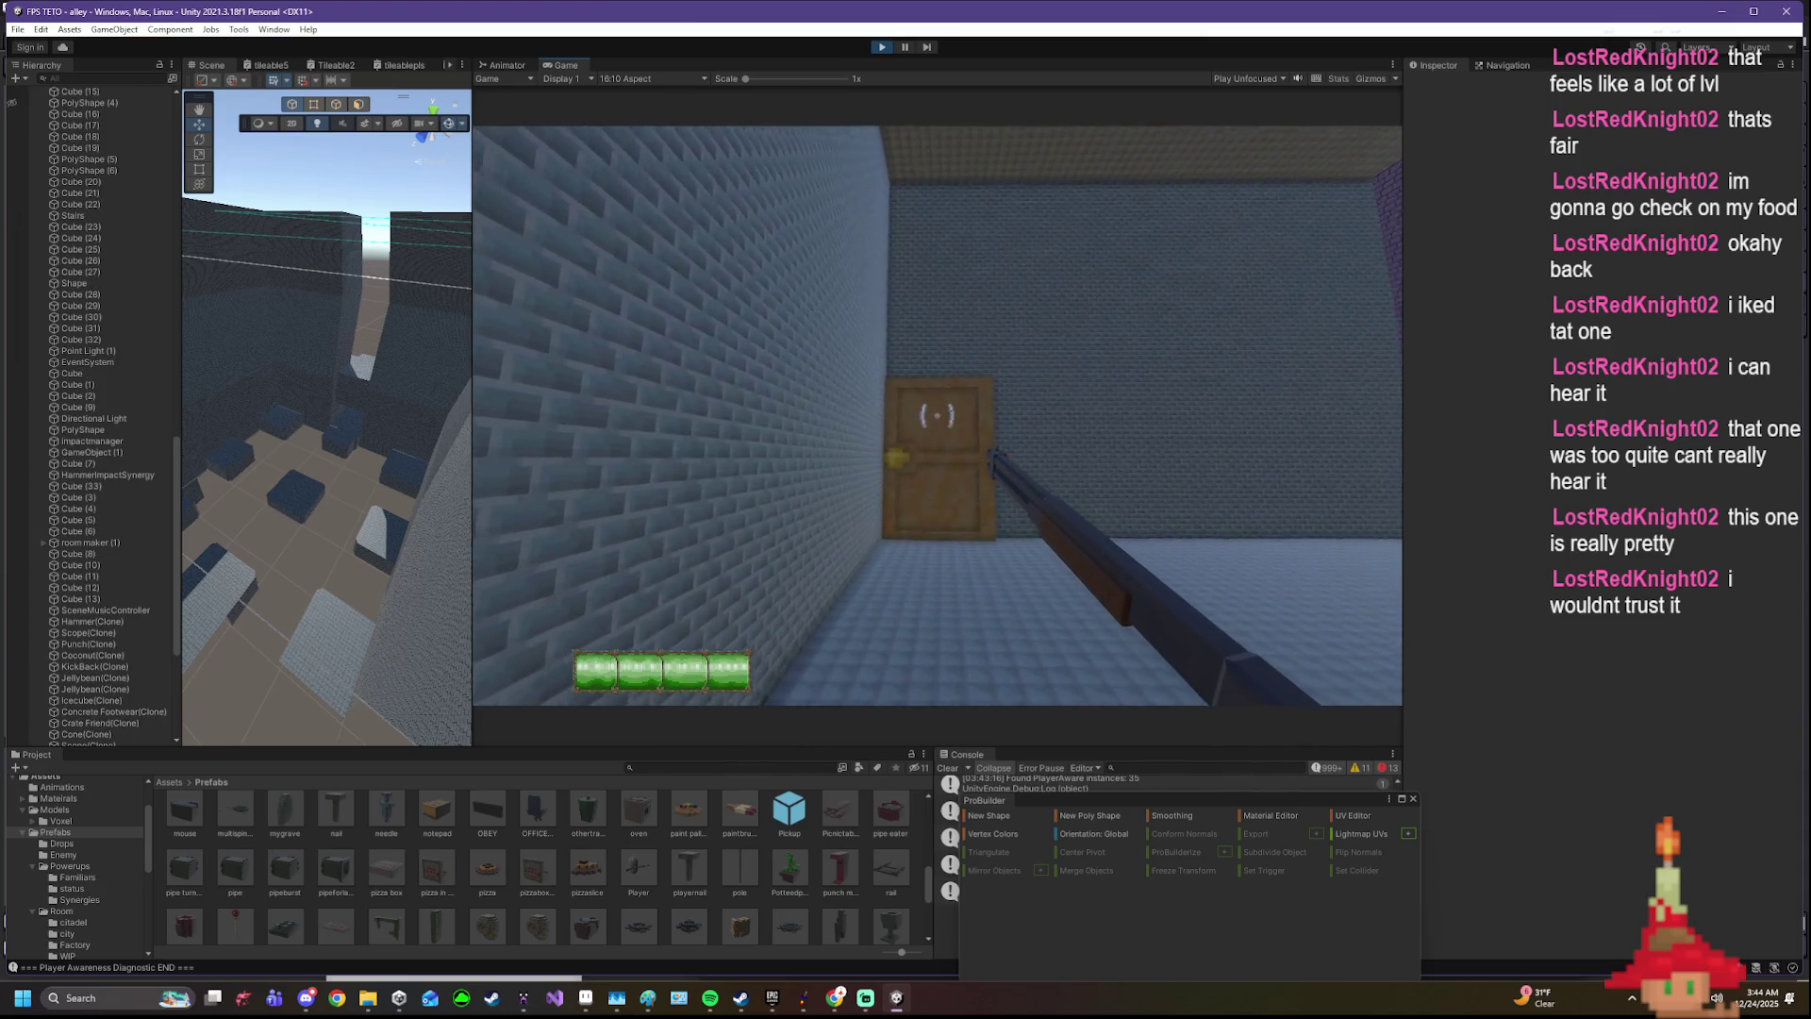
{"action": "key", "text": "s"}
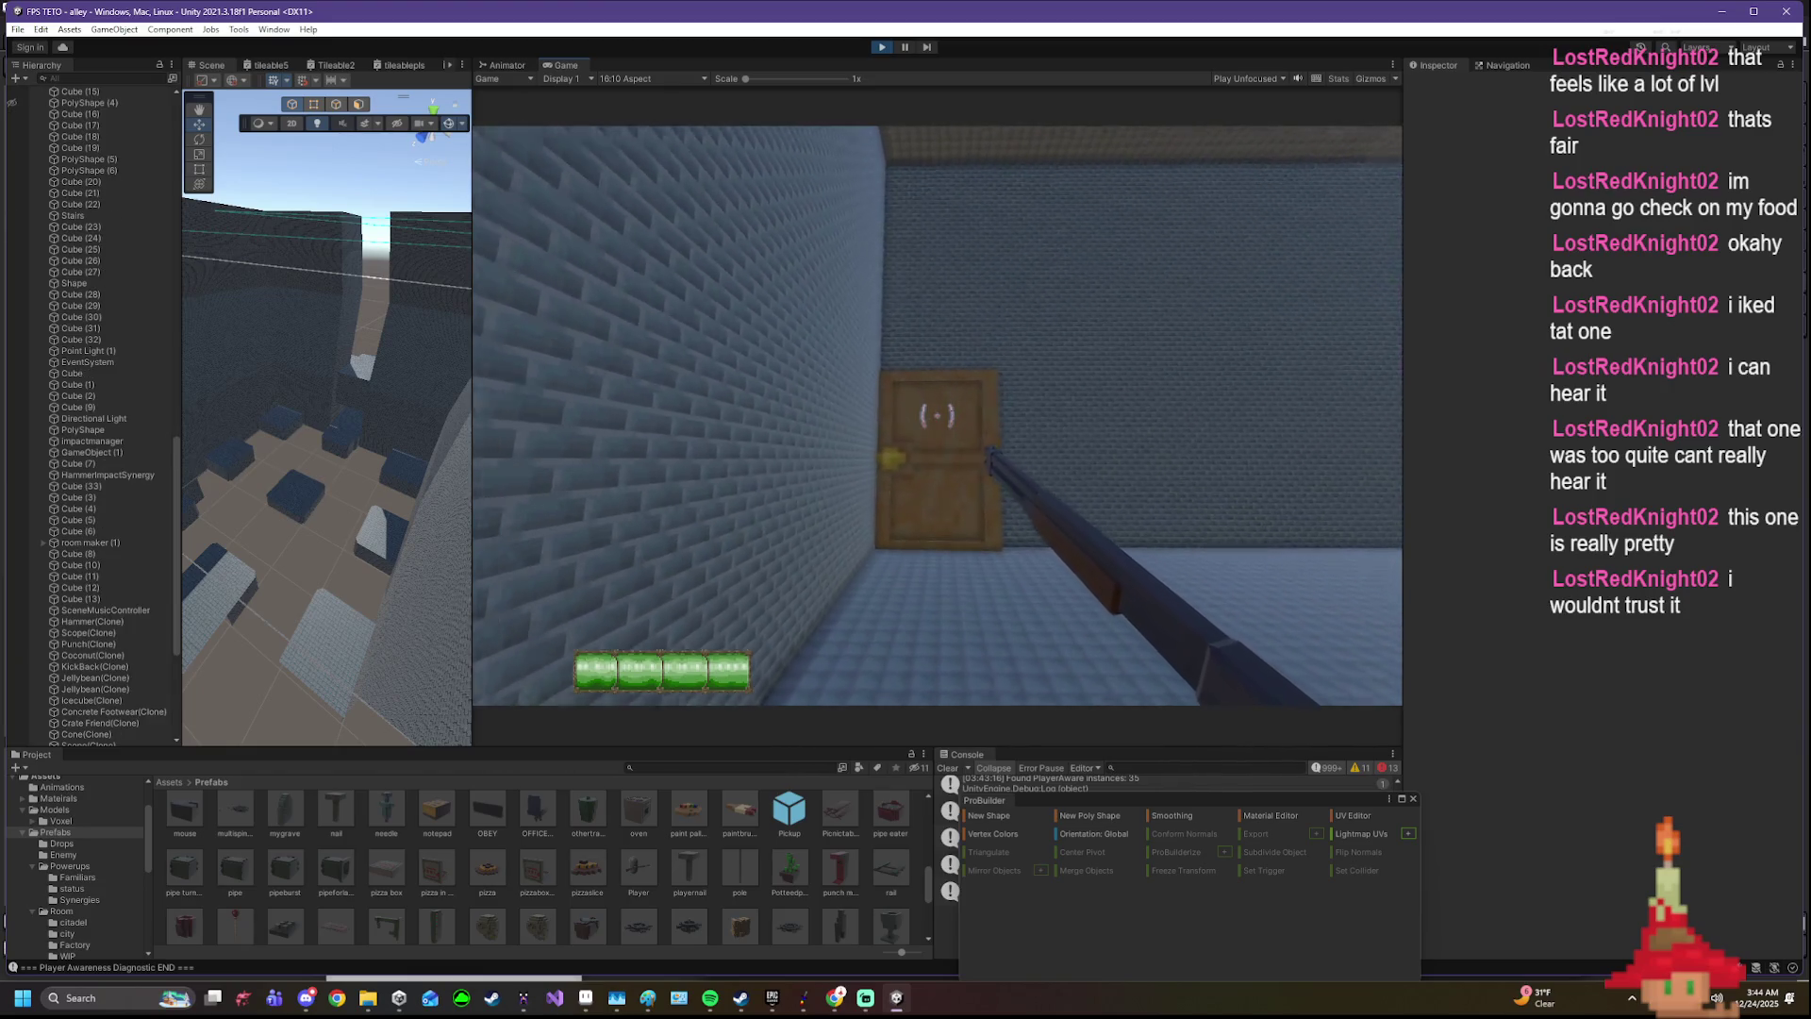
{"action": "key", "text": "s"}
{"action": "key", "text": "w"}
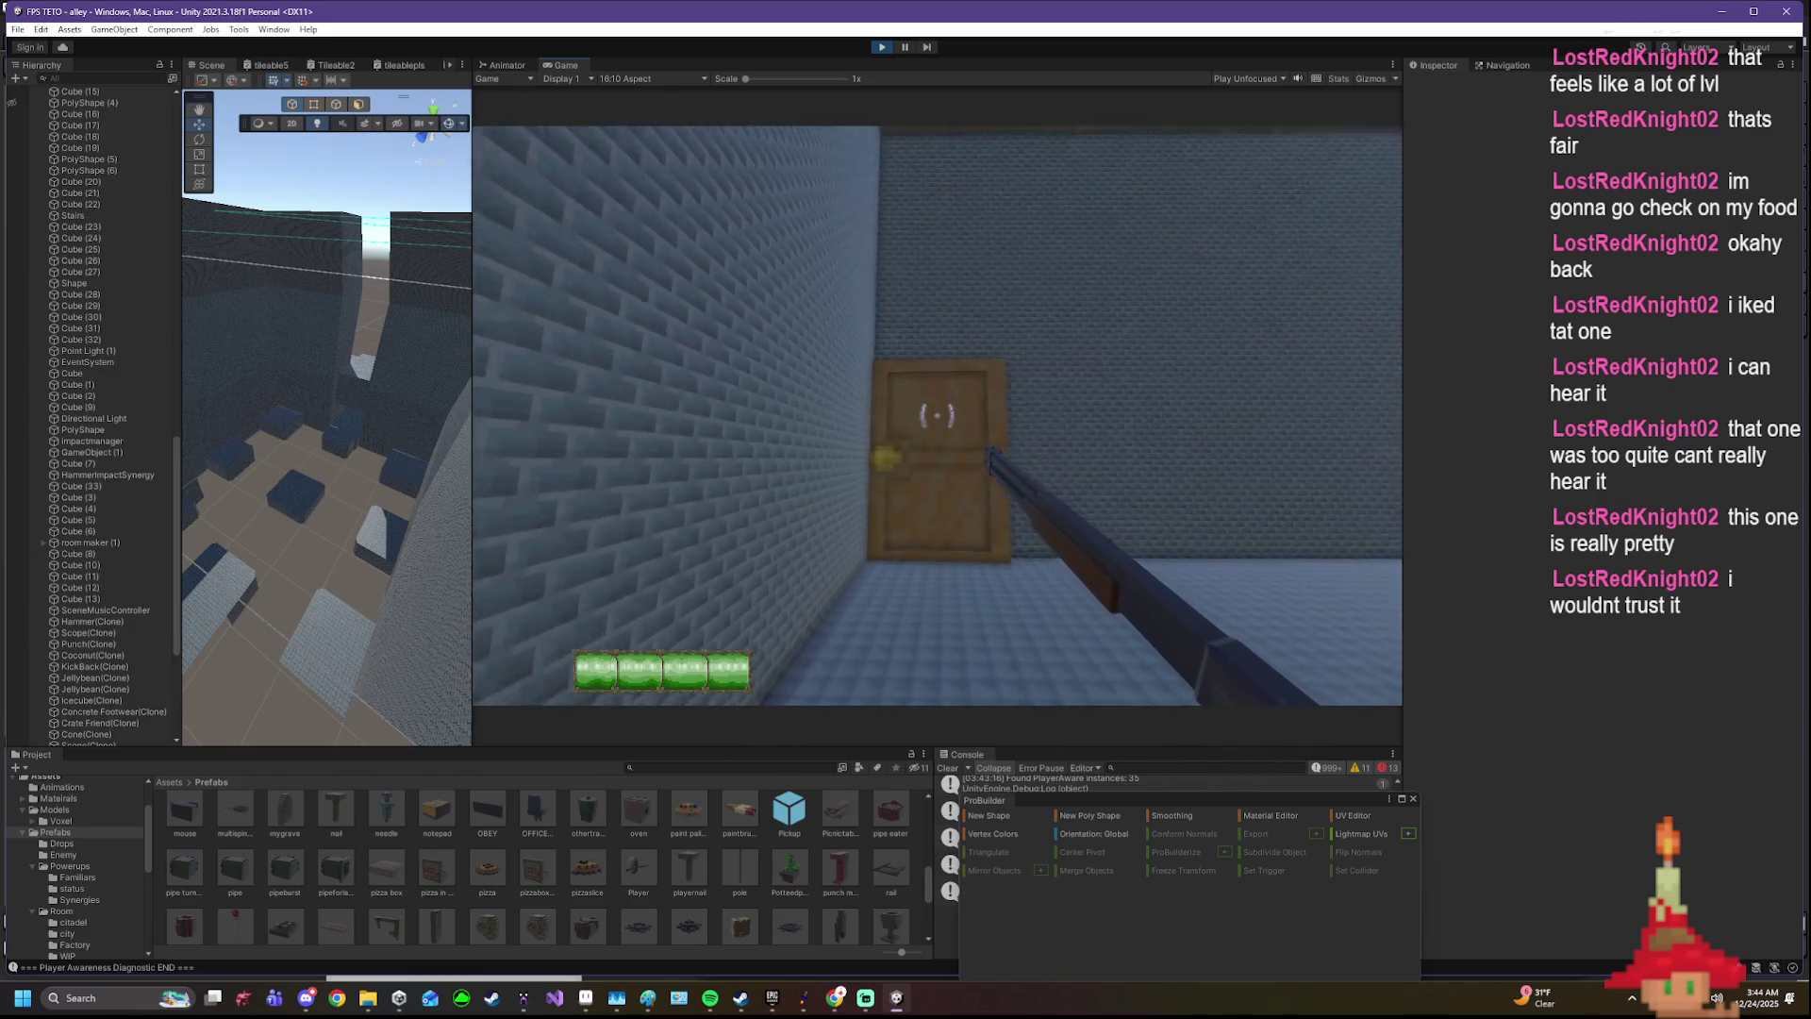
{"action": "key", "text": "s"}
{"action": "key", "text": "w"}
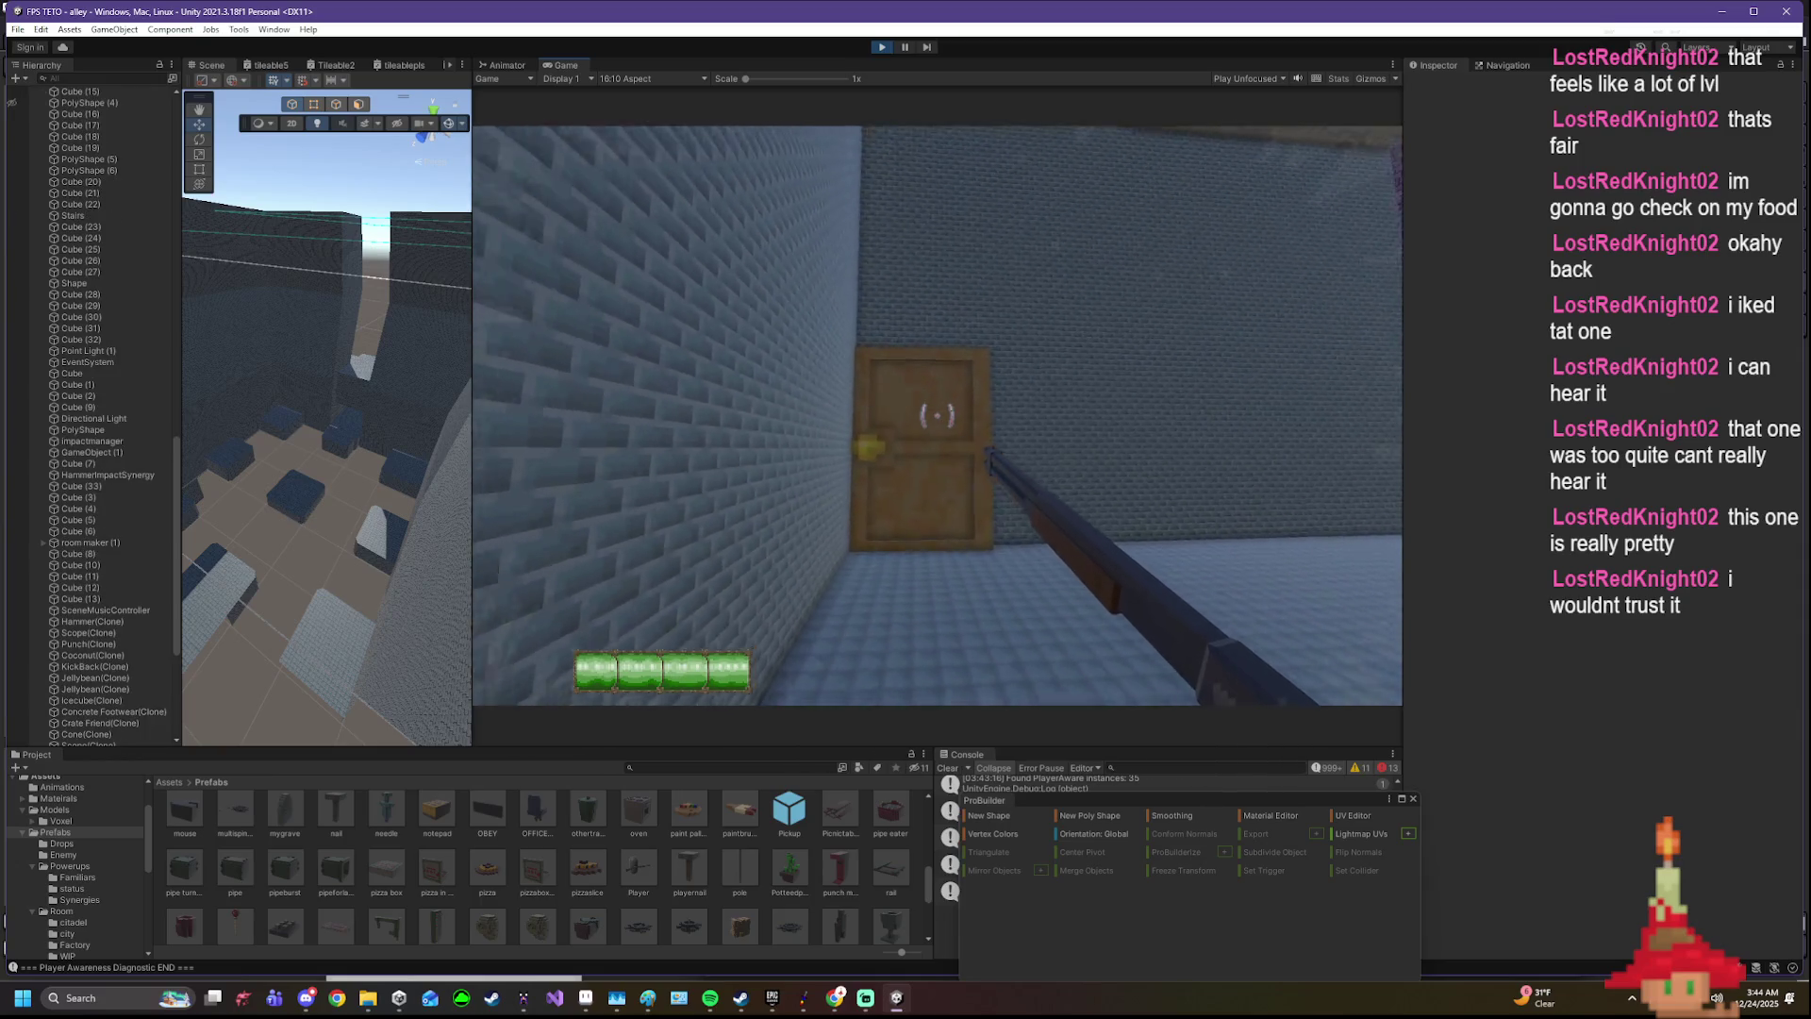
- Back away from the door, turn past the graffiti wall and head down the corridor
{"action": "key", "text": "s"}
{"action": "left_click", "coordinate": [937, 415]}
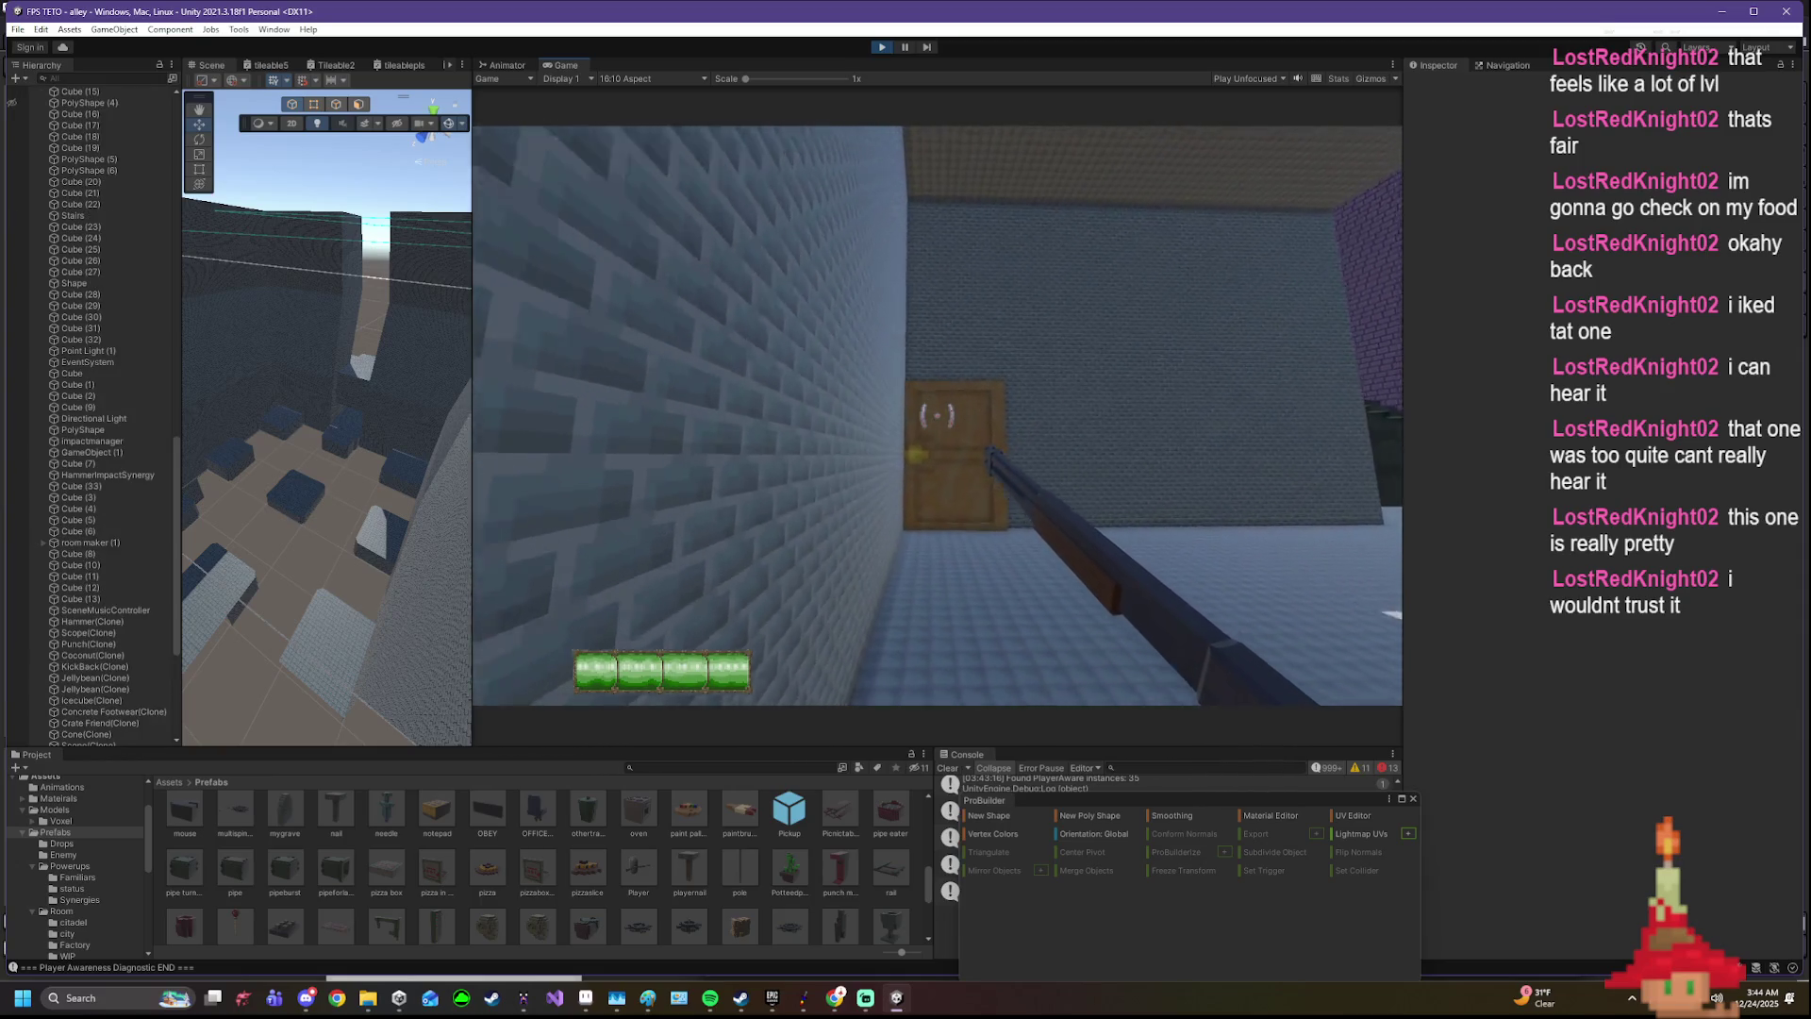
{"action": "key", "text": "s"}
{"action": "key", "text": "w"}
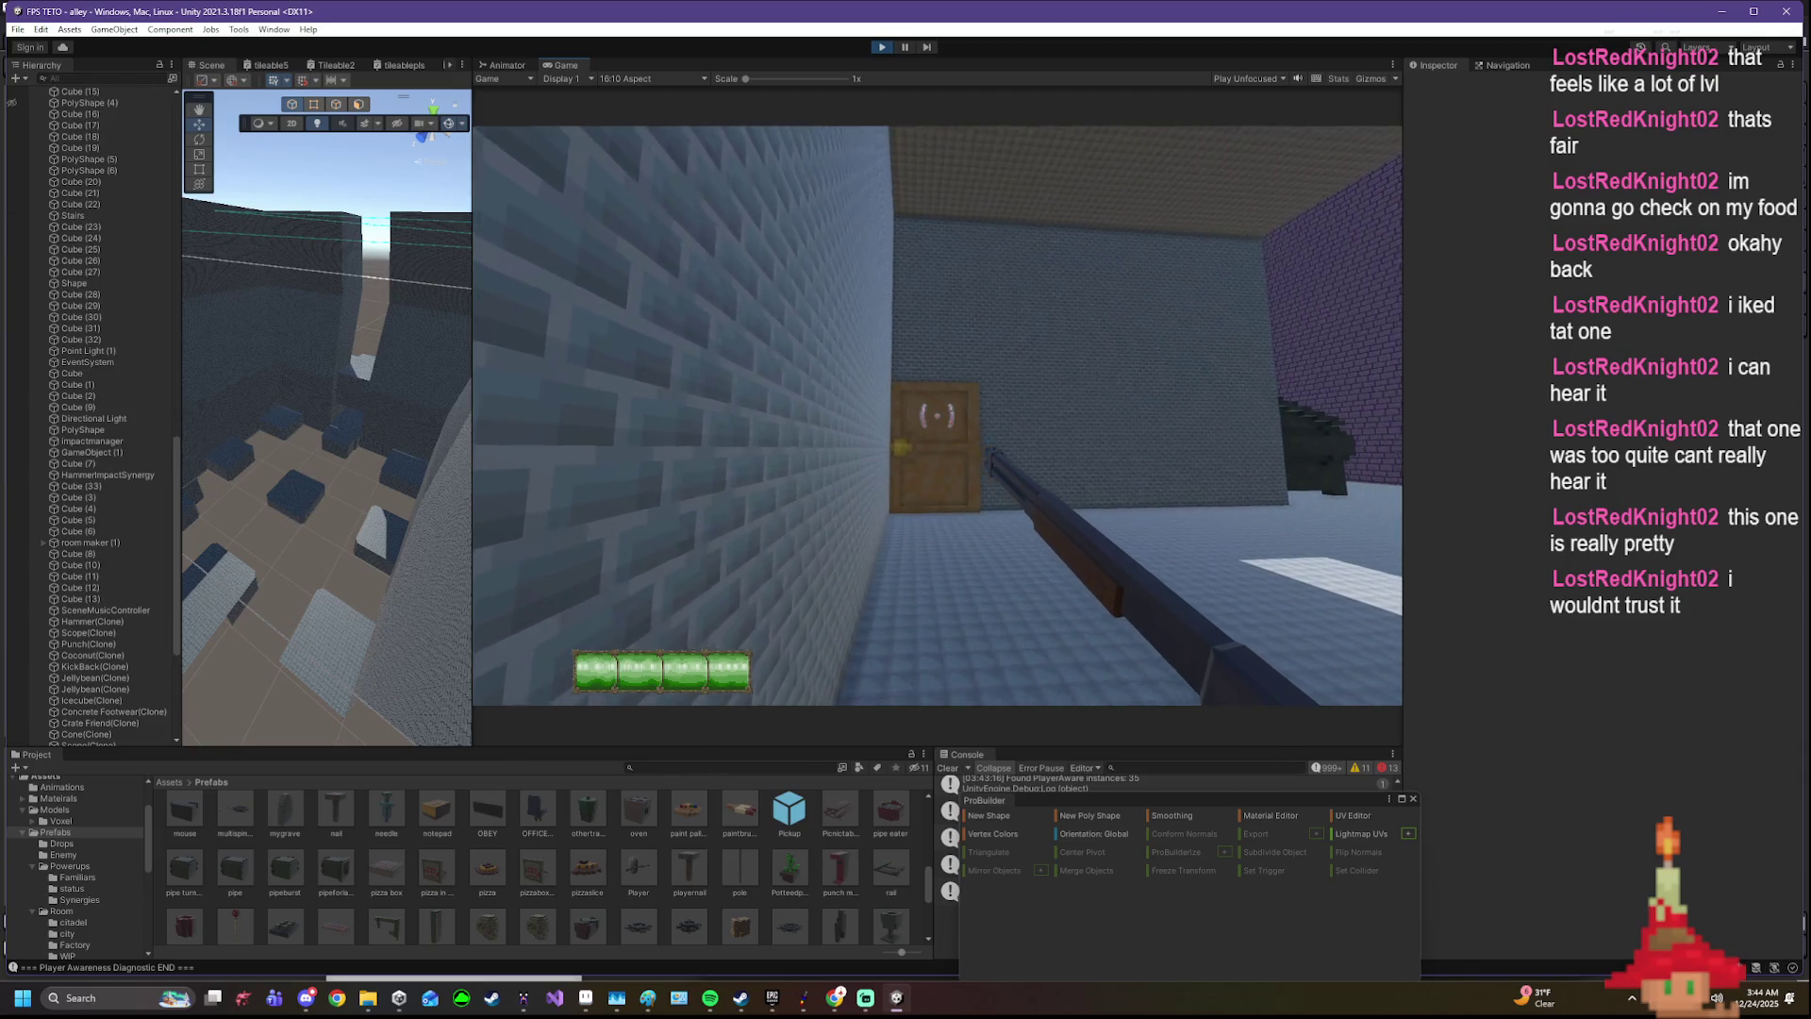
{"action": "key", "text": "s"}
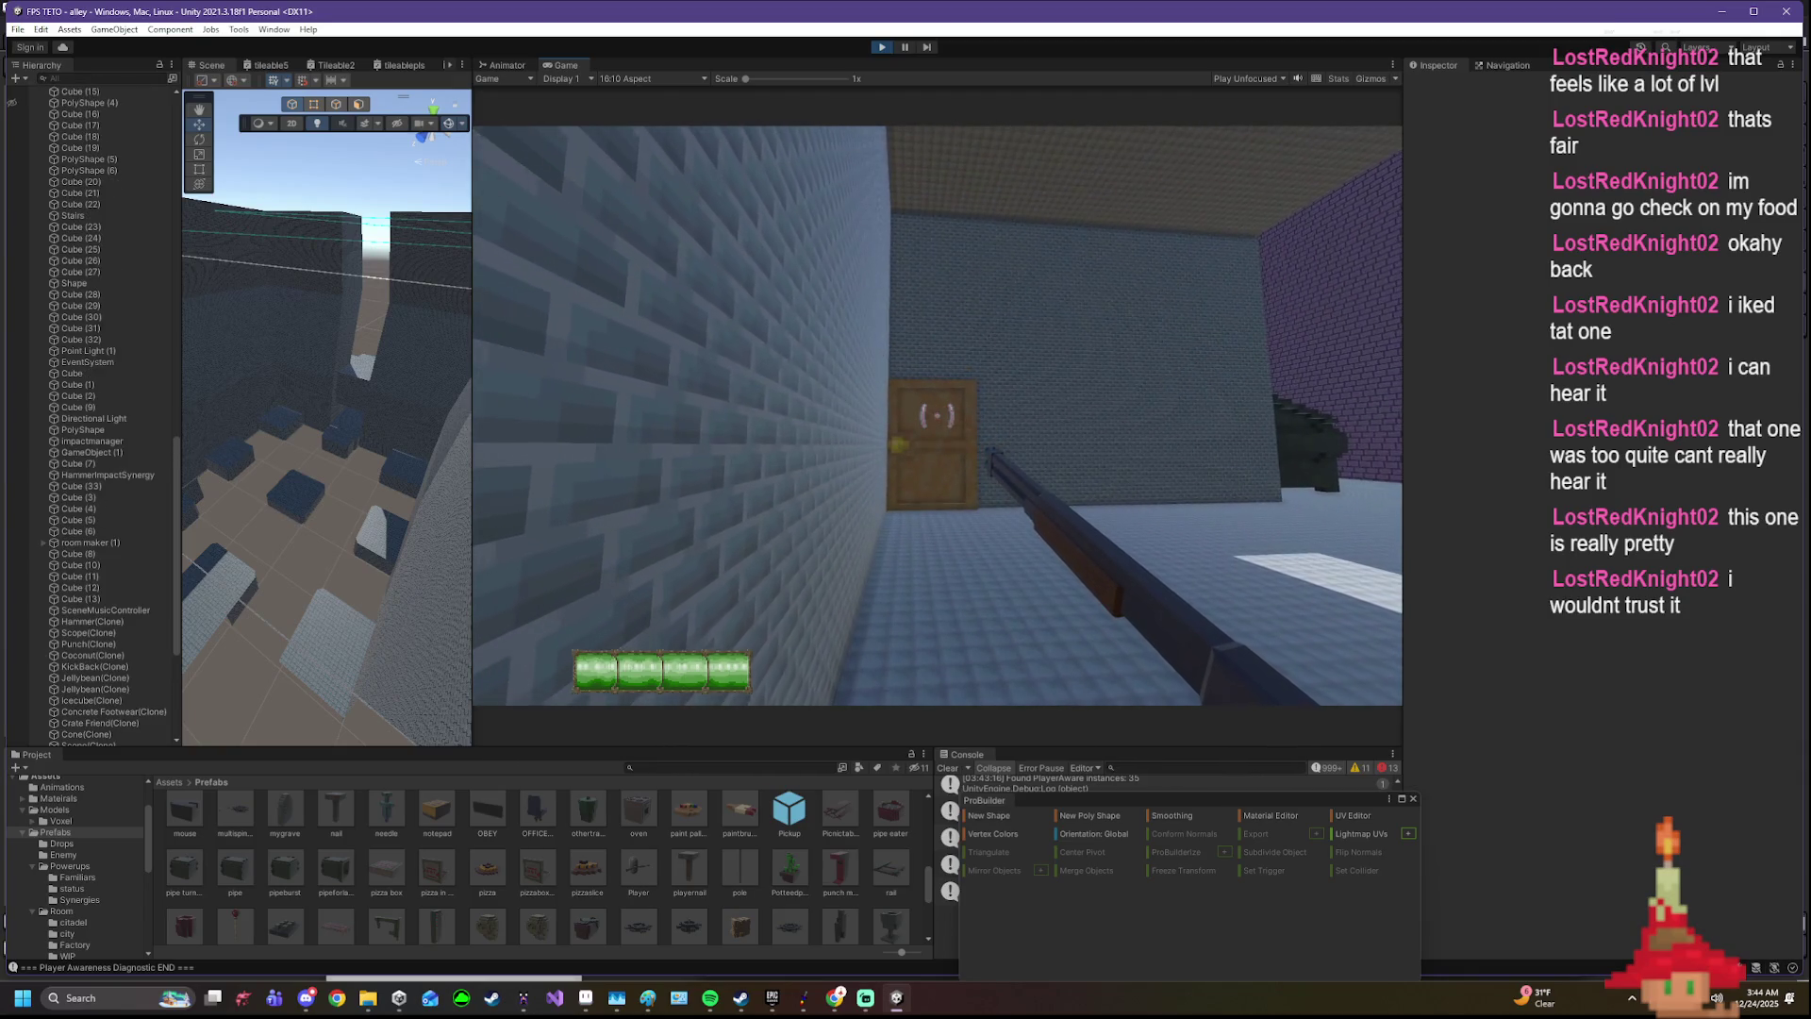
{"action": "key", "text": "s"}
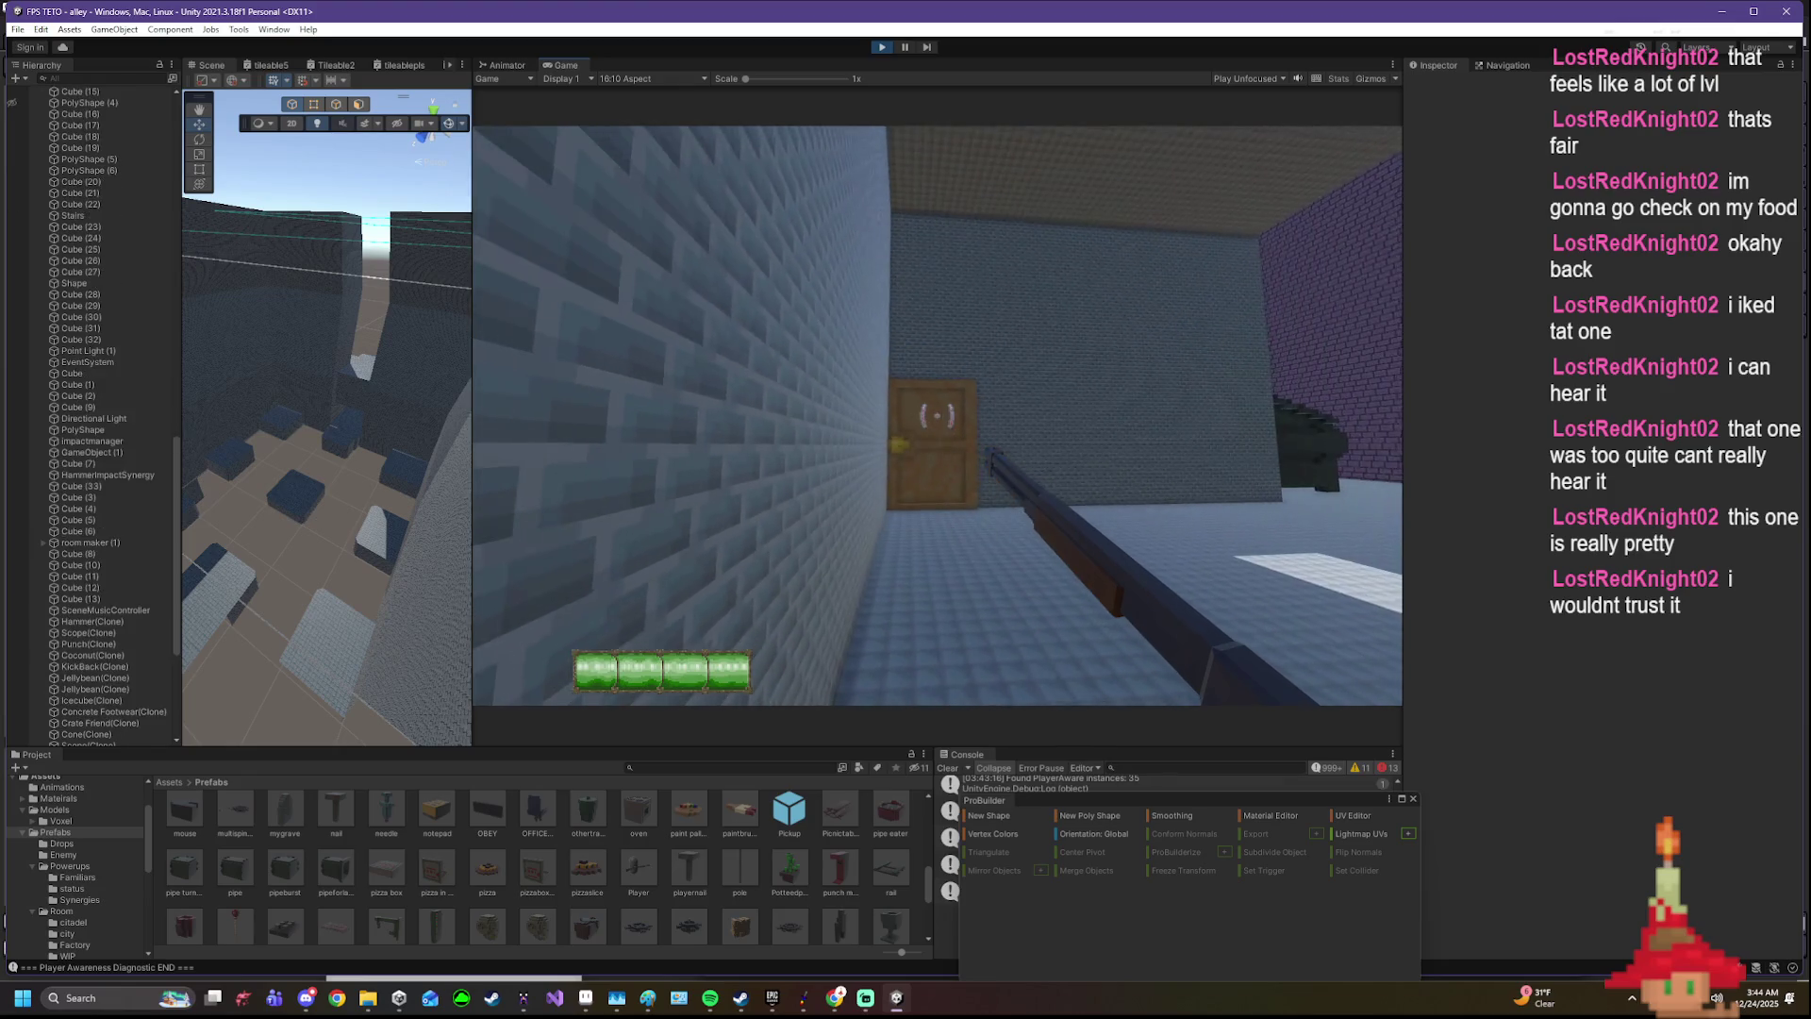
{"action": "key", "text": "s"}
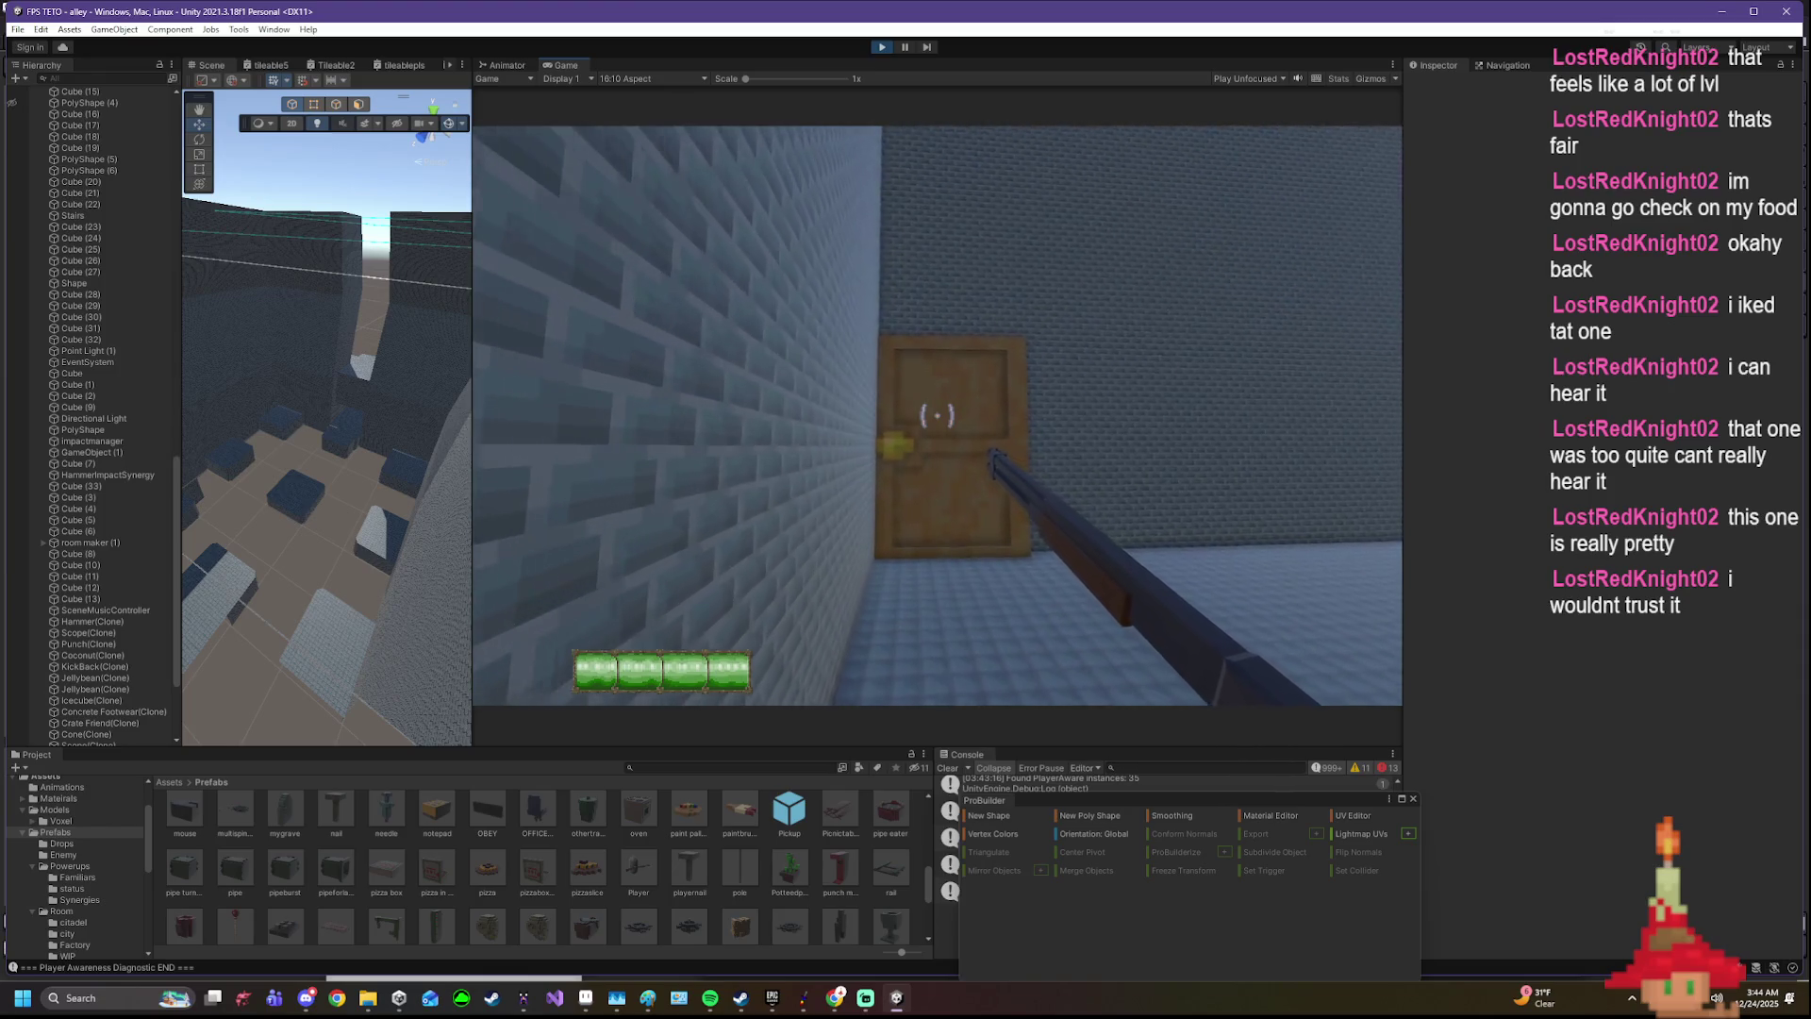
{"action": "key", "text": "s"}
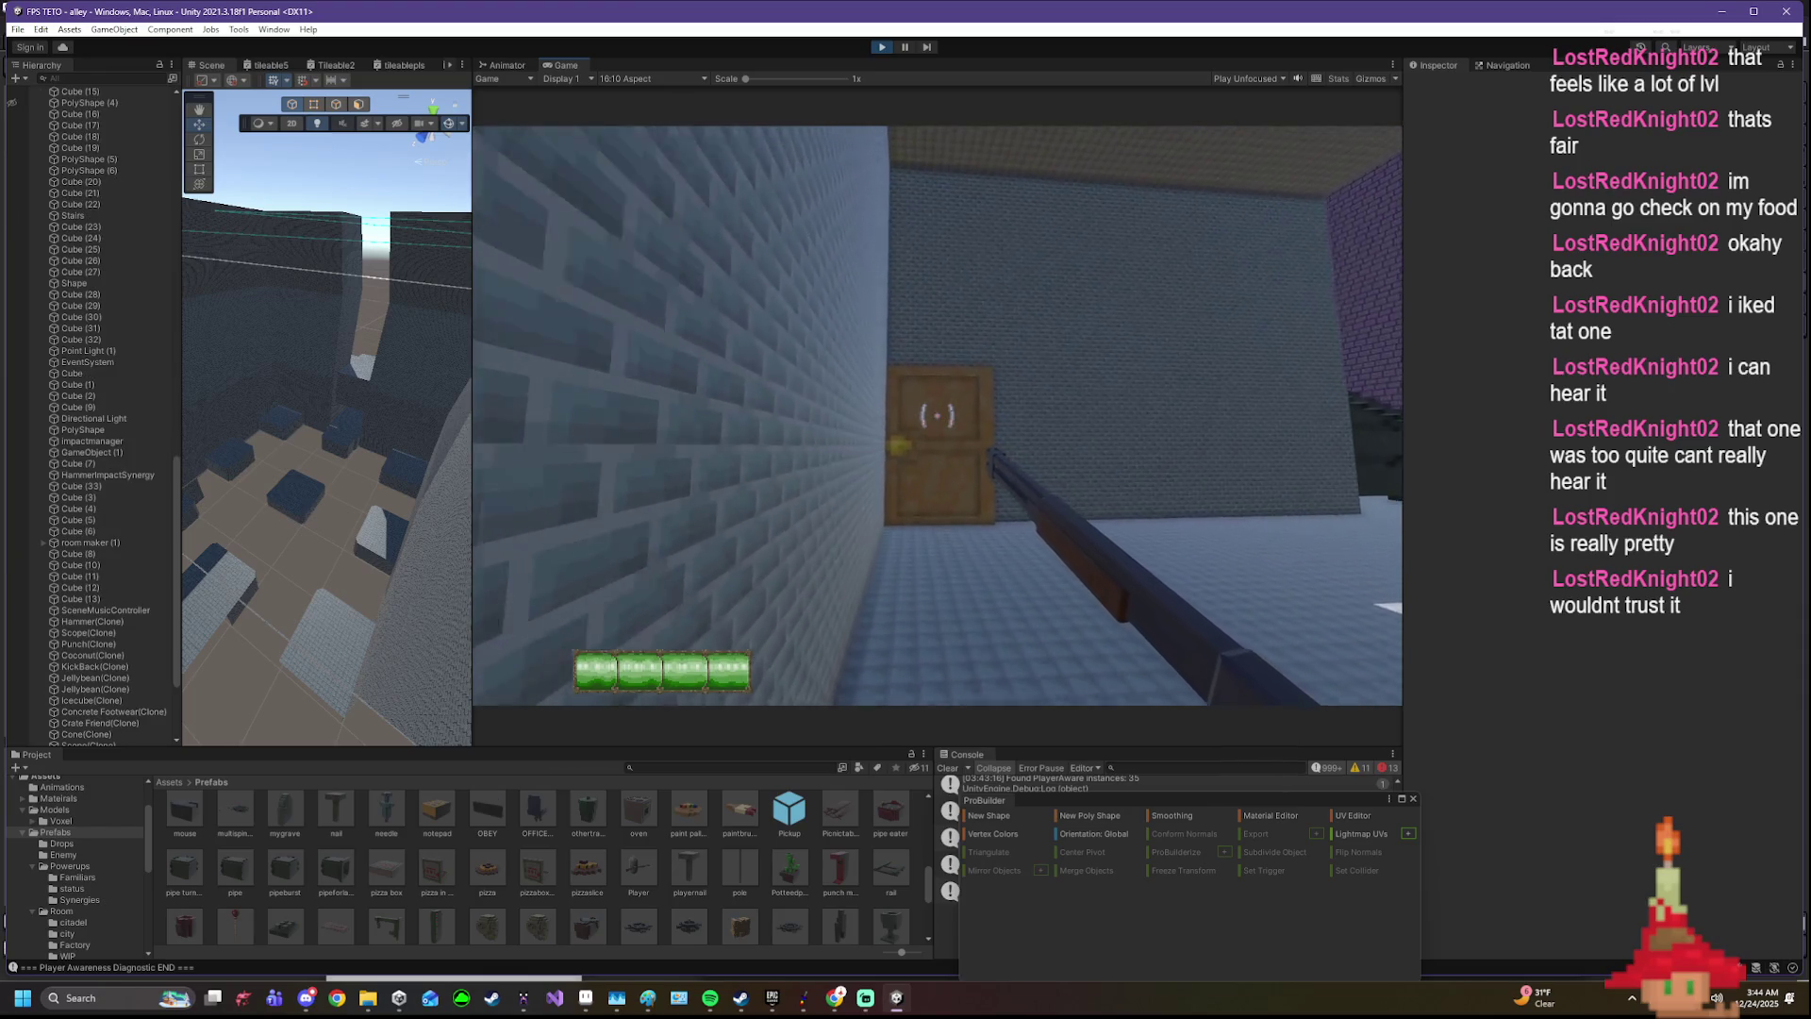
{"action": "key", "text": "w"}
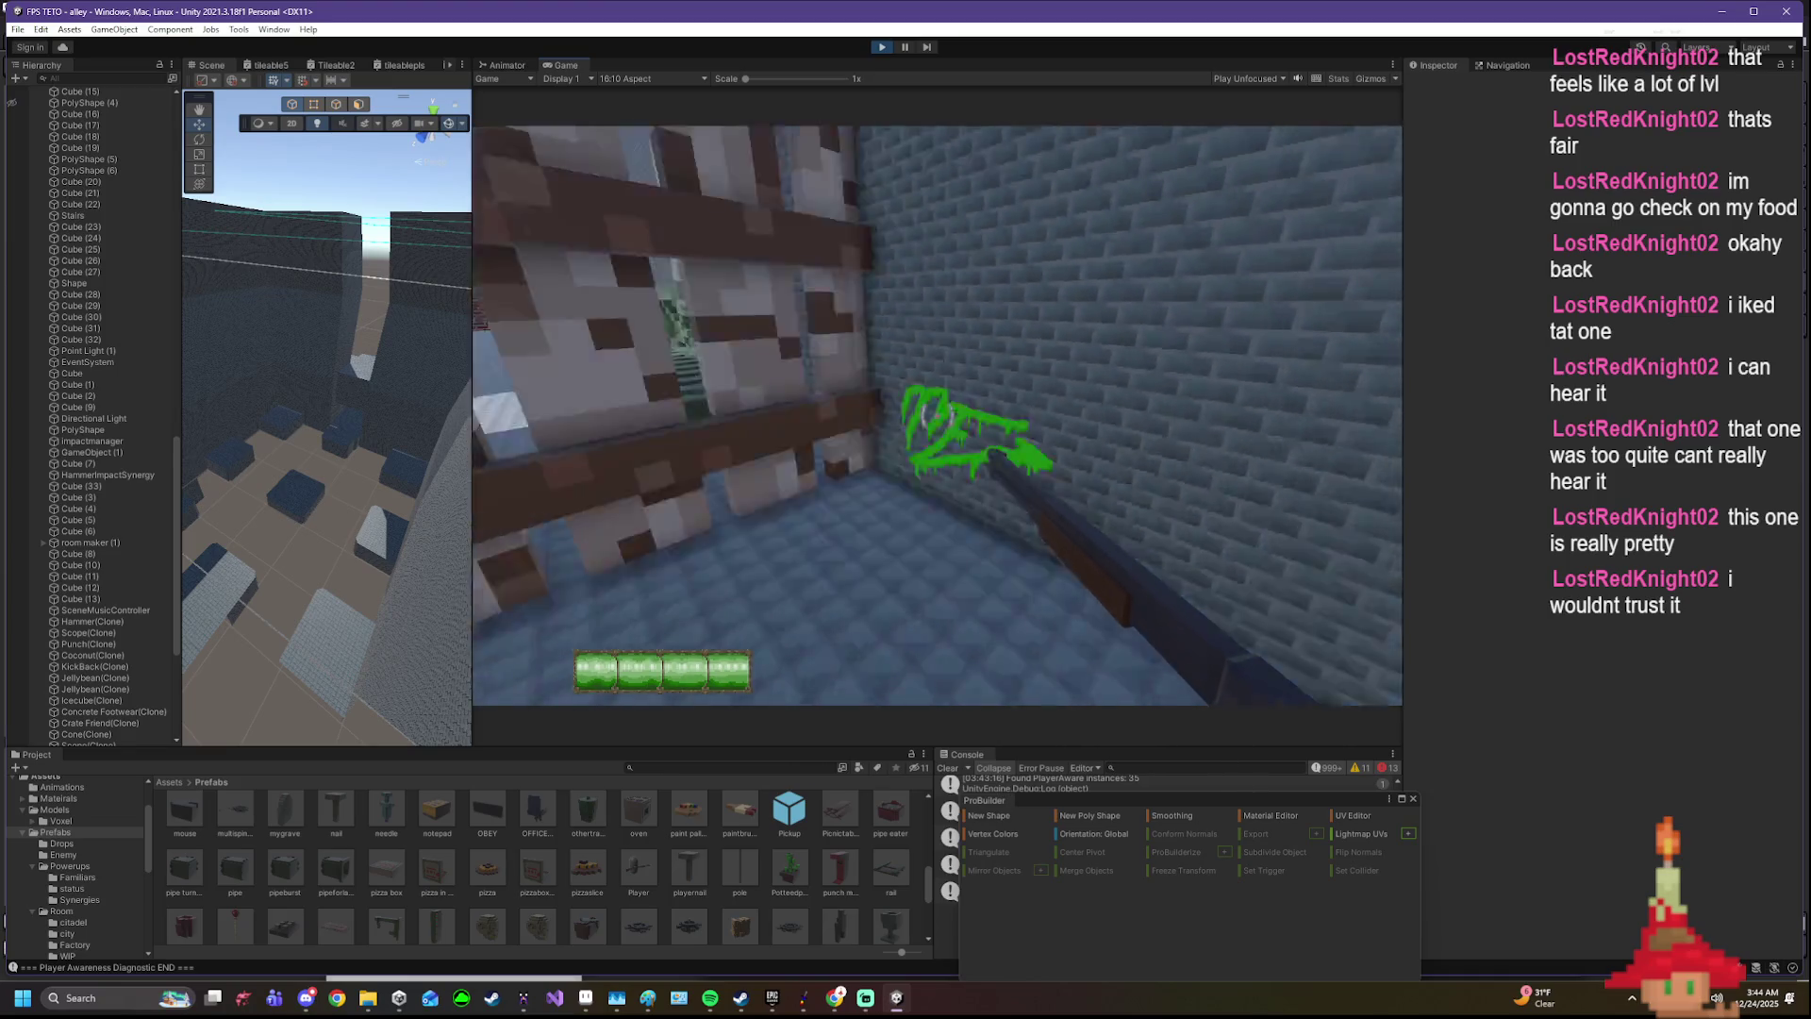
{"action": "key", "text": "w"}
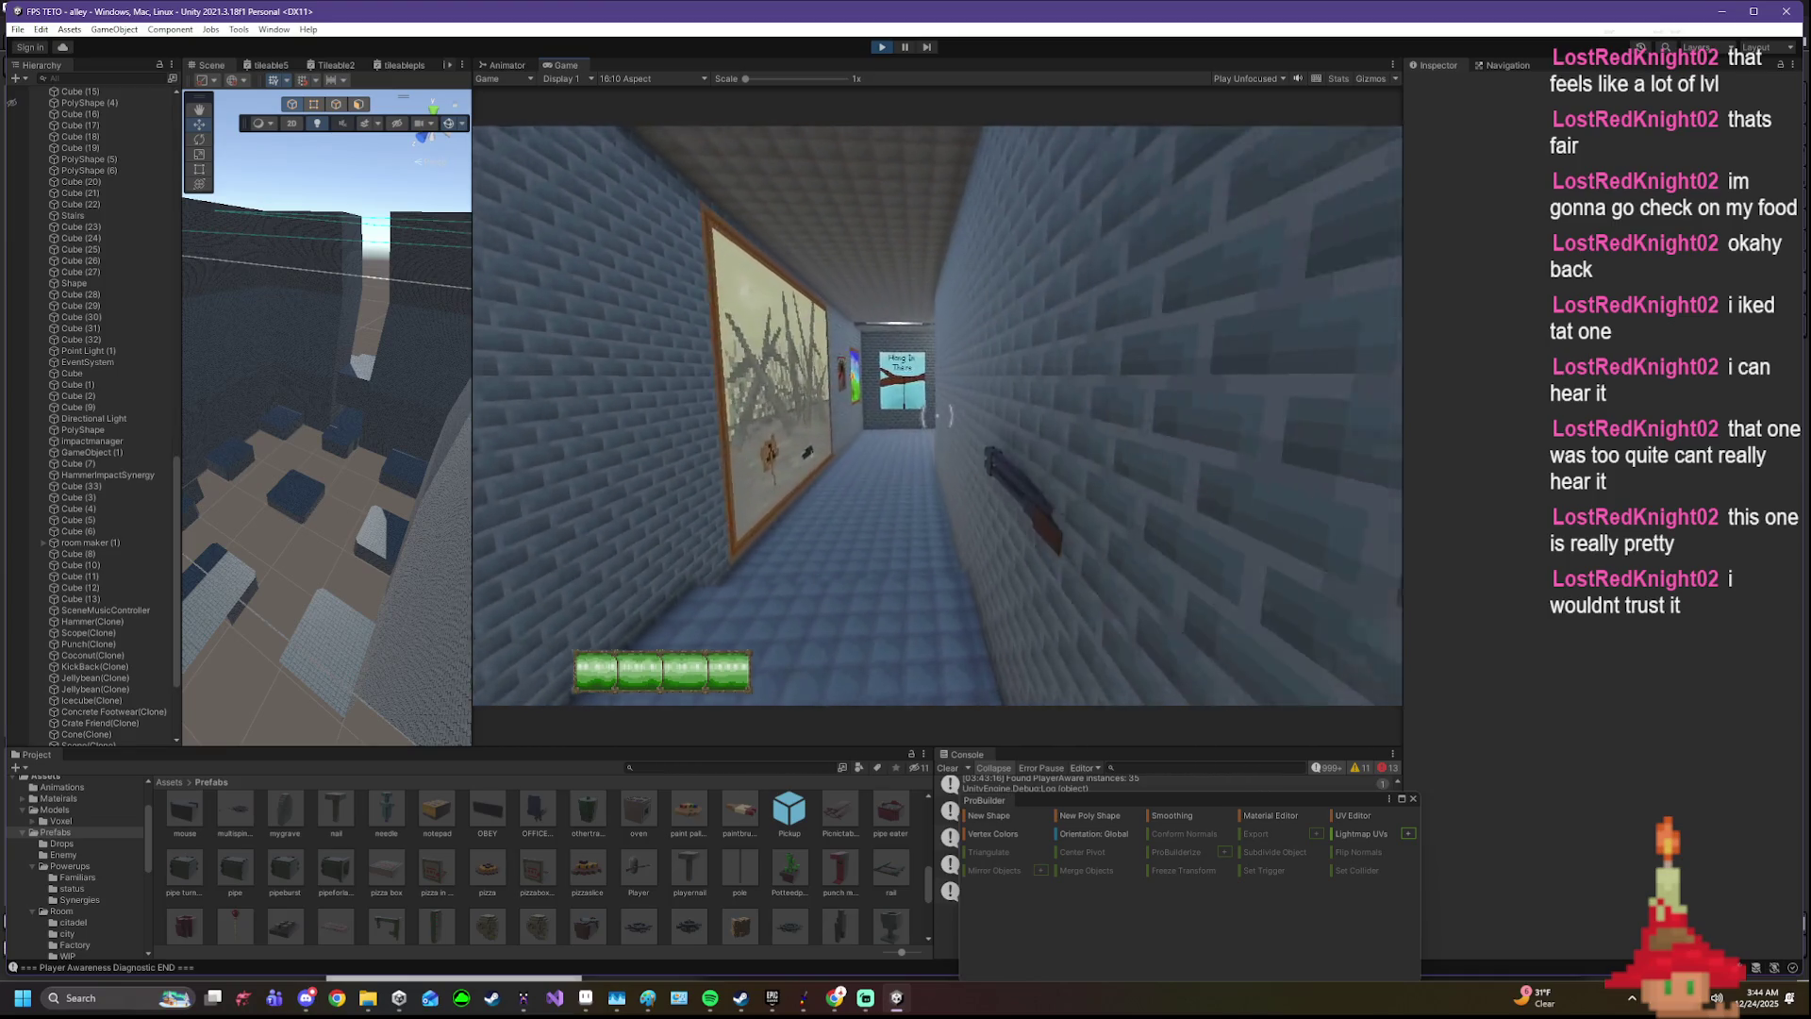
- Walk past the black smiley painting and Hang In There poster into the purple checkpoint room
{"action": "key", "text": "w"}
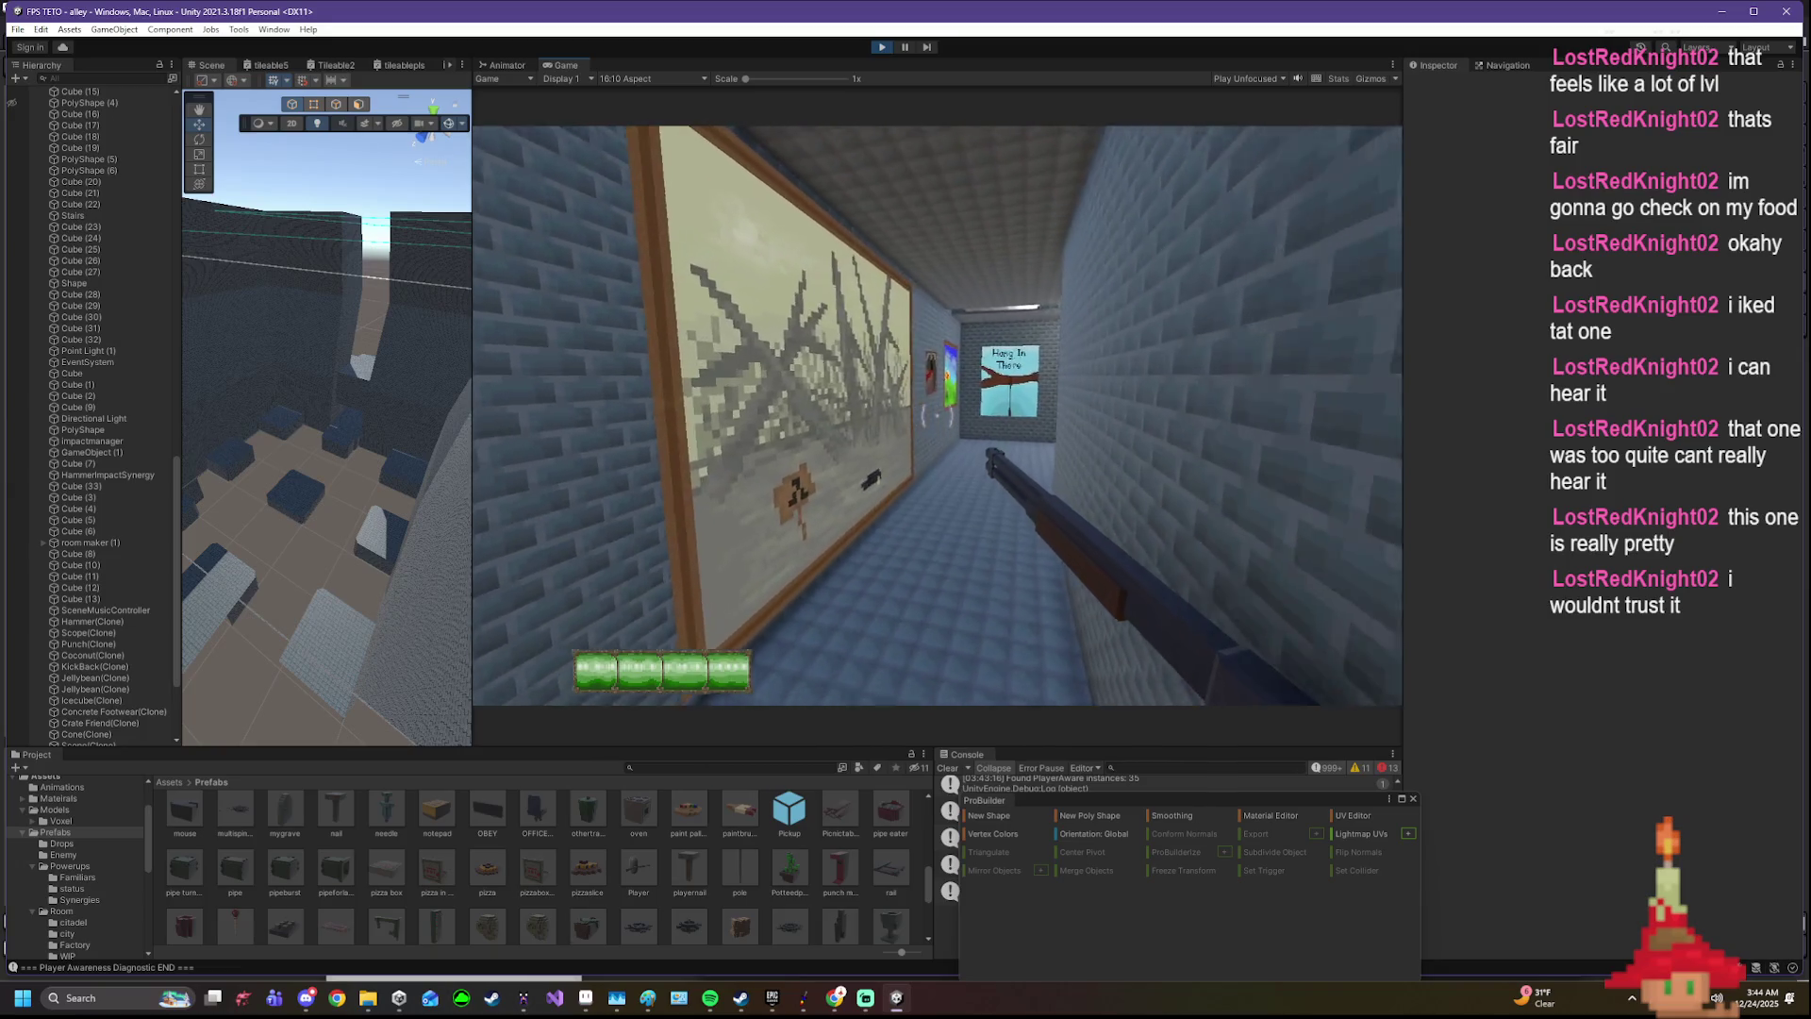
{"action": "key", "text": "w"}
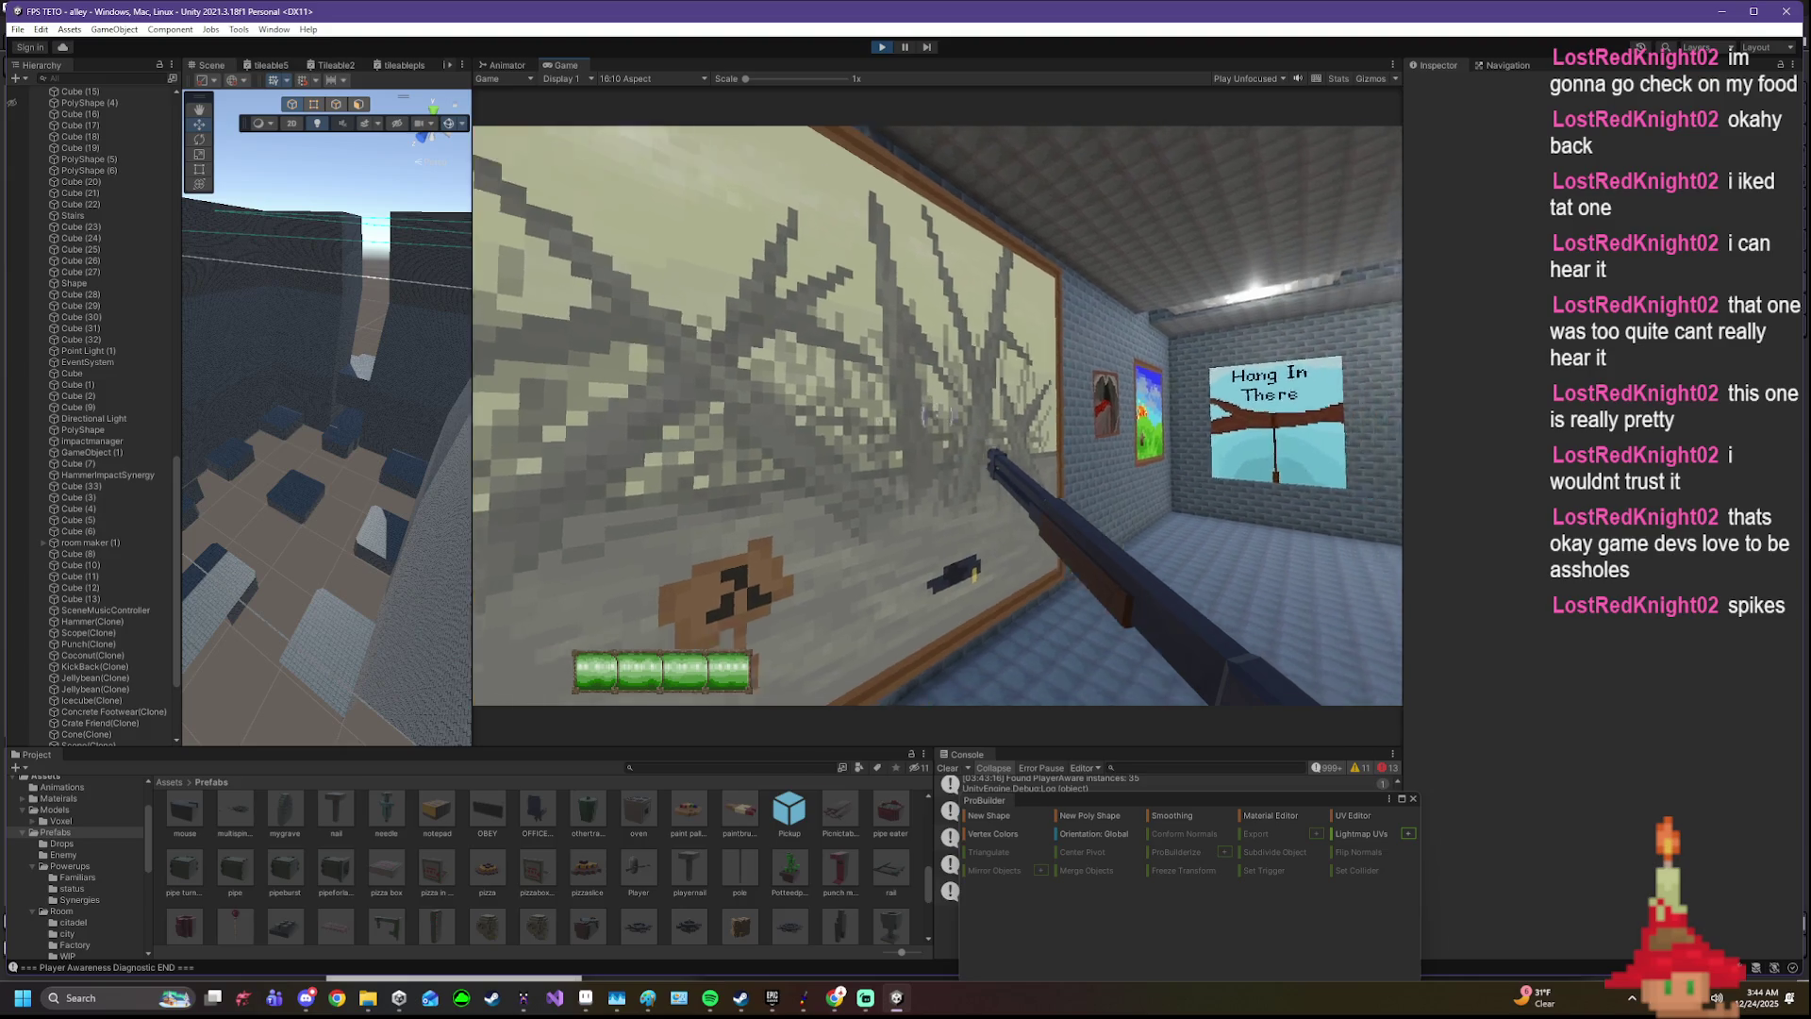
{"action": "key", "text": "w"}
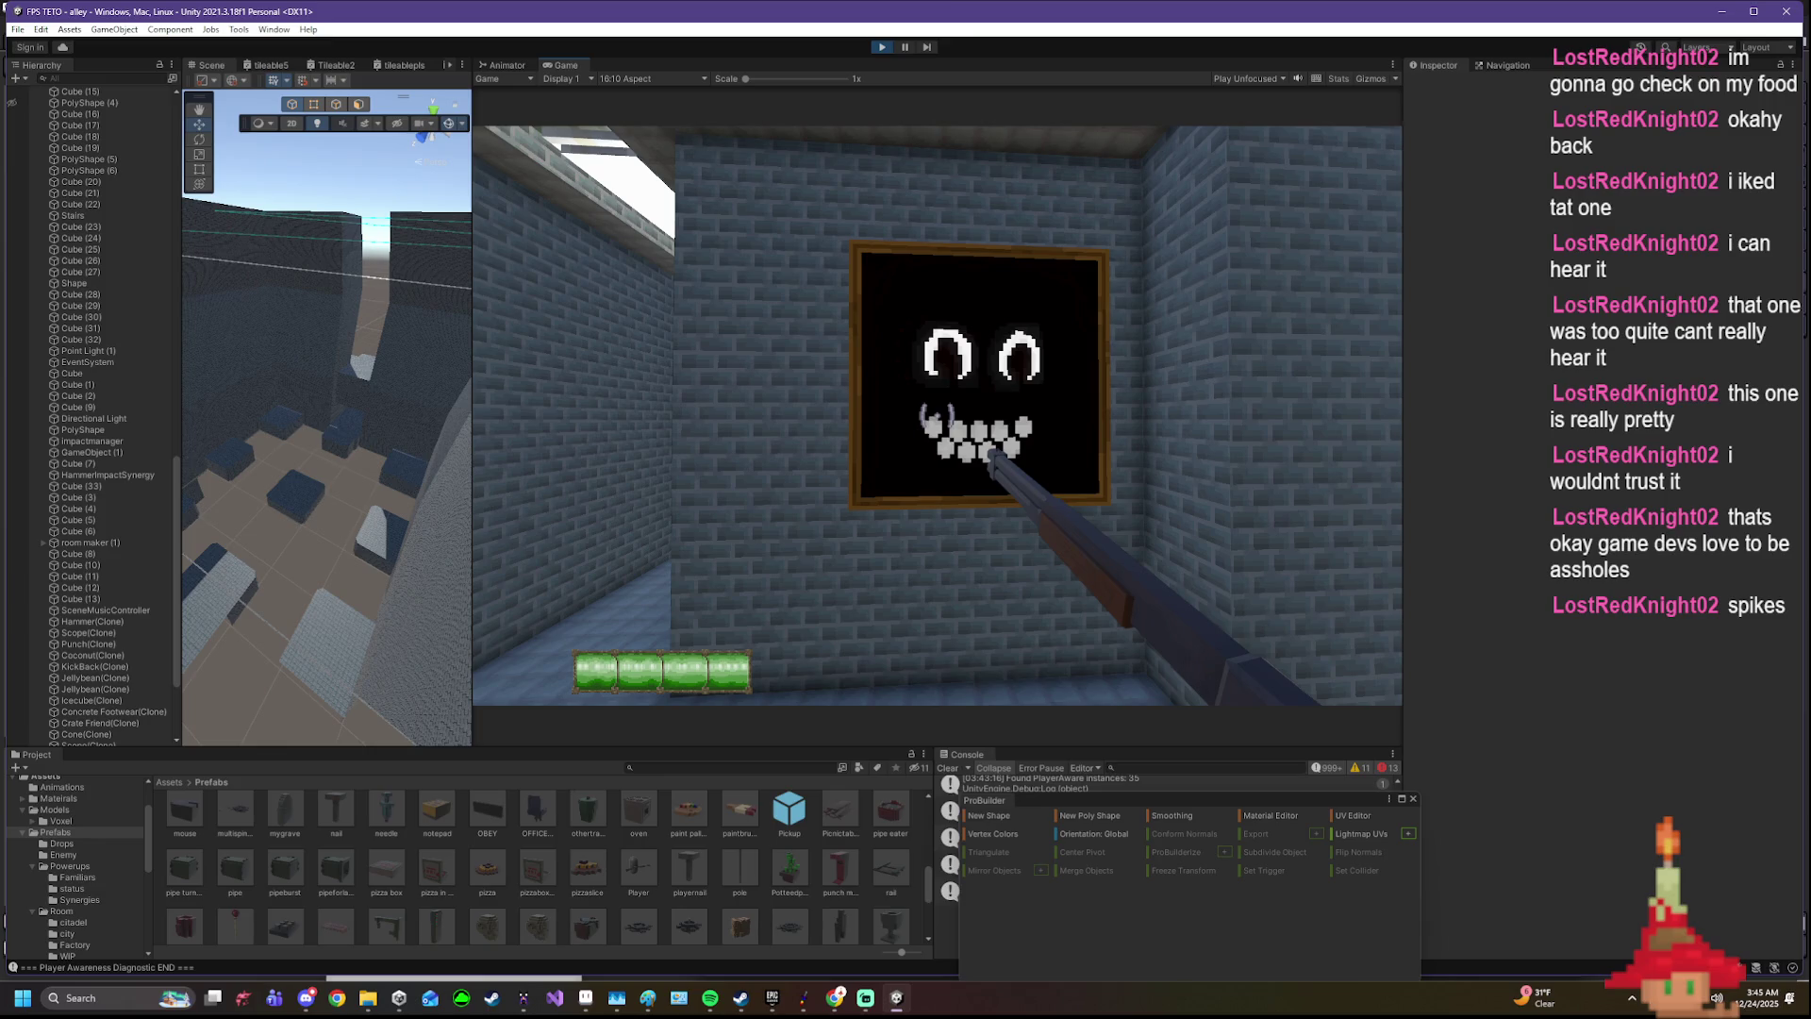
{"action": "key", "text": "w"}
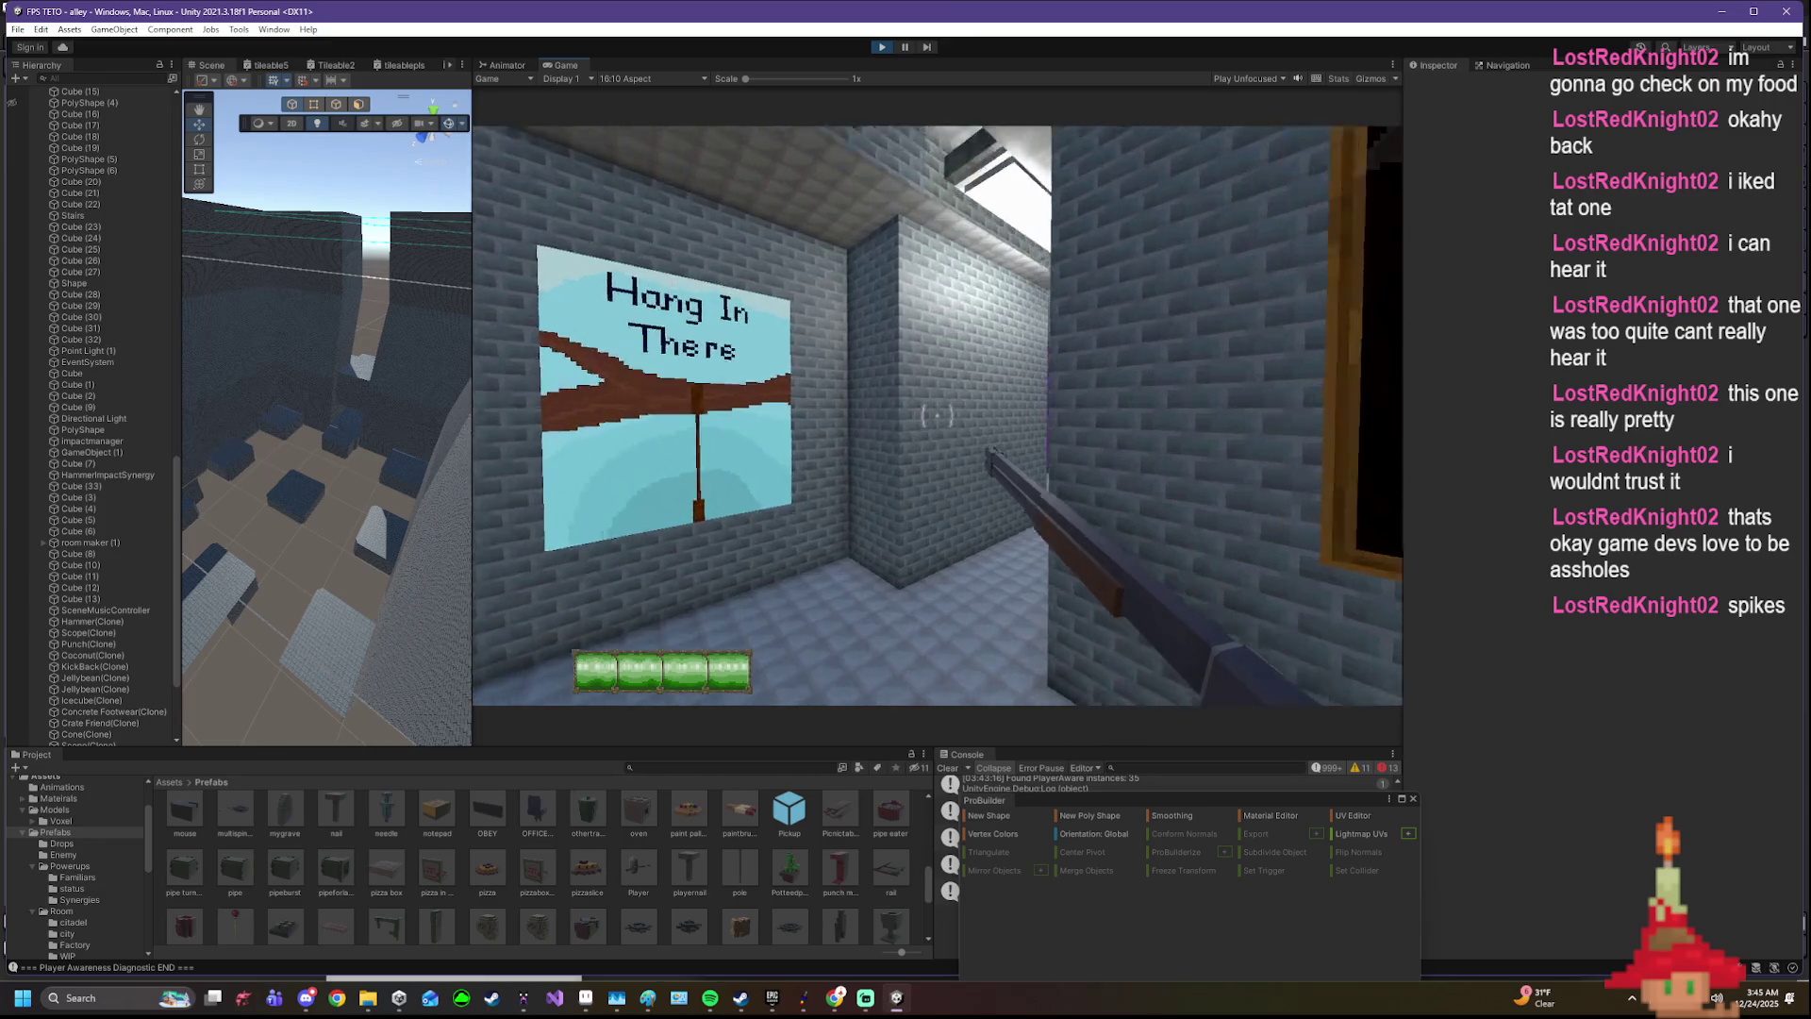
{"action": "key", "text": "w"}
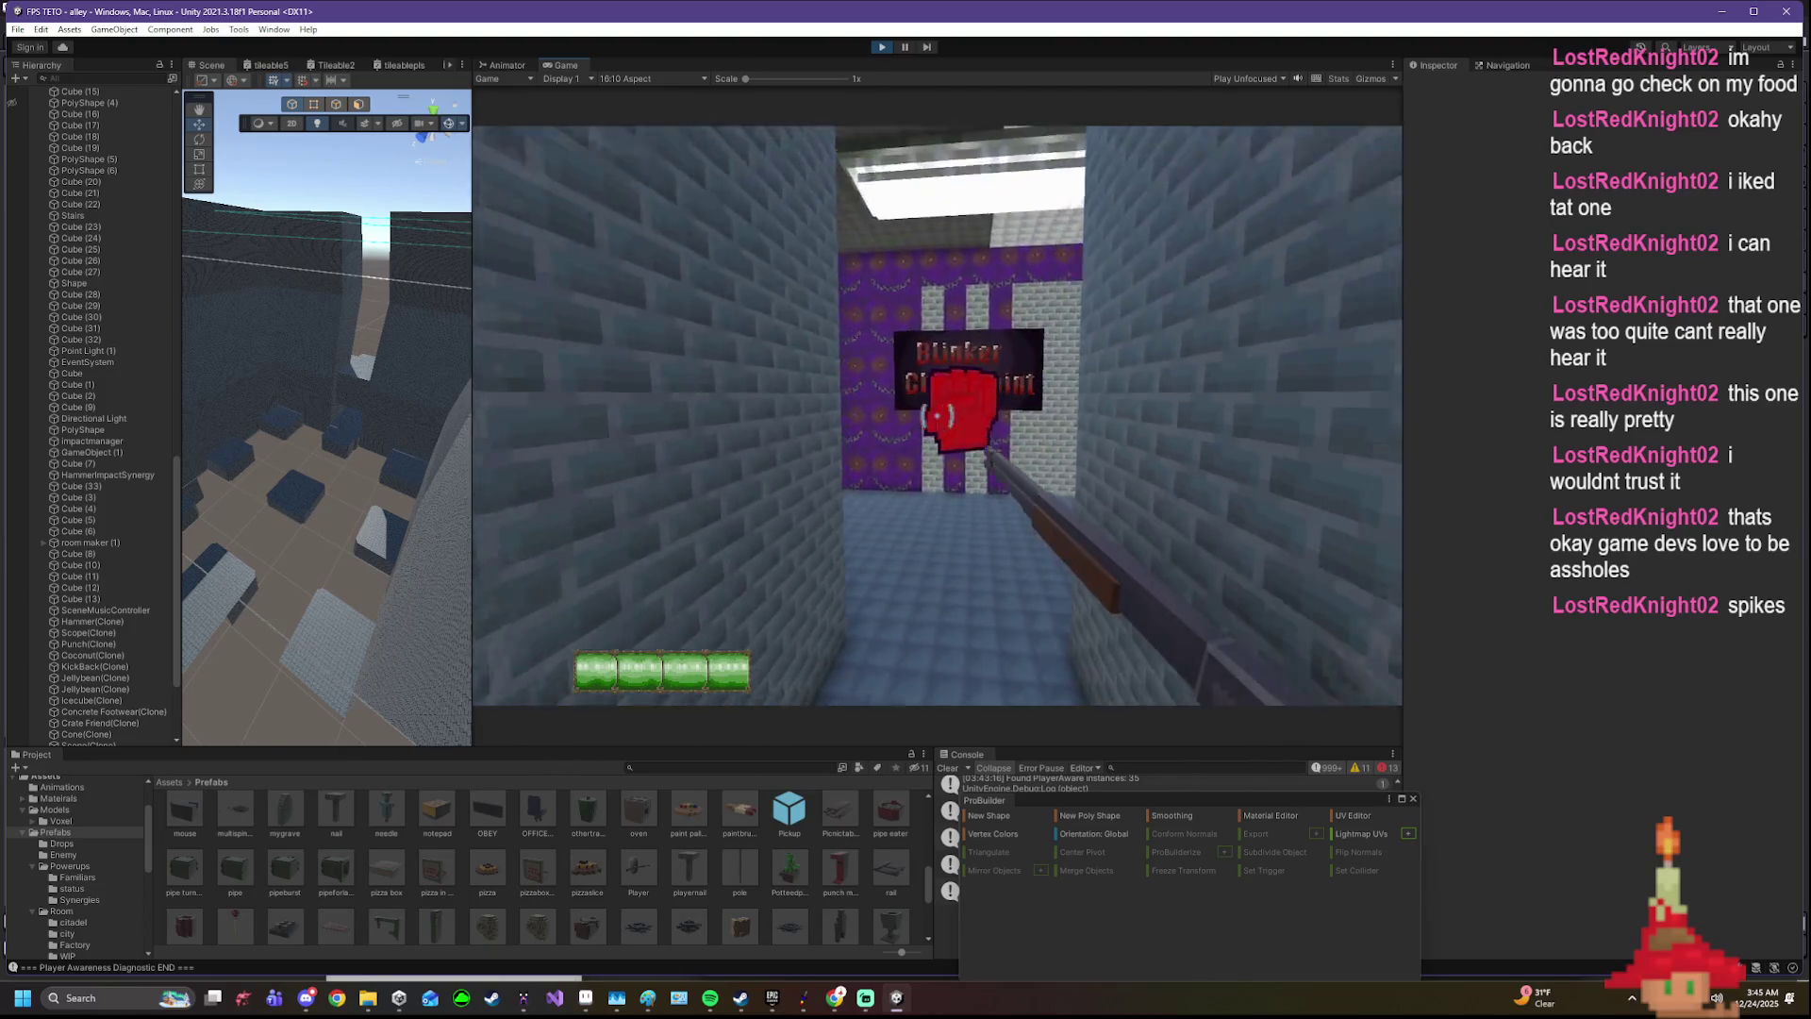
- Look around the purple checkpoint room, round the corner past the paintings toward the wooden fence
{"action": "key", "text": "s"}
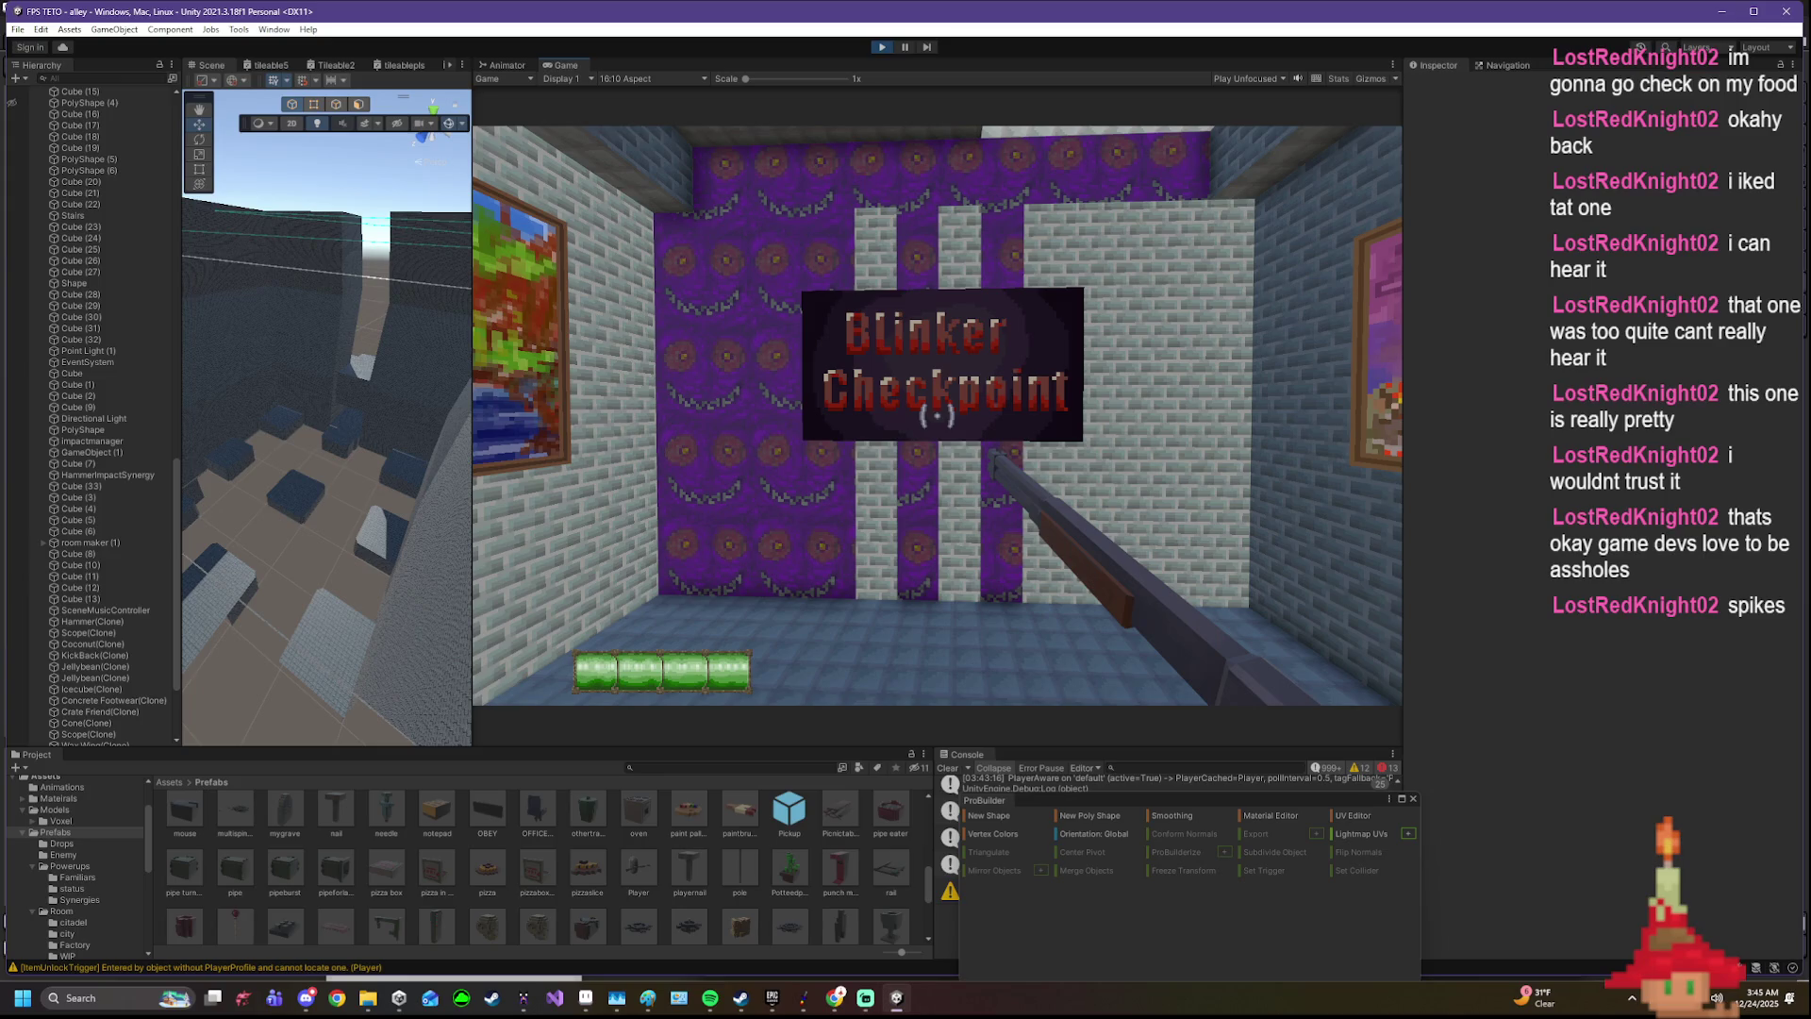
{"action": "key", "text": "w"}
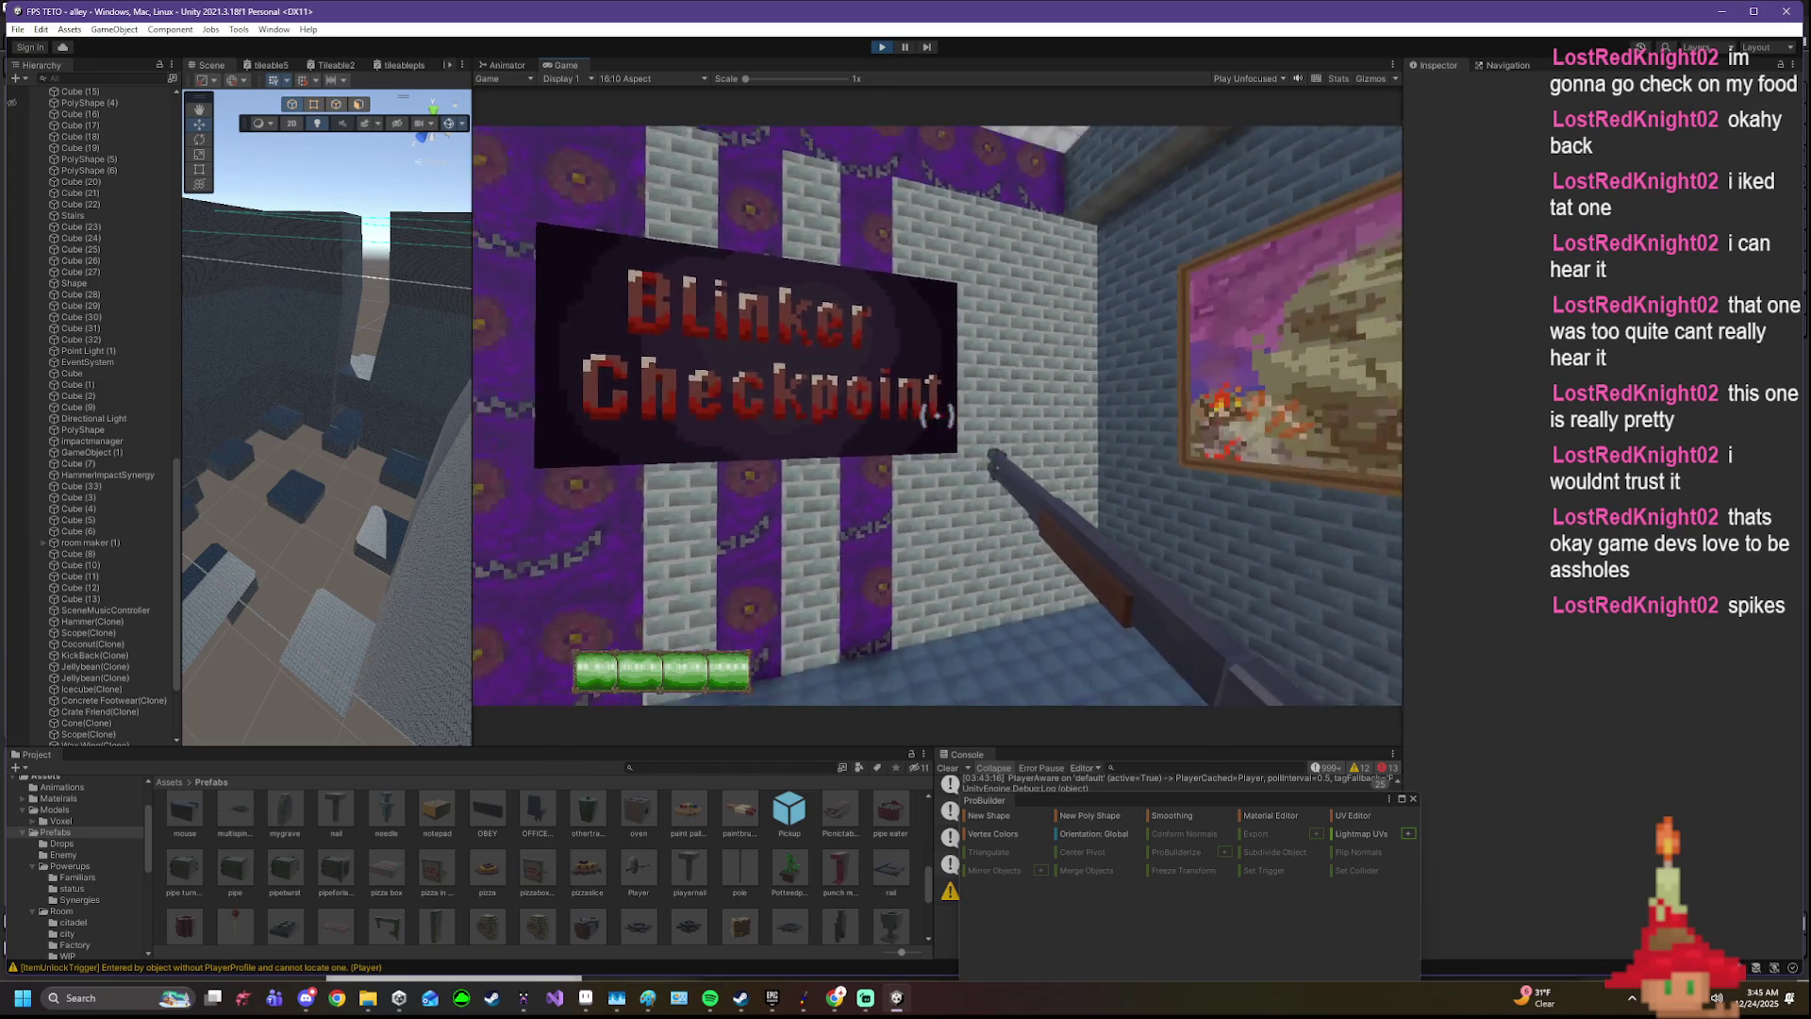
{"action": "key", "text": "w"}
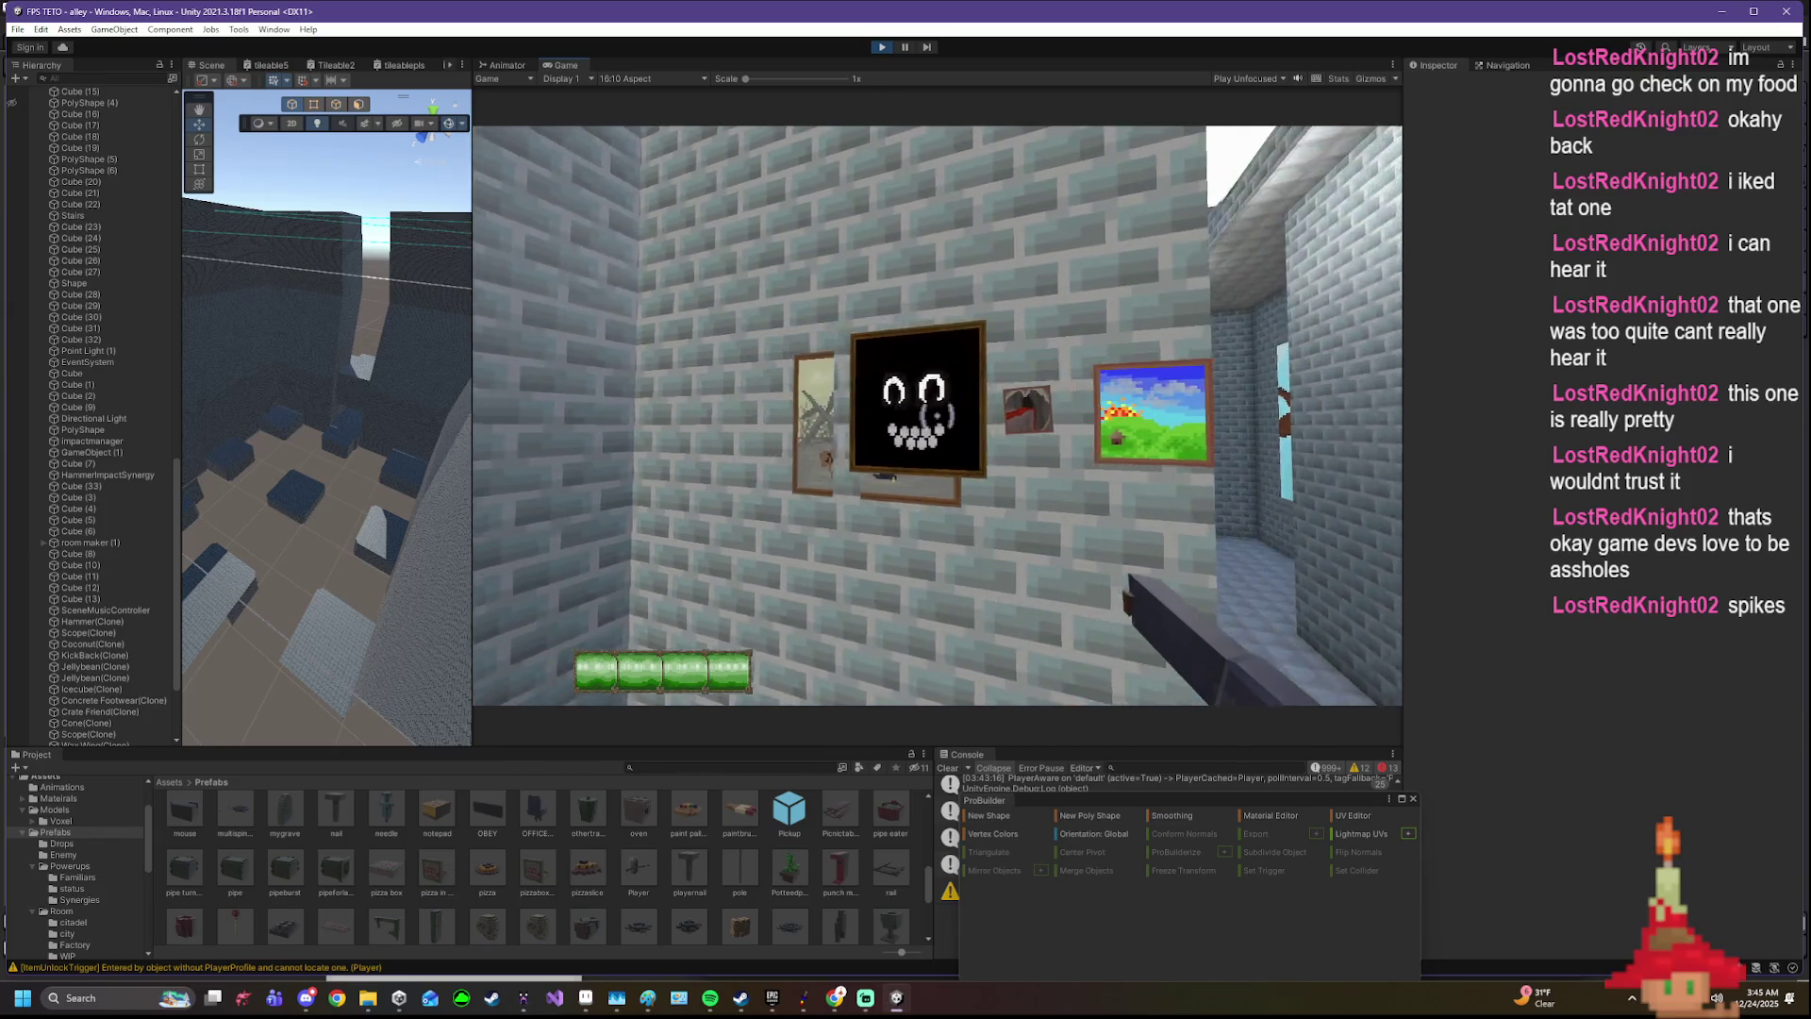
{"action": "key", "text": "w"}
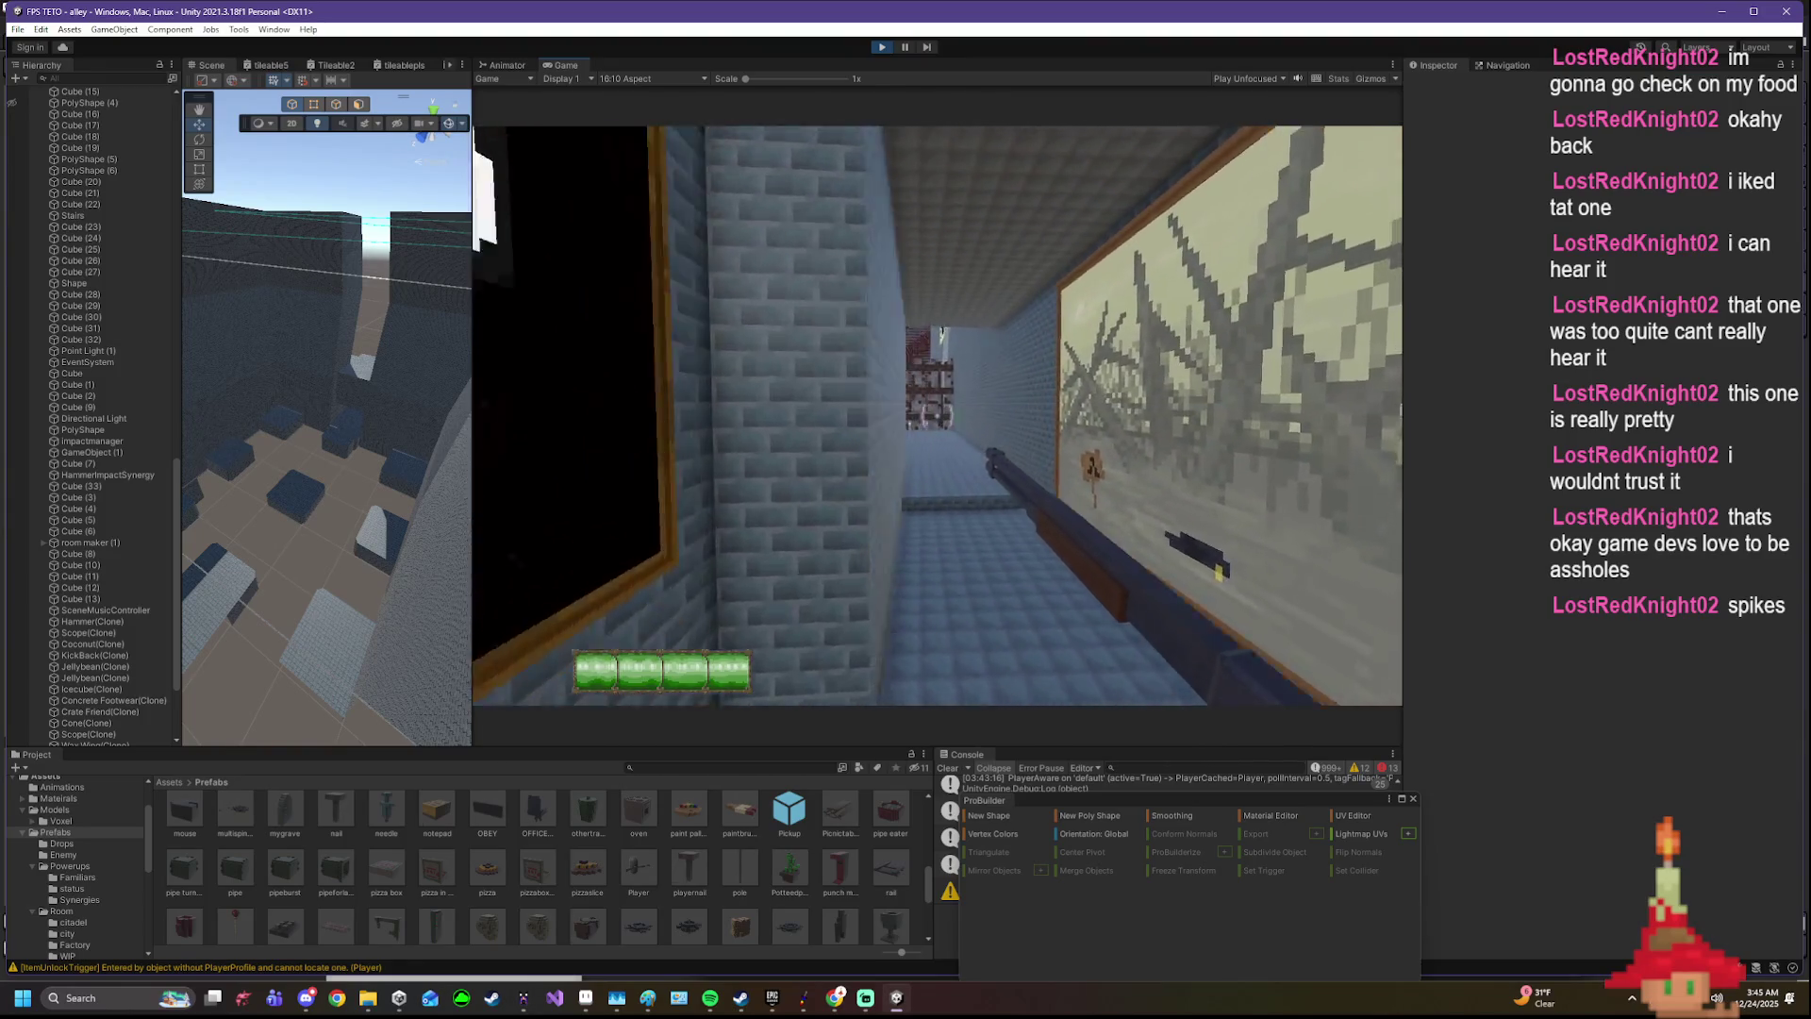
{"action": "key", "text": "w"}
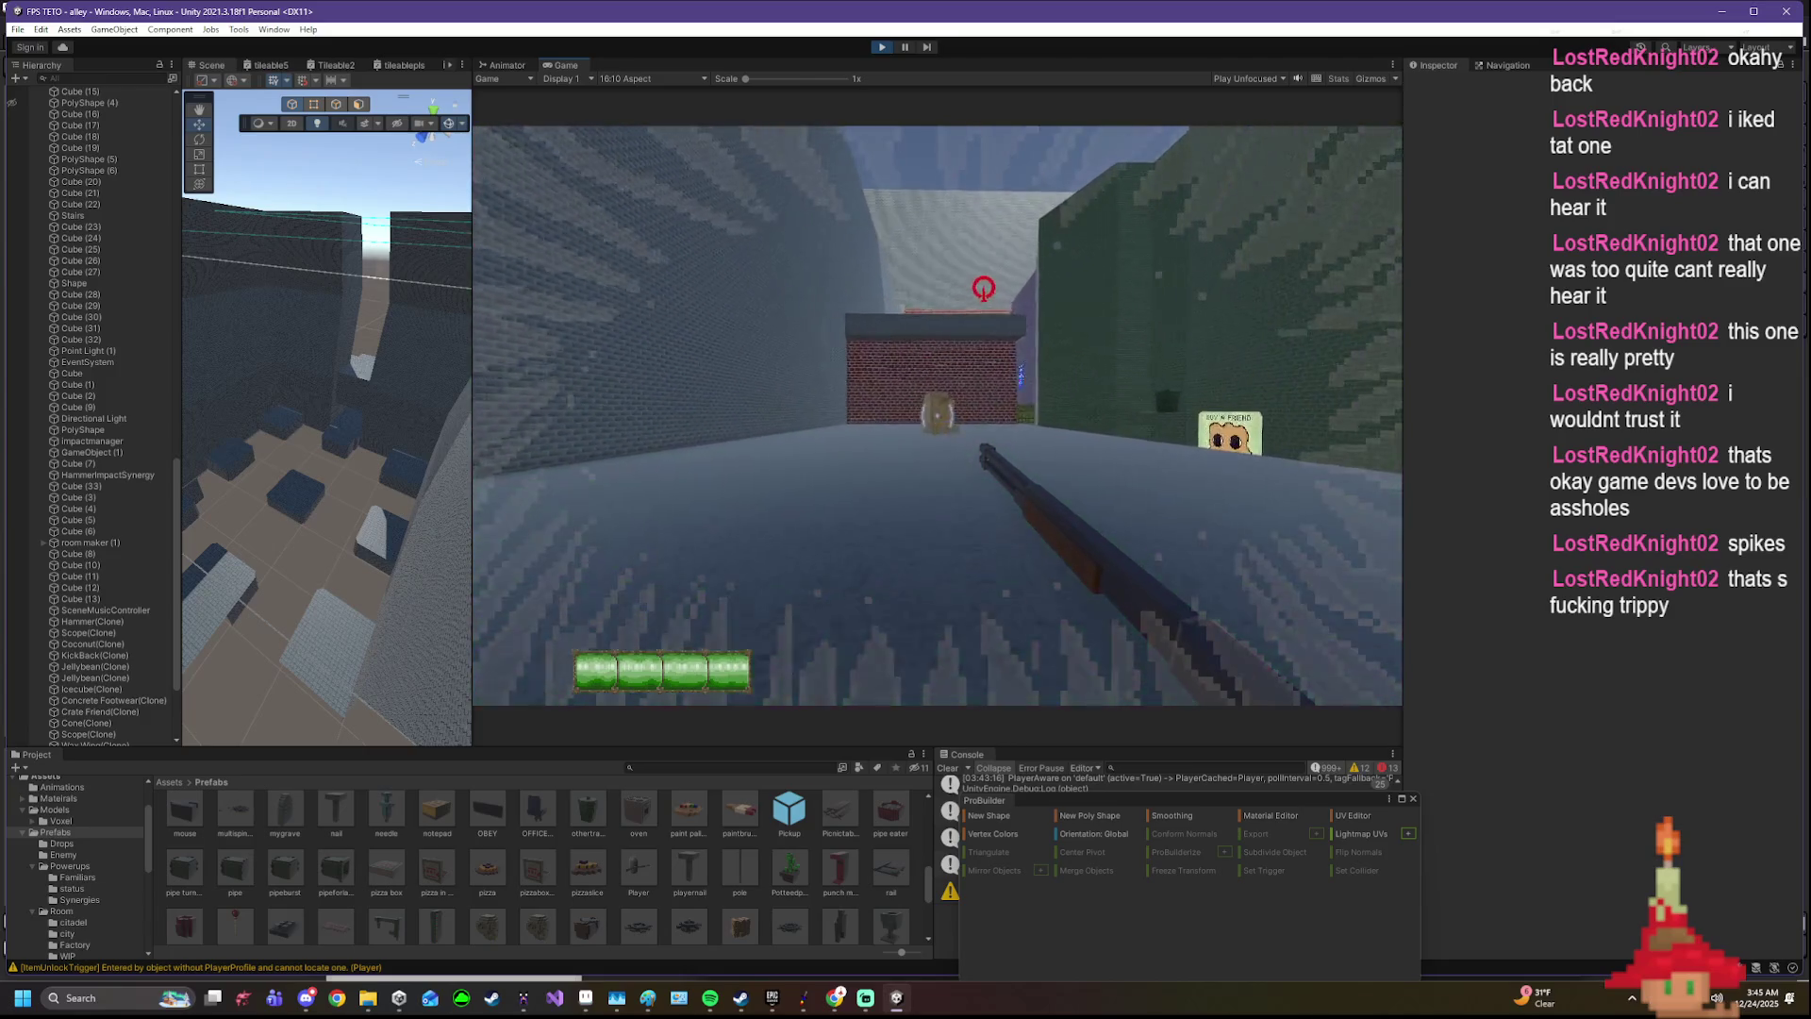
- Walk past the Sneef sign through the alley and brick corridor into the seating room
{"action": "key", "text": "w"}
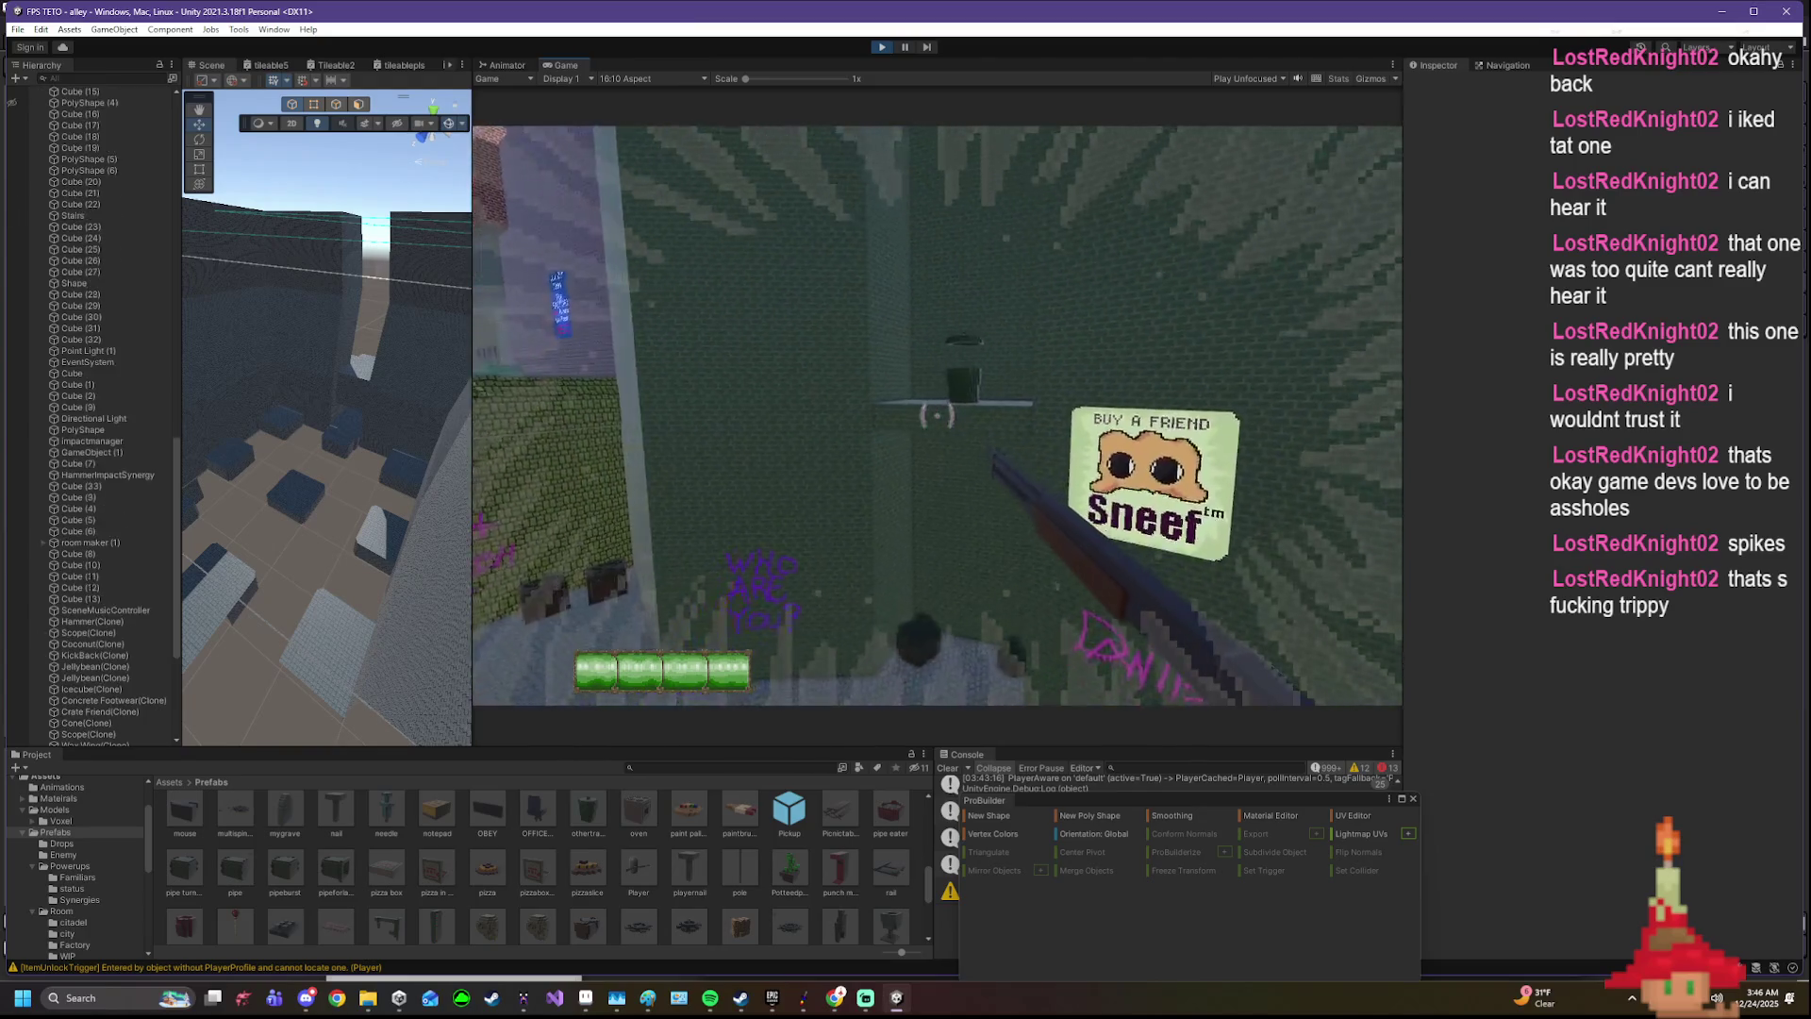
{"action": "key", "text": "w"}
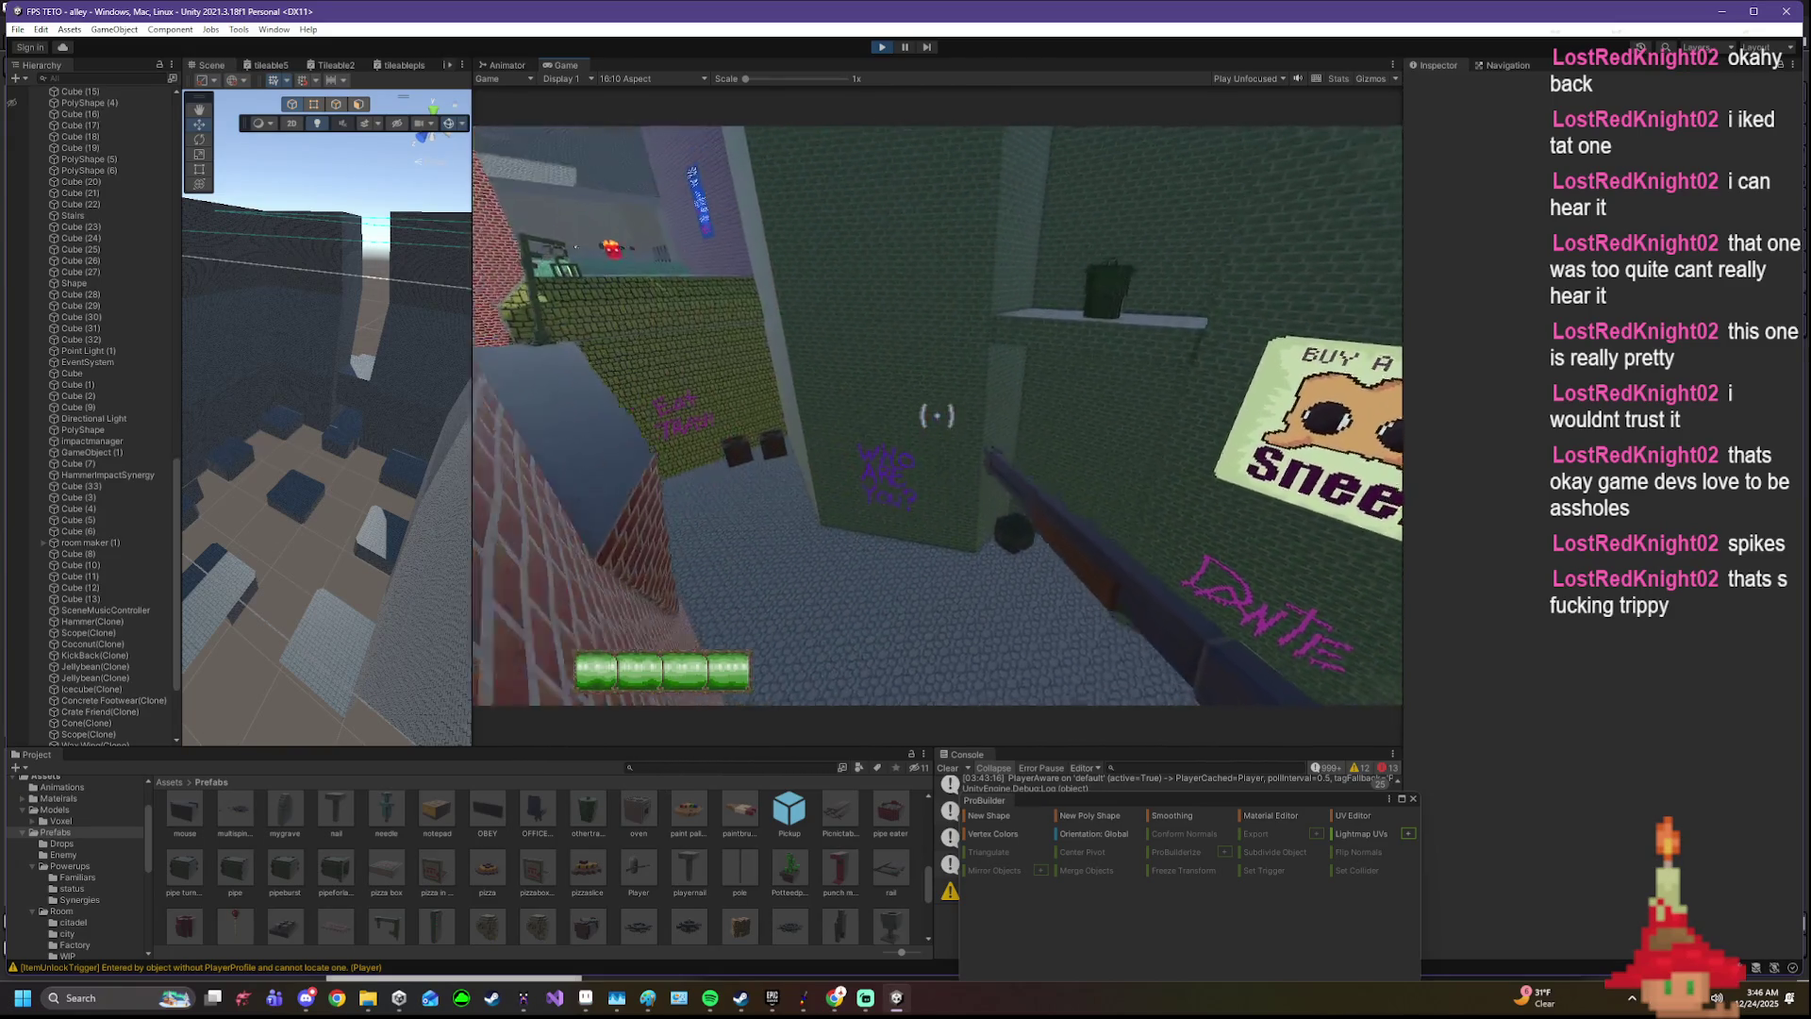
{"action": "key", "text": "w"}
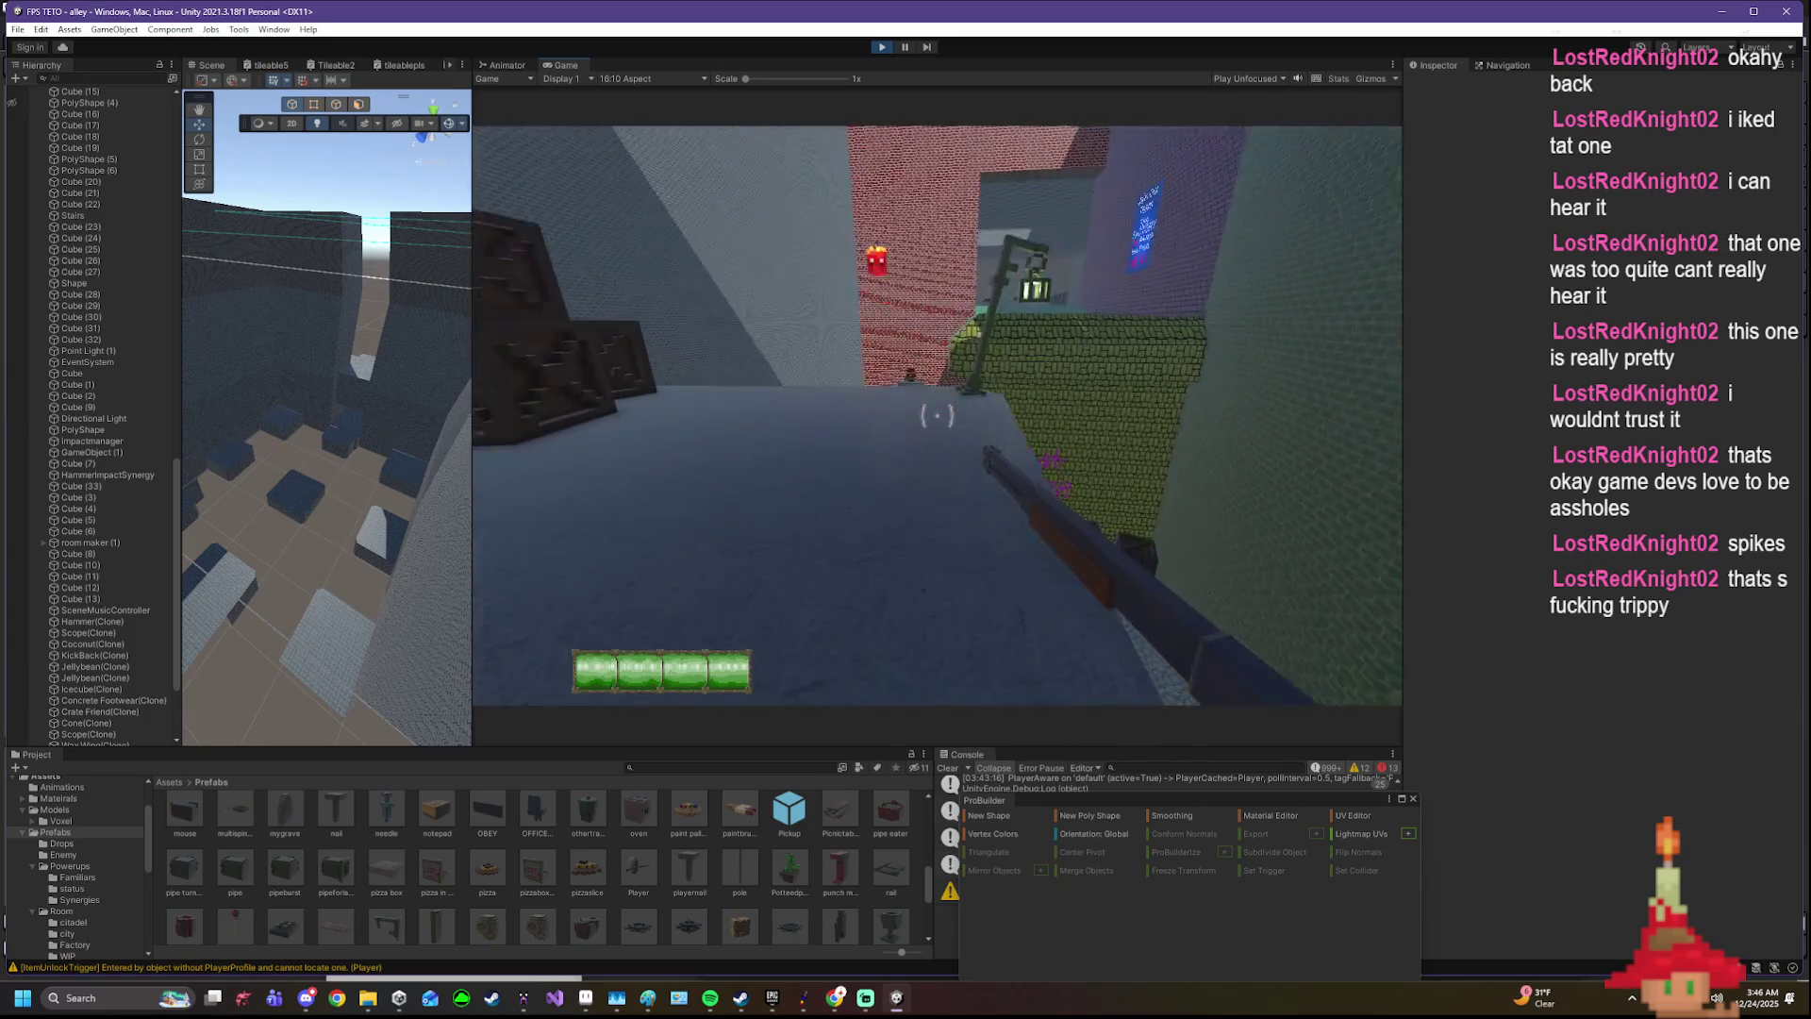
{"action": "key", "text": "w"}
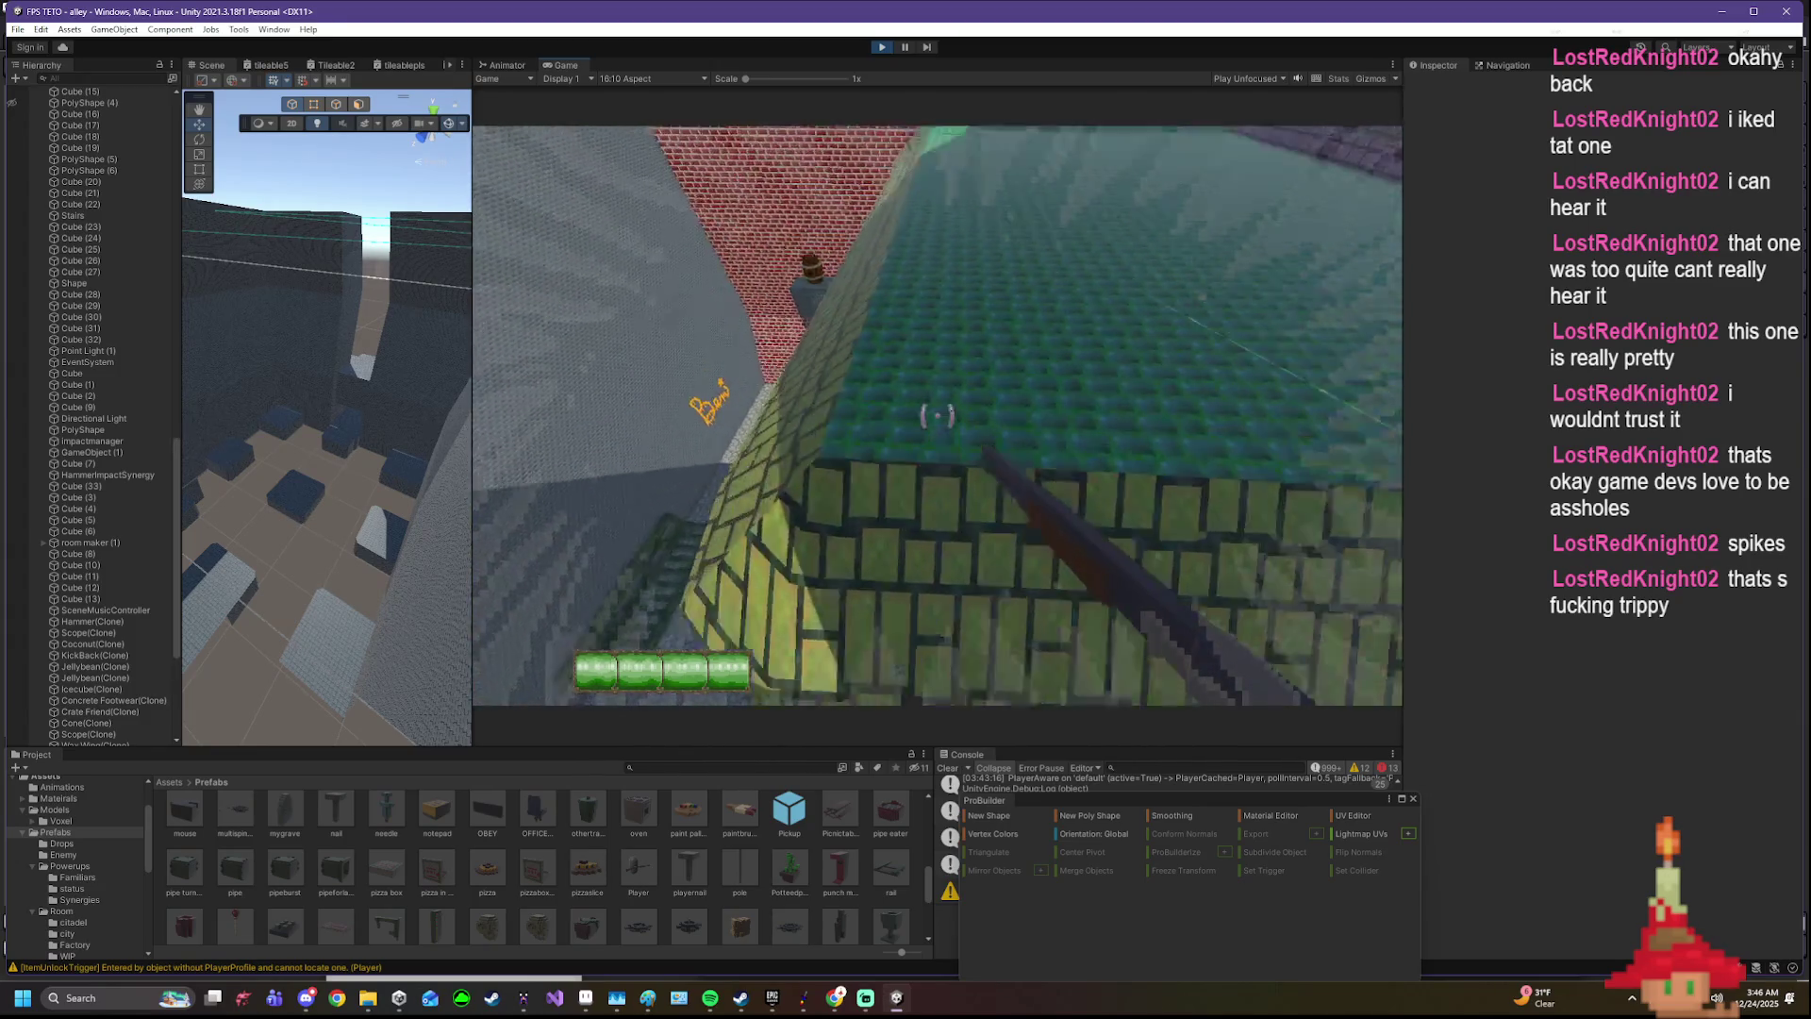
{"action": "key", "text": "w"}
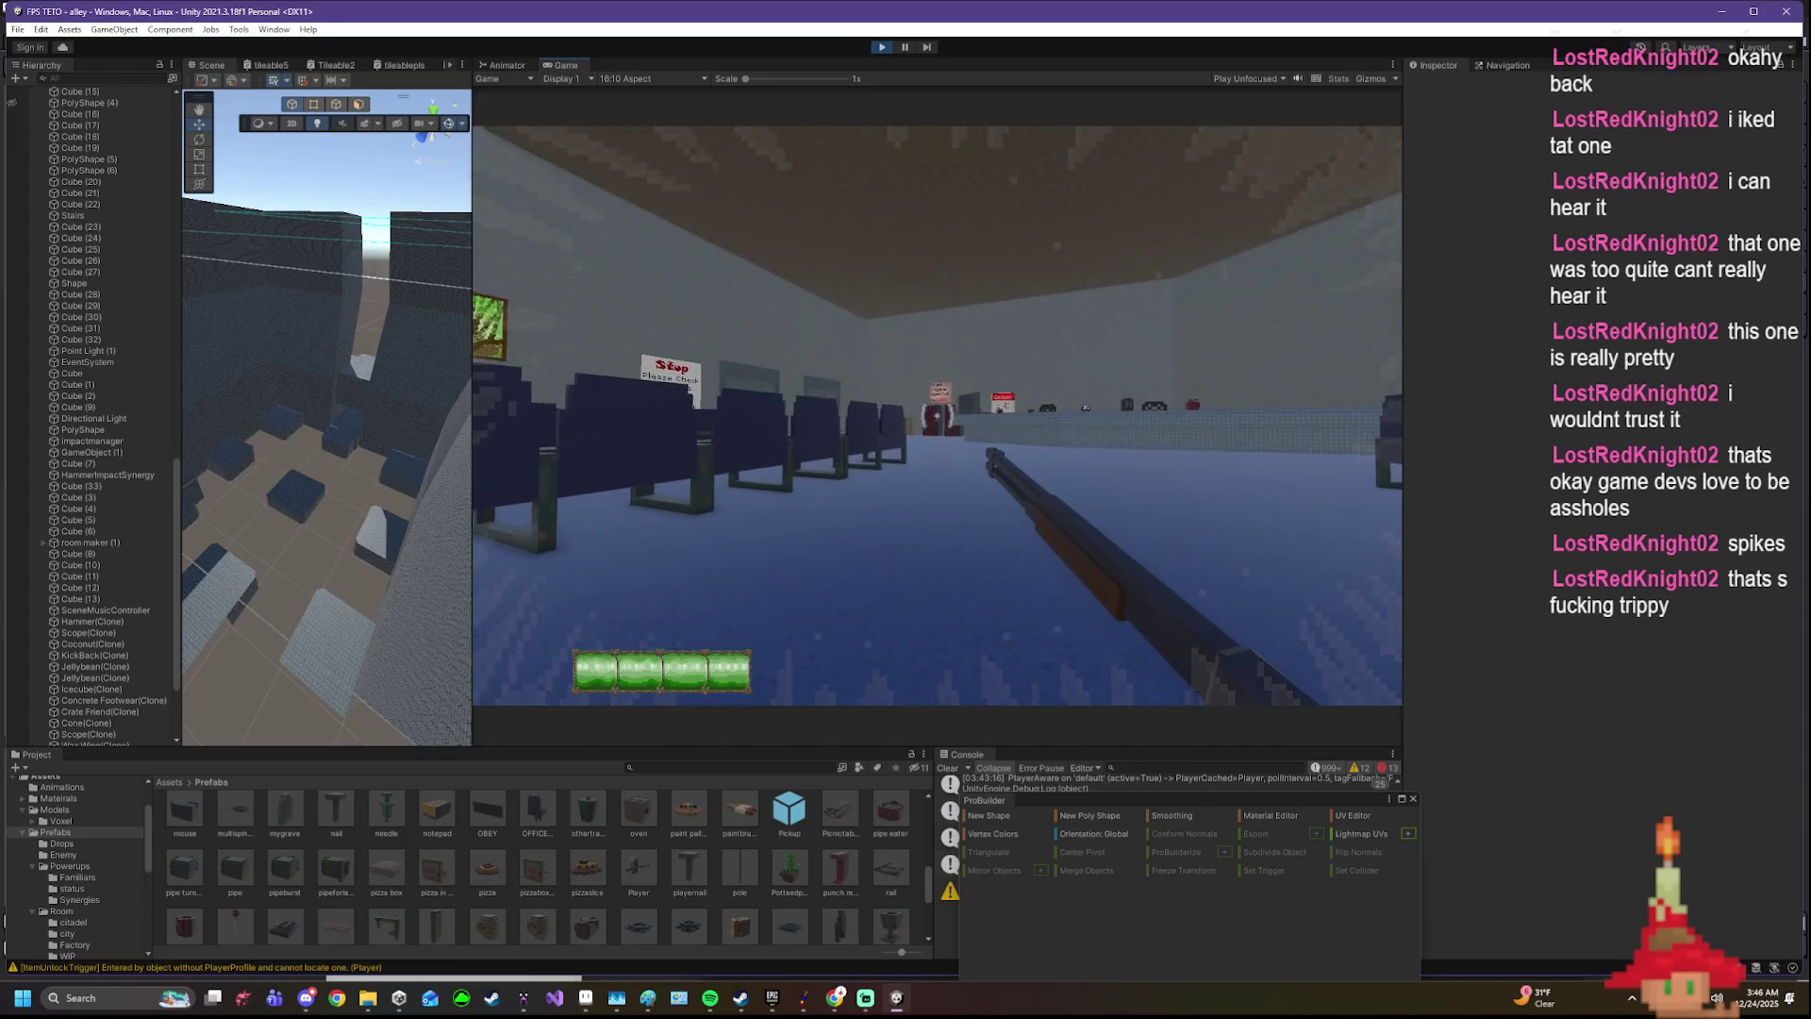
- Look around the waiting room and walk in among the rows of seats toward the danger sign
{"action": "key", "text": "w"}
{"action": "key", "text": "w"}
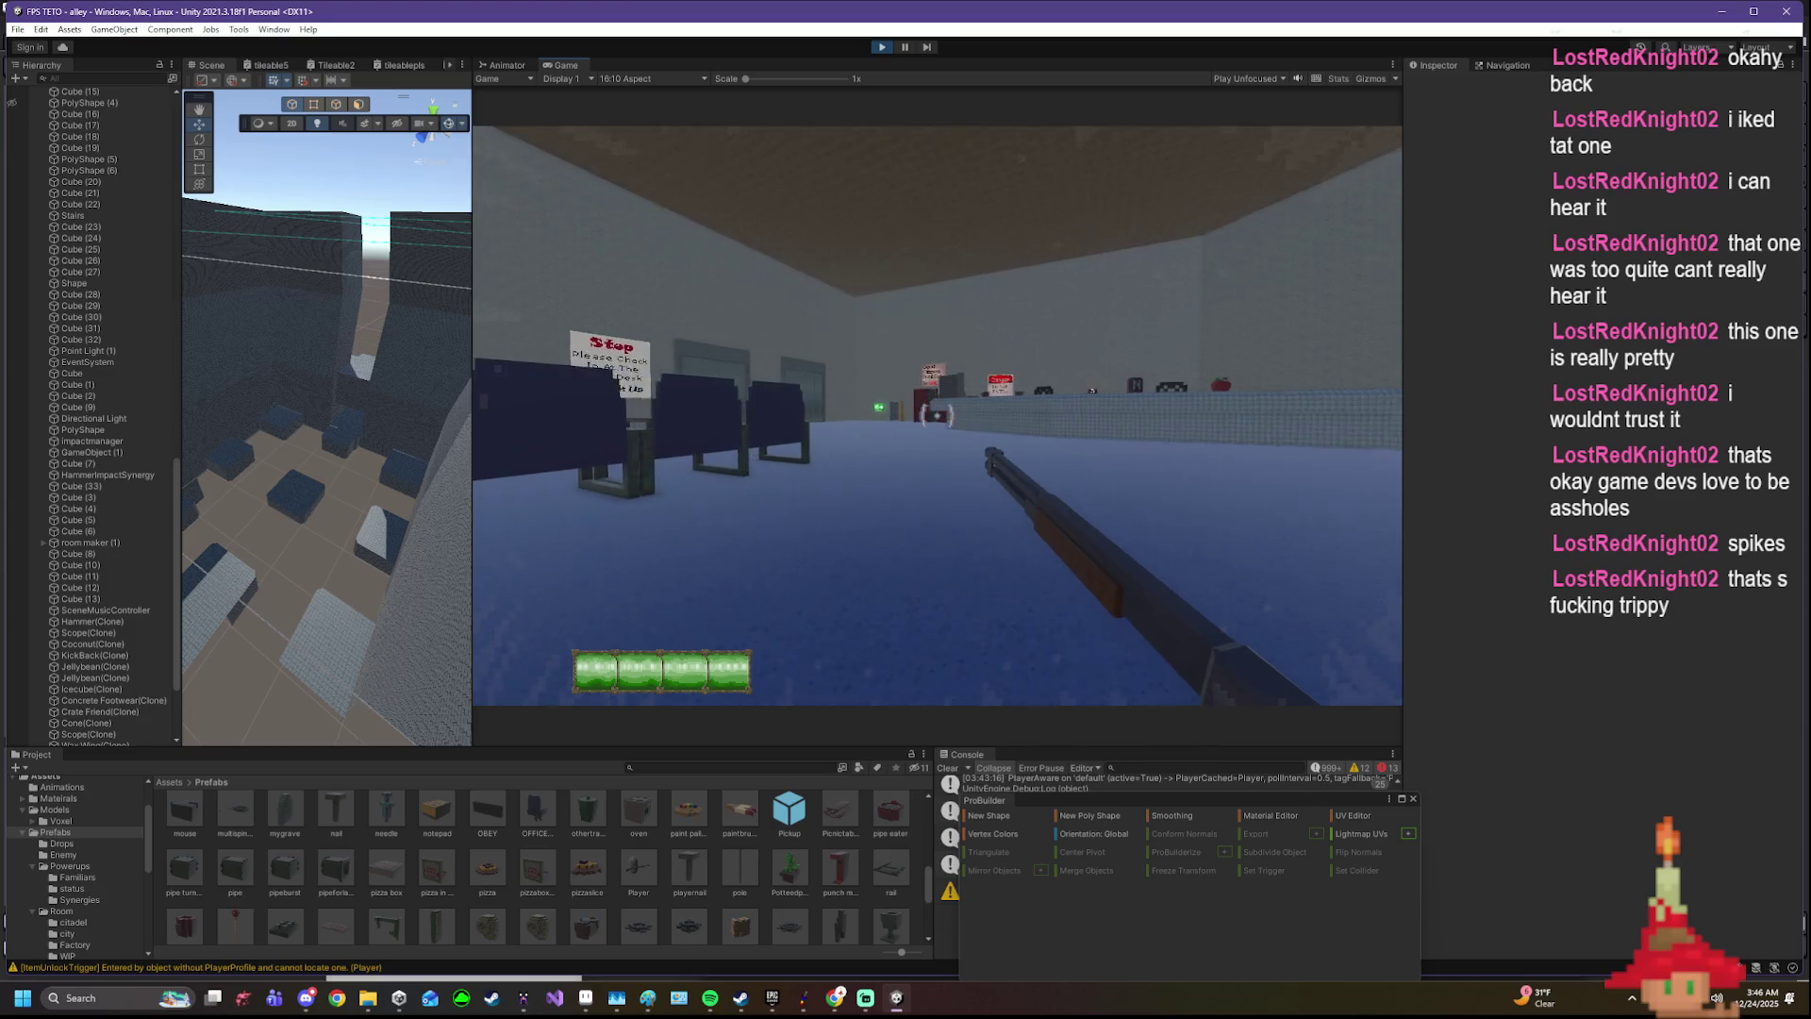
{"action": "key", "text": "w"}
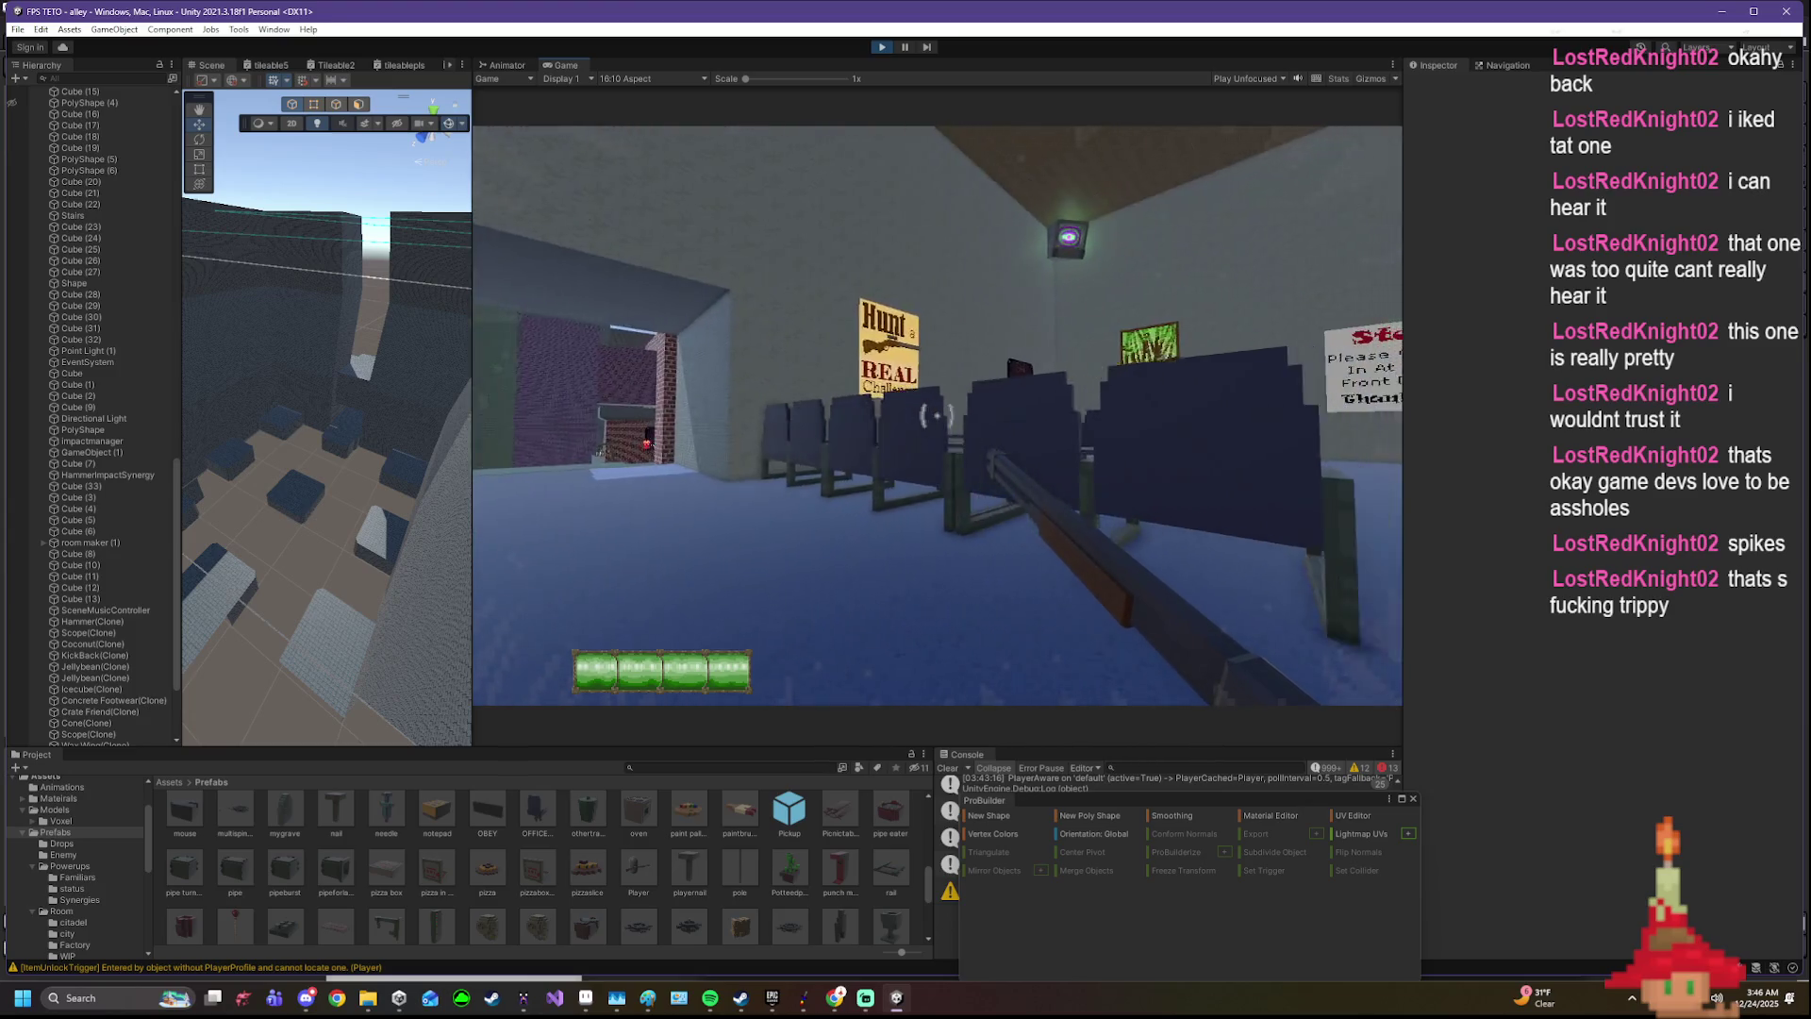
{"action": "key", "text": "w"}
{"action": "key", "text": "w"}
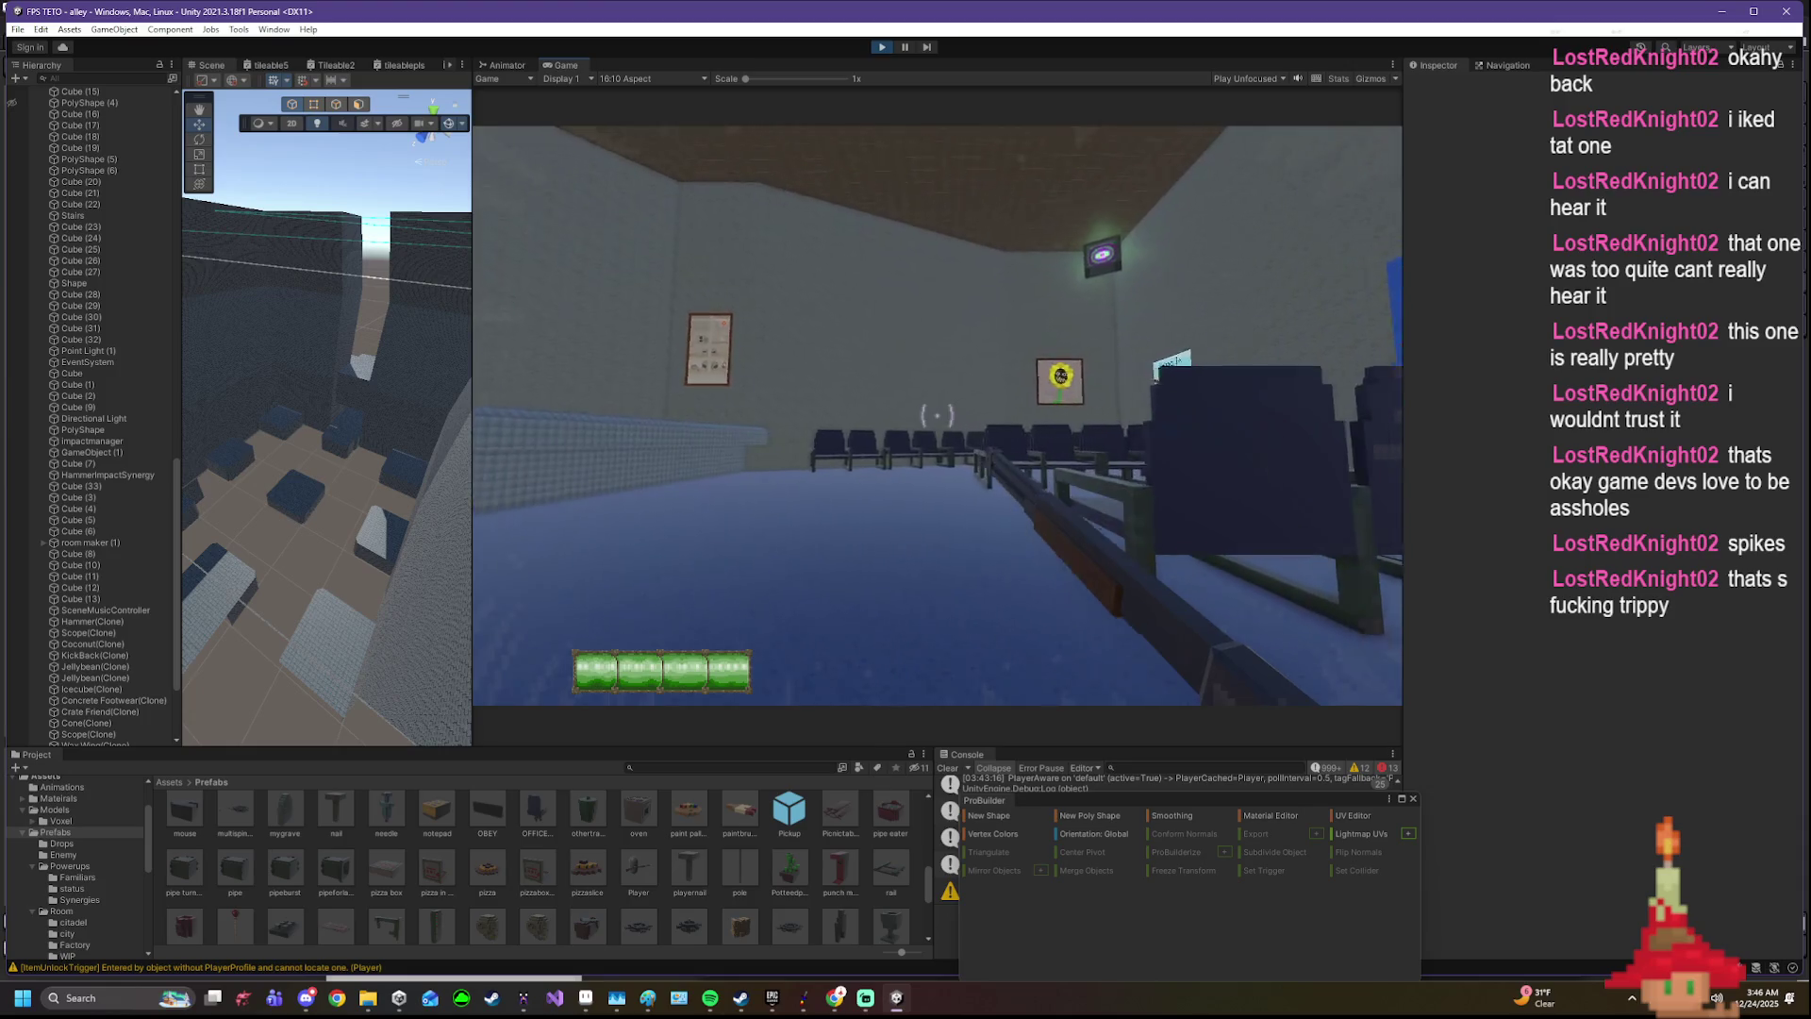
{"action": "key", "text": "w"}
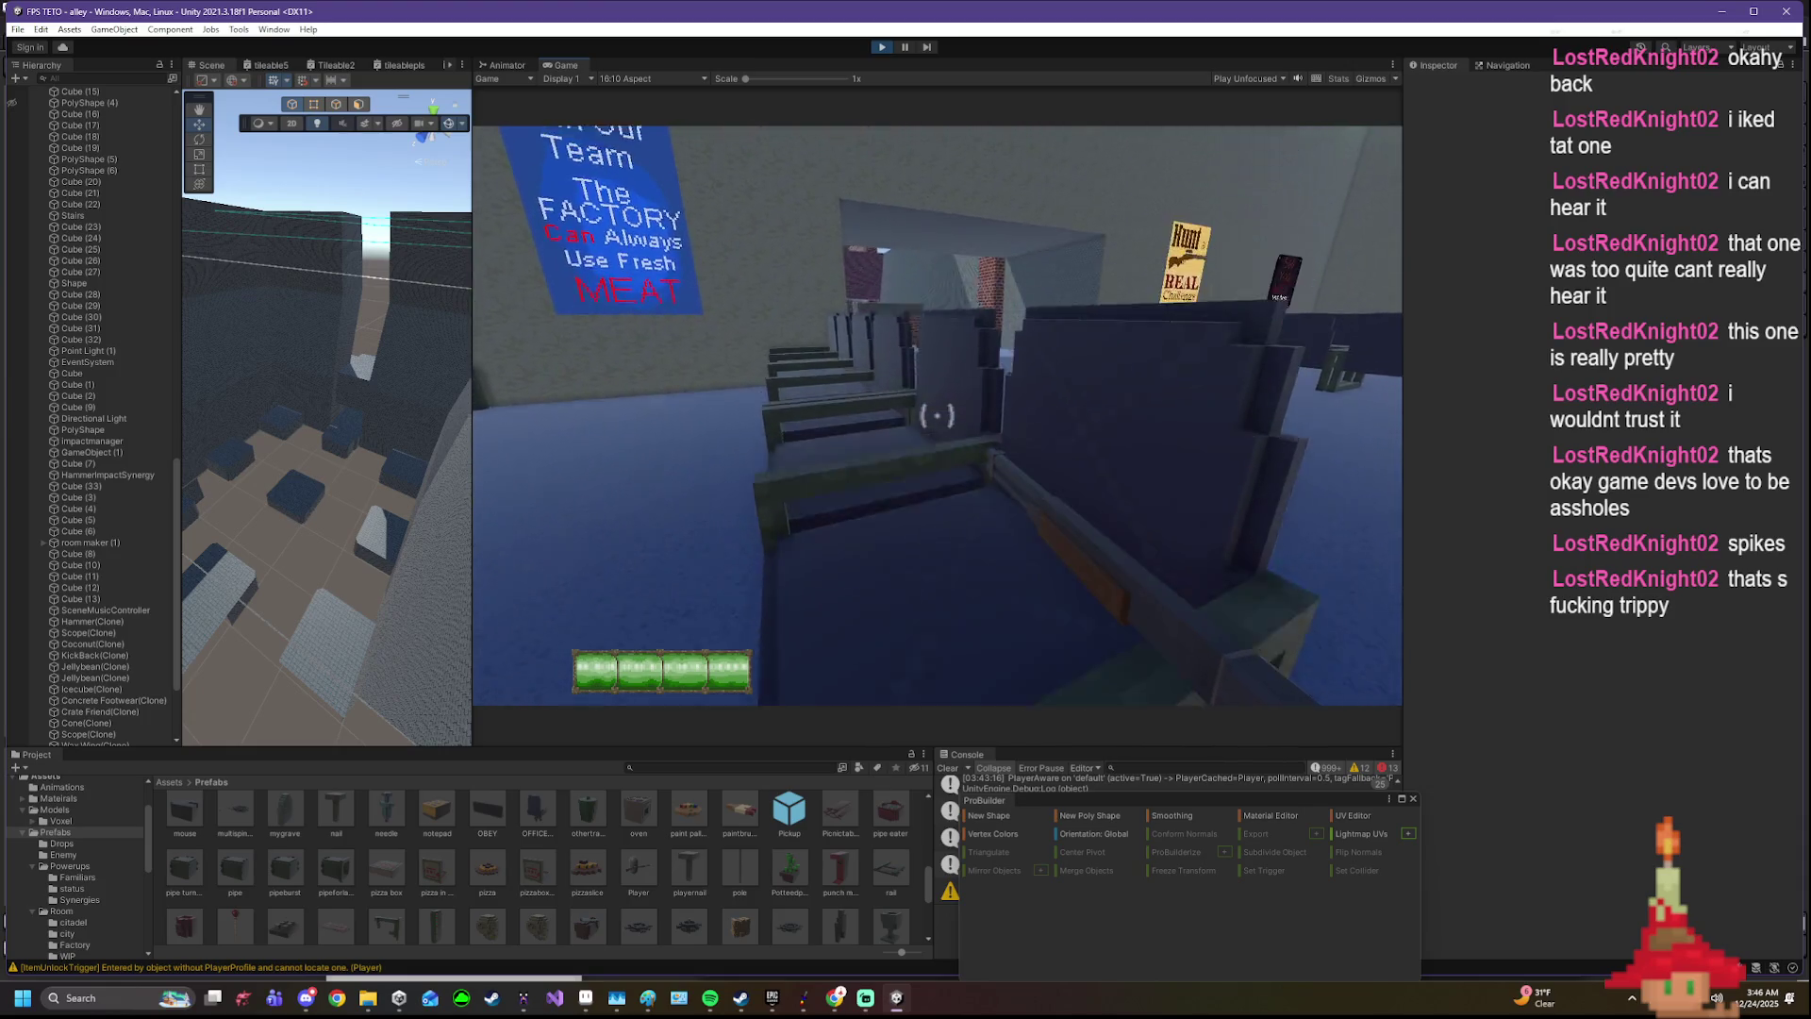
{"action": "key", "text": "w"}
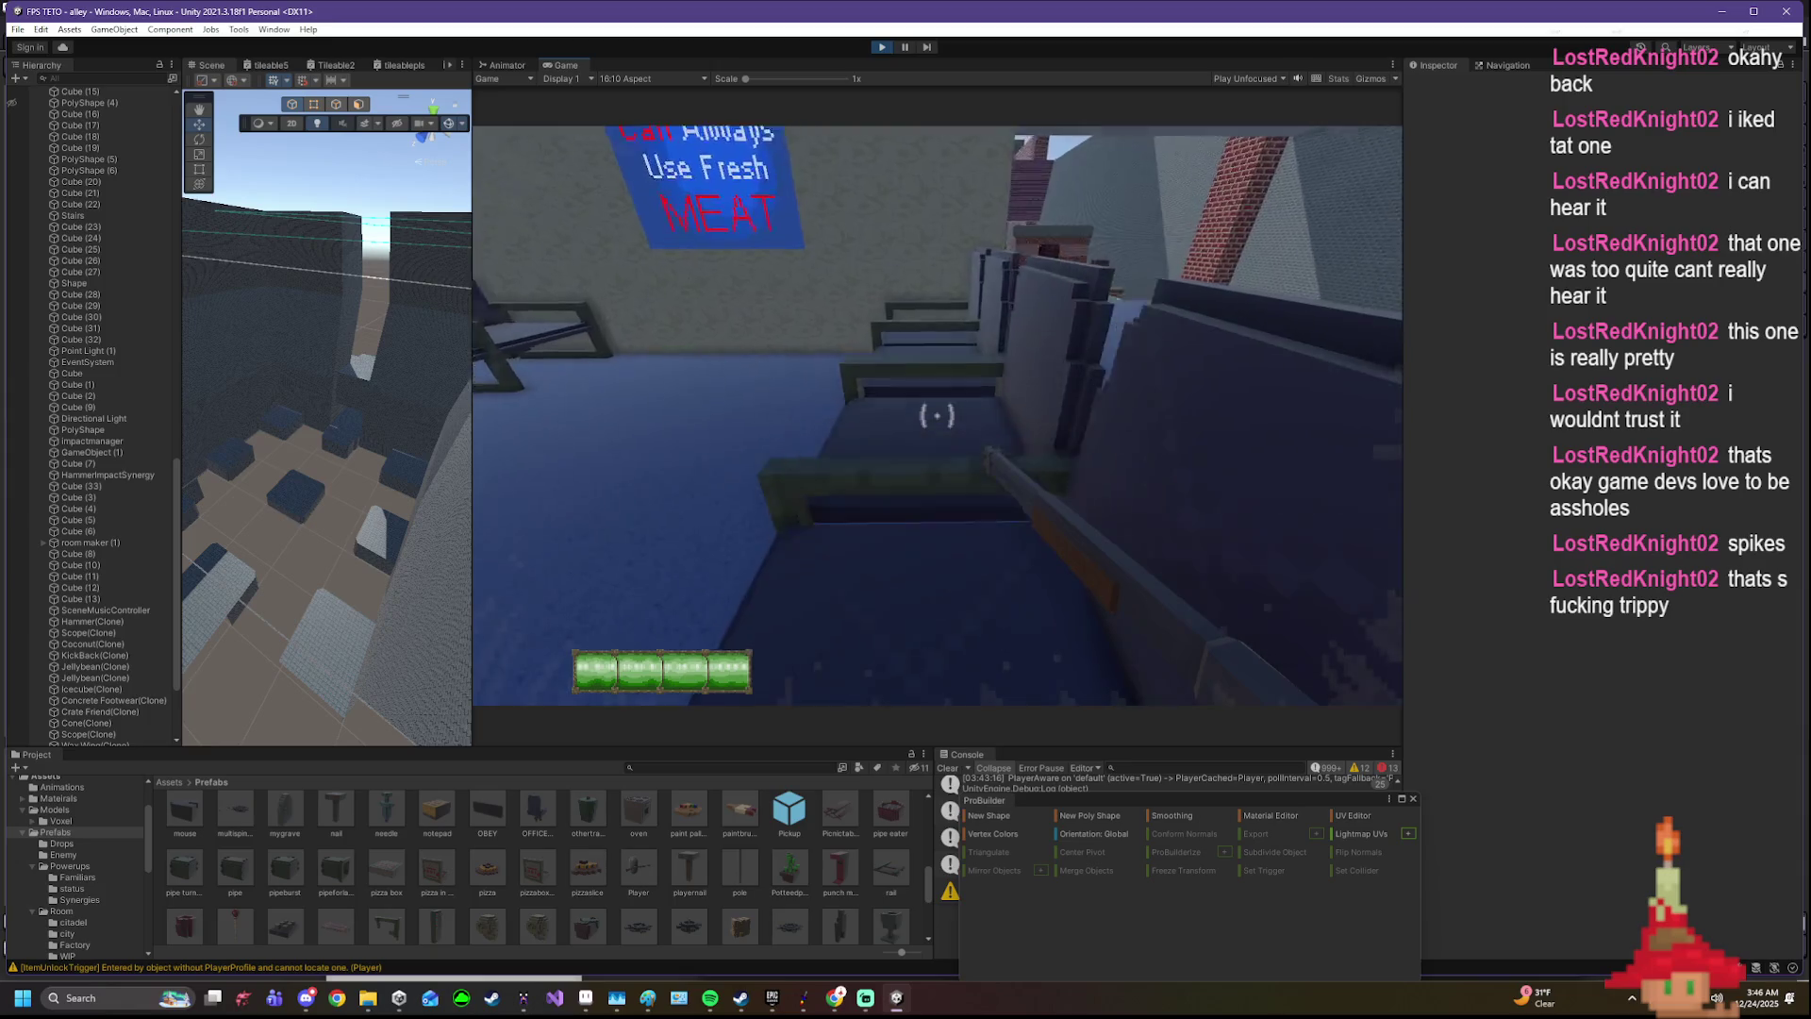
{"action": "key", "text": "w"}
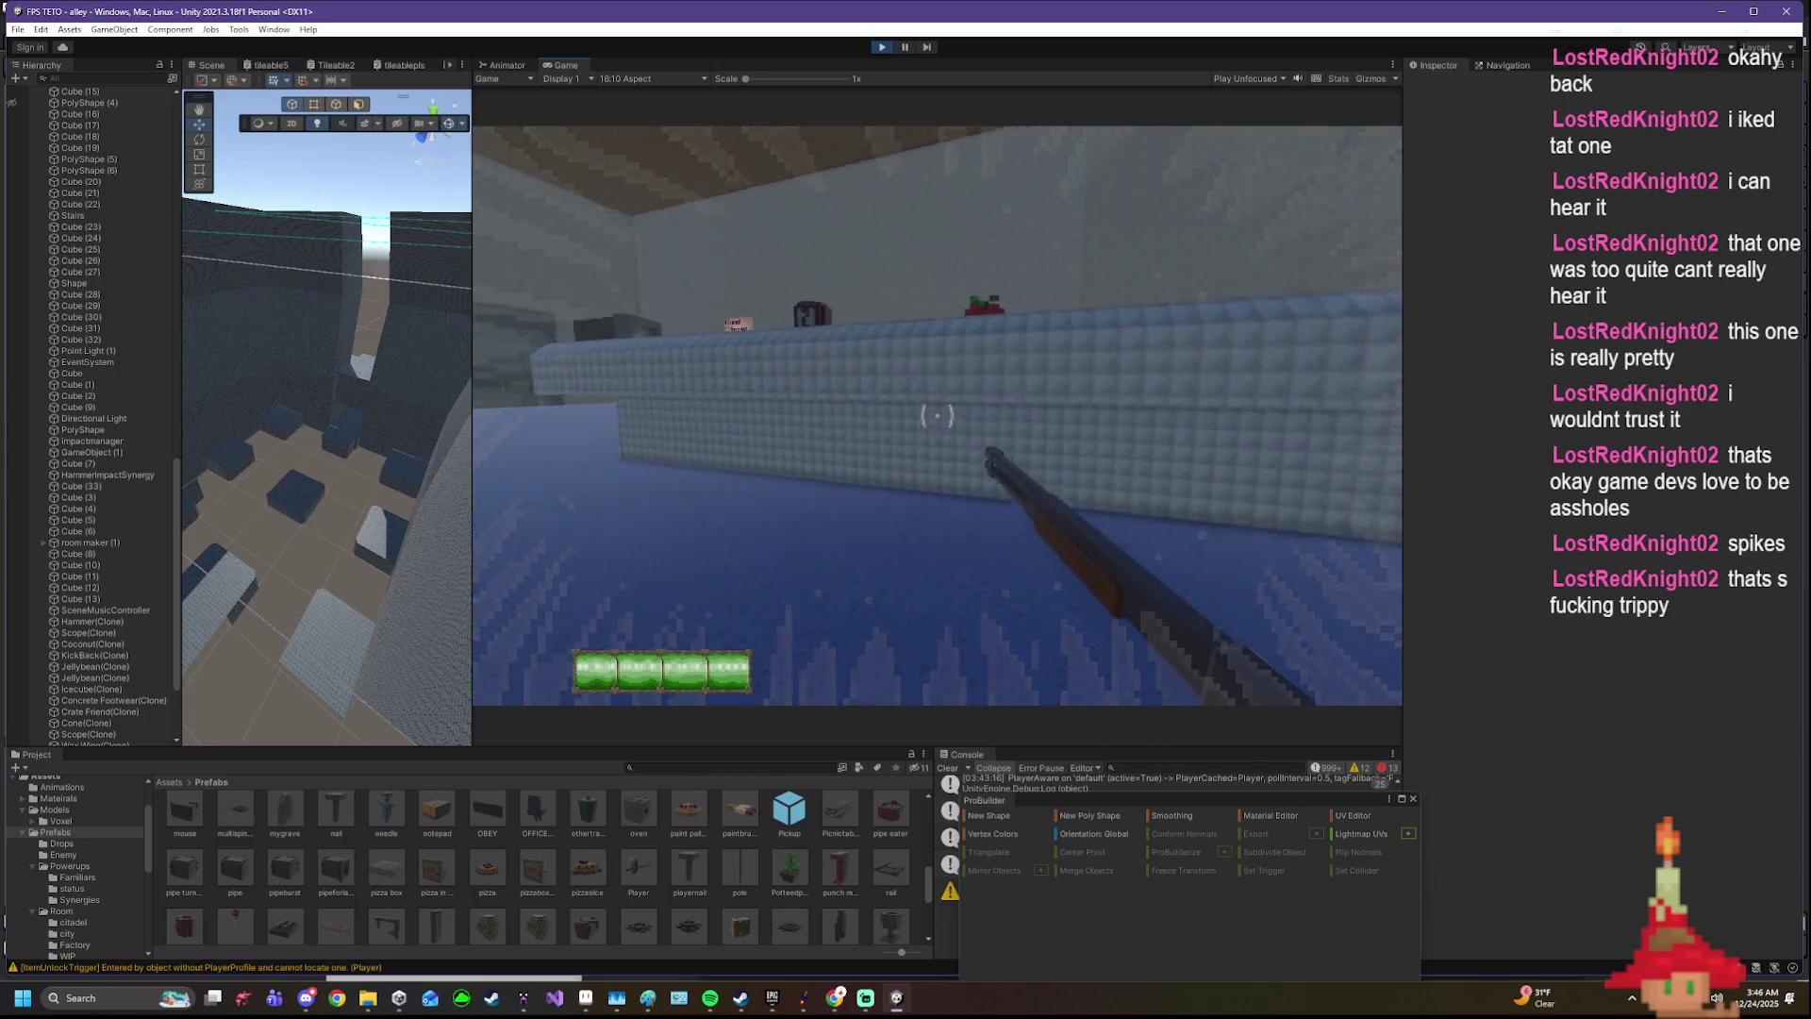
{"action": "key", "text": "w"}
{"action": "key", "text": "s"}
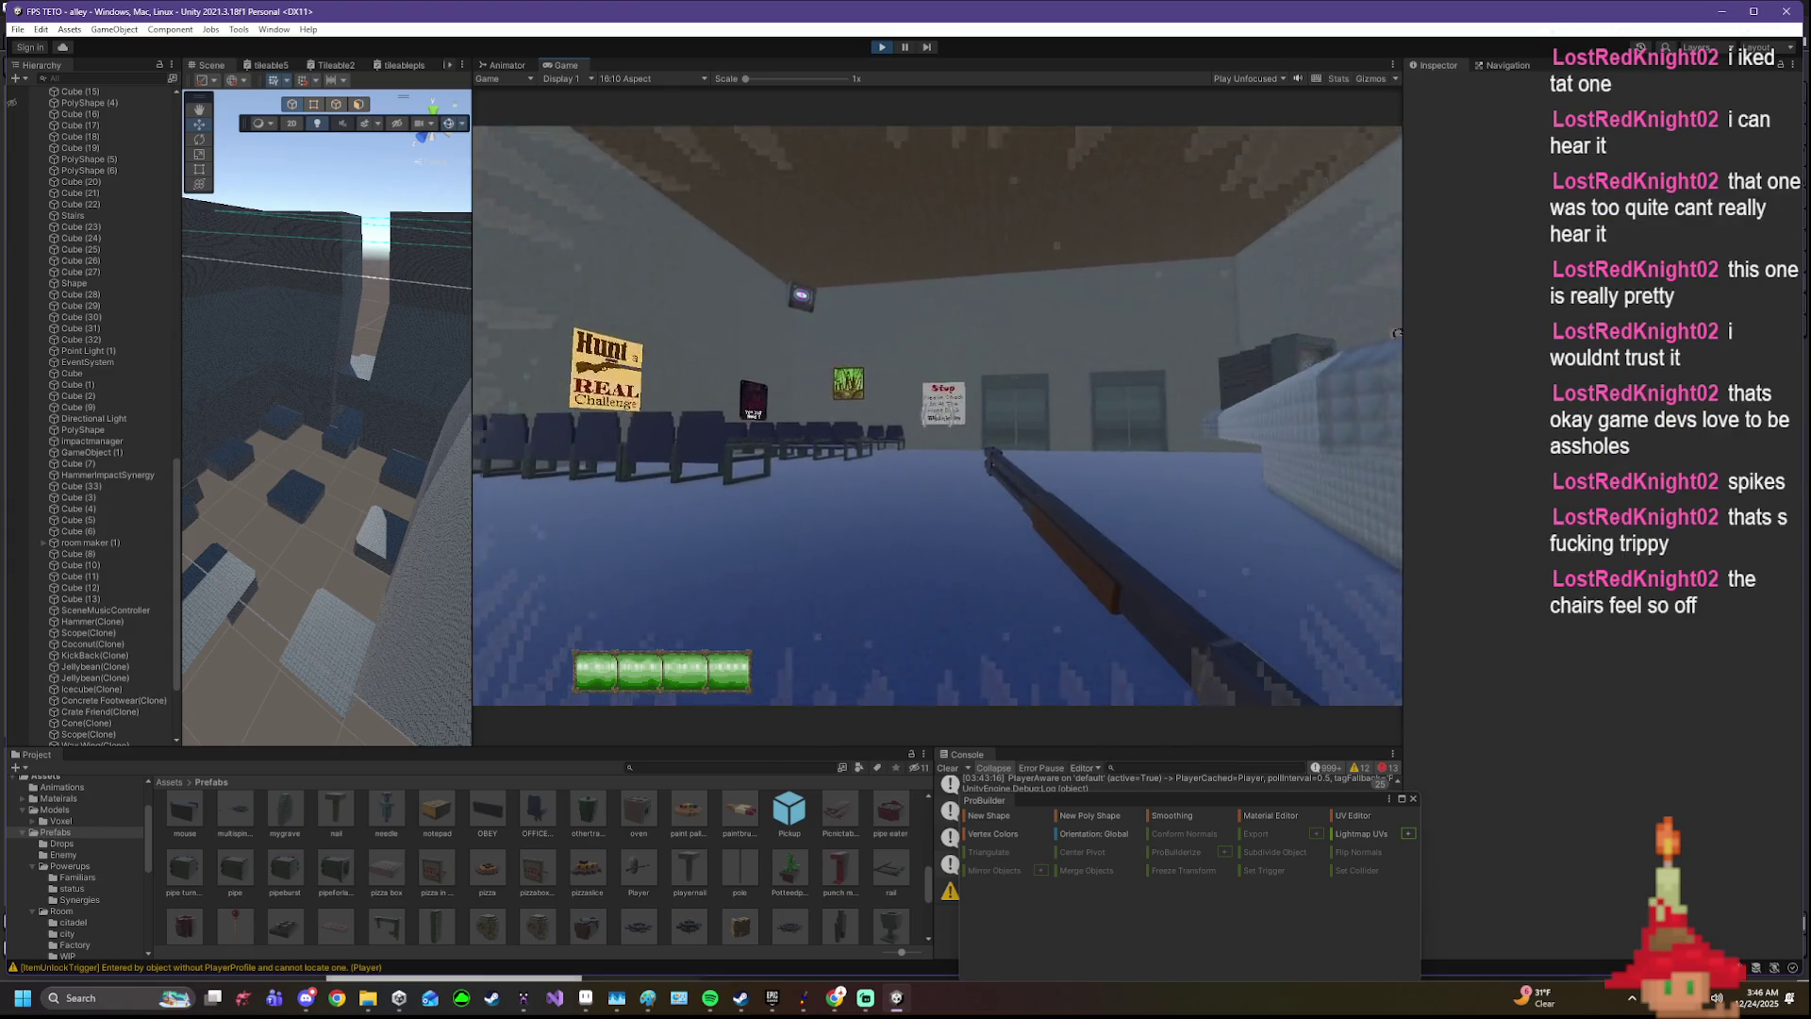
- Walk past the chairs and counter, turning to view the vending machines and signs
{"action": "key", "text": "w"}
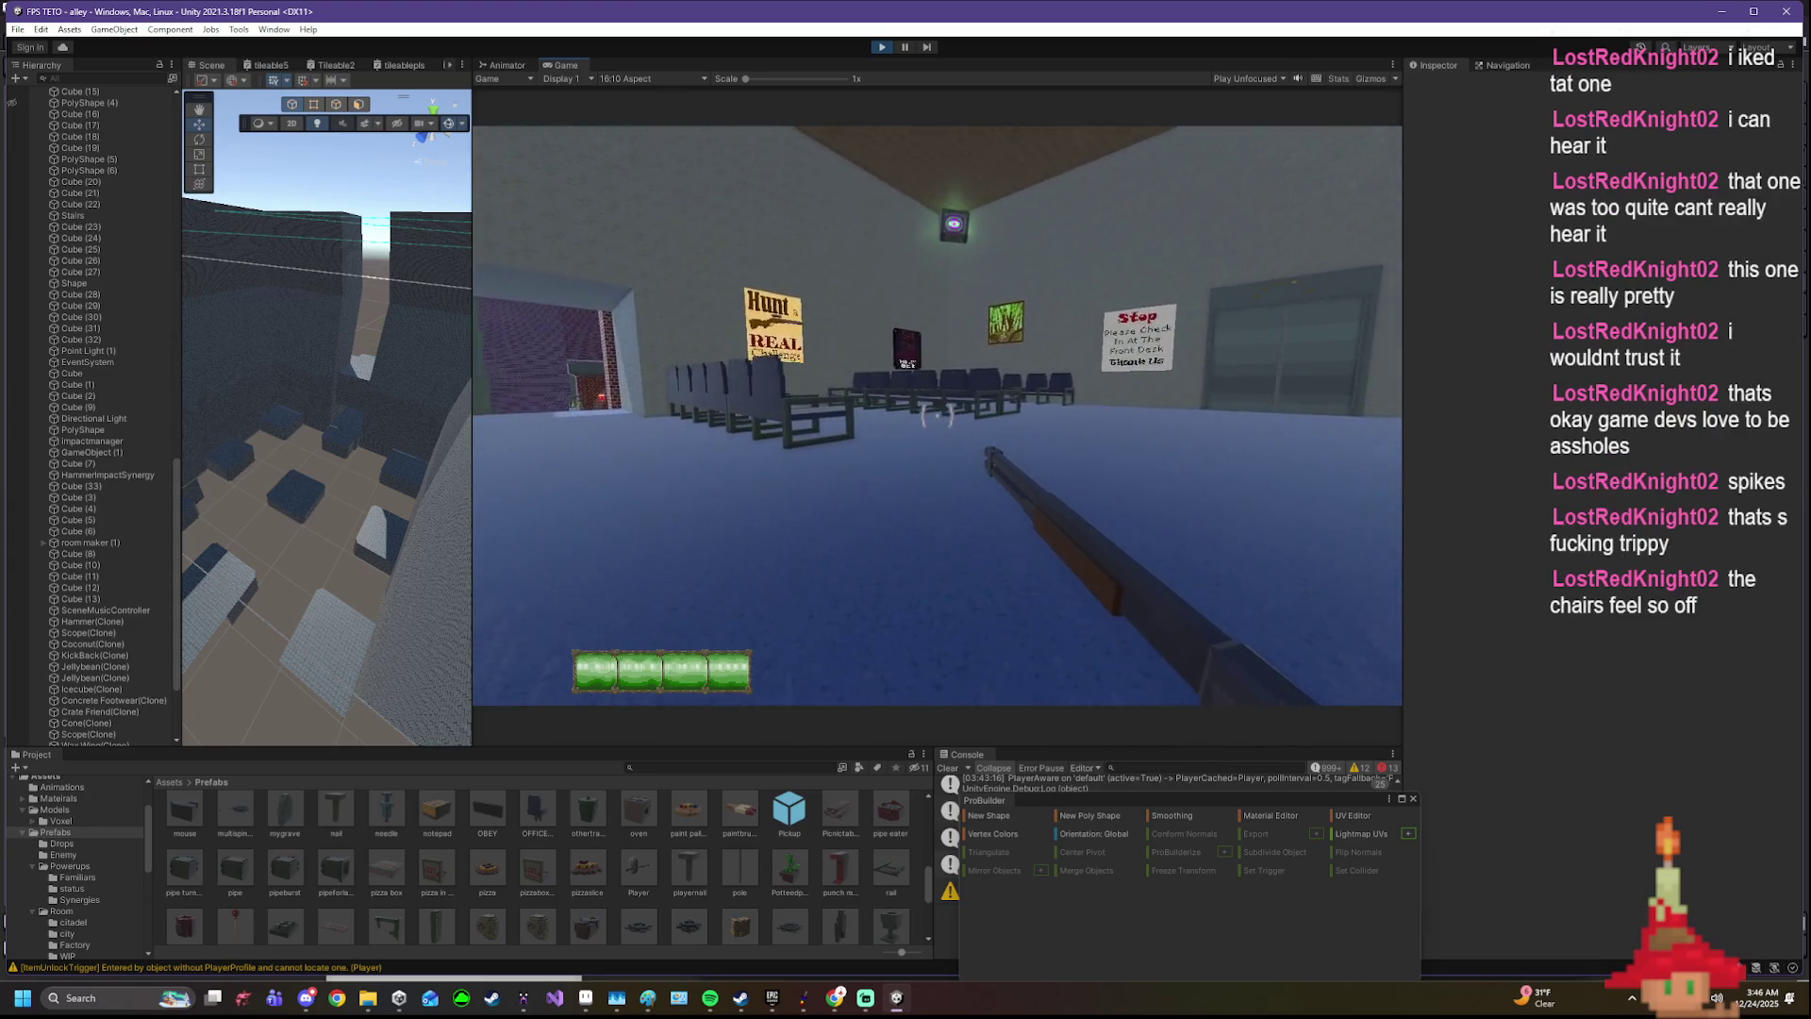
{"action": "key", "text": "w"}
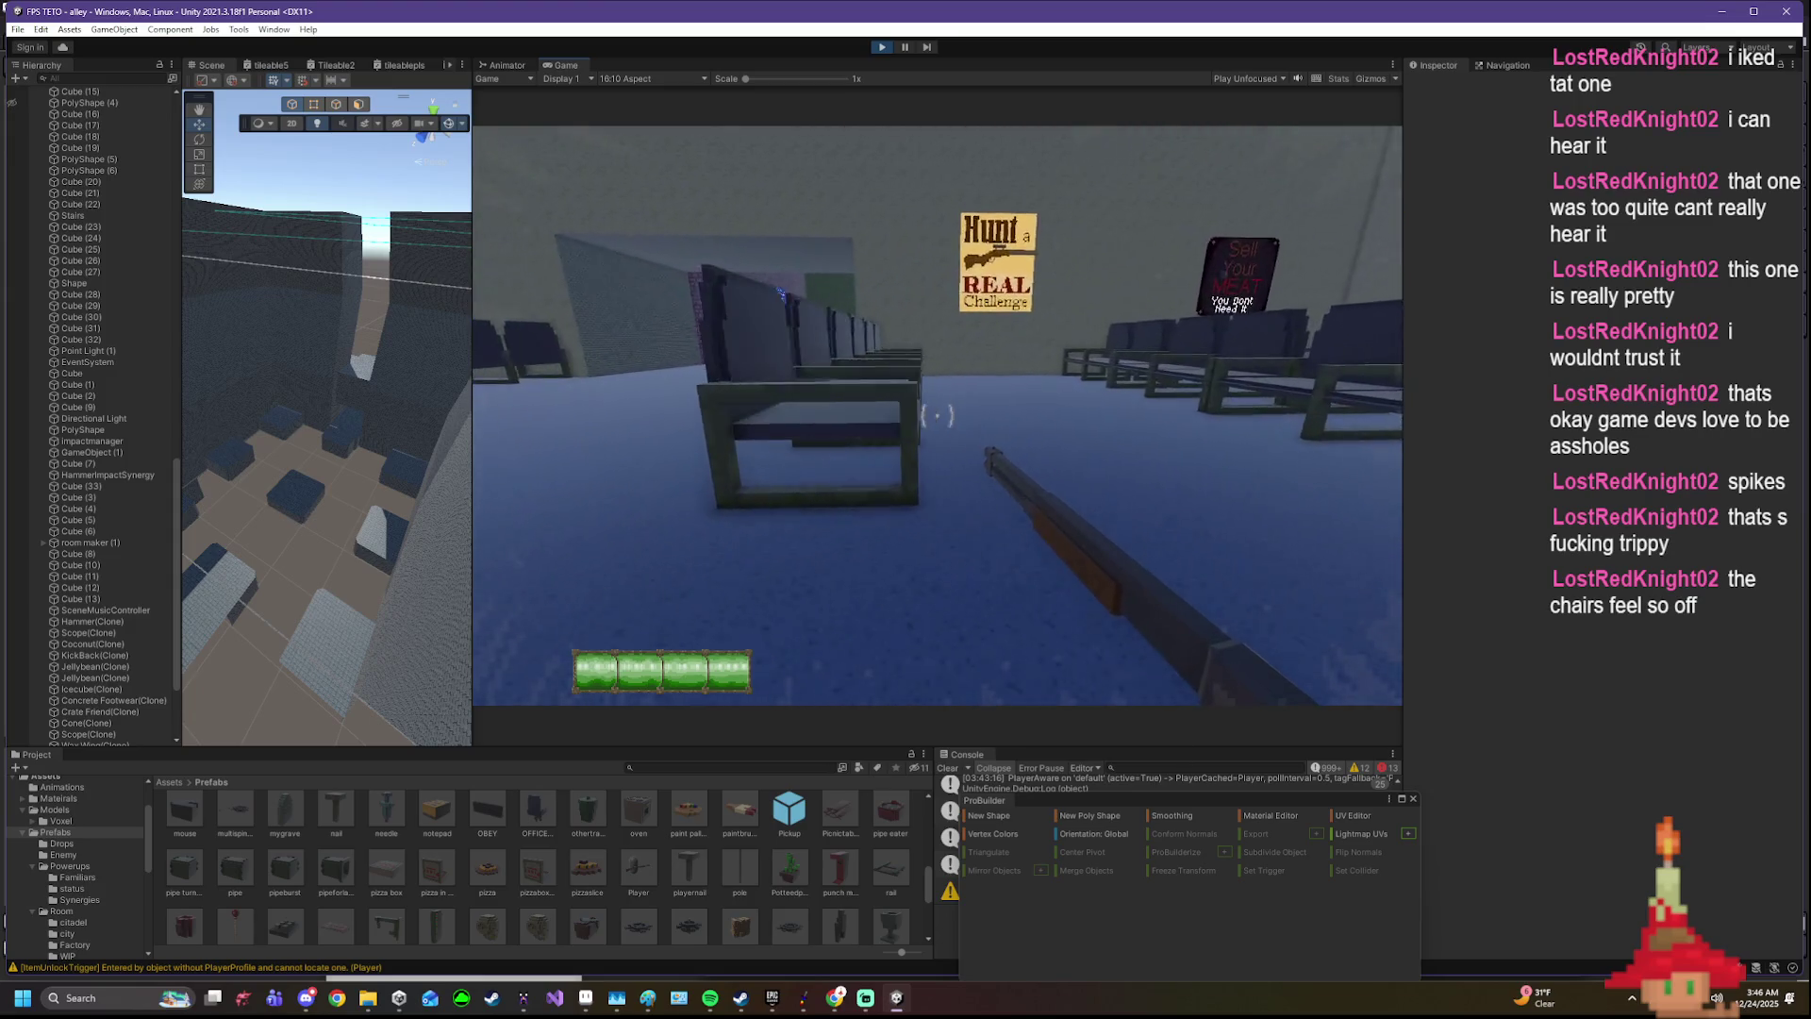
{"action": "key", "text": "s"}
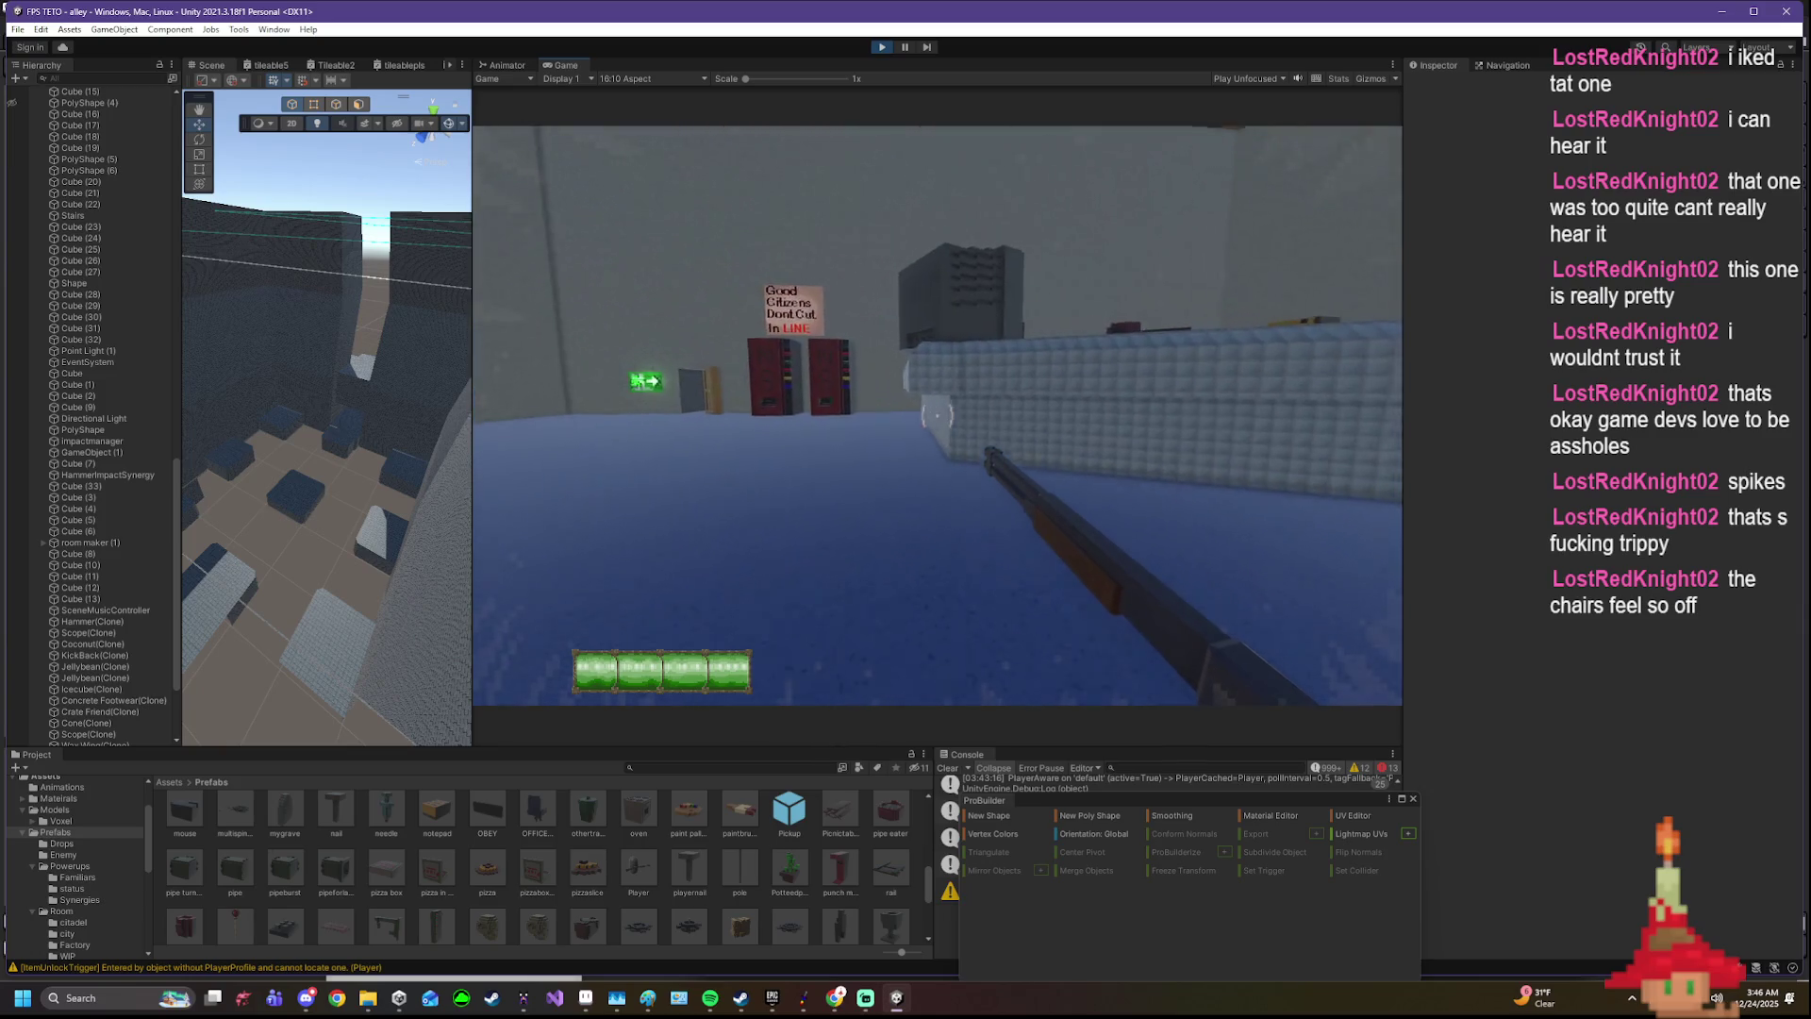
{"action": "key", "text": "w"}
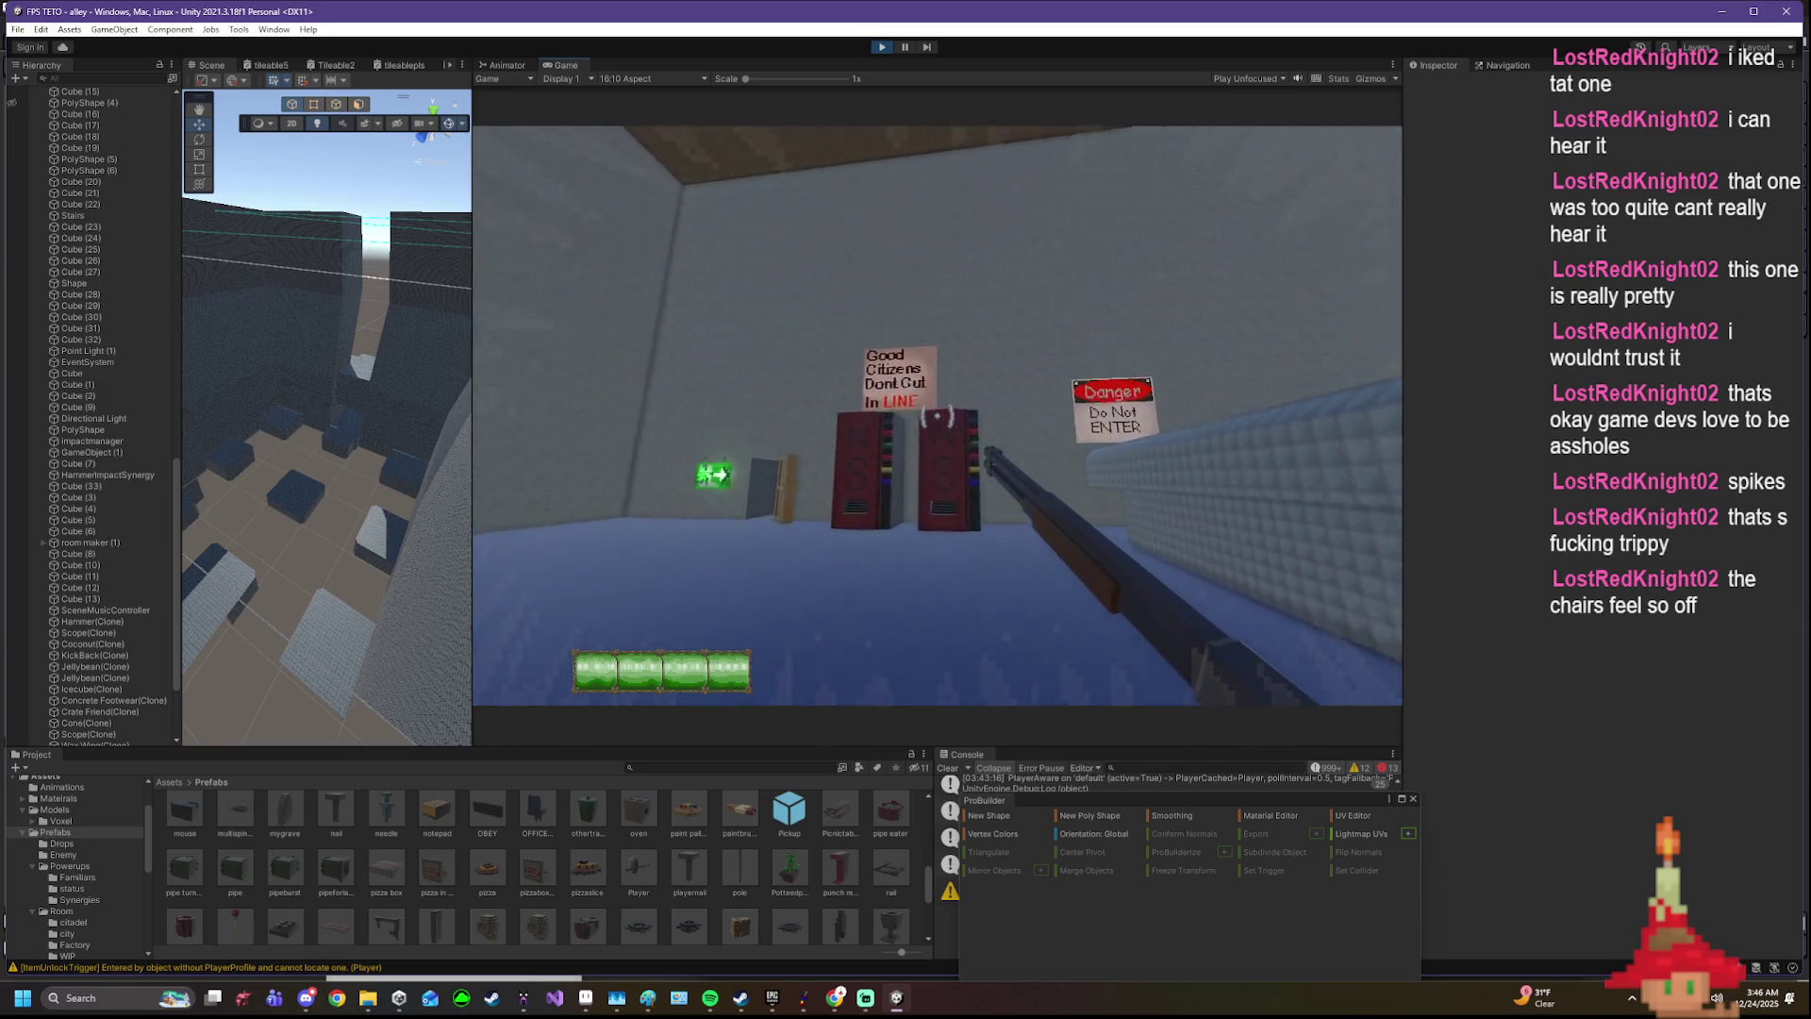
{"action": "key", "text": "w"}
{"action": "key", "text": "w"}
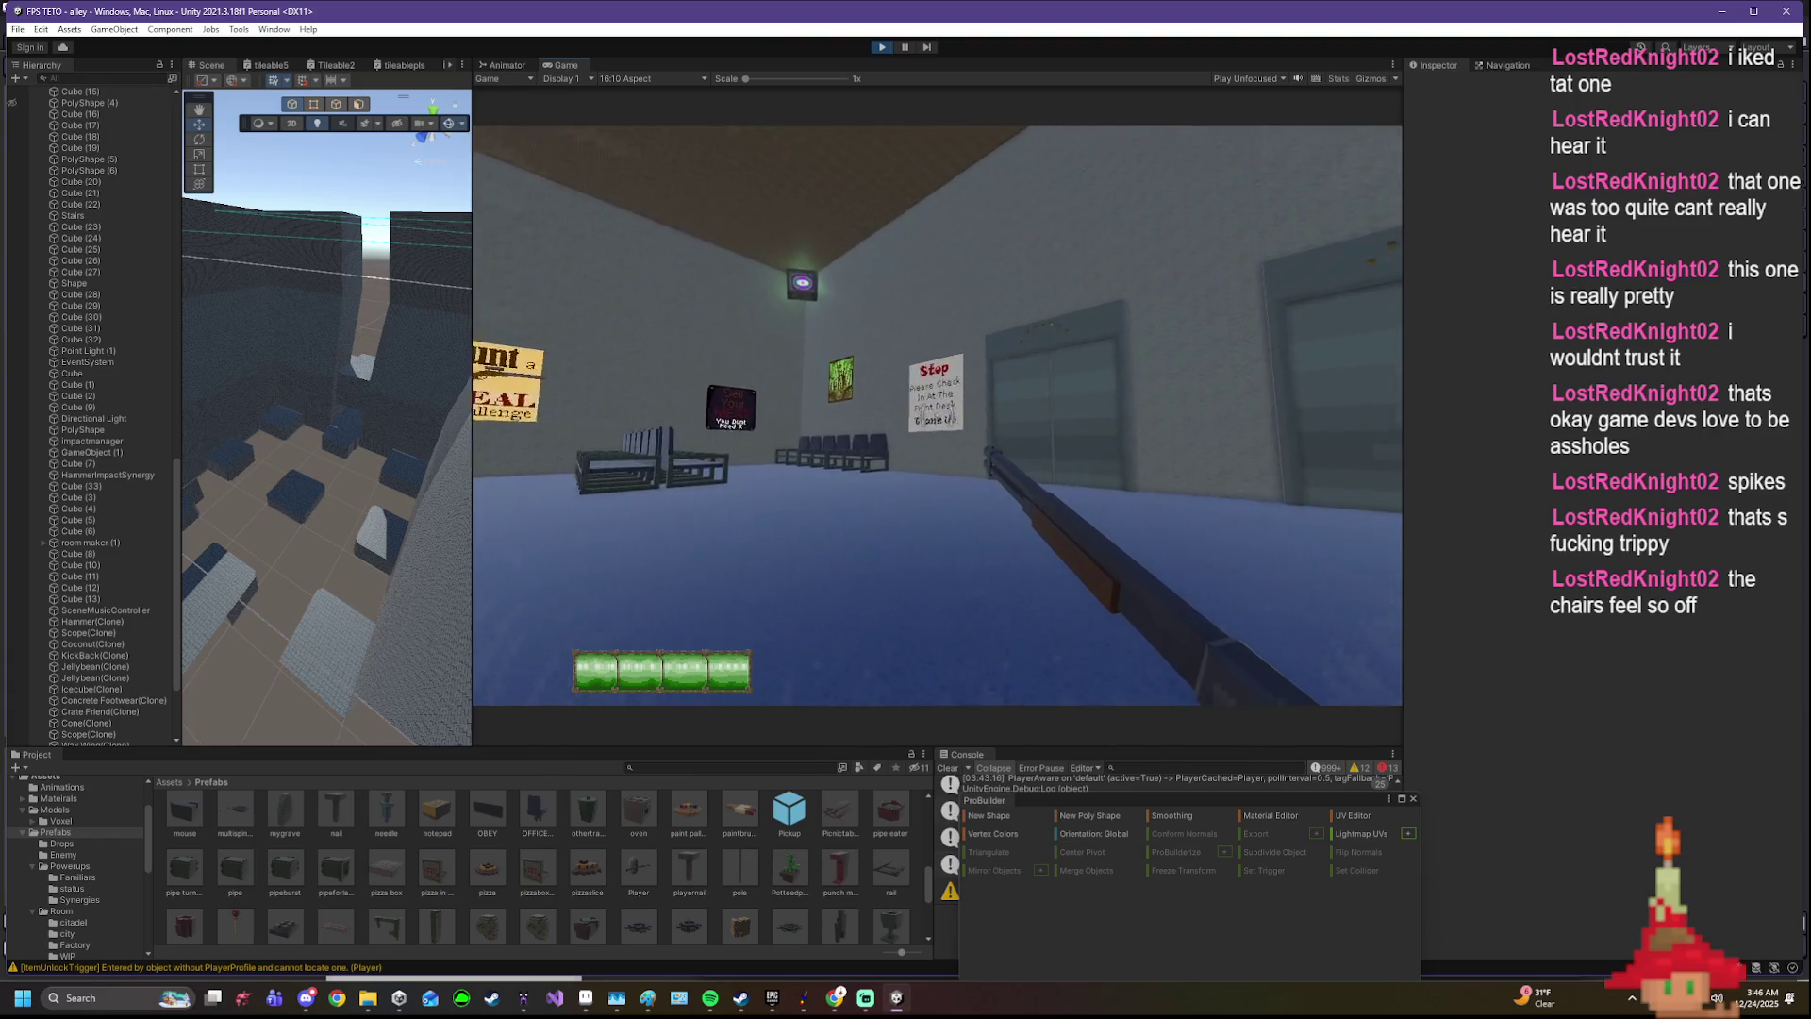
{"action": "key", "text": "w"}
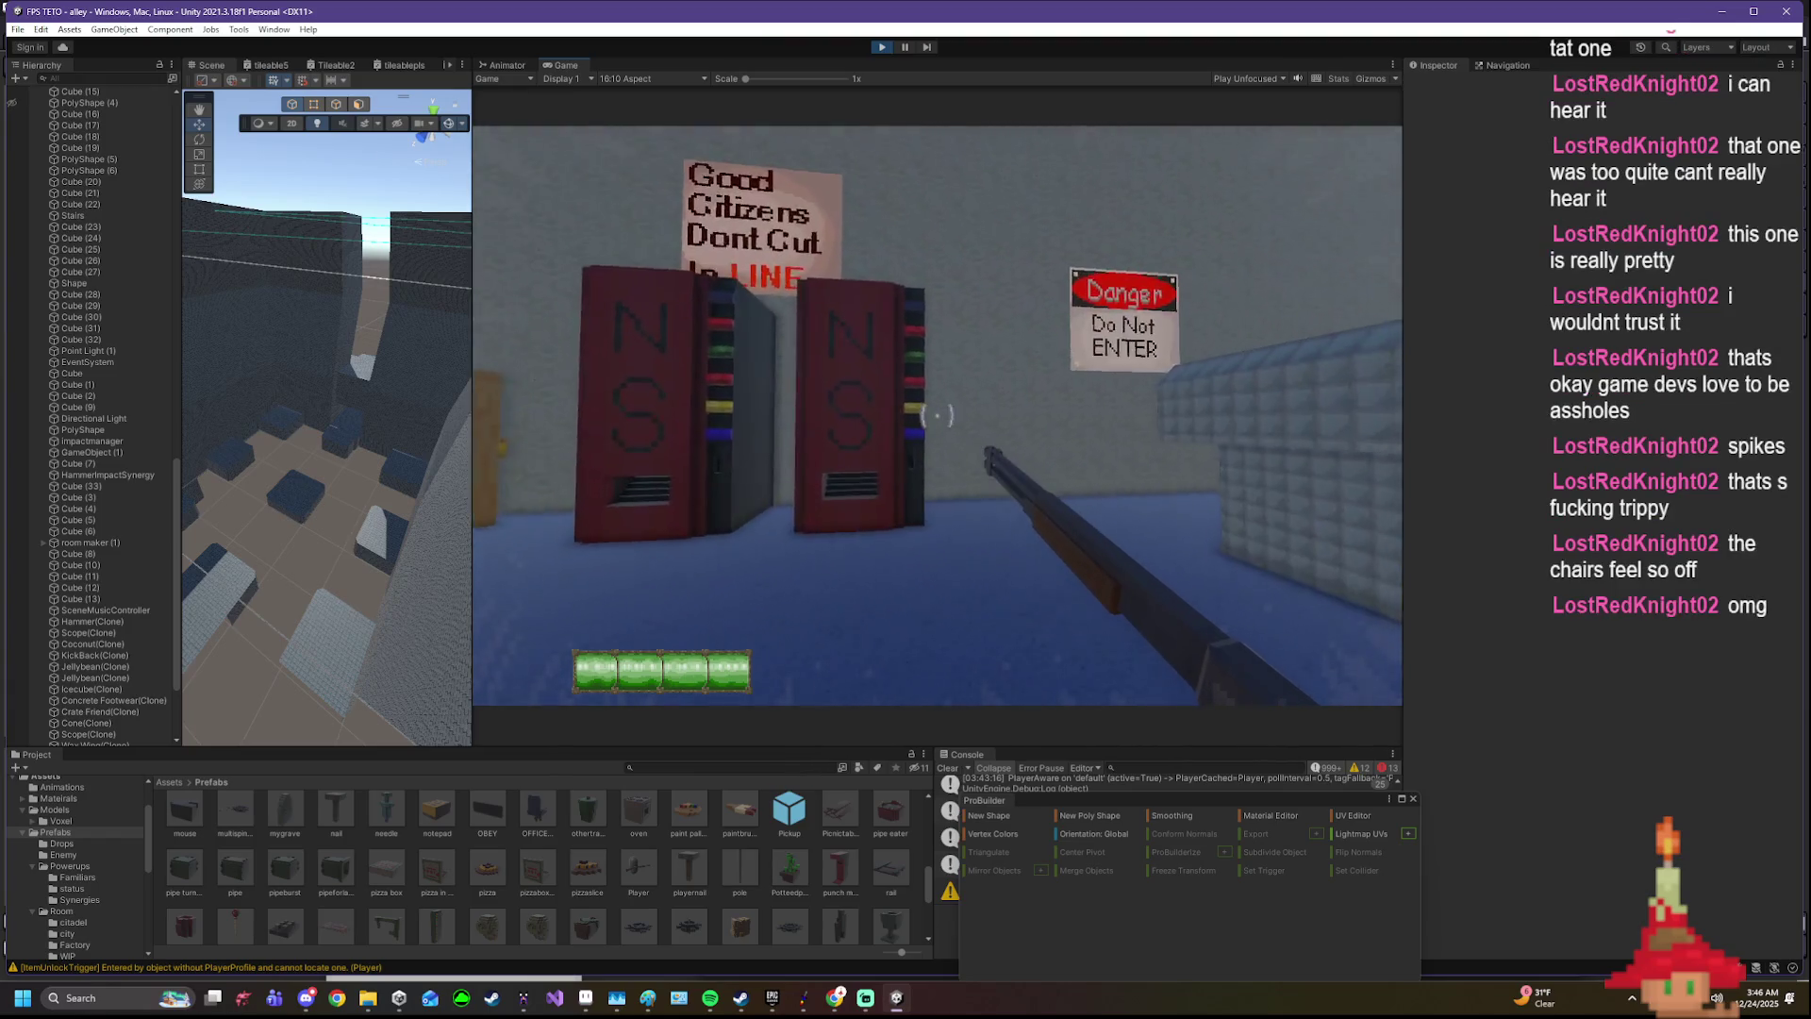
- Walk up to the fire alarm, inspect it, then move on toward the dark doorway
{"action": "key", "text": "w"}
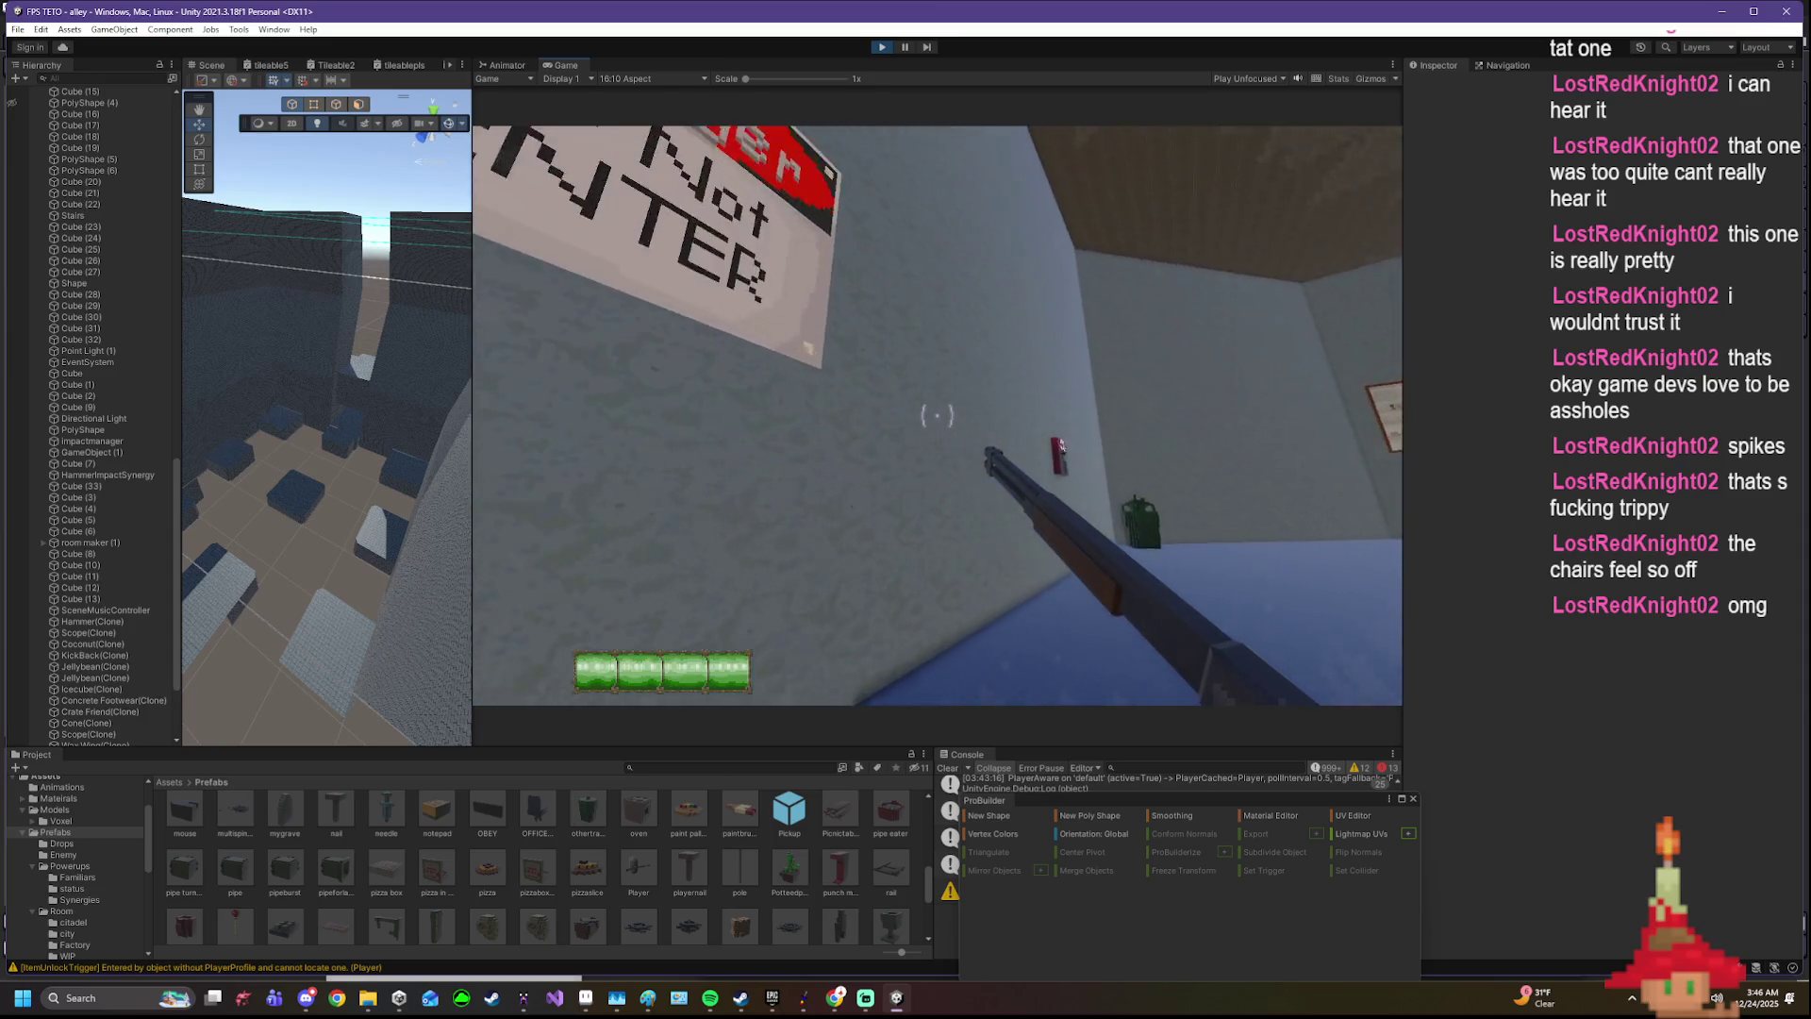
{"action": "key", "text": "w"}
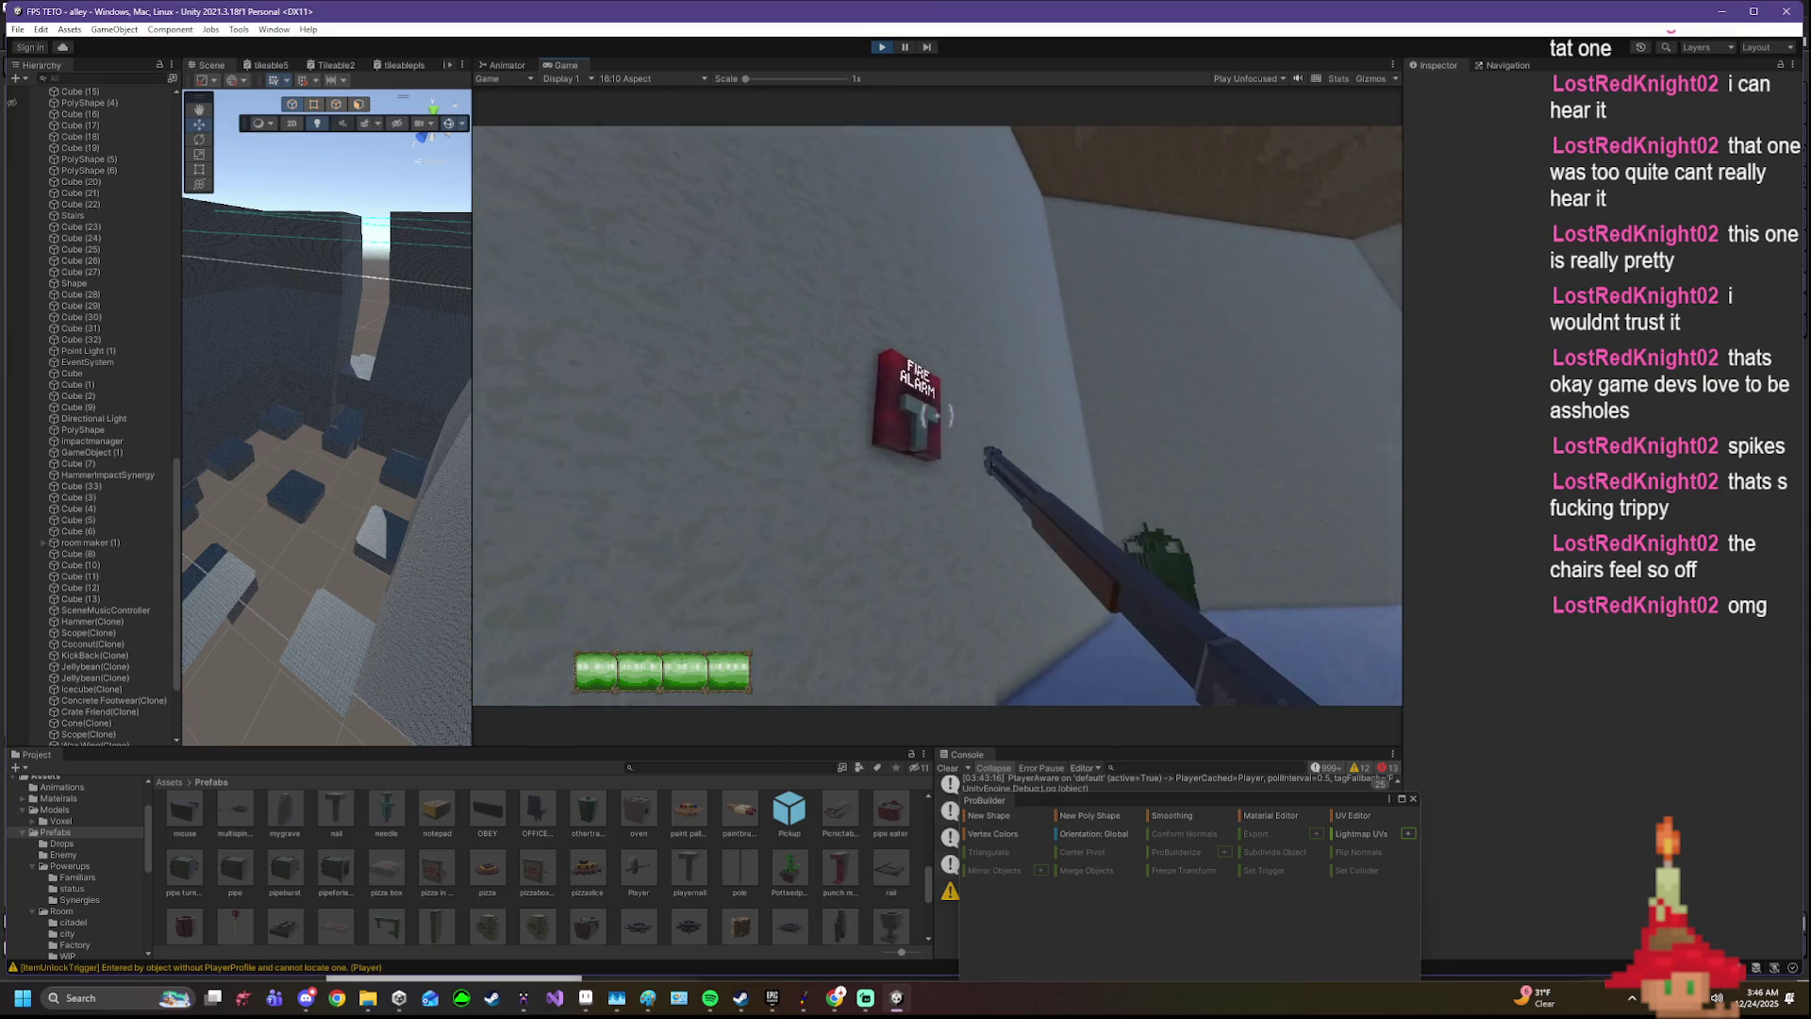
{"action": "key", "text": "s"}
{"action": "key", "text": "w"}
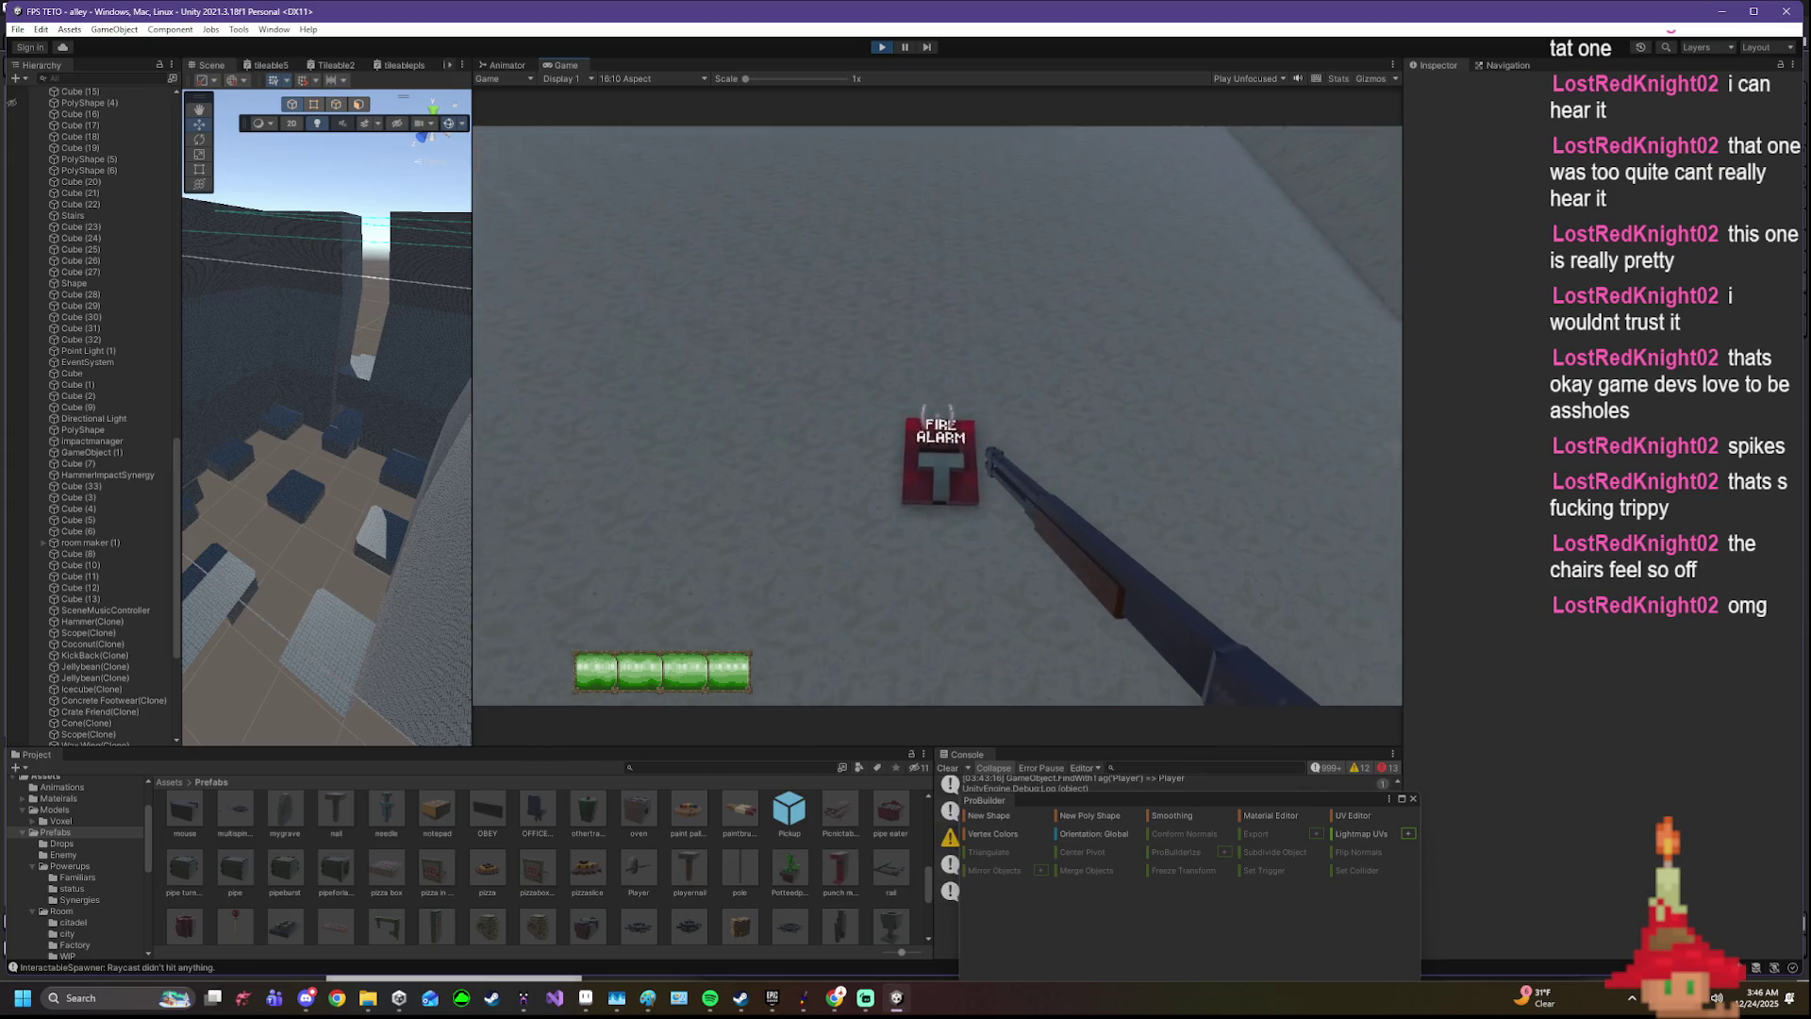
{"action": "key", "text": "w"}
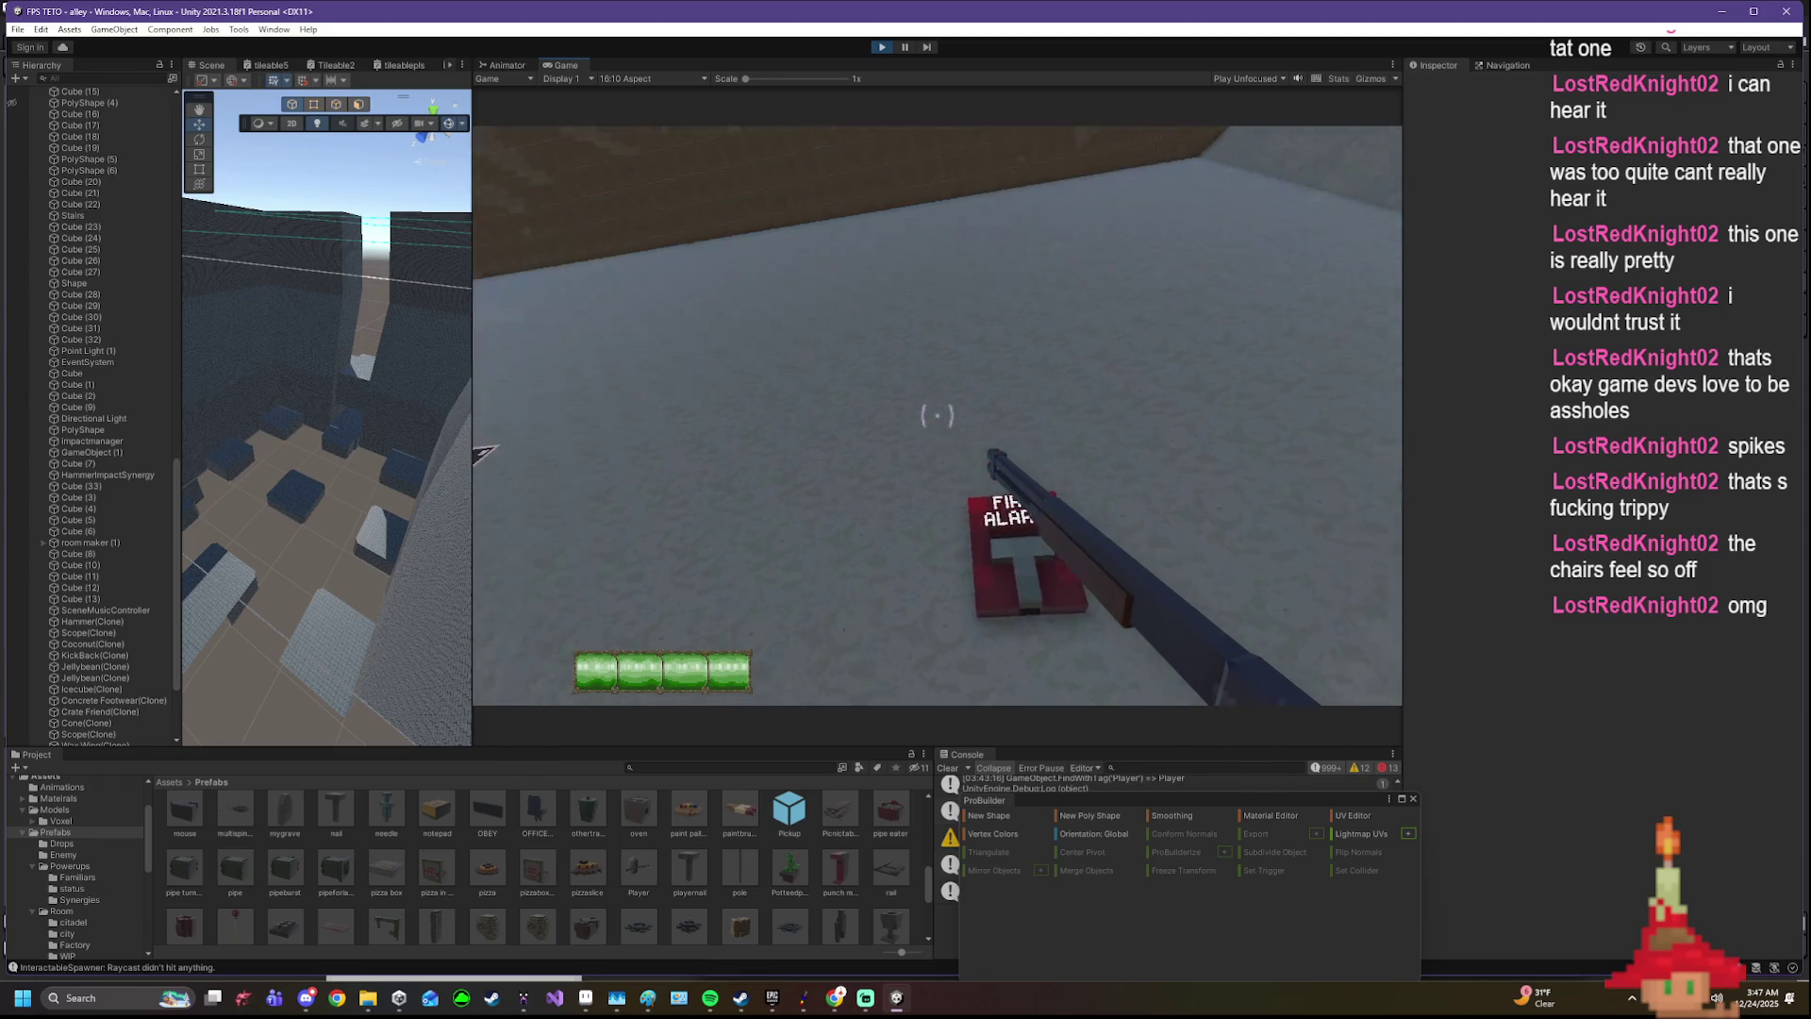
{"action": "key", "text": "w"}
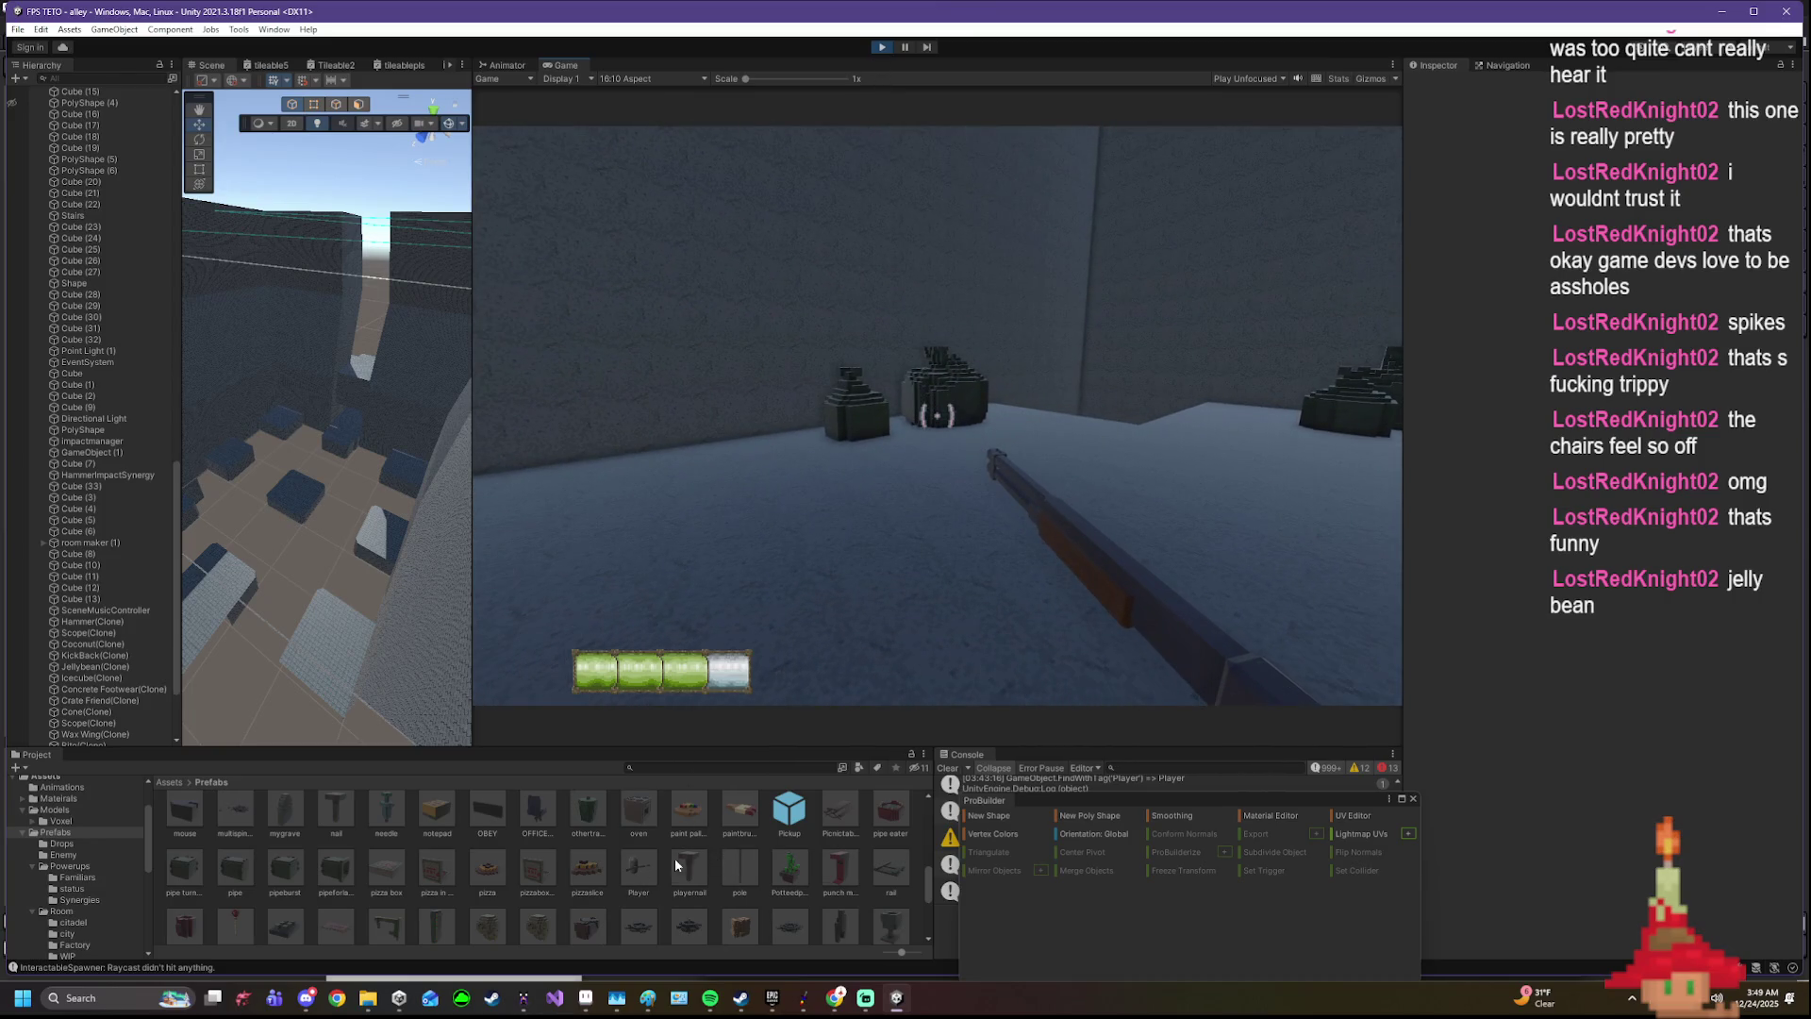
{"action": "scroll", "coordinate": [624, 868], "scroll_direction": "down", "scroll_amount": 5}
{"action": "scroll", "coordinate": [634, 866], "scroll_direction": "up", "scroll_amount": 5}
{"action": "scroll", "coordinate": [633, 864], "scroll_direction": "up", "scroll_amount": 5}
{"action": "scroll", "coordinate": [632, 865], "scroll_direction": "up", "scroll_amount": 1}
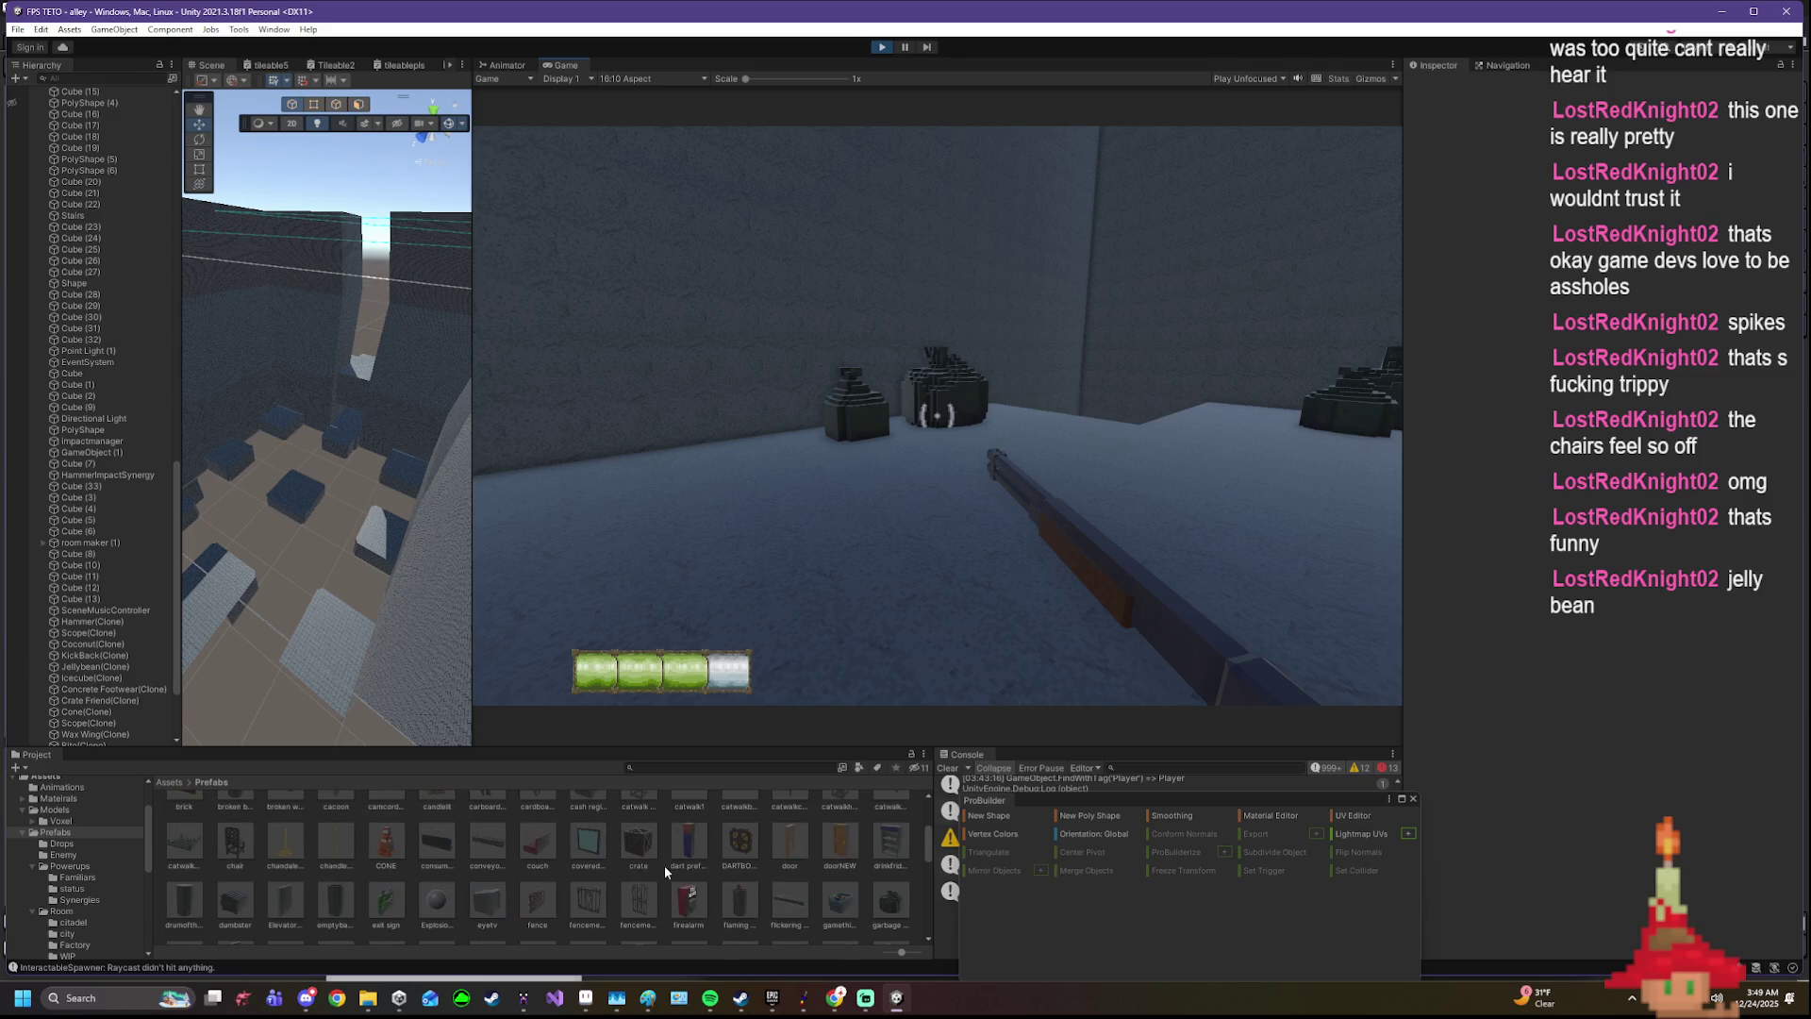
- Reassign the garbage bag medium prefab to the Ground layer and return control to the game
{"action": "left_click", "coordinate": [890, 901]}
{"action": "left_click", "coordinate": [1691, 180]}
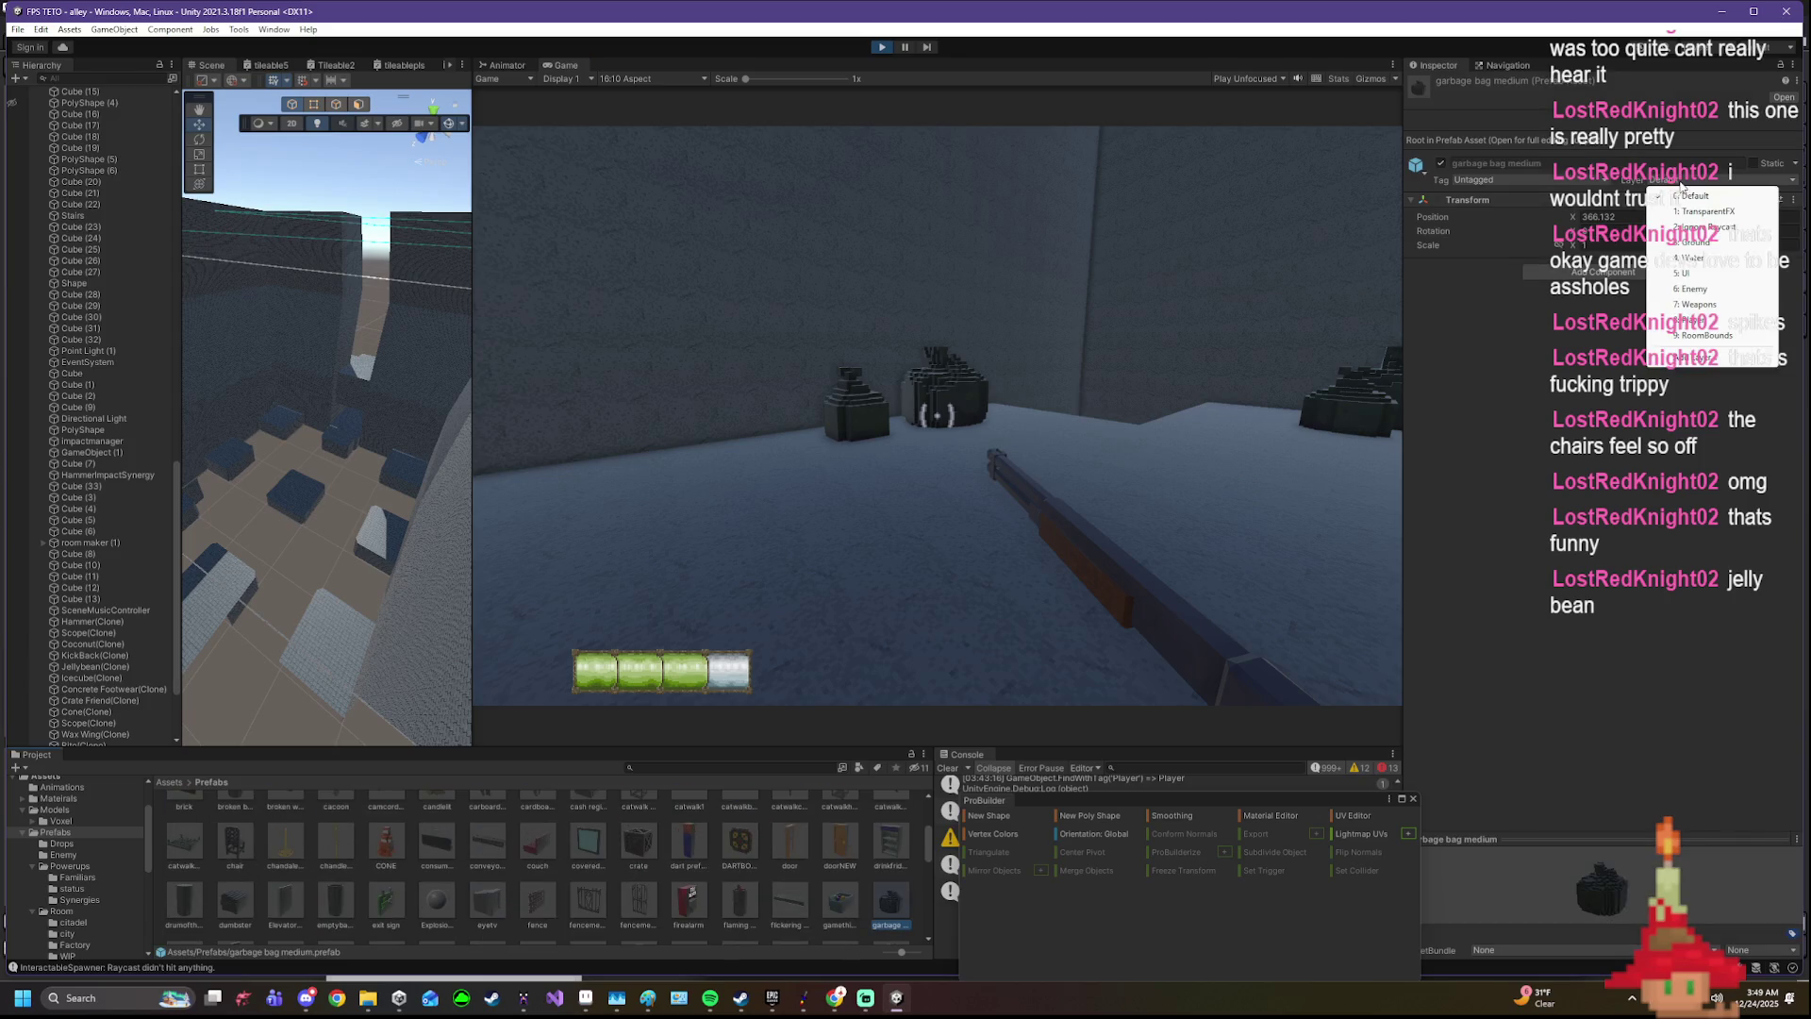
{"action": "left_click", "coordinate": [1704, 257]}
{"action": "left_click", "coordinate": [865, 533]}
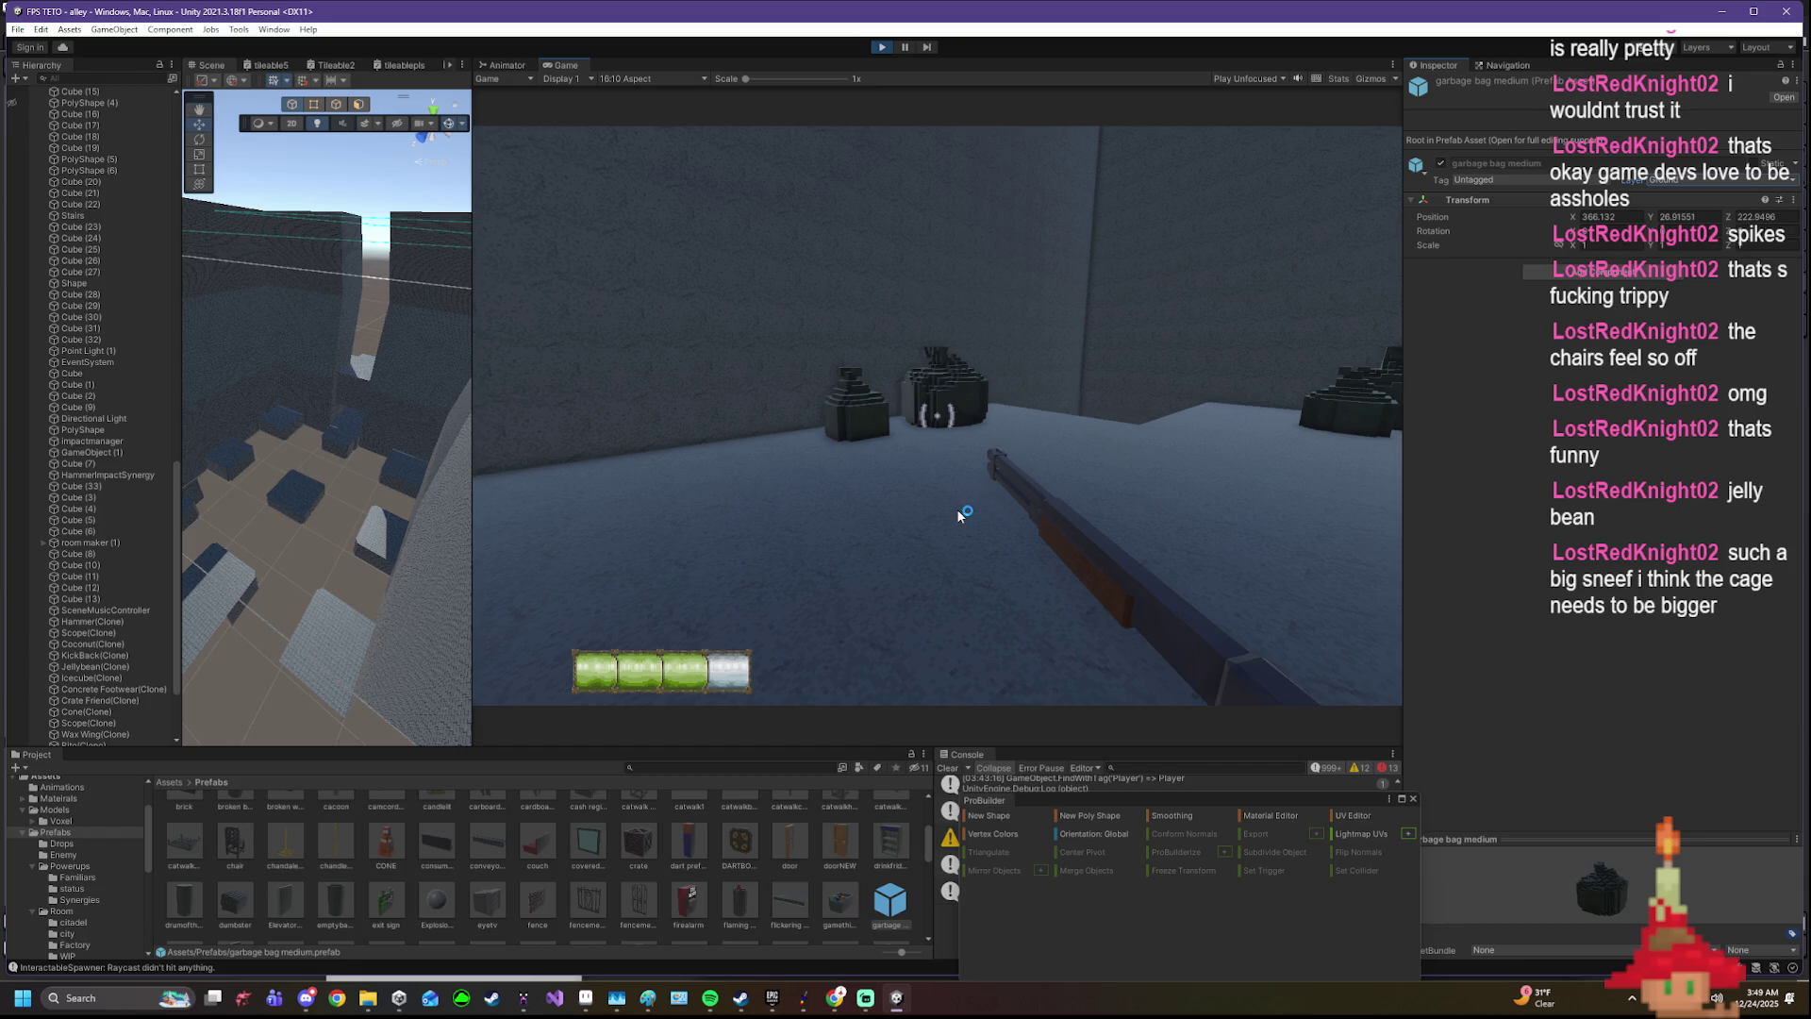
{"action": "left_click", "coordinate": [921, 484]}
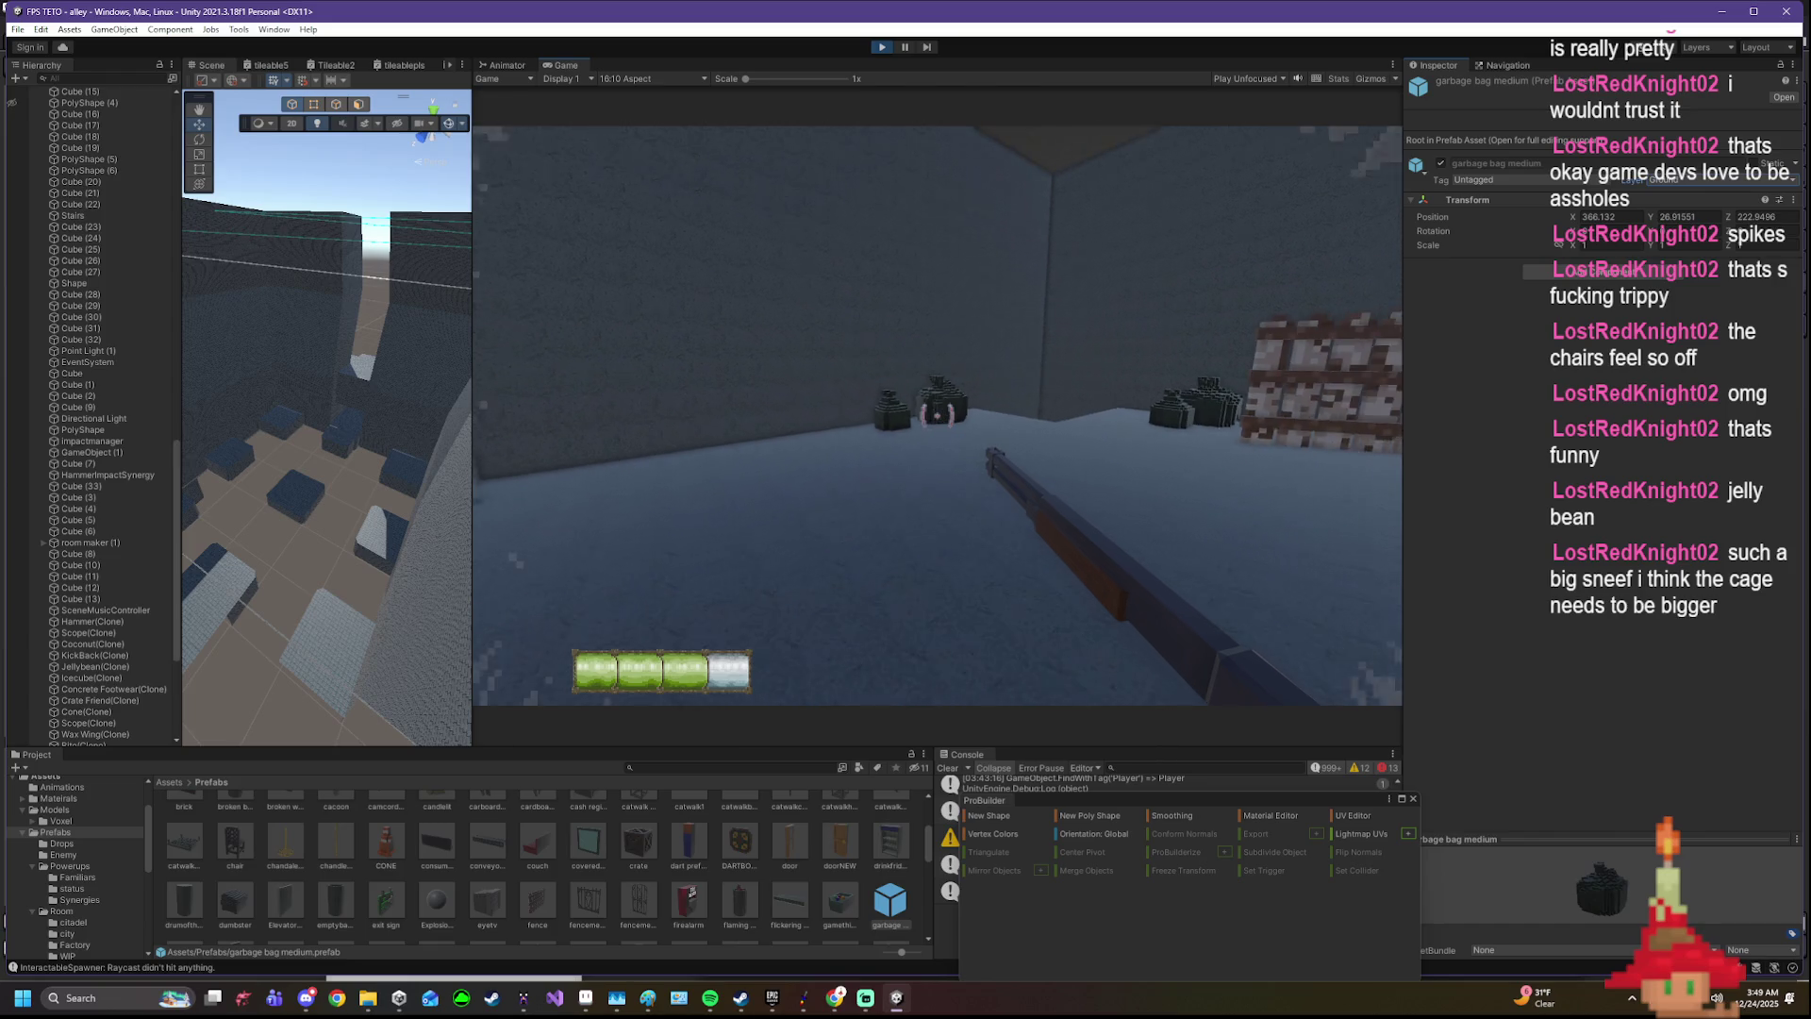
- Walk around the garbage bags toward the brick walls and give control back to the game
{"action": "key", "text": "w"}
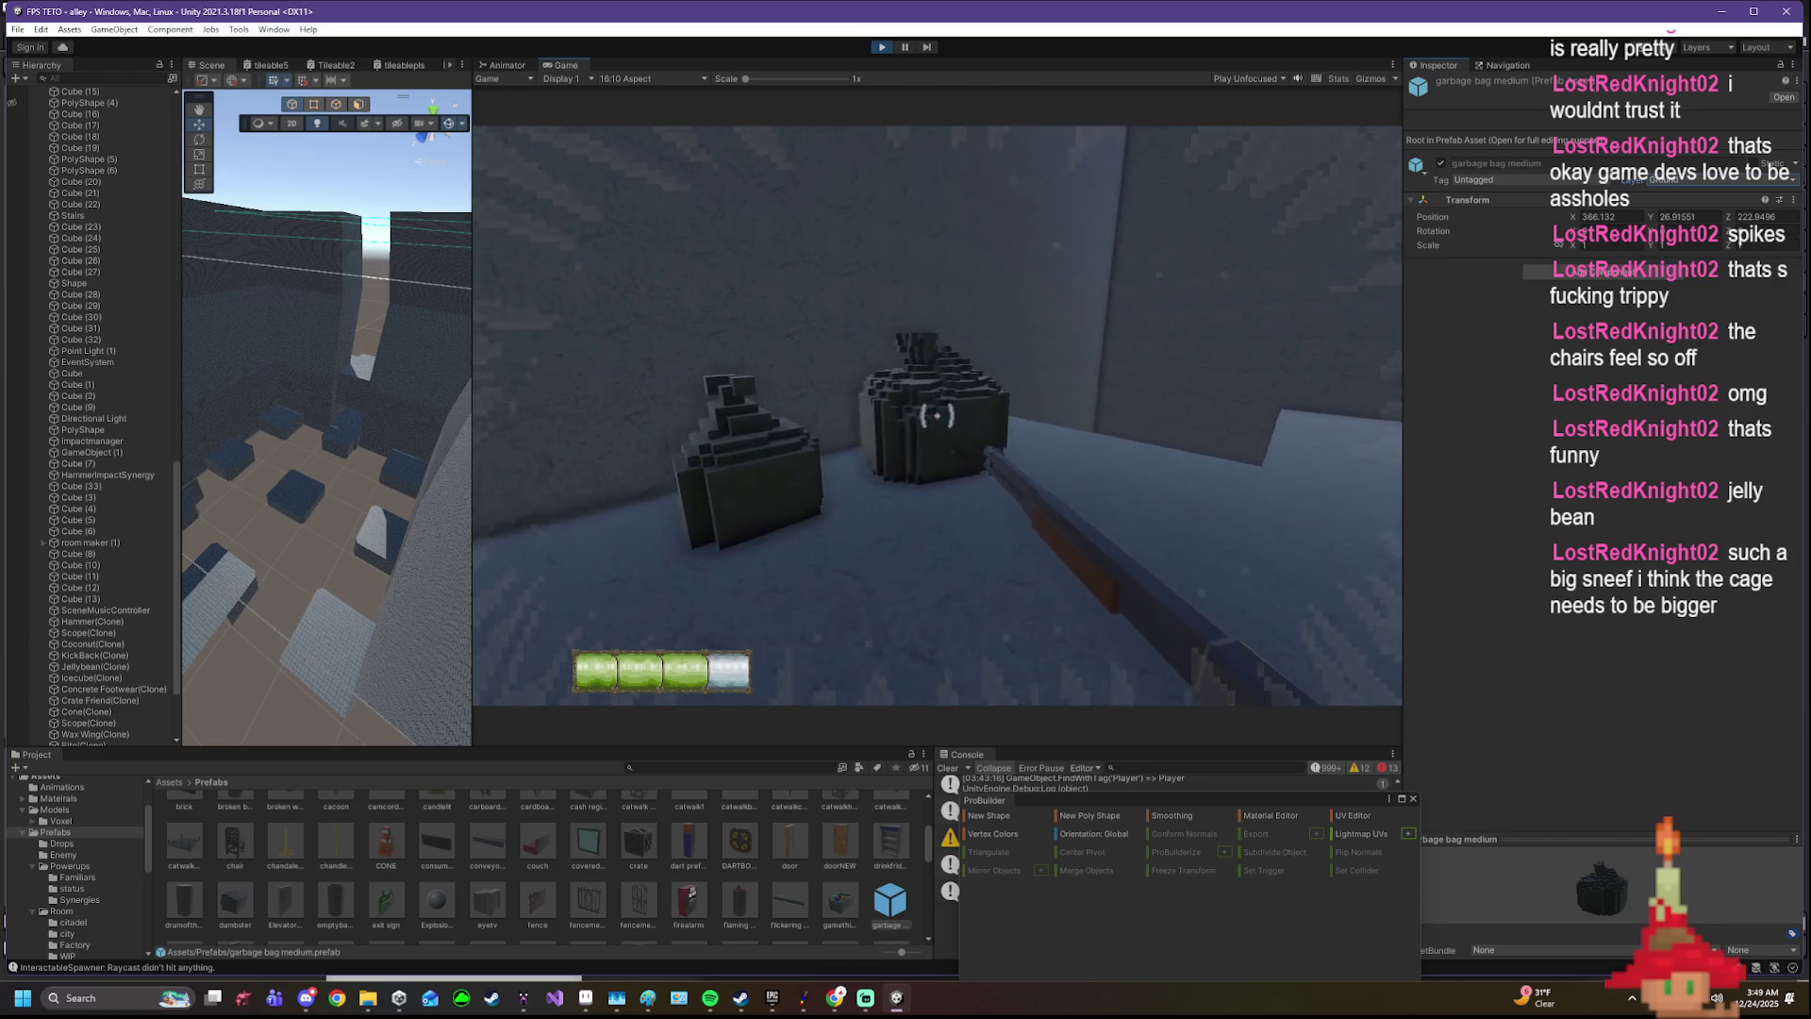
{"action": "key", "text": "w"}
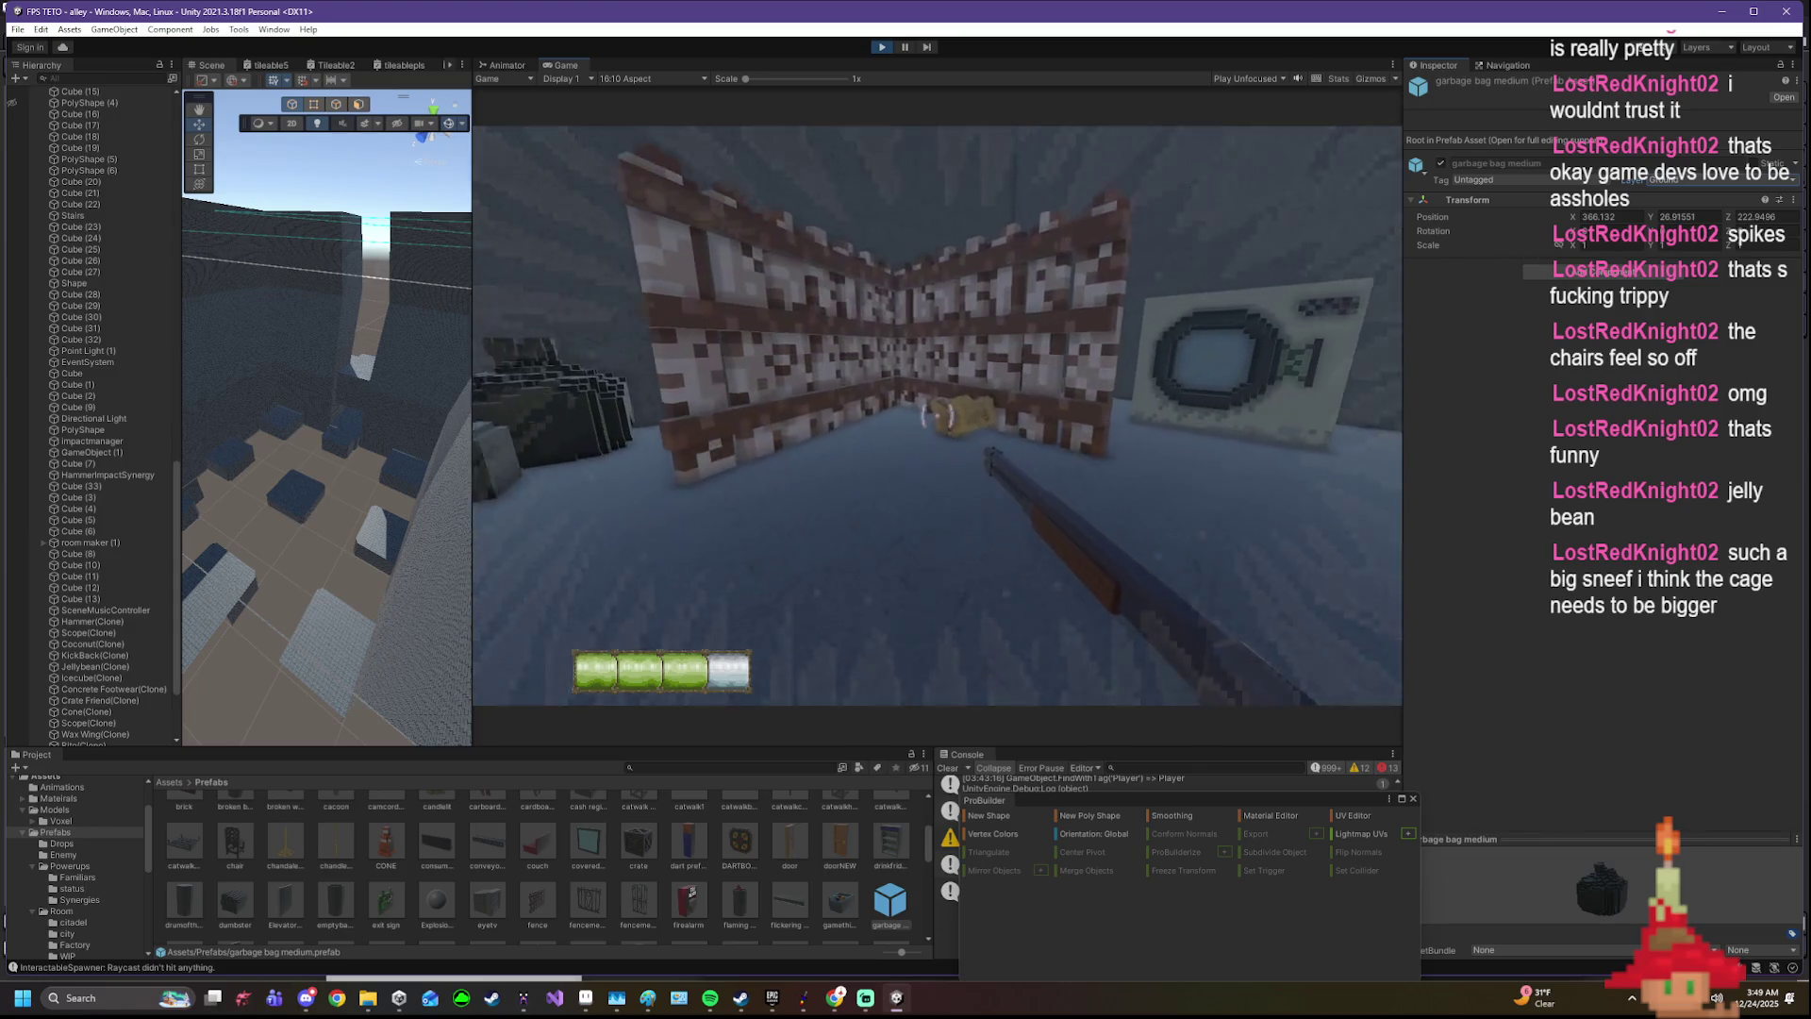
{"action": "key", "text": "s"}
{"action": "key", "text": "Escape"}
{"action": "key", "text": "w"}
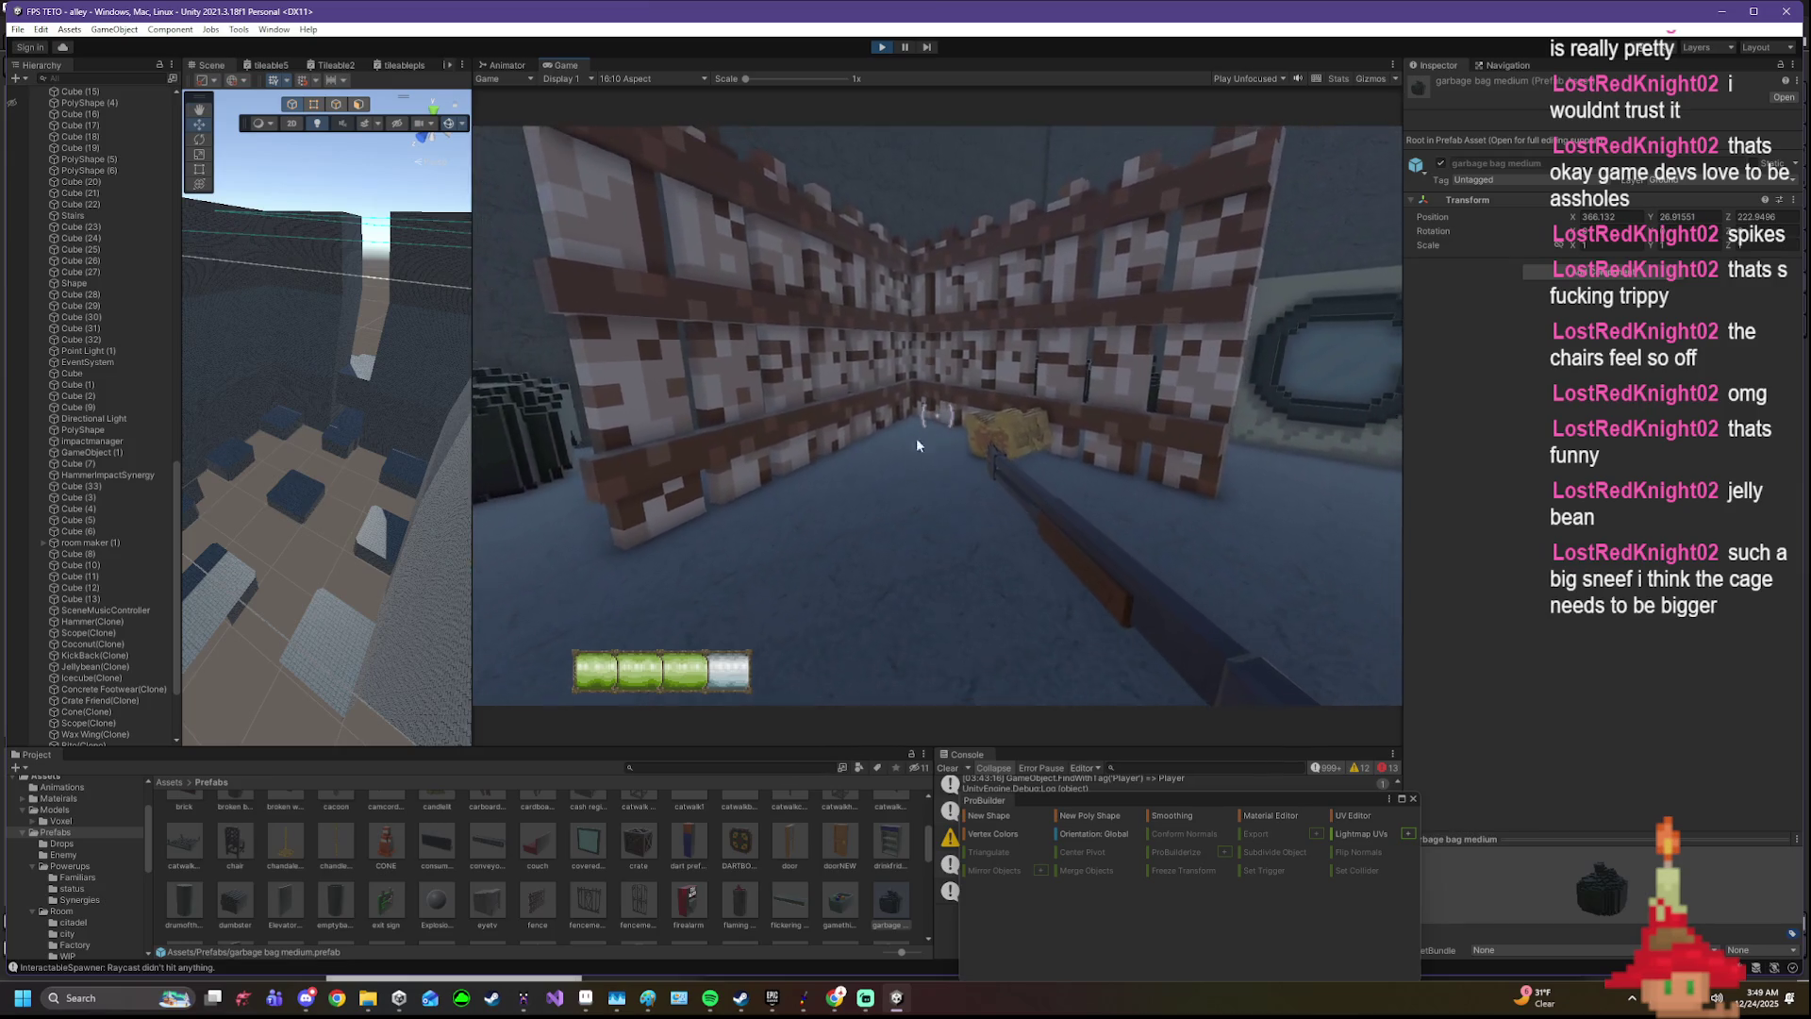
{"action": "left_click", "coordinate": [910, 404]}
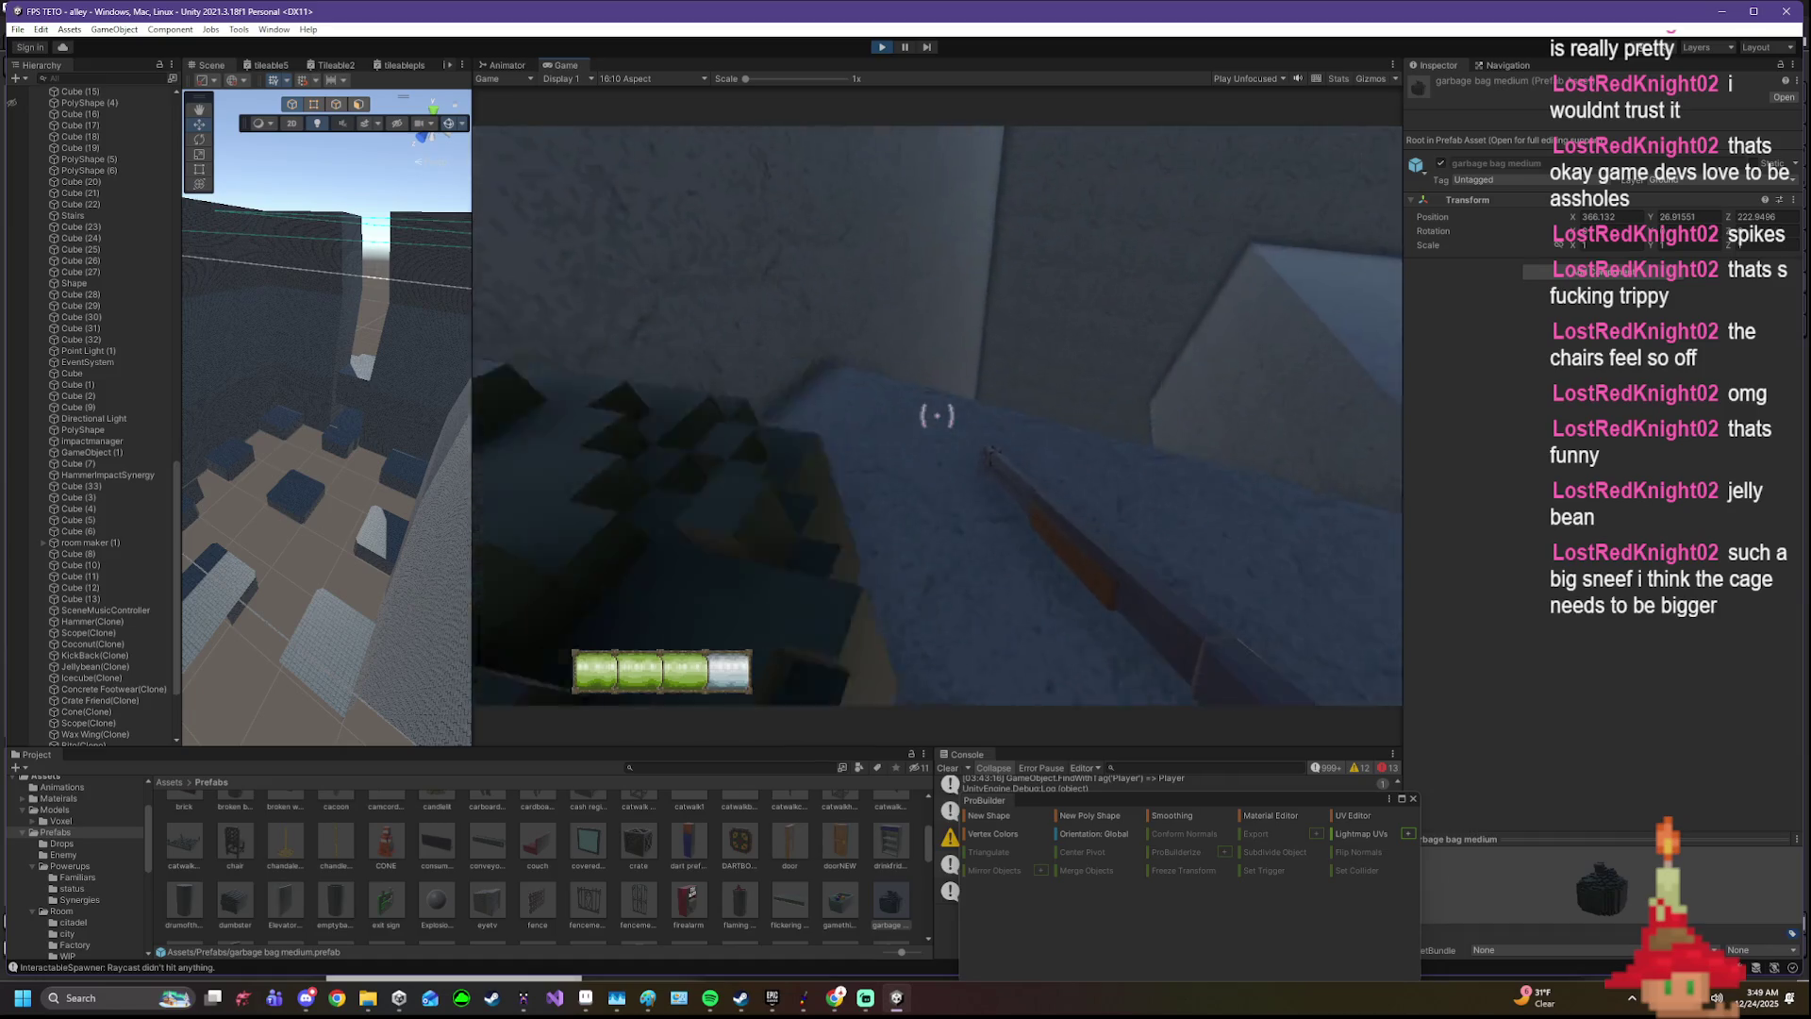
- Grab a garbage bag, throw it upward, then walk out of the brick alley into the courtyard
{"action": "left_click", "coordinate": [937, 414]}
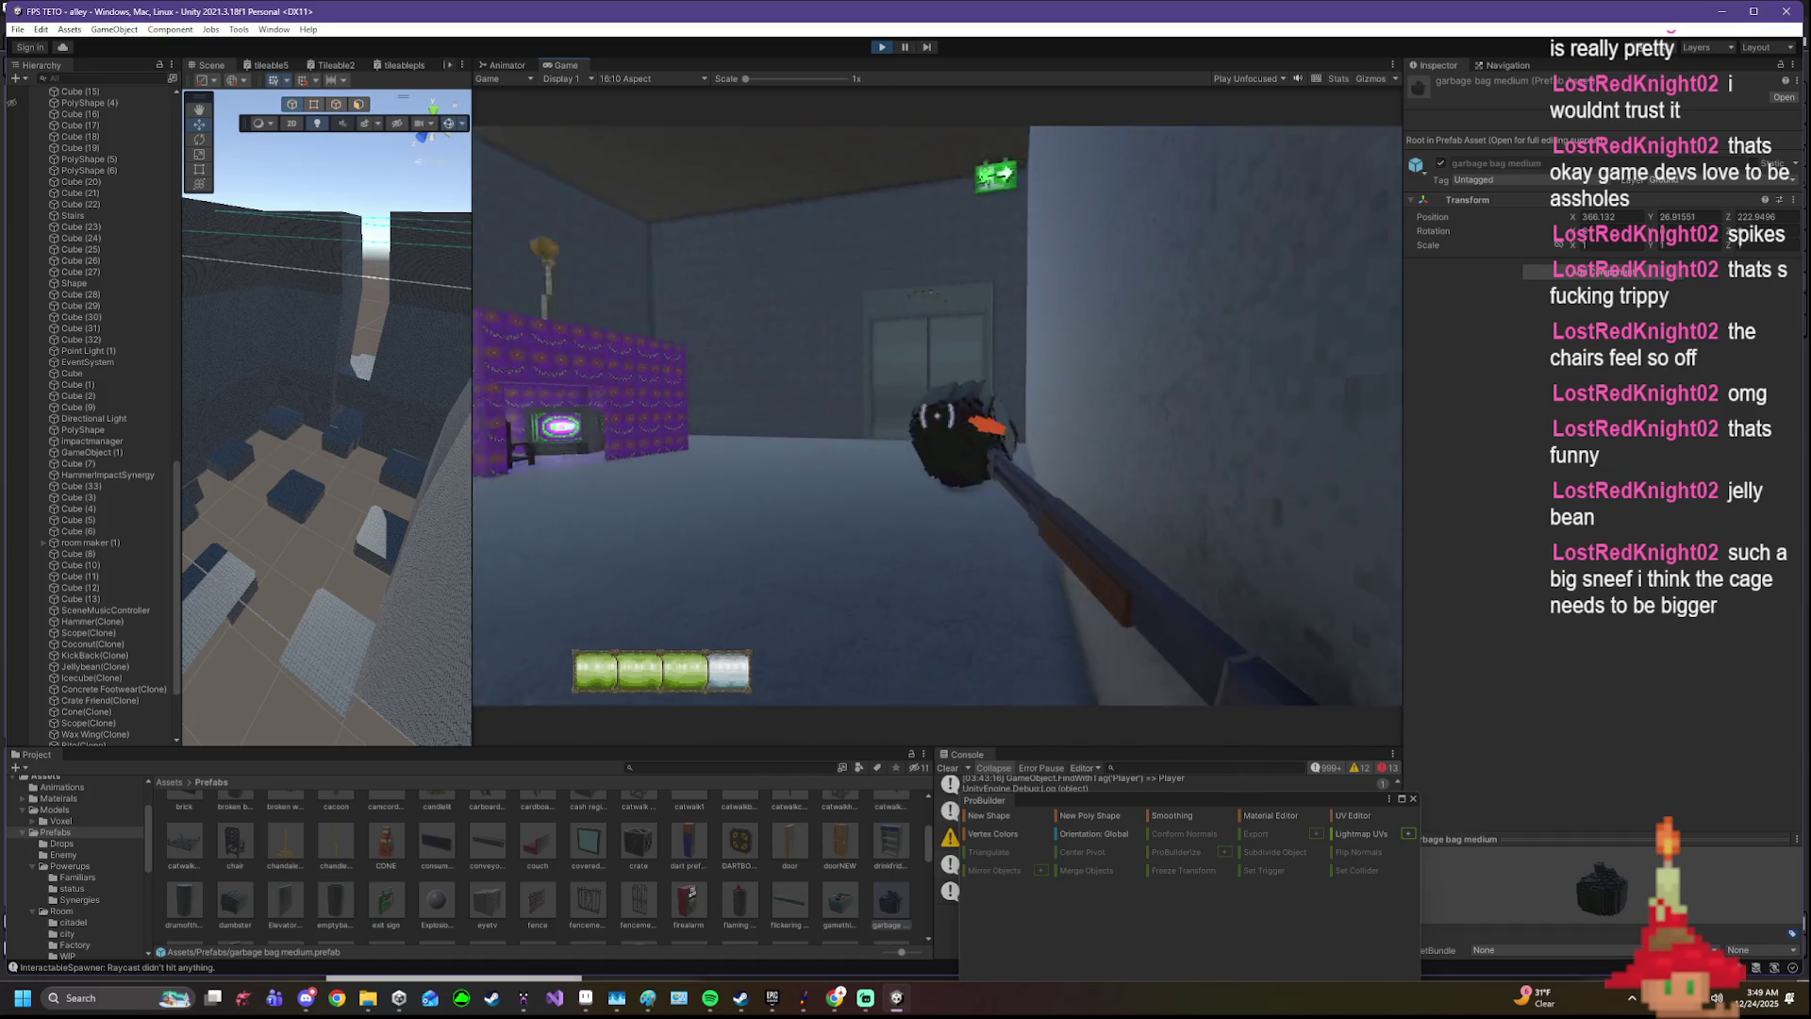
{"action": "left_click", "coordinate": [936, 415]}
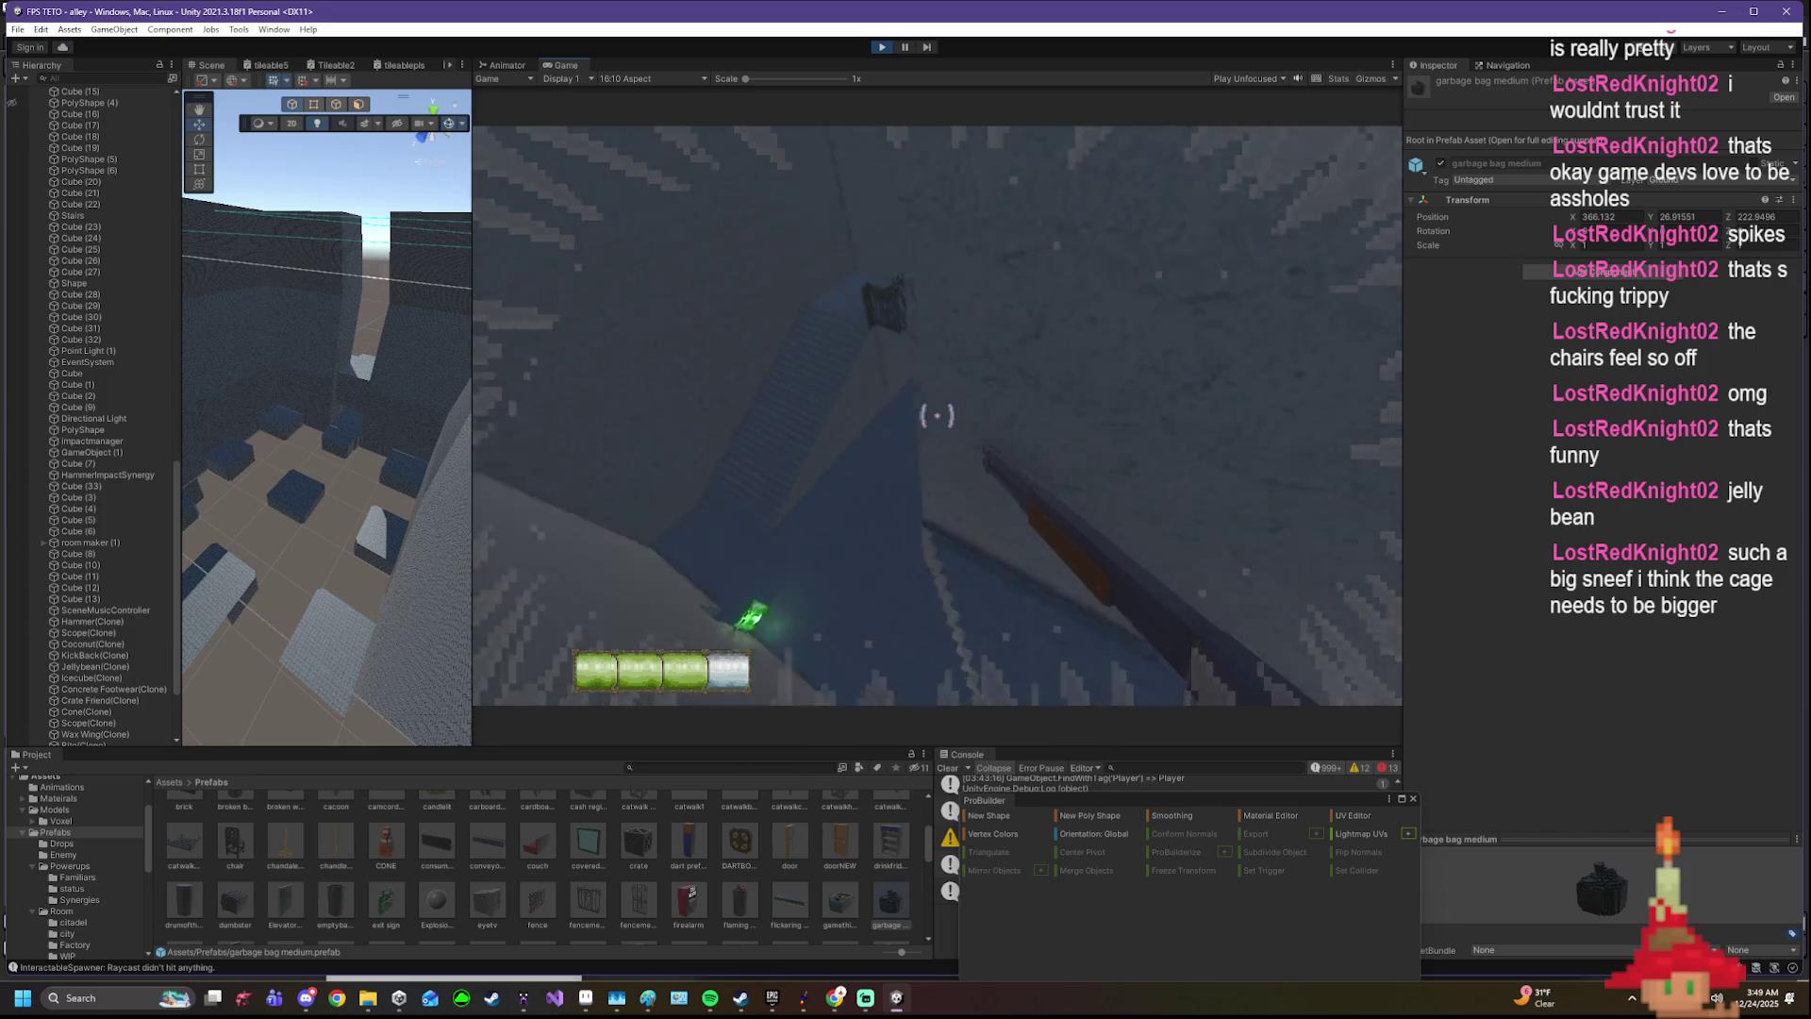
{"action": "left_click", "coordinate": [937, 415]}
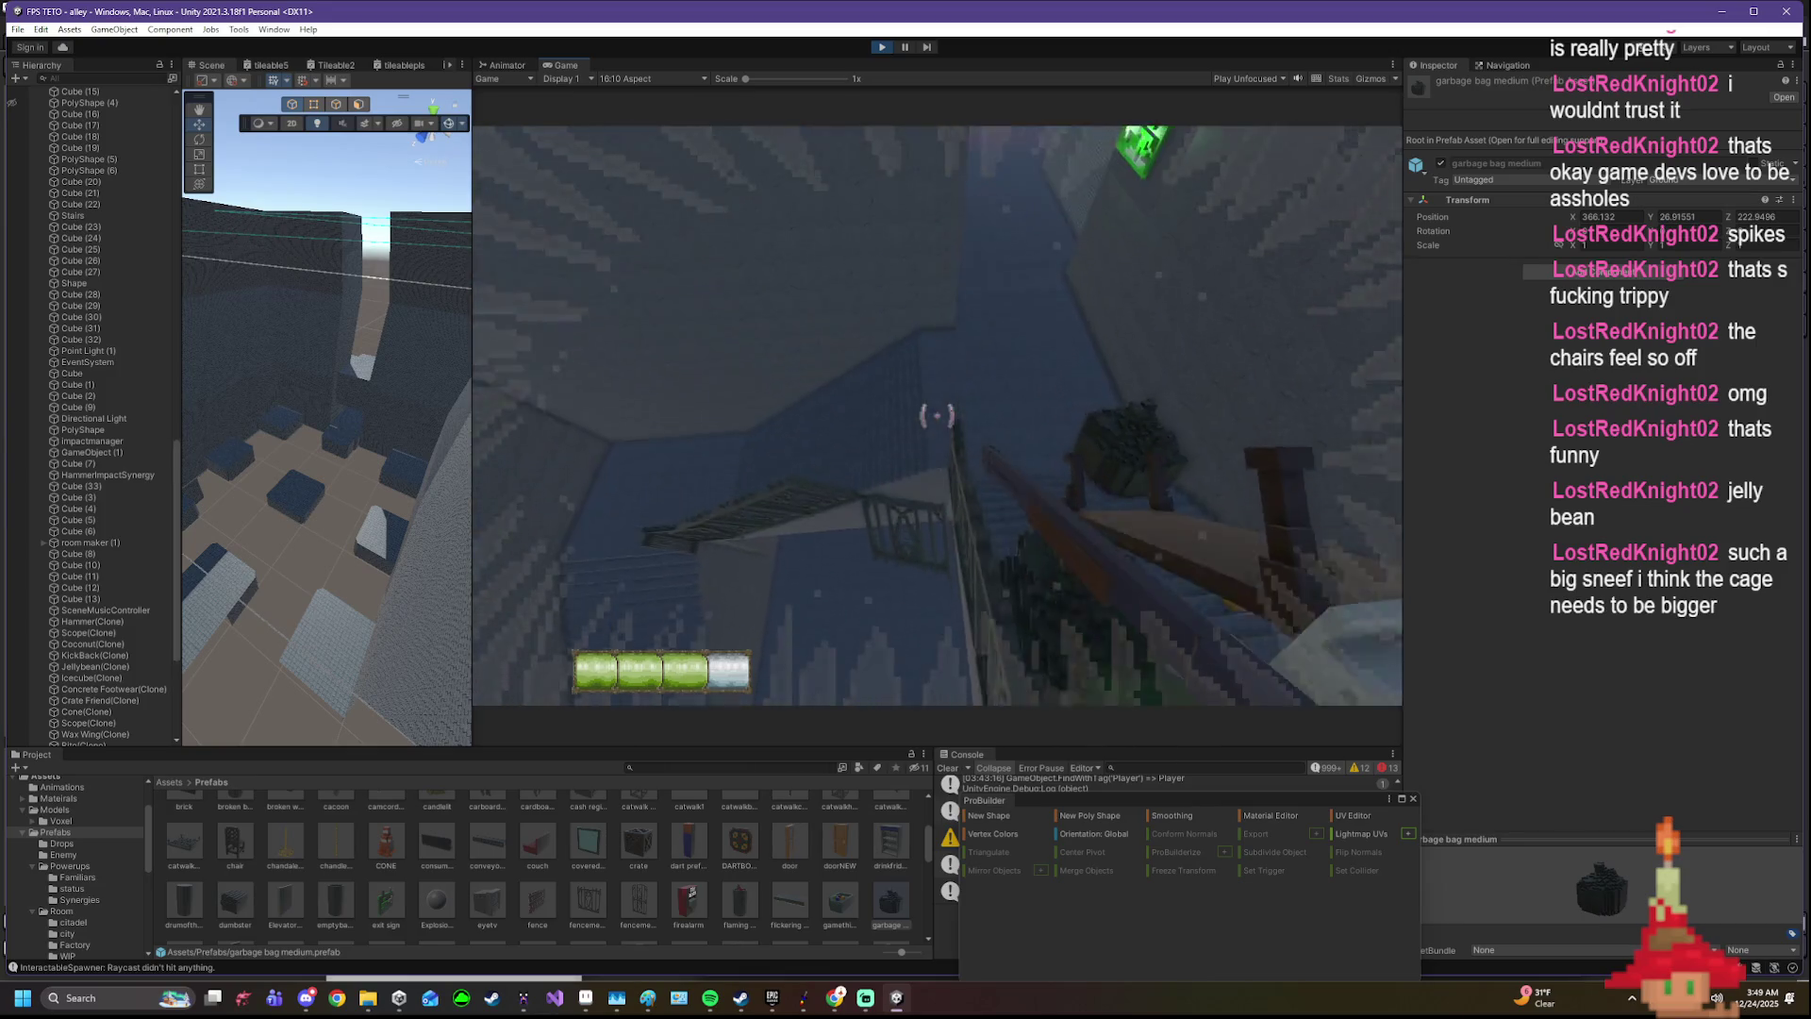
{"action": "key", "text": "w"}
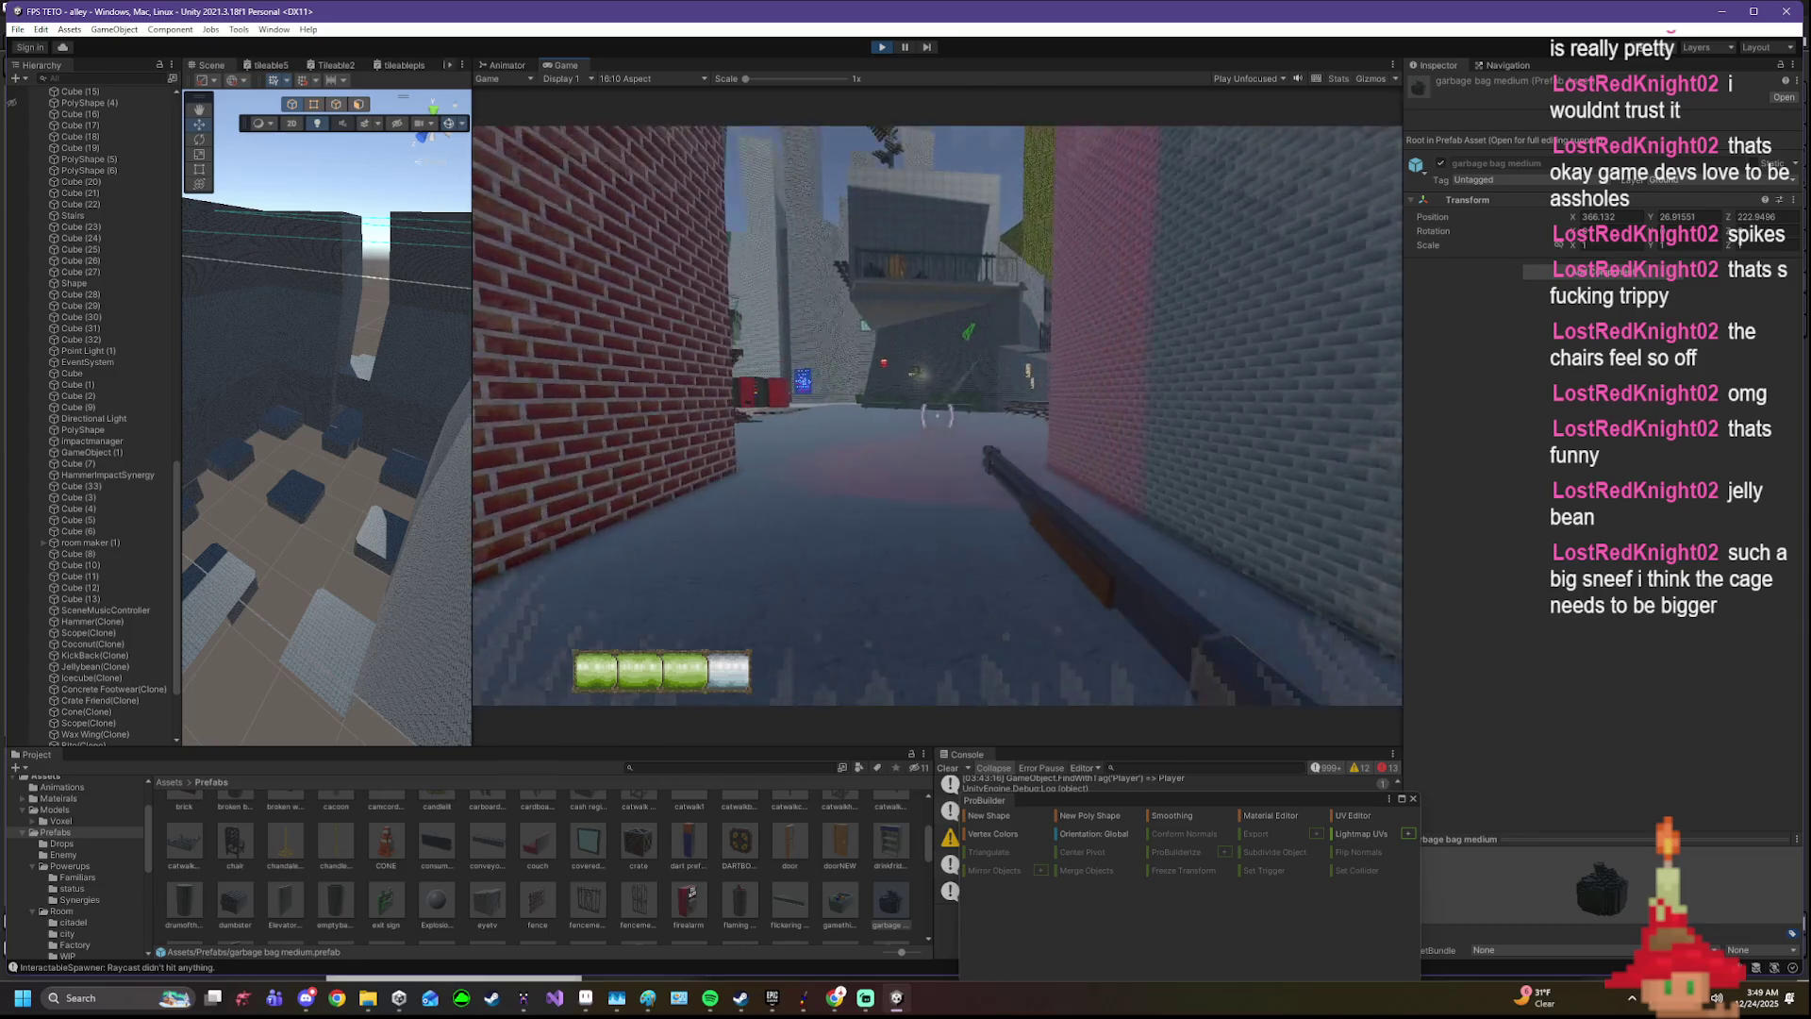
- Fire at the building wall, advance down the narrow alley and shoot the magenta creature by the door
{"action": "key", "text": "w"}
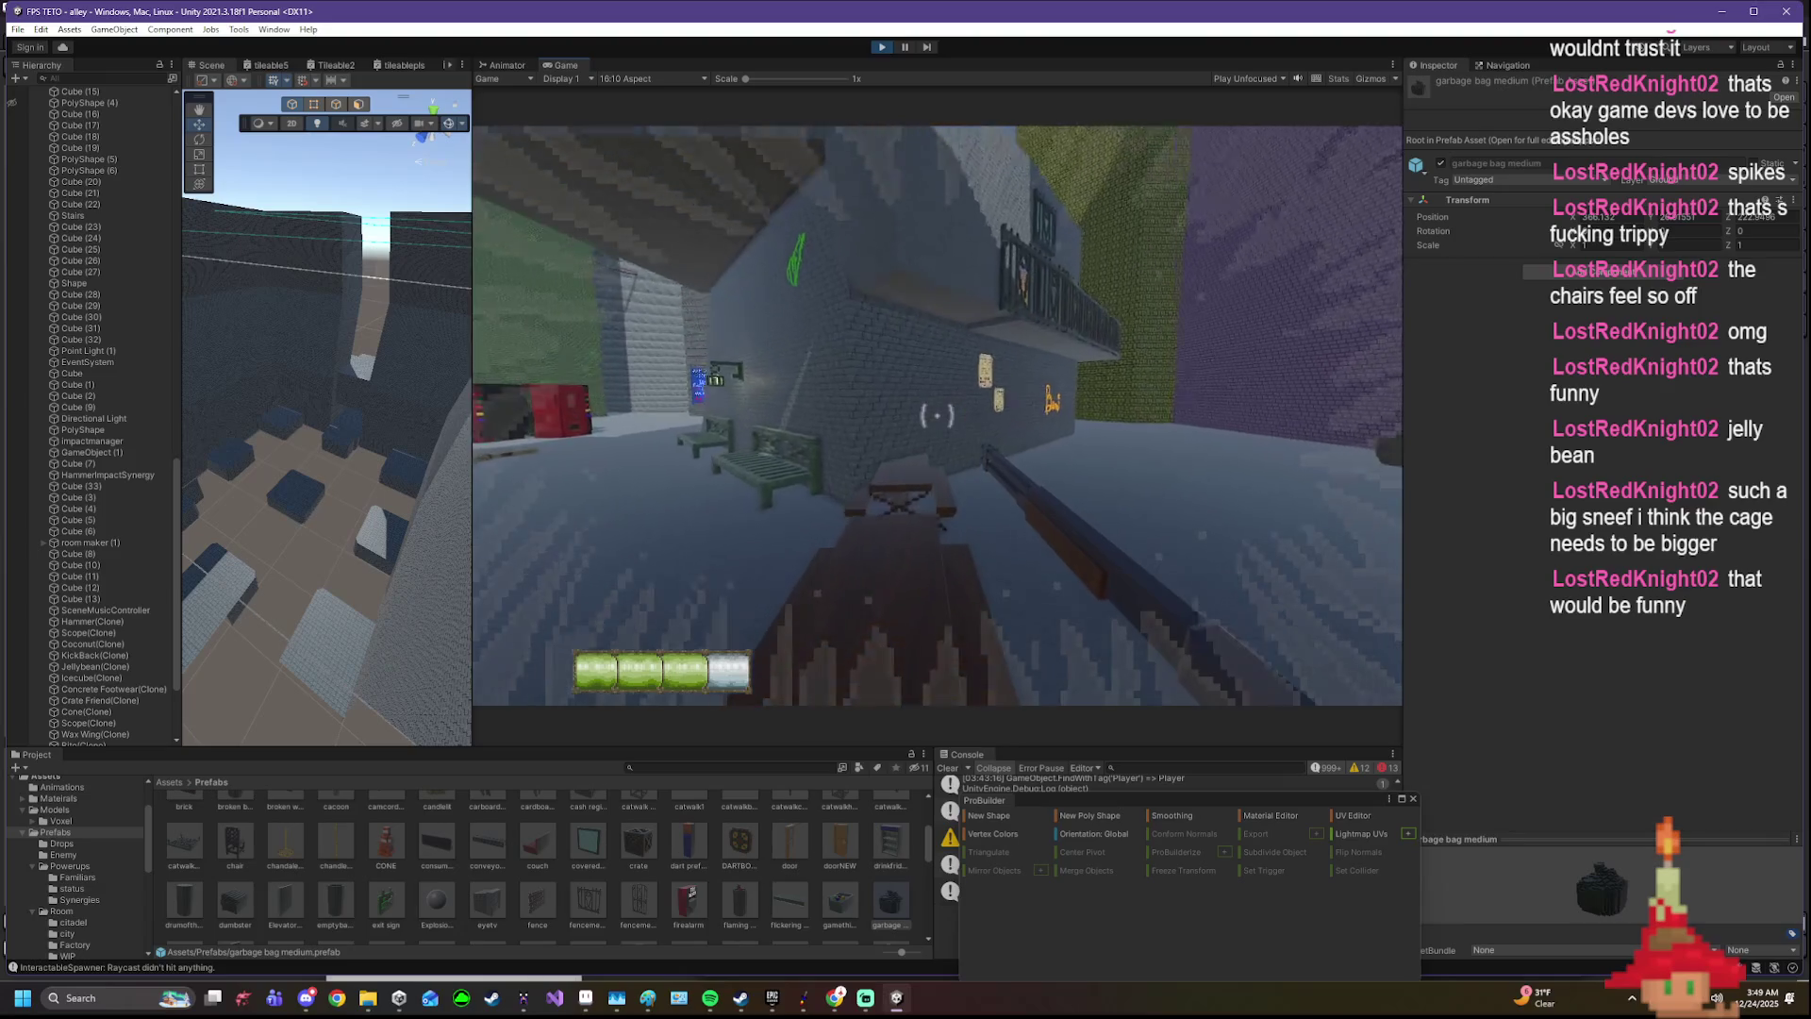
{"action": "left_click", "coordinate": [937, 415]}
{"action": "key", "text": "w"}
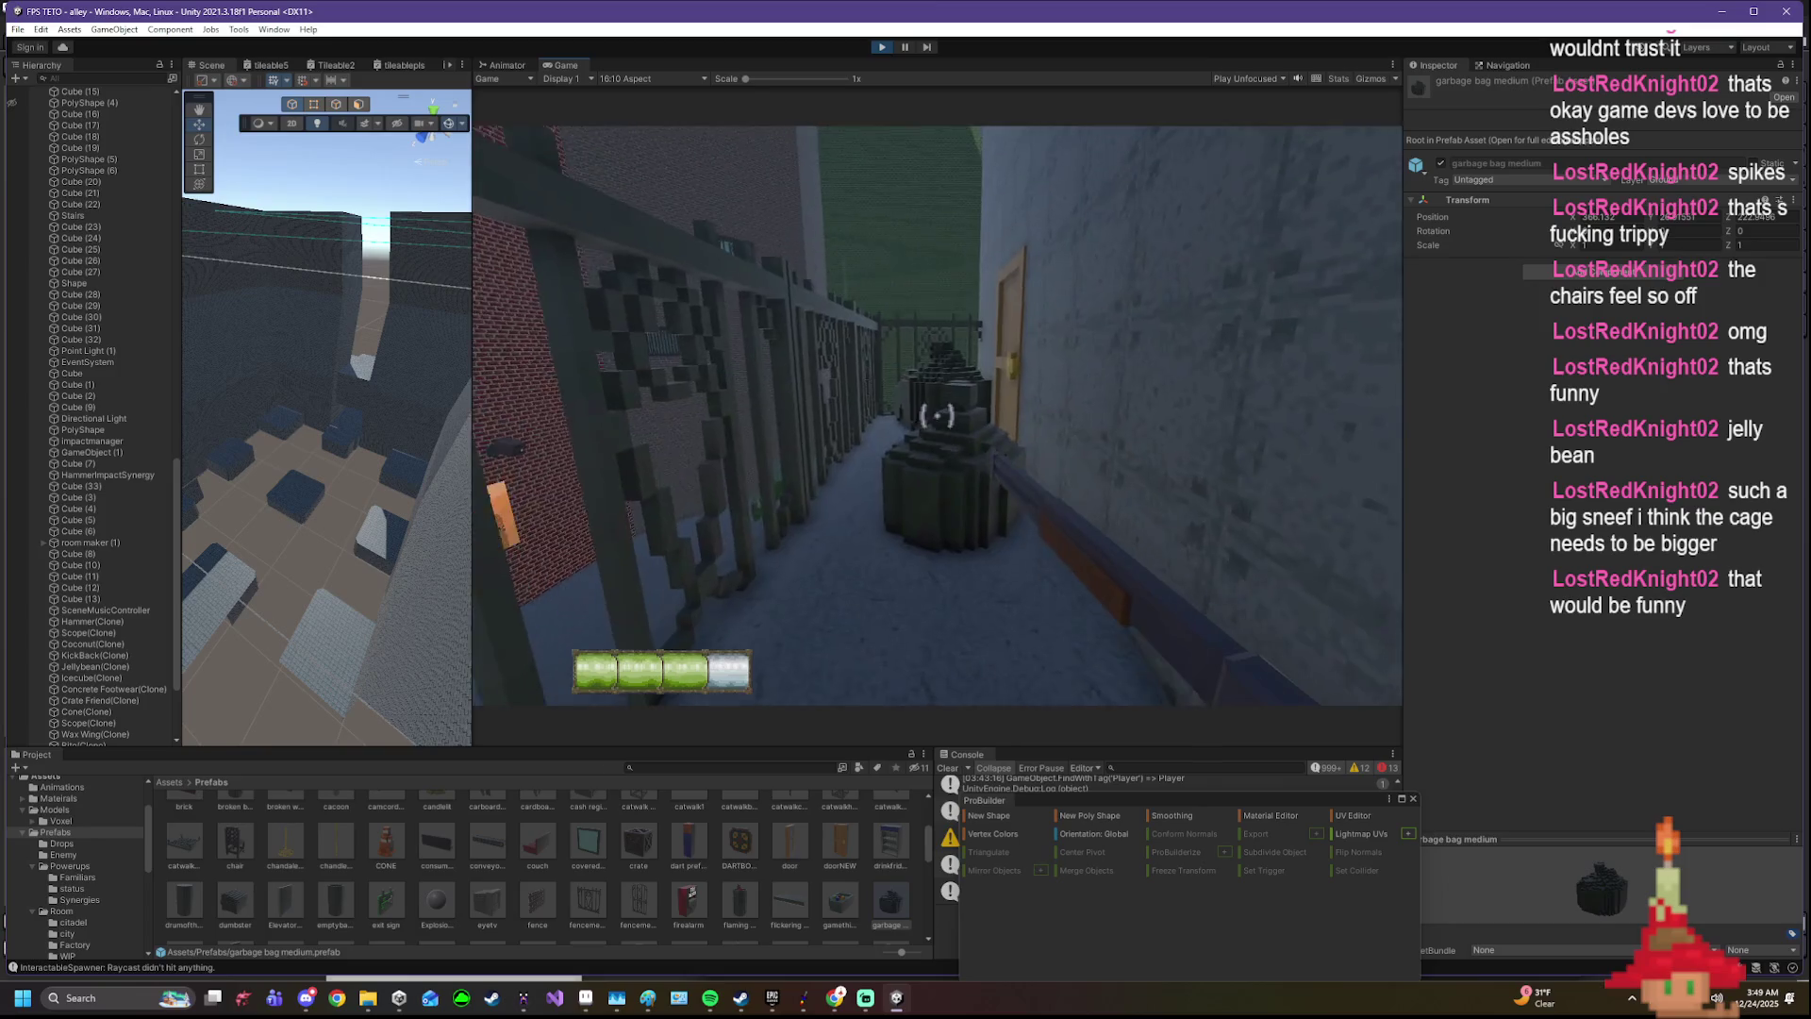
{"action": "key", "text": "s"}
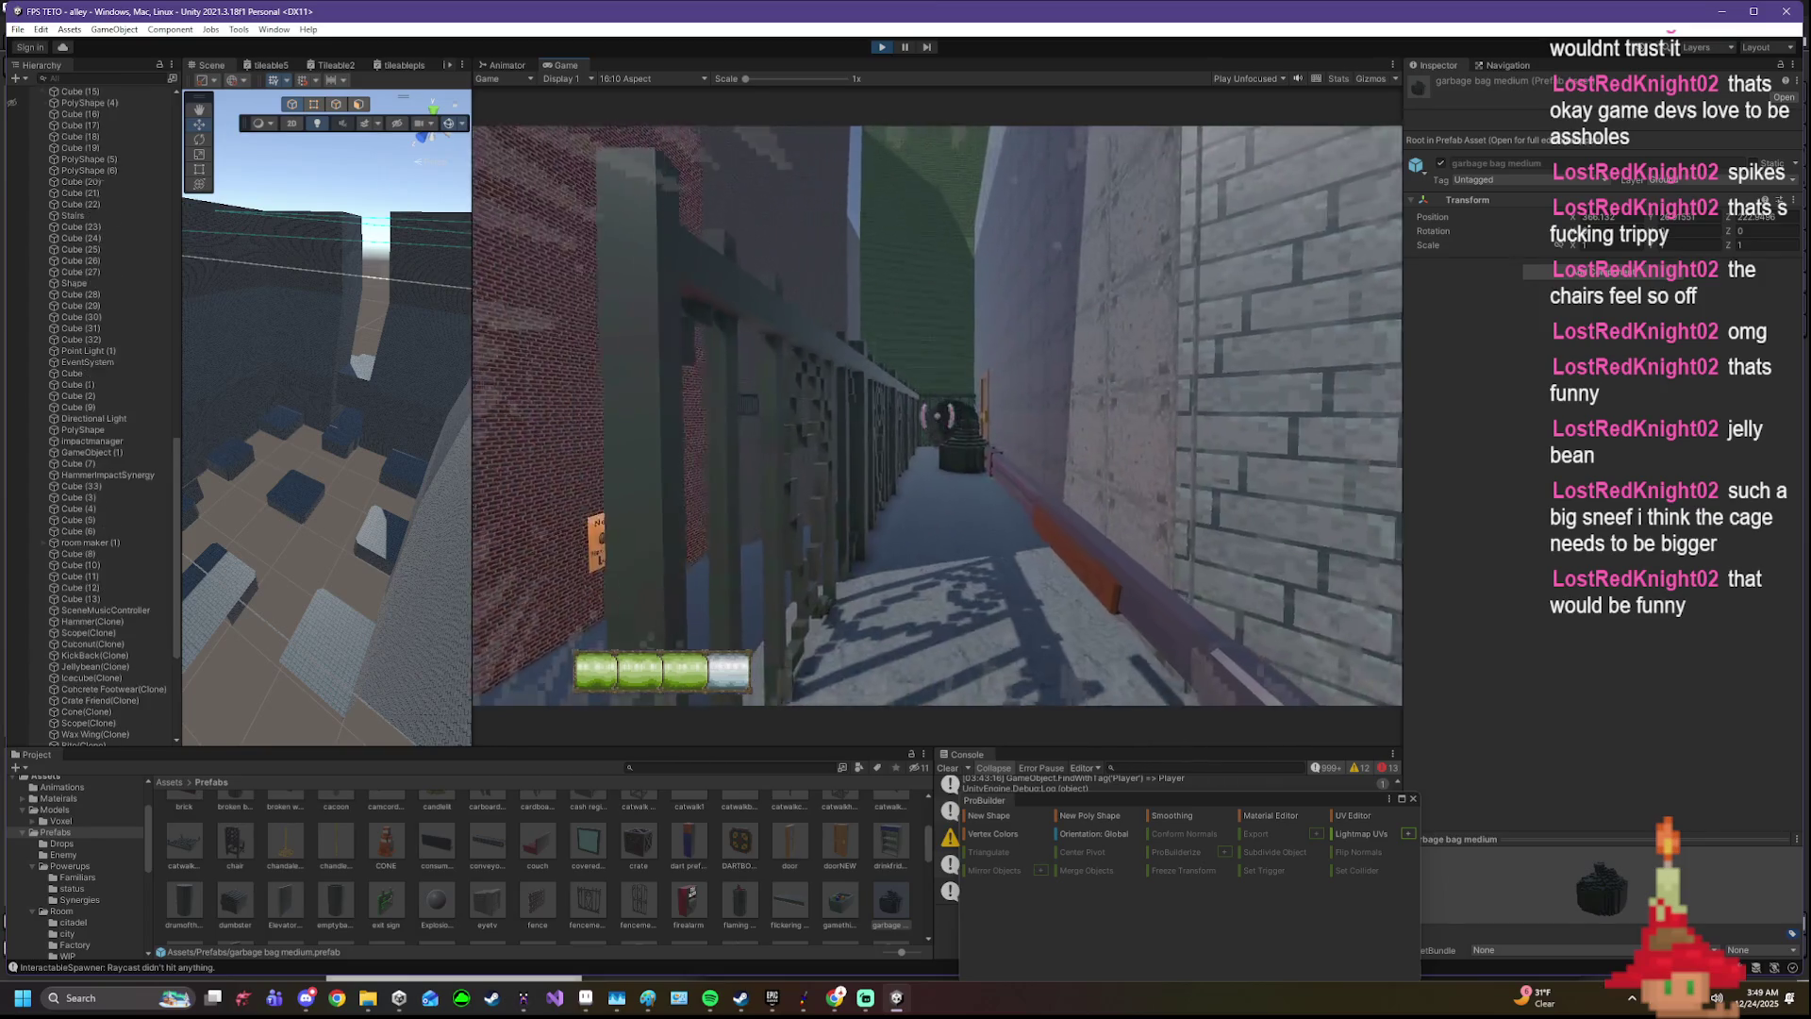
{"action": "left_click", "coordinate": [938, 415]}
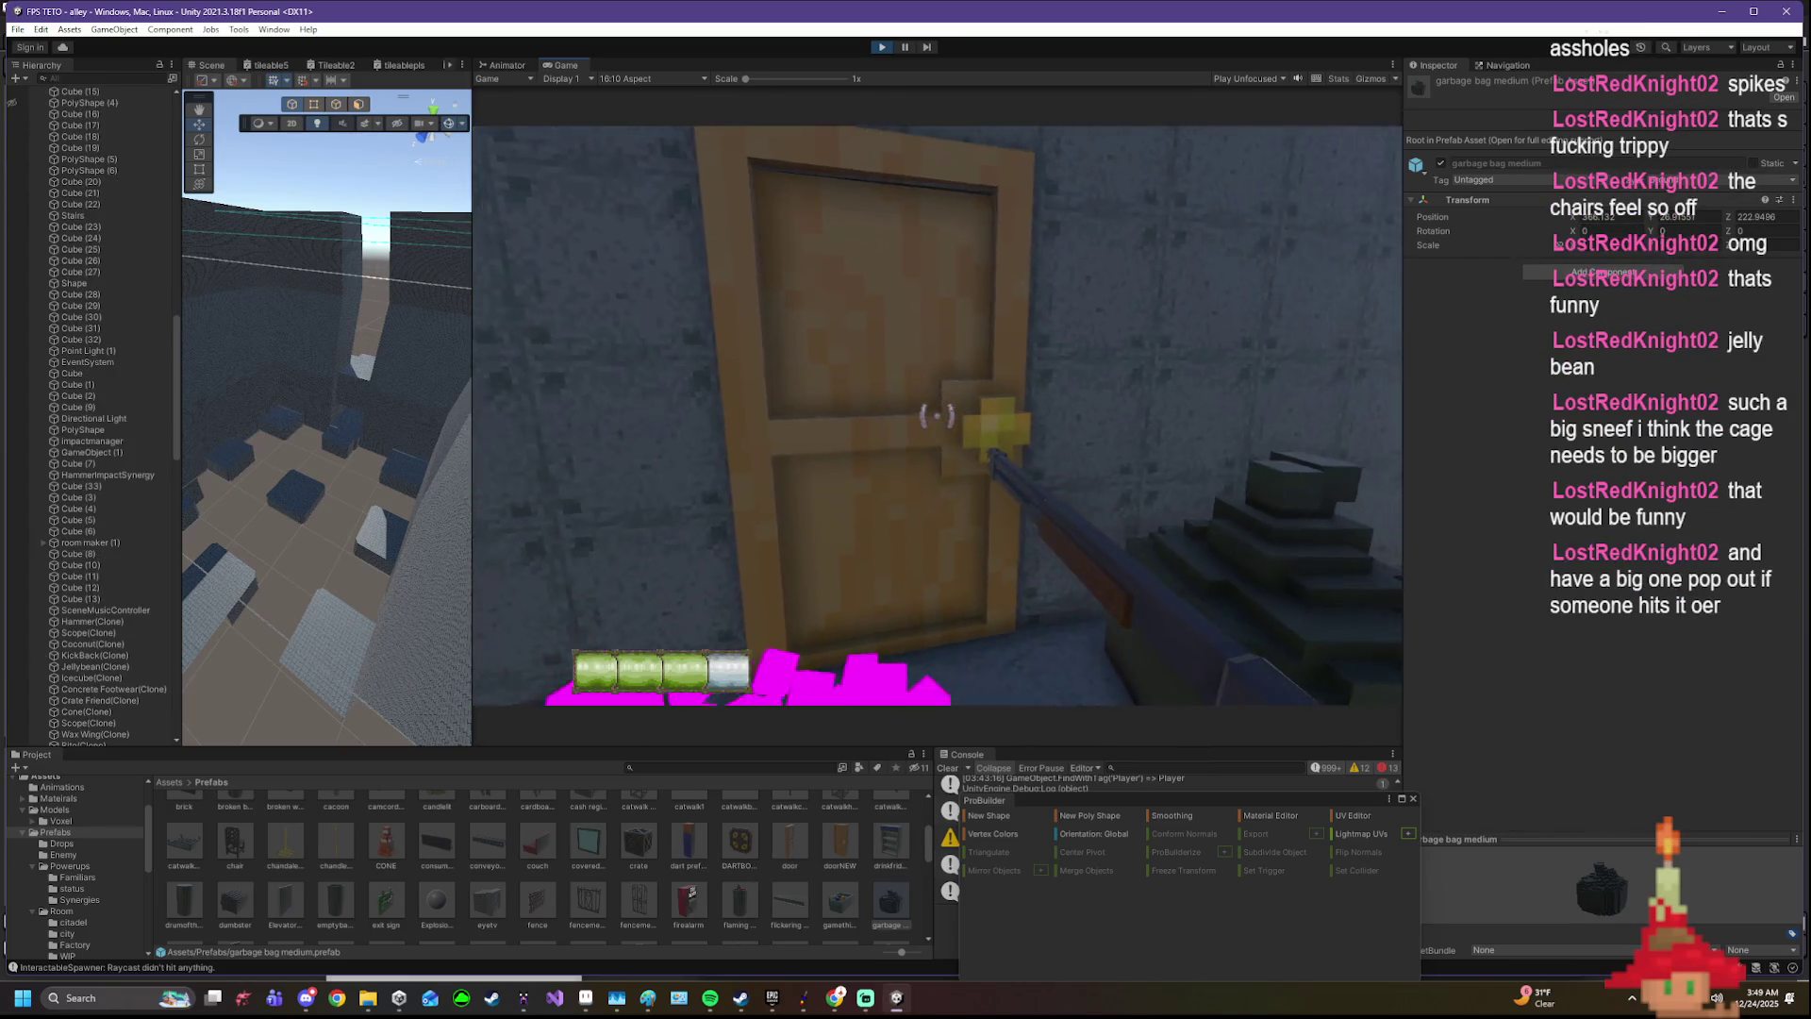
{"action": "left_click", "coordinate": [936, 414]}
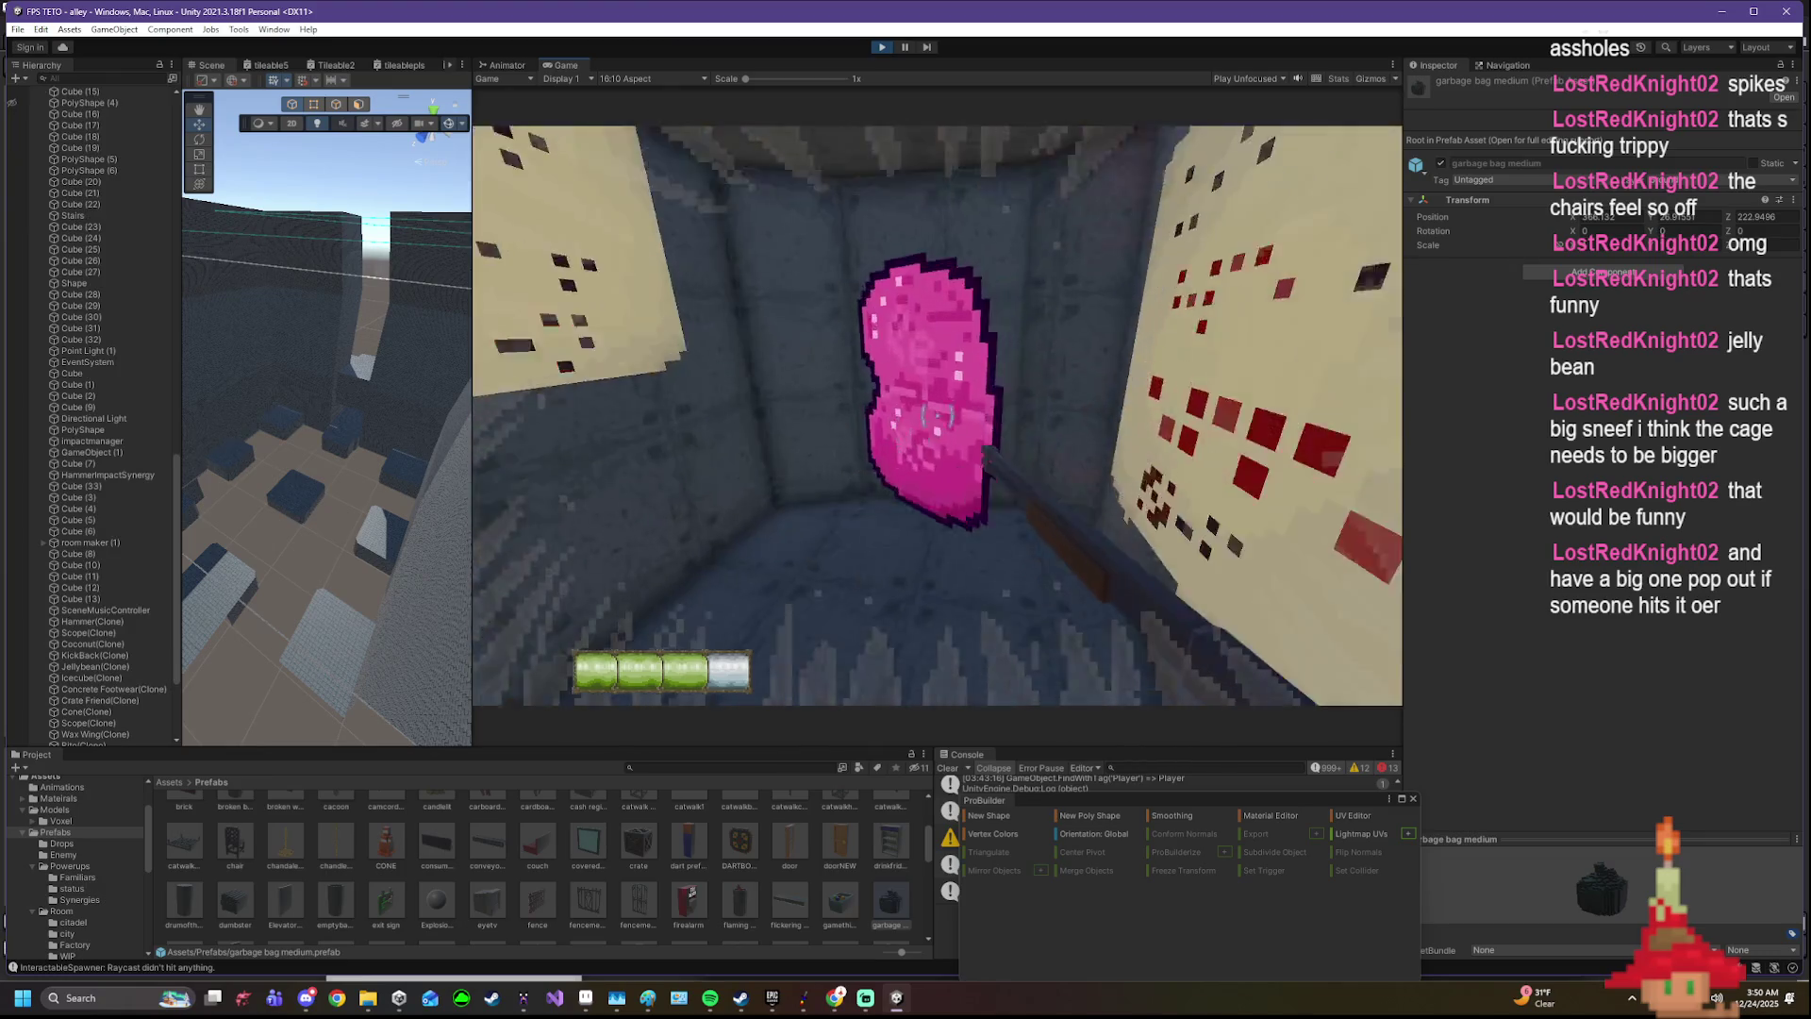
- Collect the Jellybean and Ice Cube pickups, then fire two pink bursts down into the room
{"action": "key", "text": "e"}
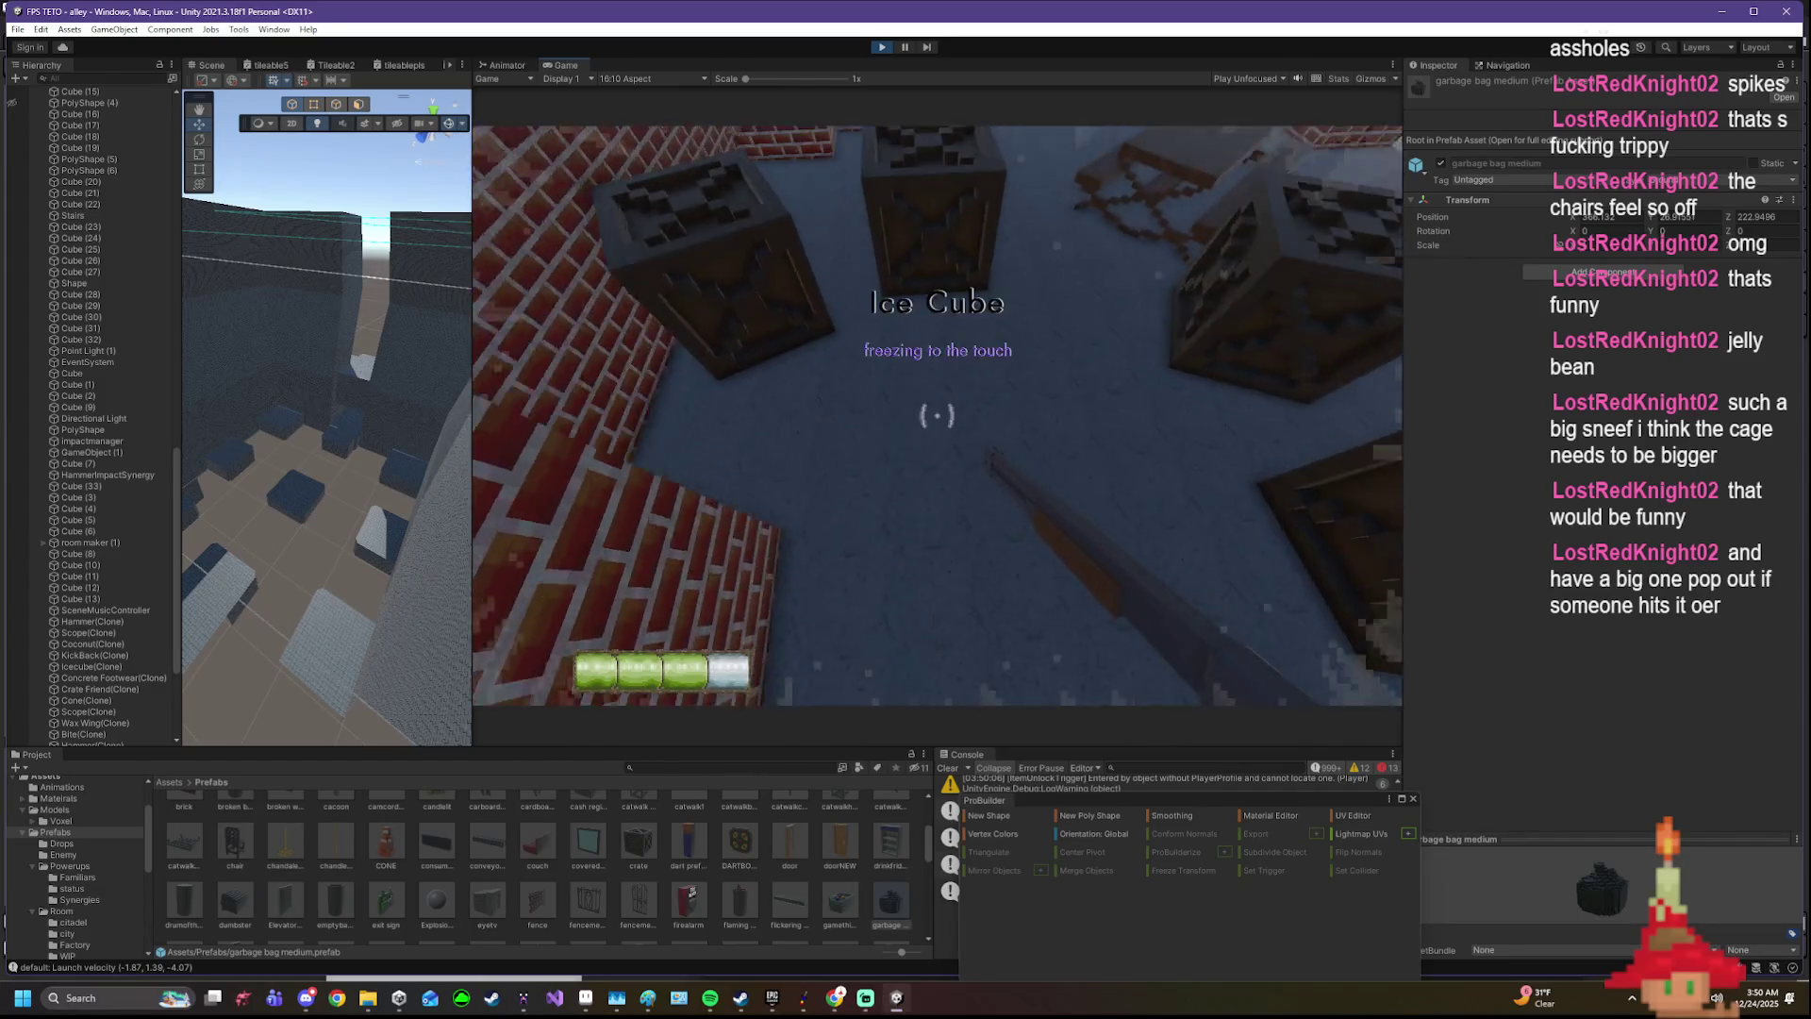
{"action": "key", "text": "e"}
{"action": "left_click", "coordinate": [938, 418]}
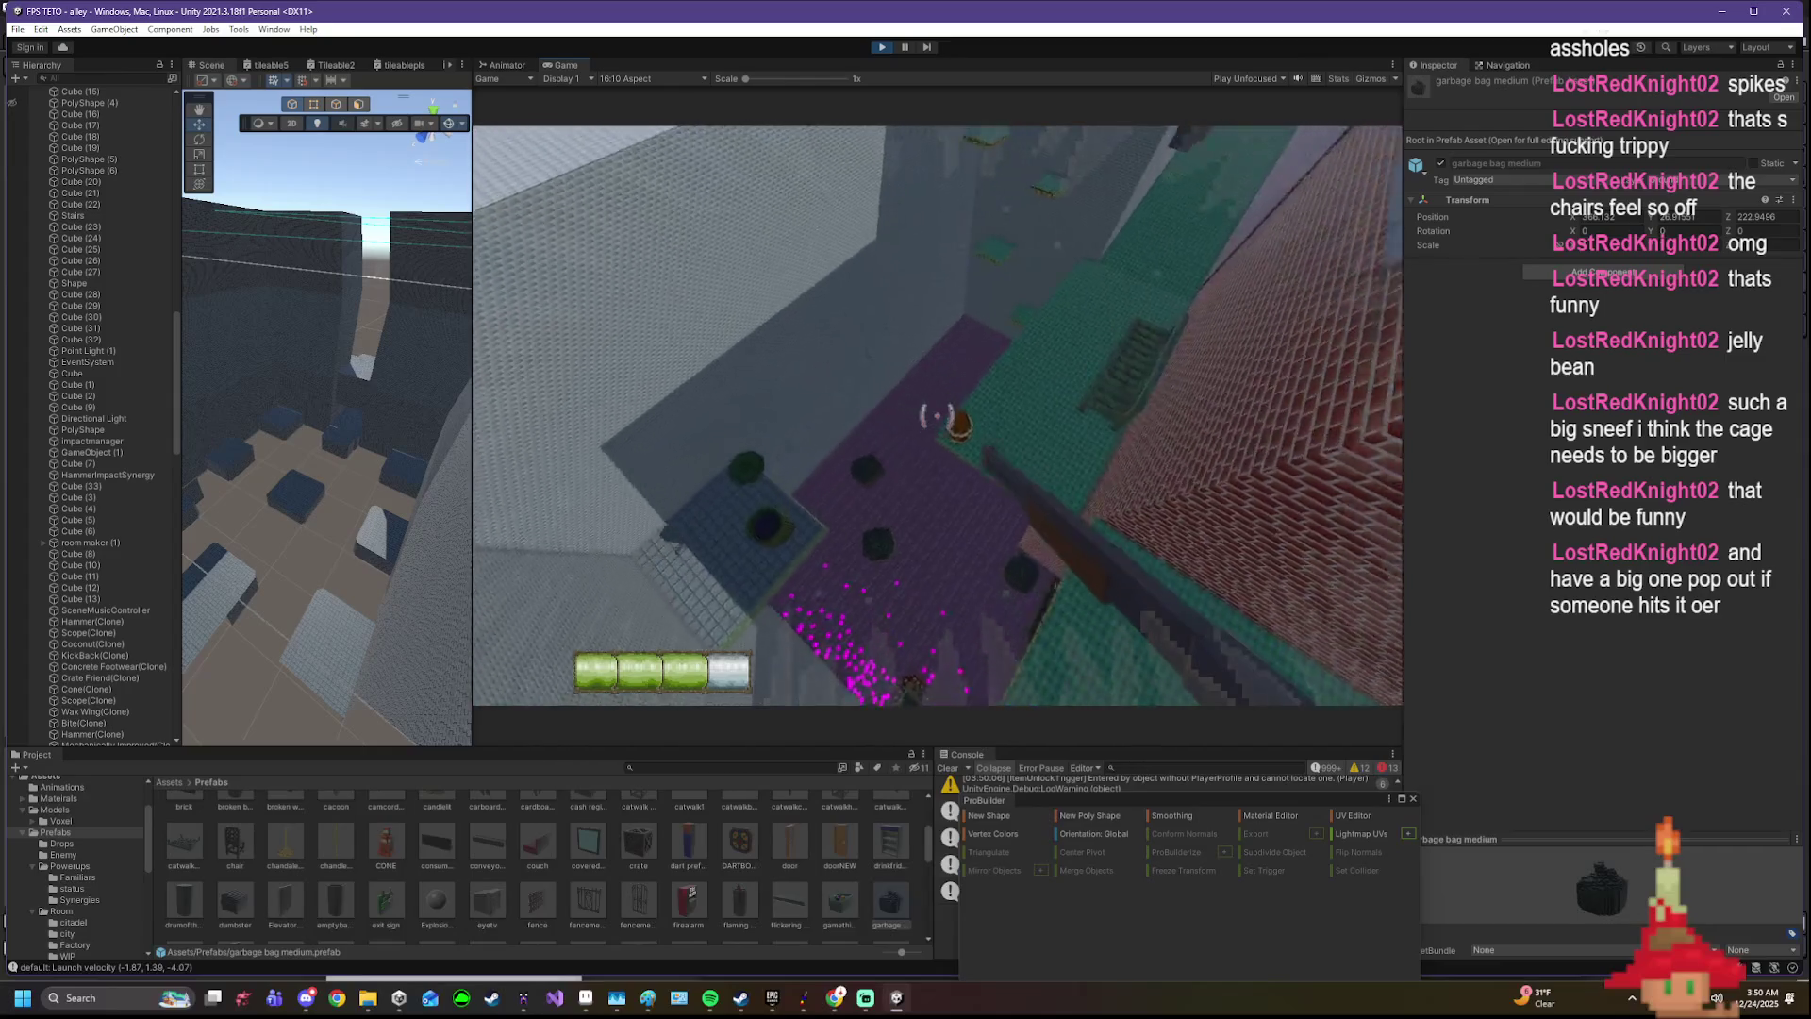
{"action": "left_click", "coordinate": [937, 414]}
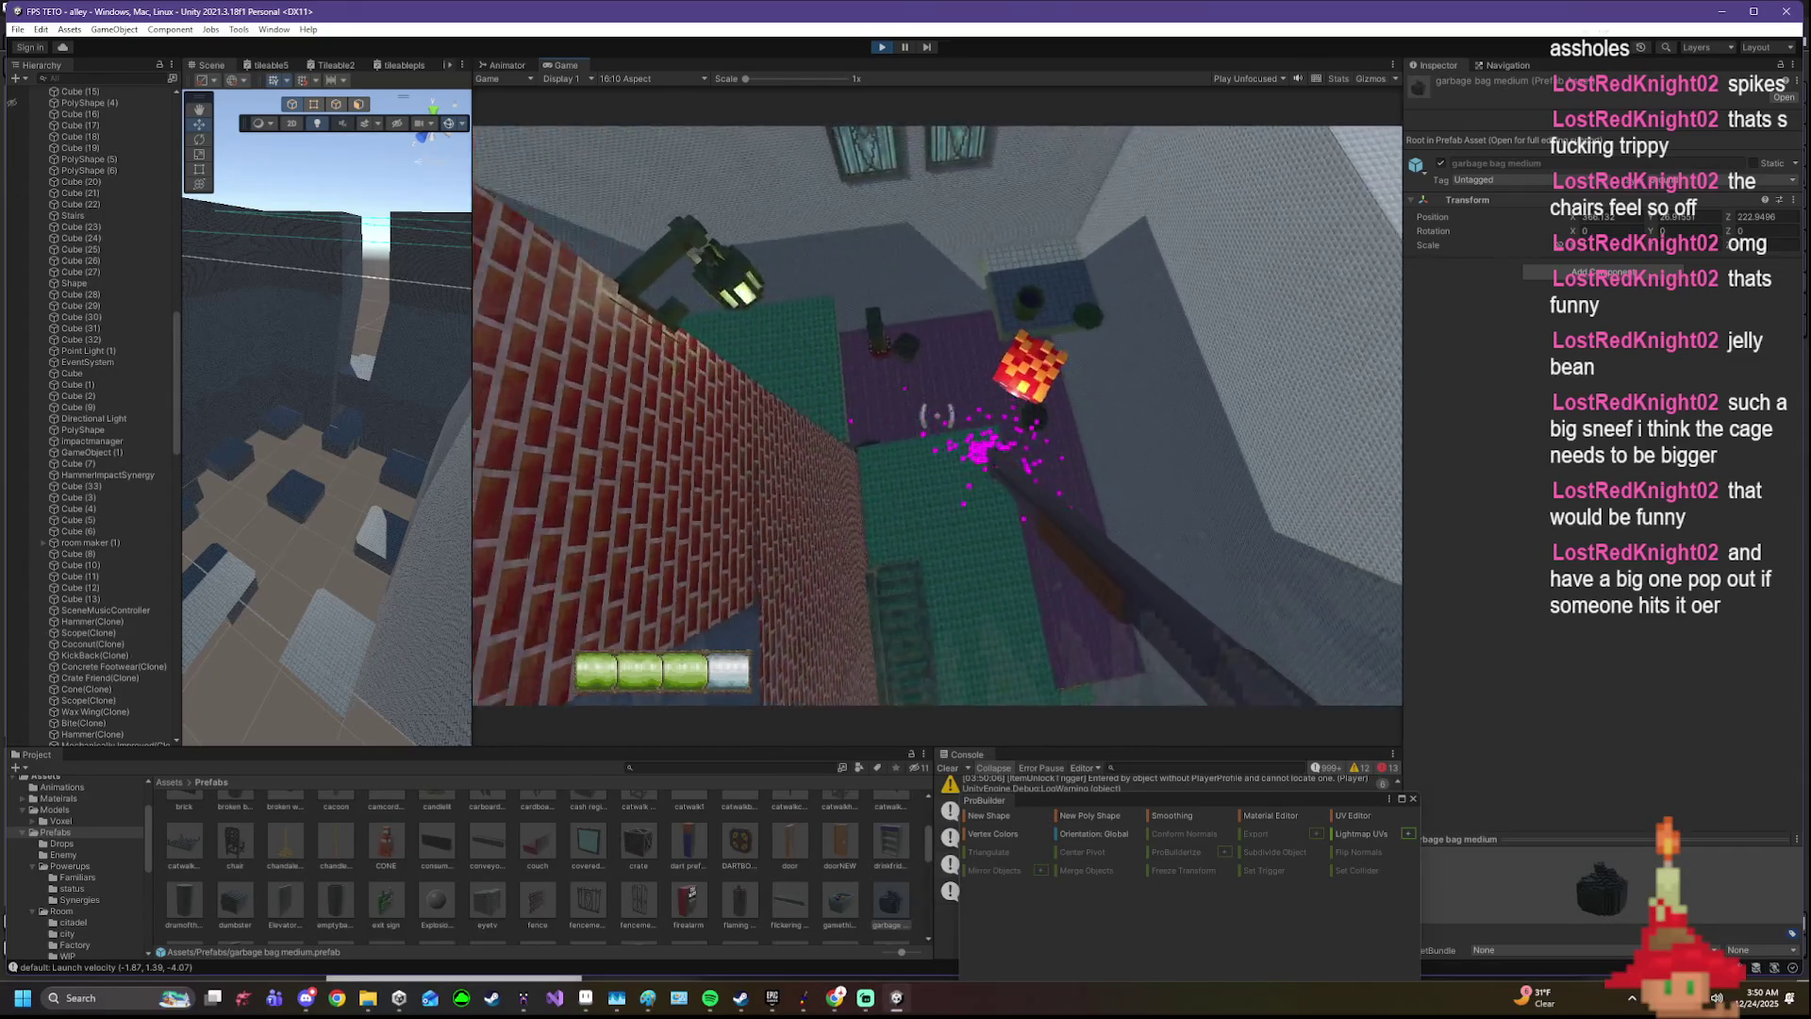
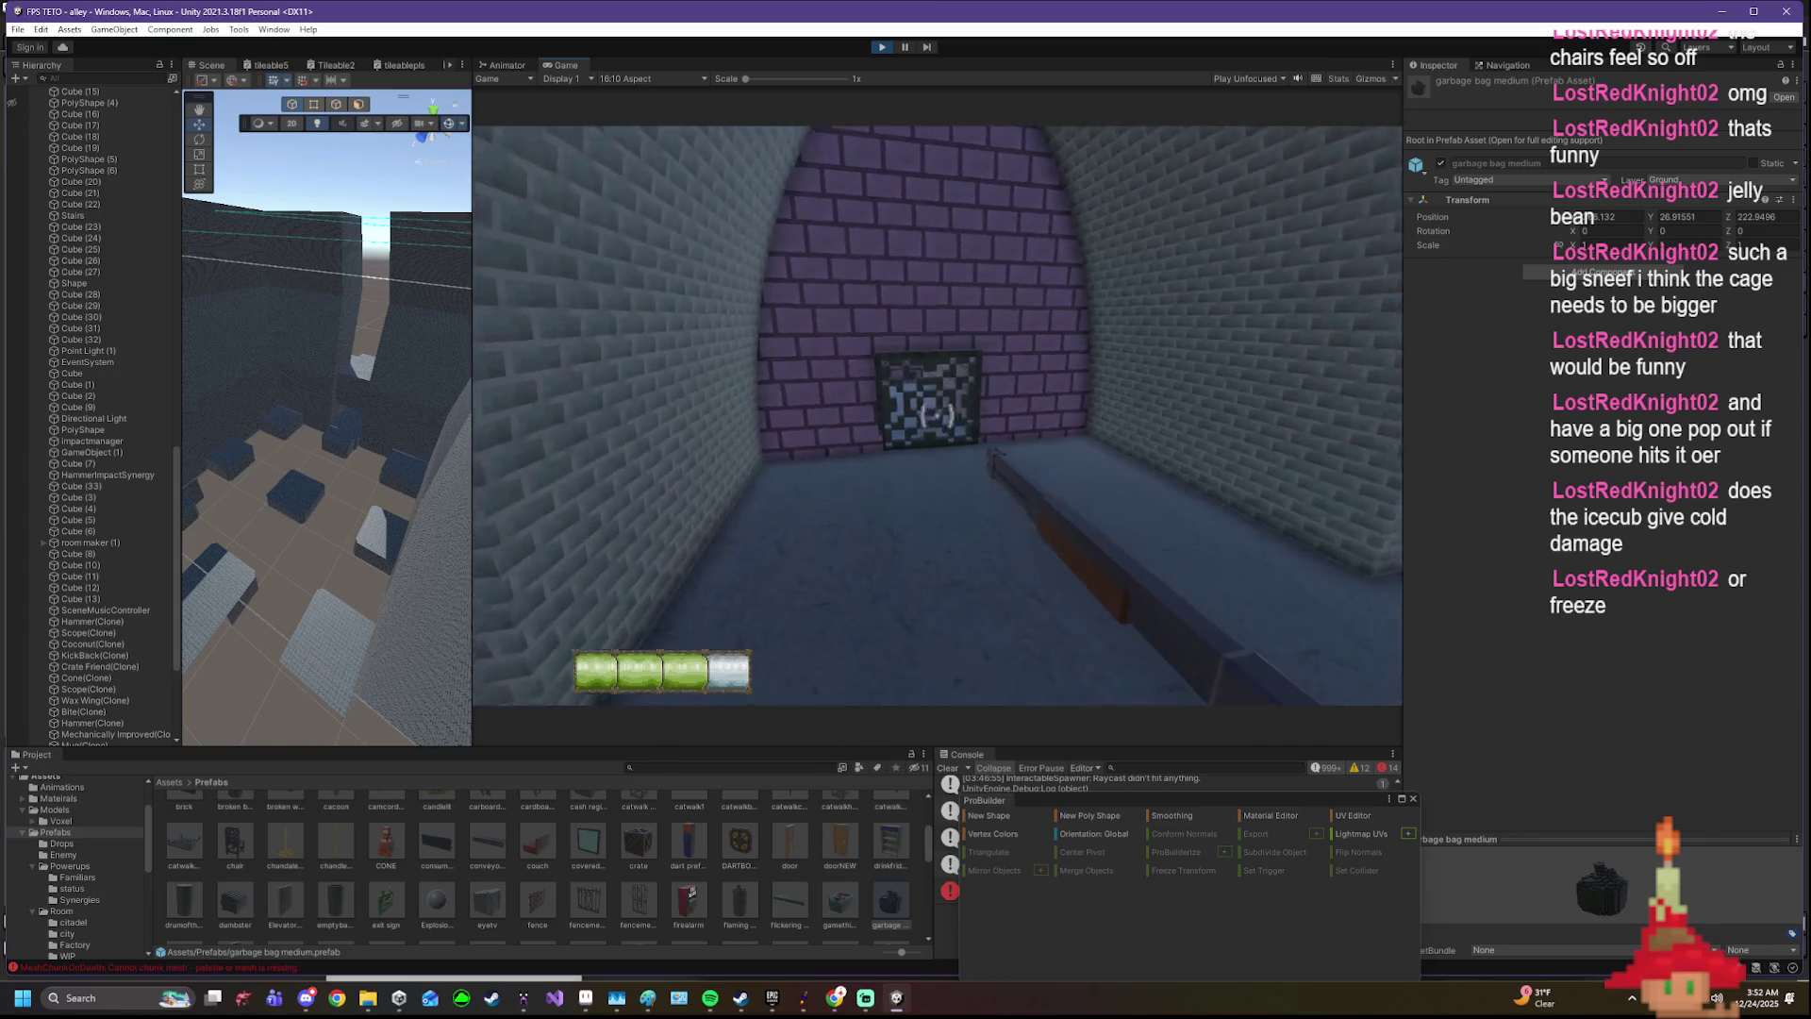
- Frame the Player object under room maker > start(Clone) in the widened Scene view
{"action": "left_click_drag", "start_coordinate": [473, 425], "coordinate": [549, 422]}
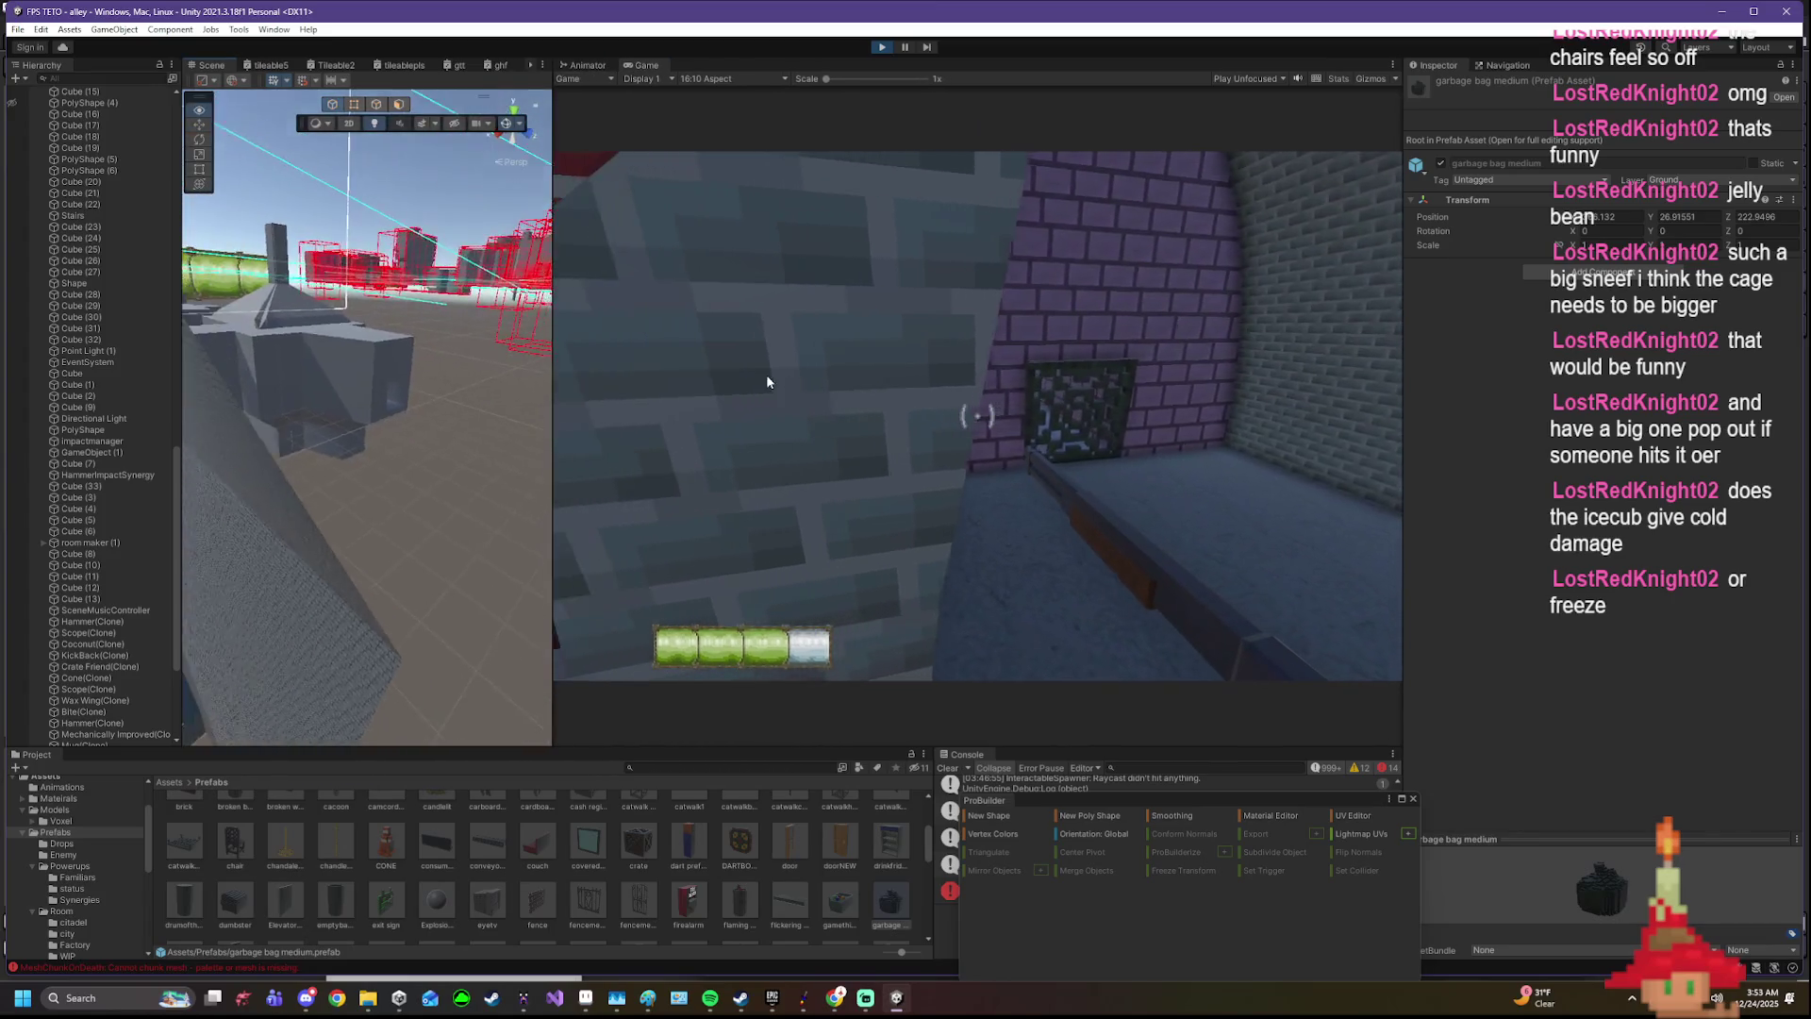
{"action": "scroll", "coordinate": [95, 488], "scroll_direction": "down", "scroll_amount": 5}
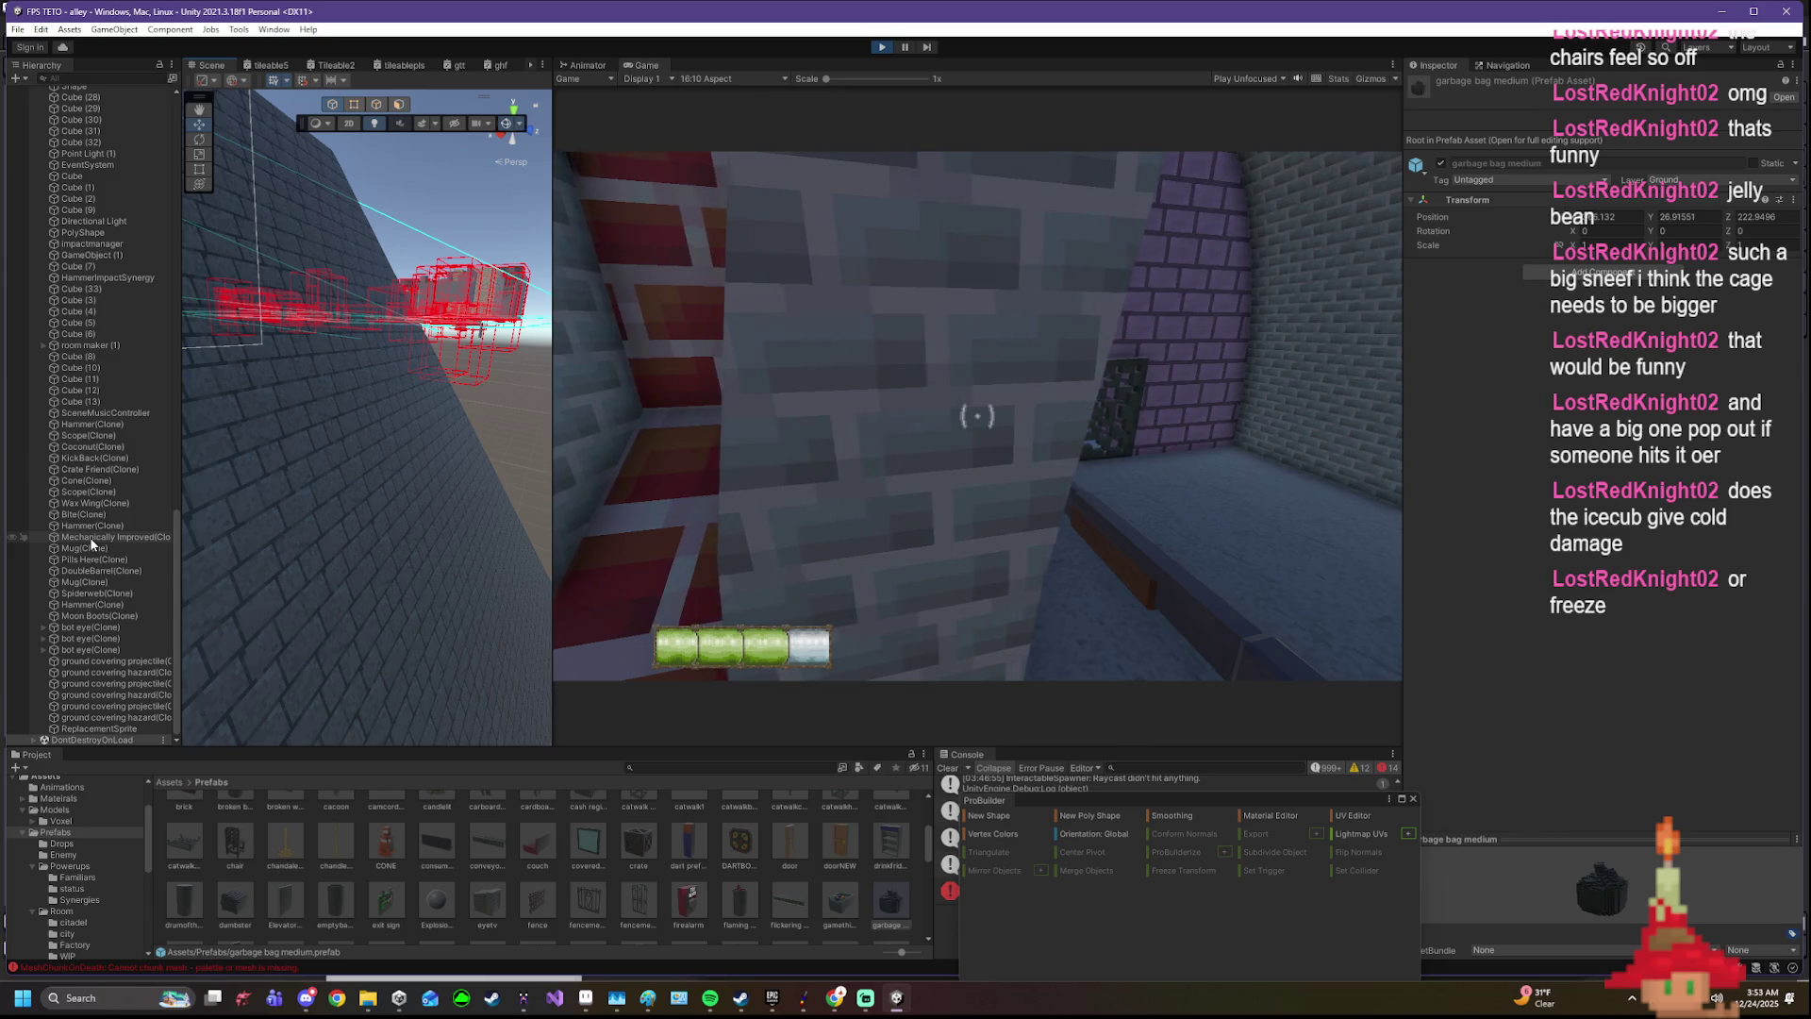
{"action": "left_click", "coordinate": [44, 347]}
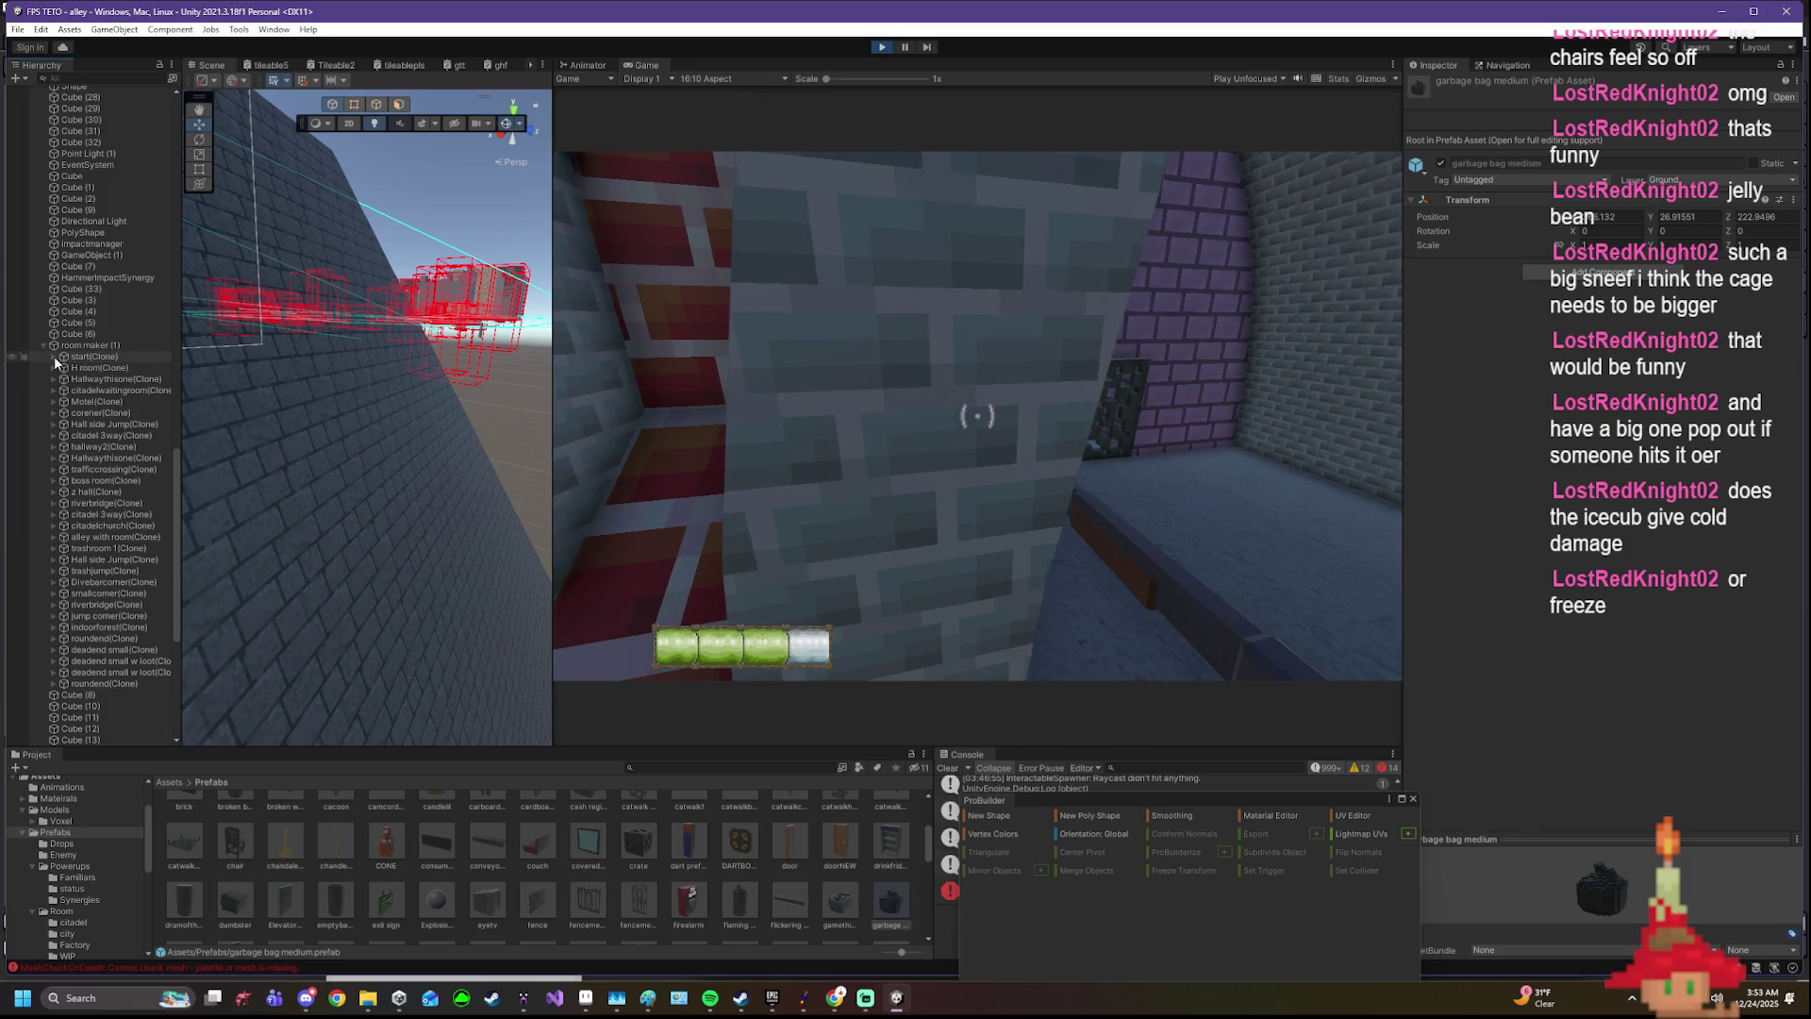
{"action": "left_click", "coordinate": [55, 356]}
{"action": "left_click", "coordinate": [89, 458]}
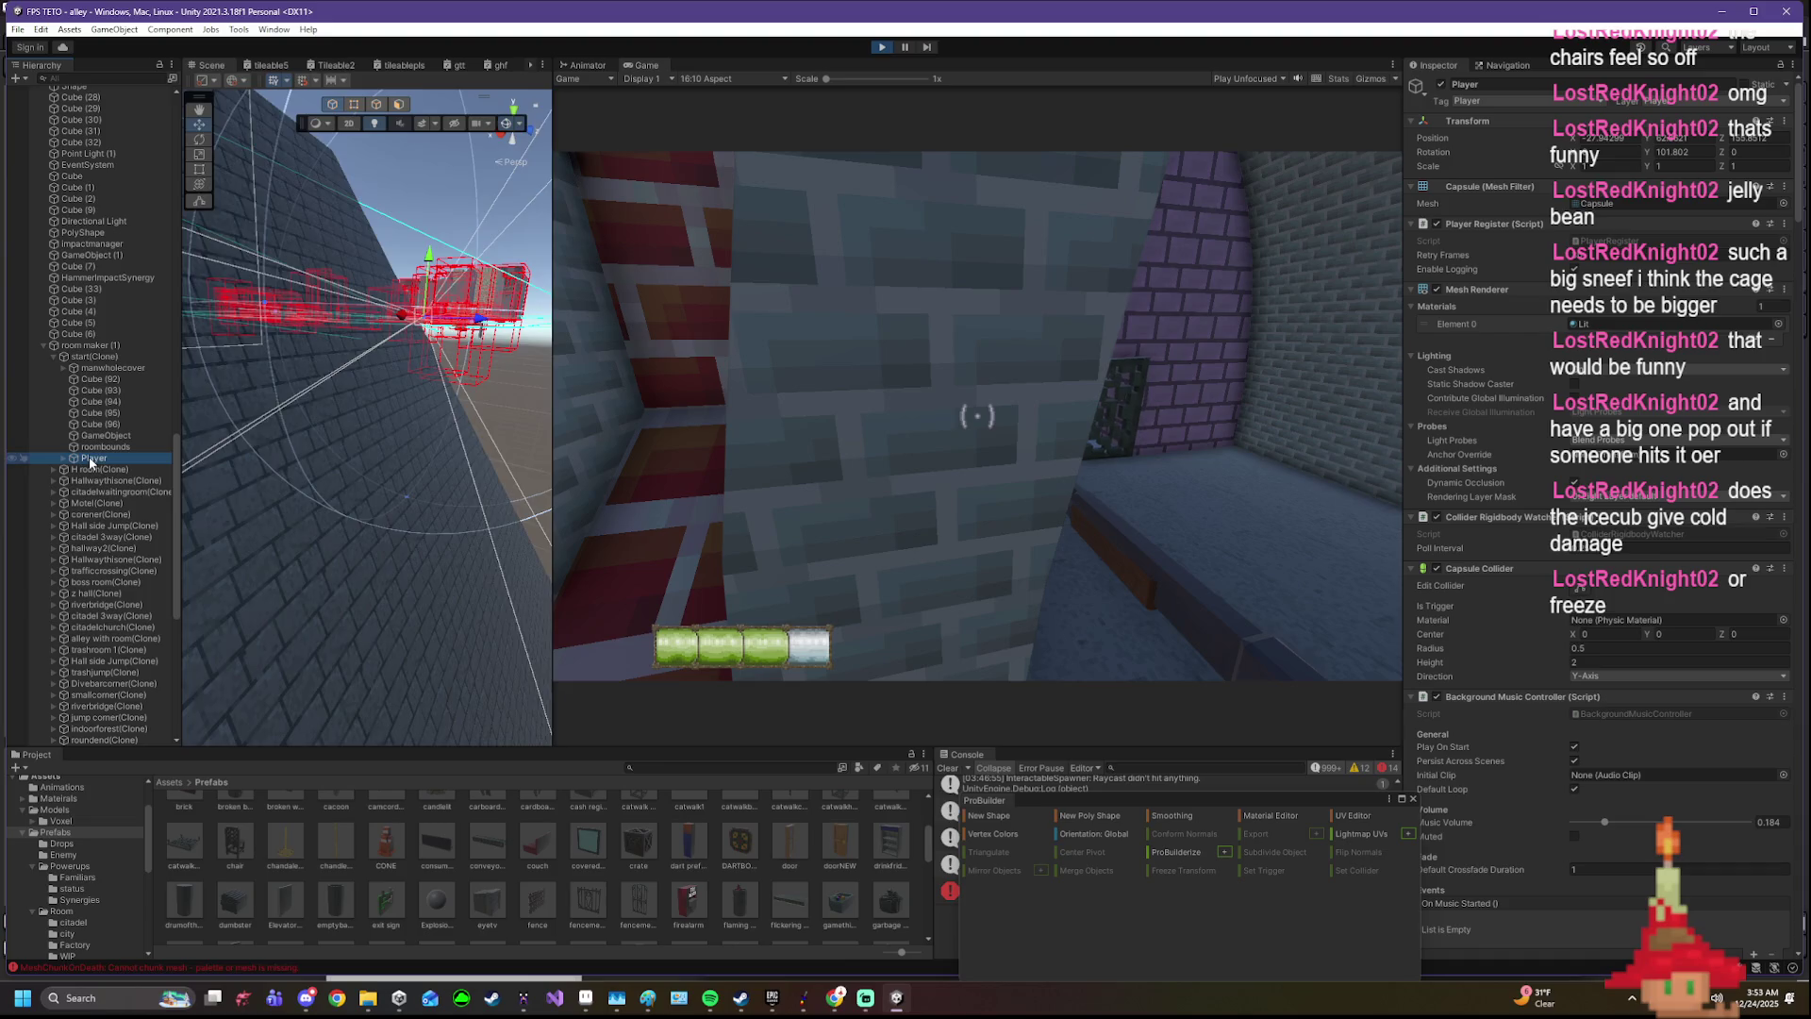
{"action": "double_click", "coordinate": [89, 459]}
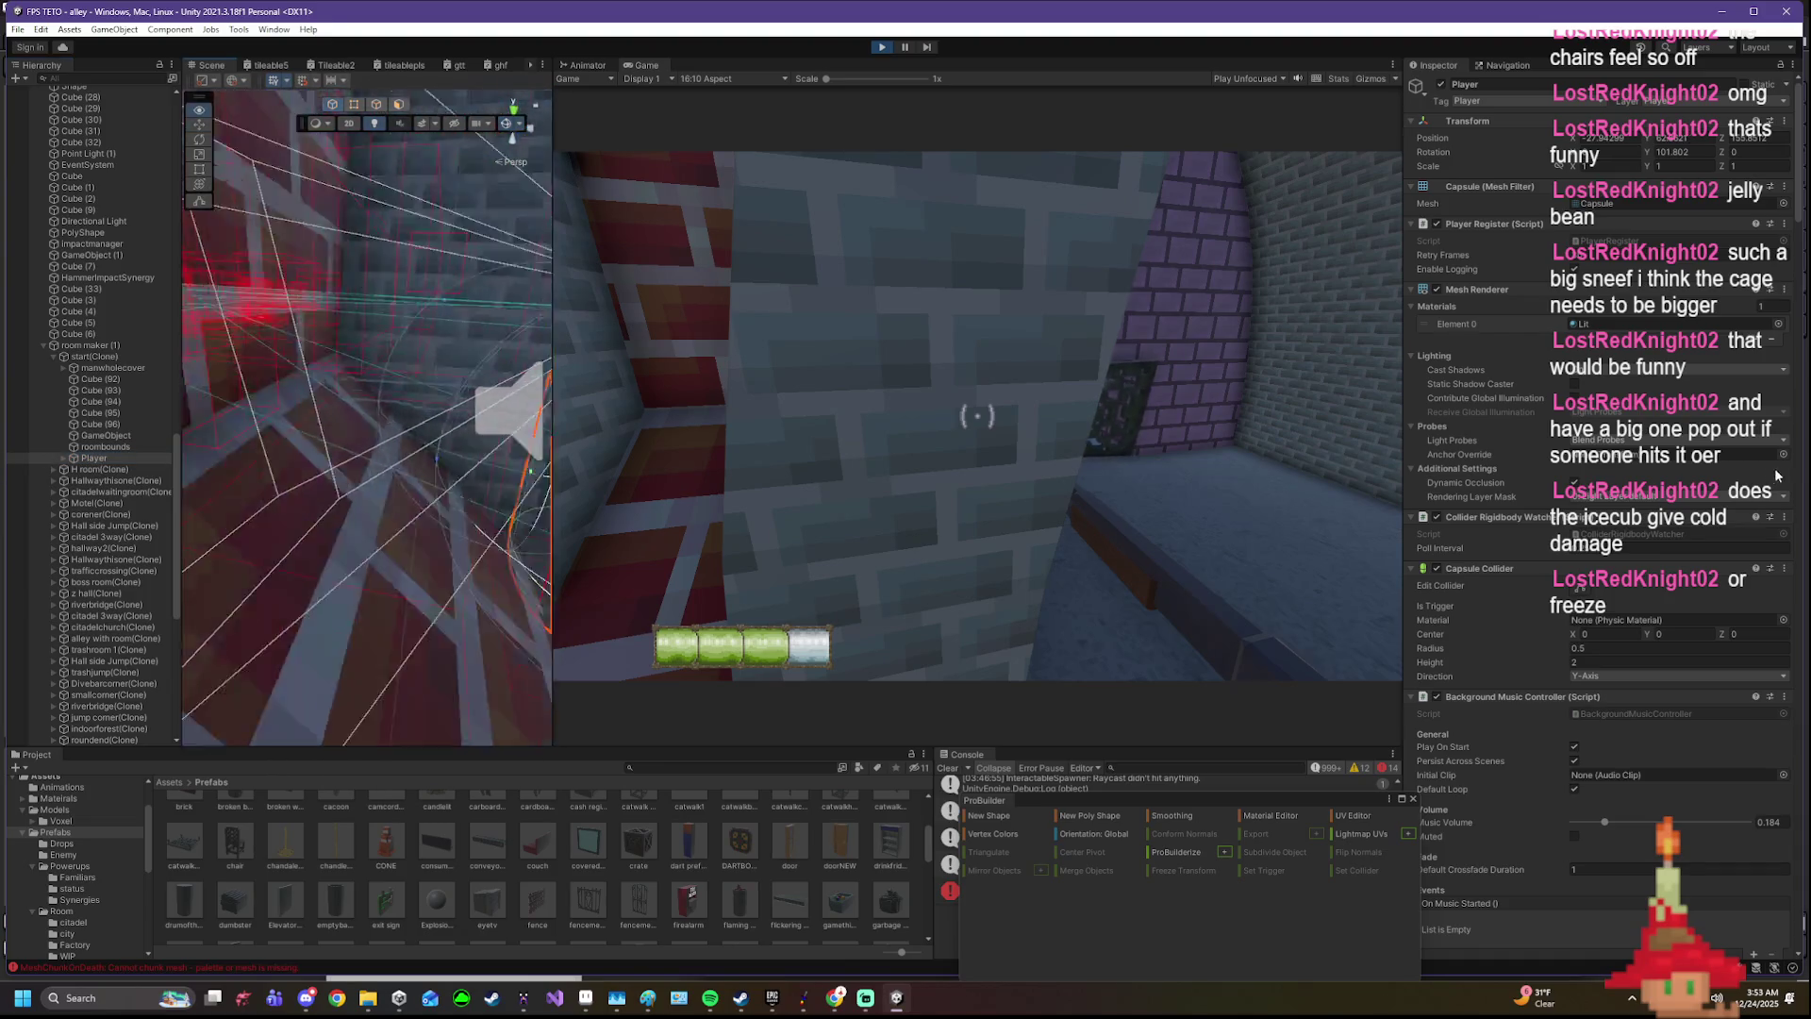
- Delete the vent cover from the brick wall during Play mode
{"action": "left_click_drag", "start_coordinate": [368, 424], "coordinate": [489, 495]}
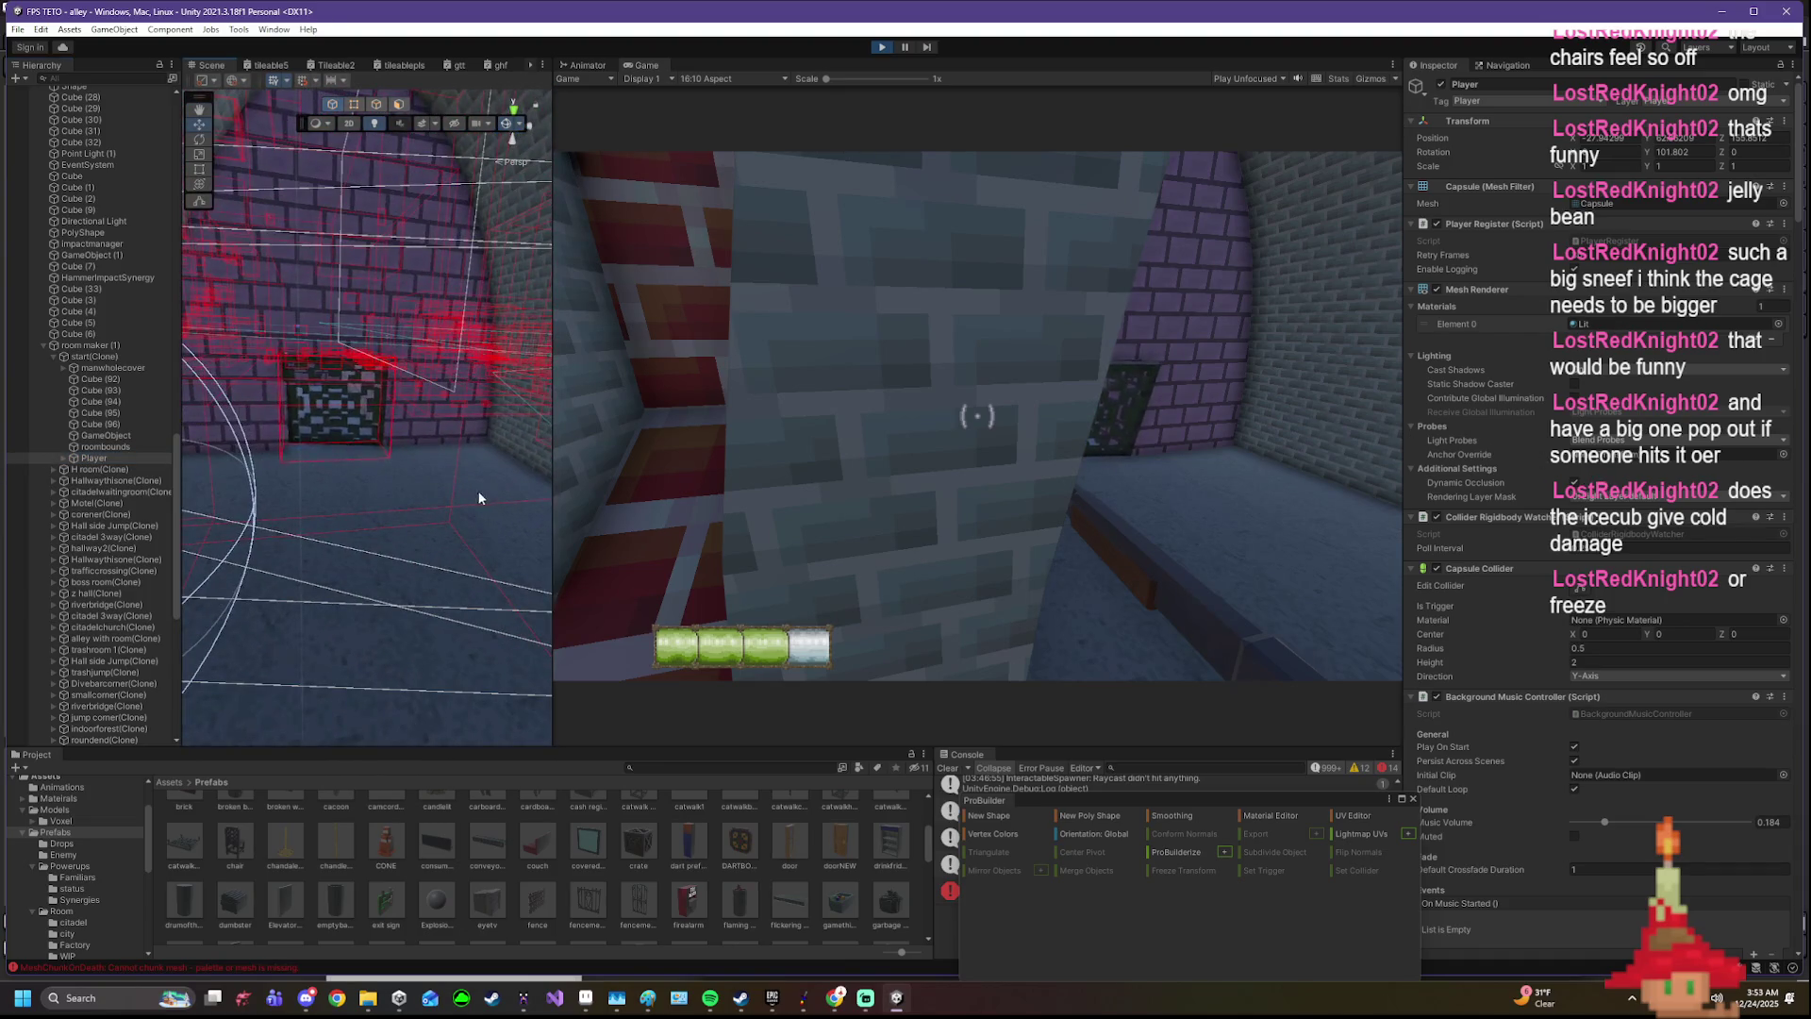
{"action": "left_click", "coordinate": [342, 423]}
{"action": "key", "text": "Delete"}
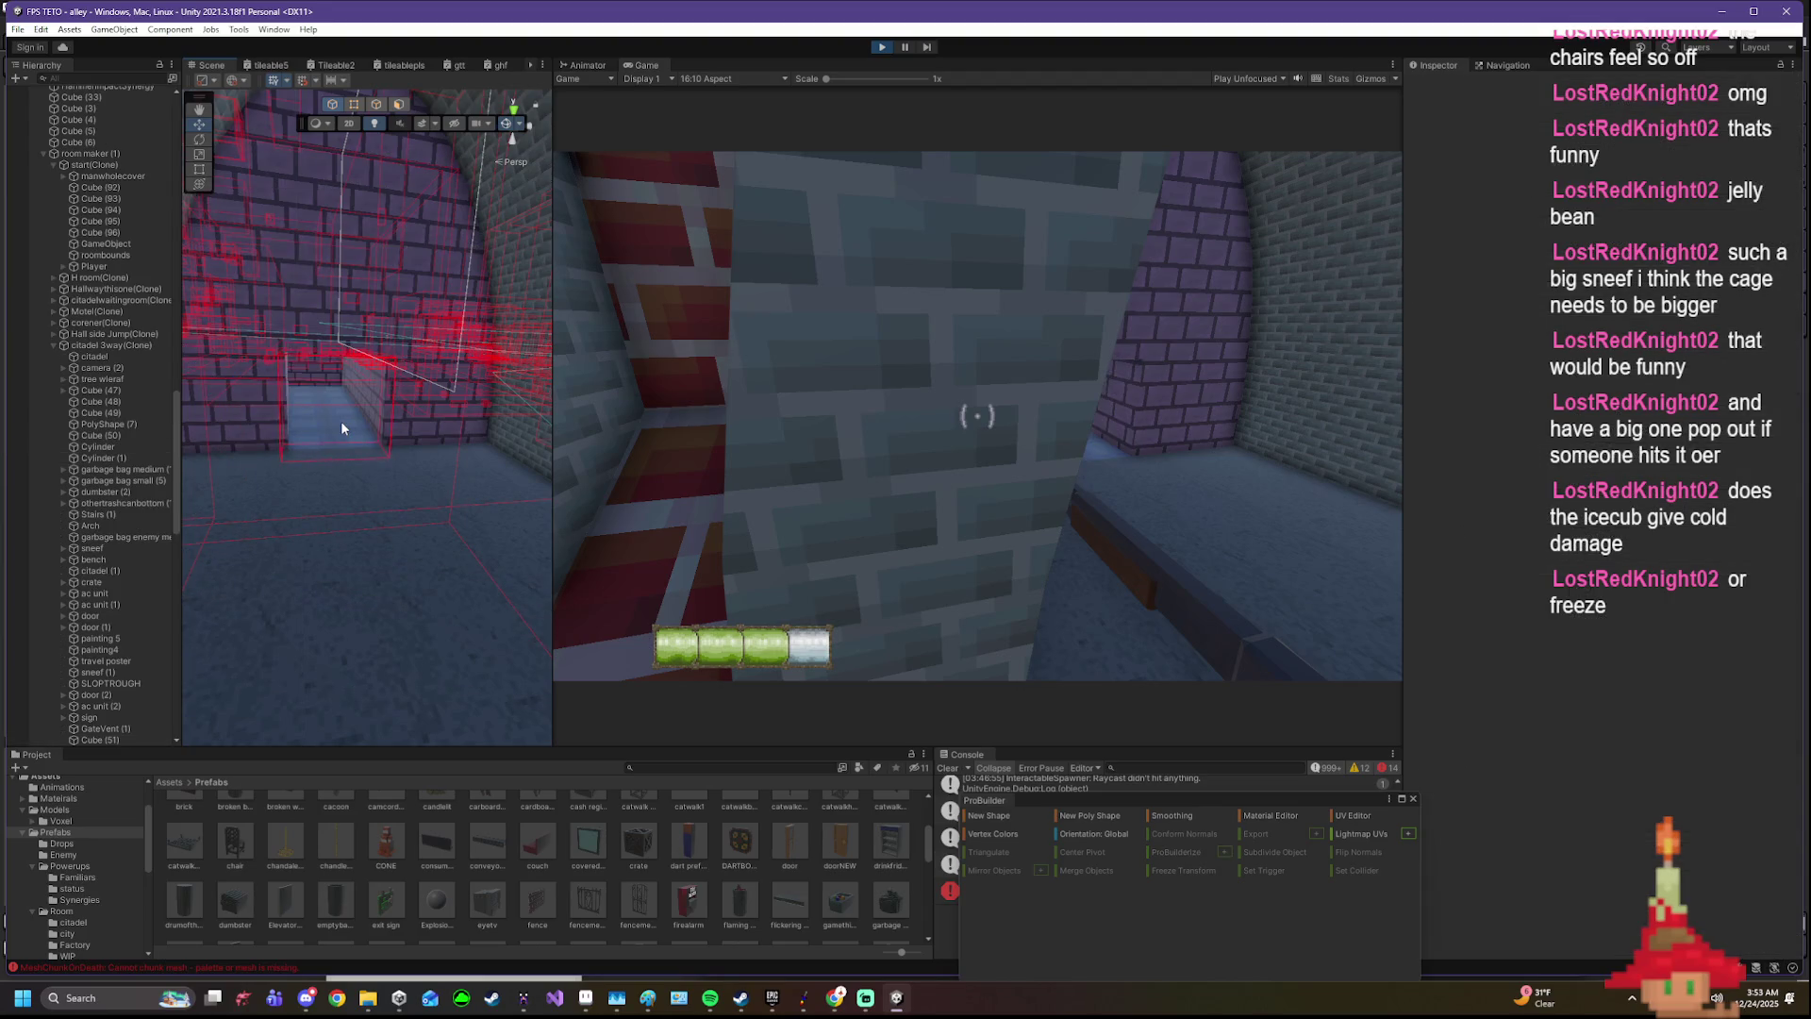
- Walk the player through the vent opening into the corridor beyond
{"action": "left_click", "coordinate": [1334, 440]}
{"action": "key", "text": "w"}
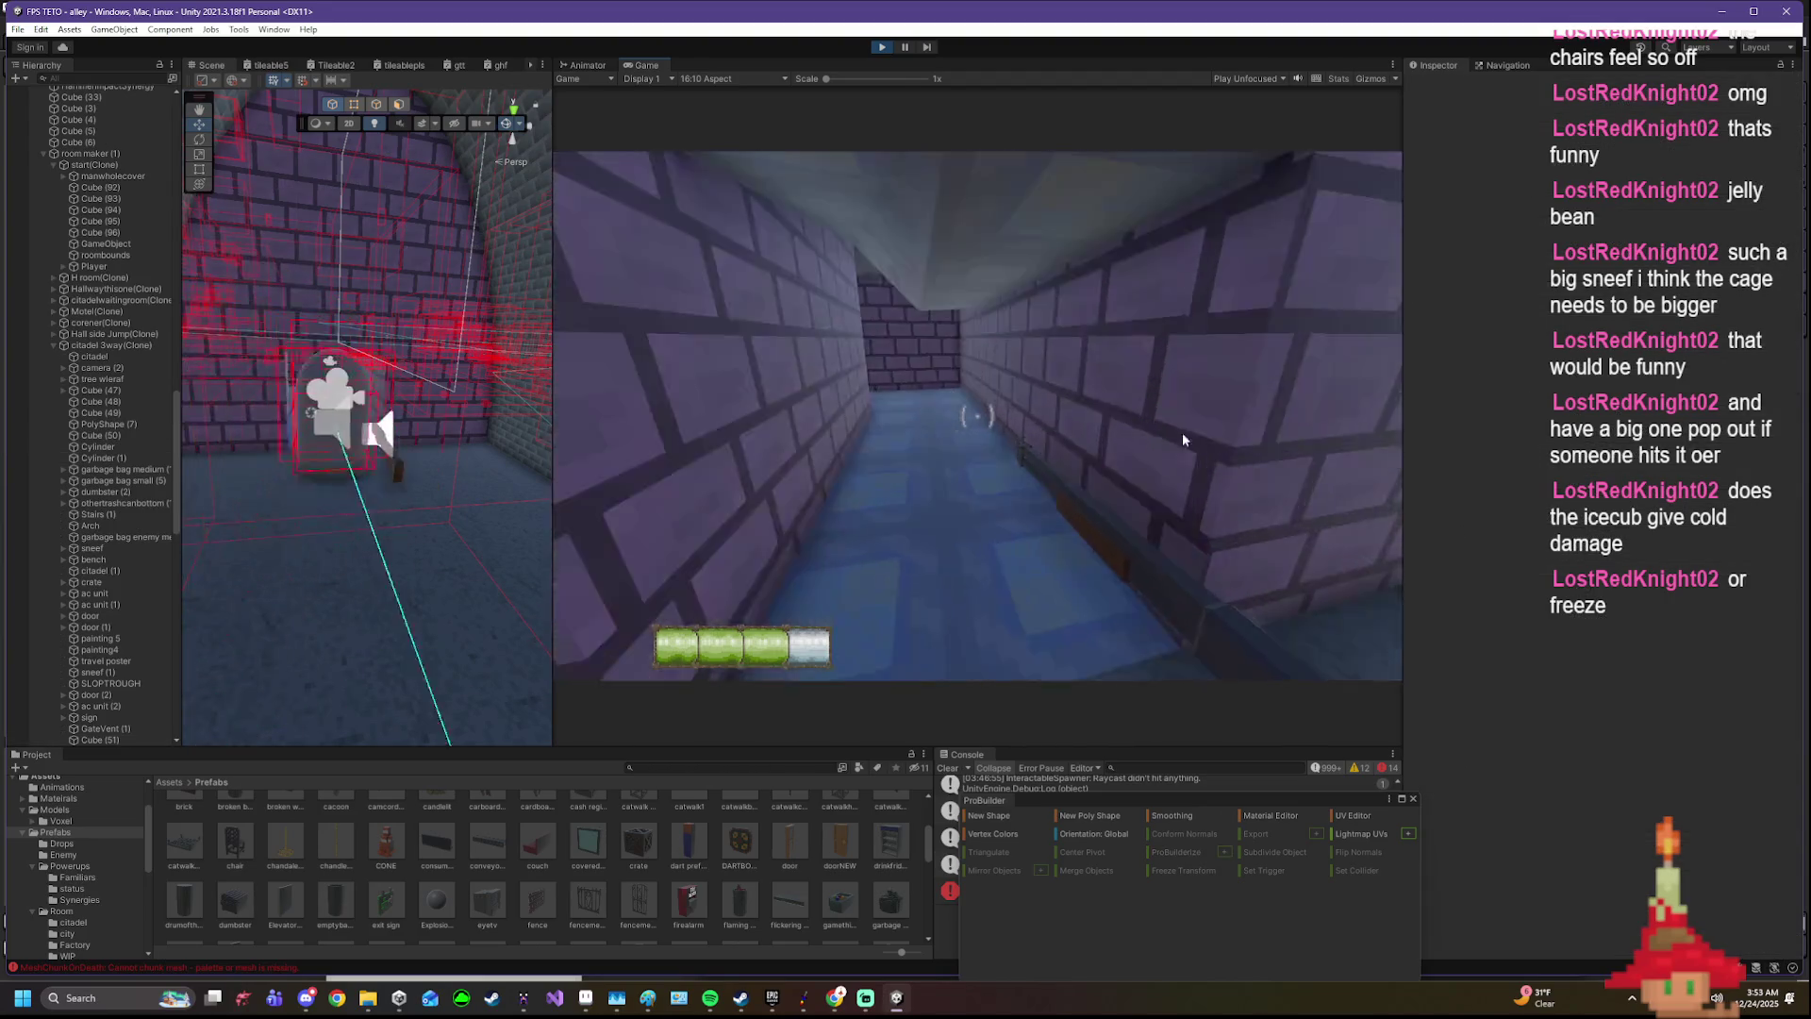
{"action": "key", "text": "w"}
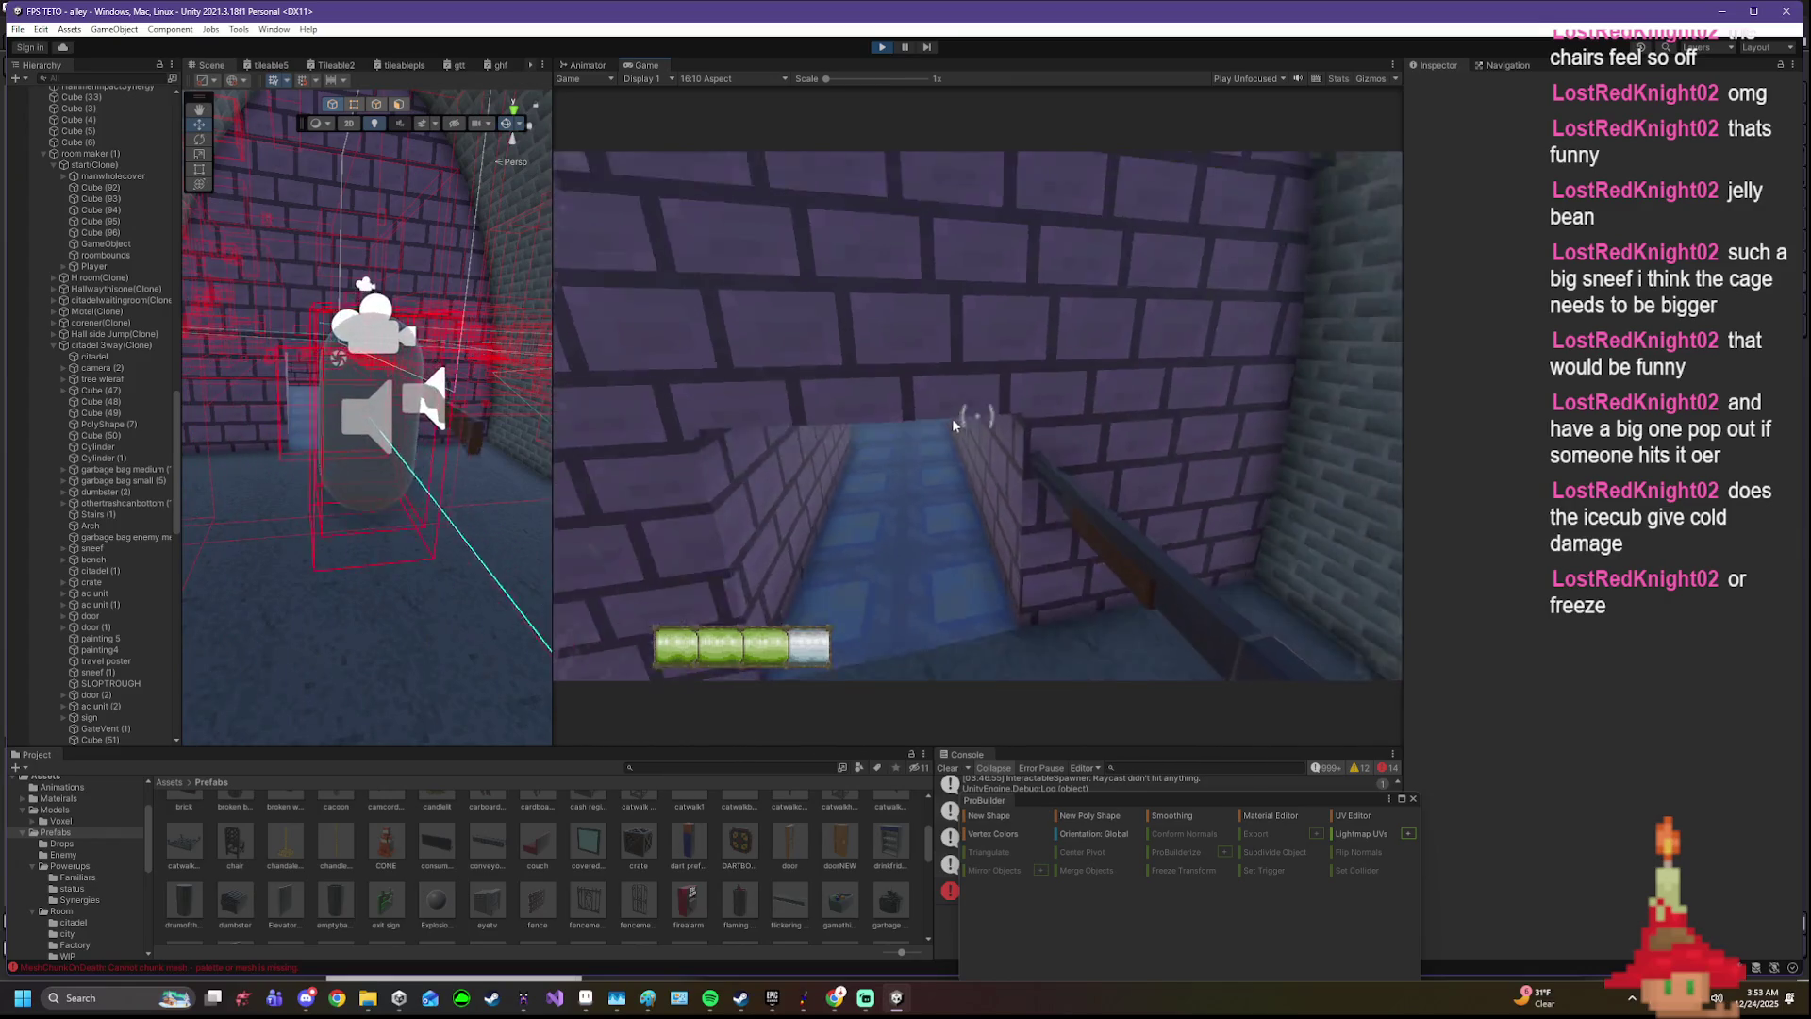
{"action": "key", "text": "w"}
{"action": "left_click", "coordinate": [356, 411]}
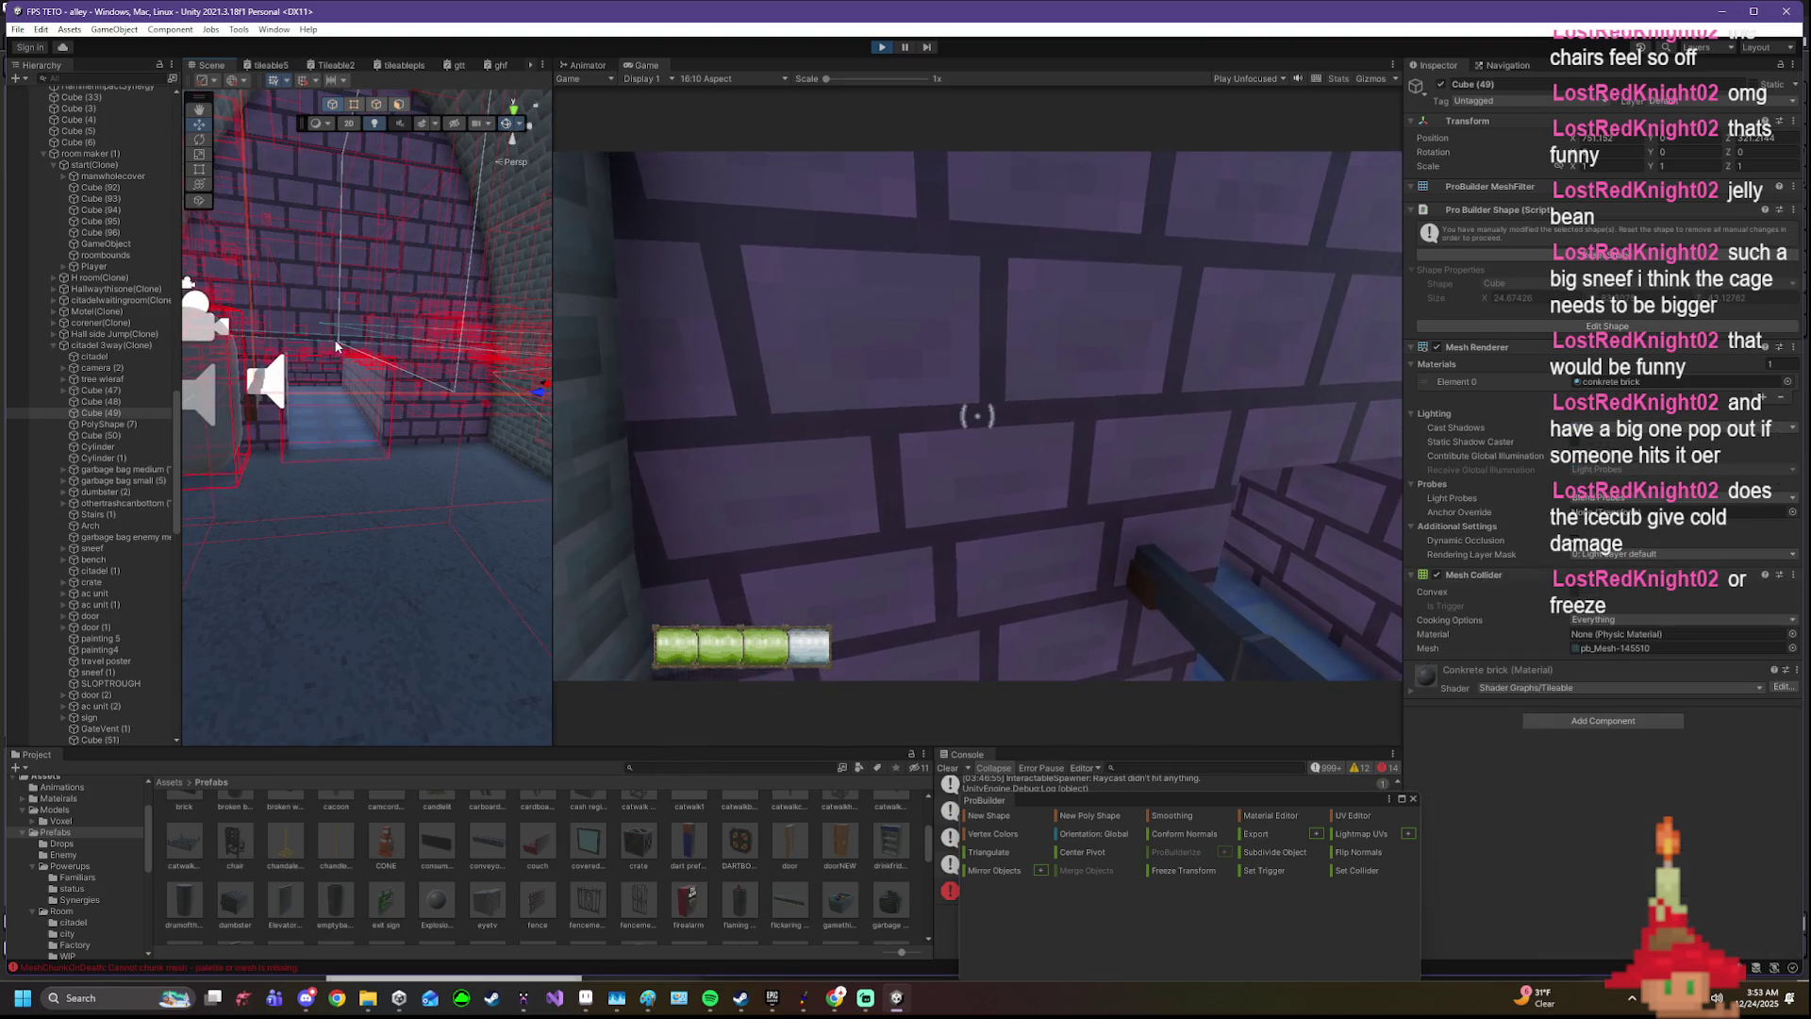
- Move wall cube Cube (47) out of the corridor and walk the player forward
{"action": "left_click", "coordinate": [329, 318]}
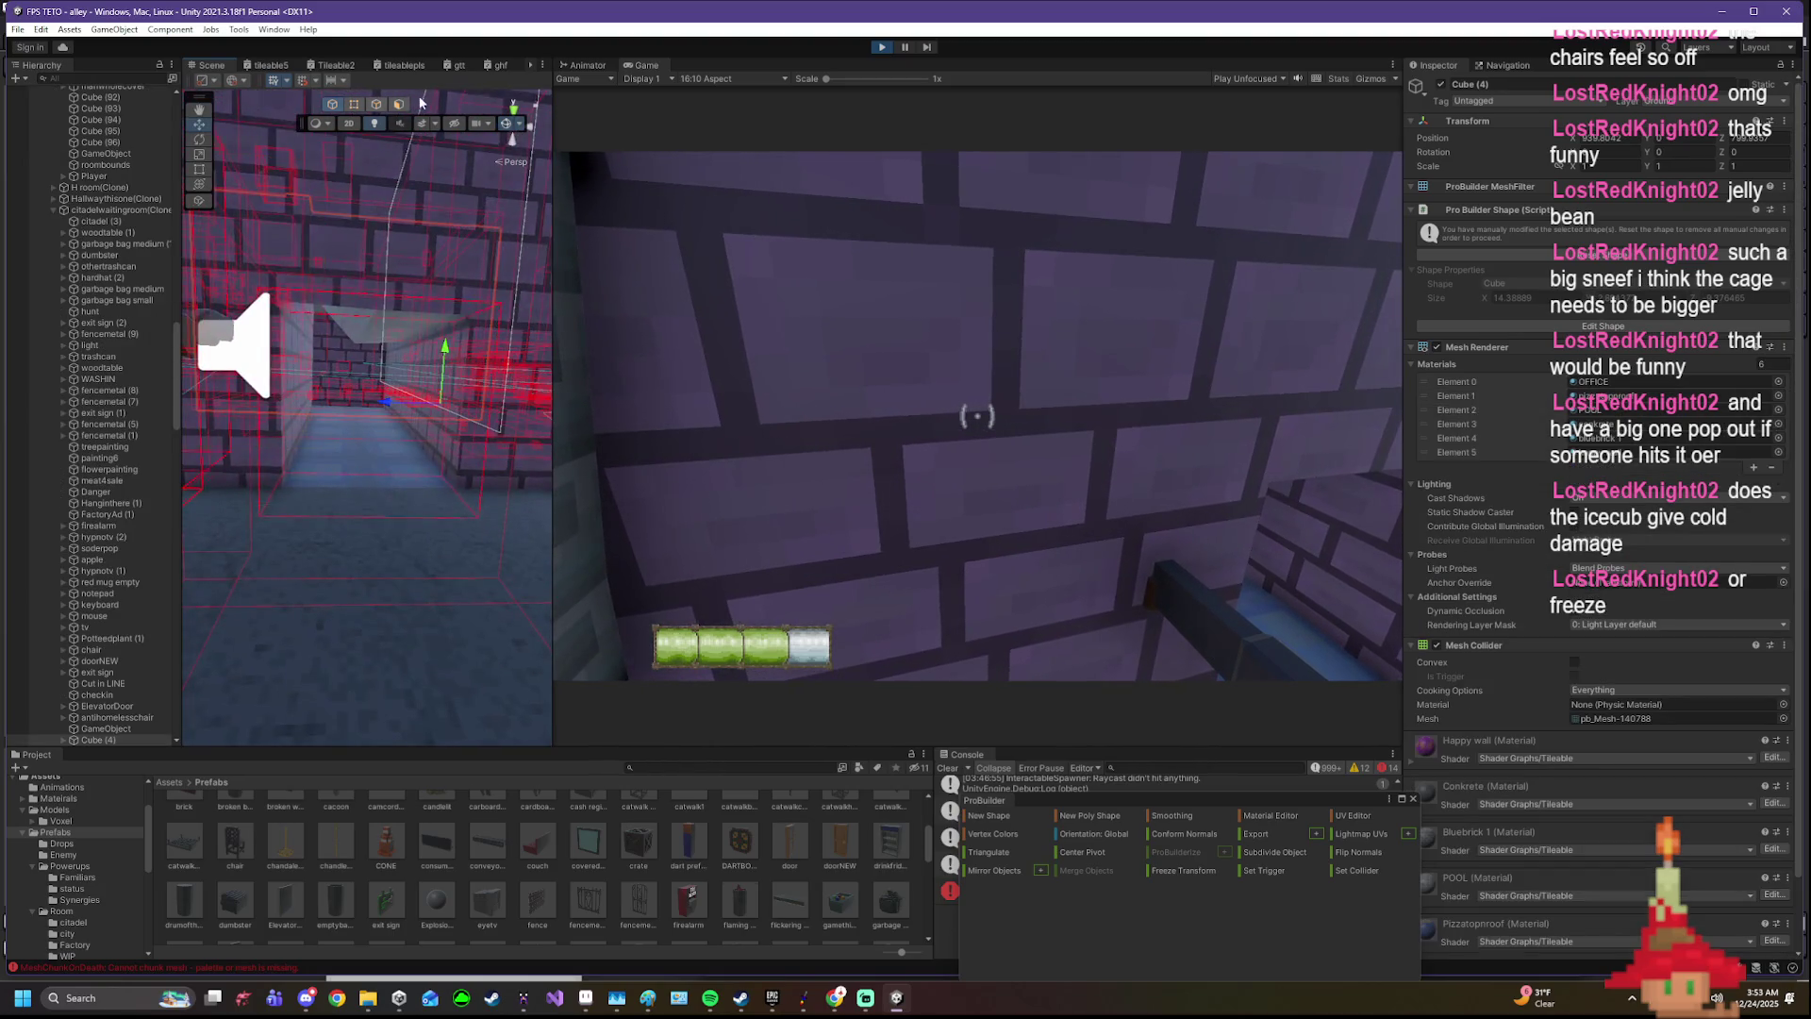
{"action": "left_click", "coordinate": [289, 378]}
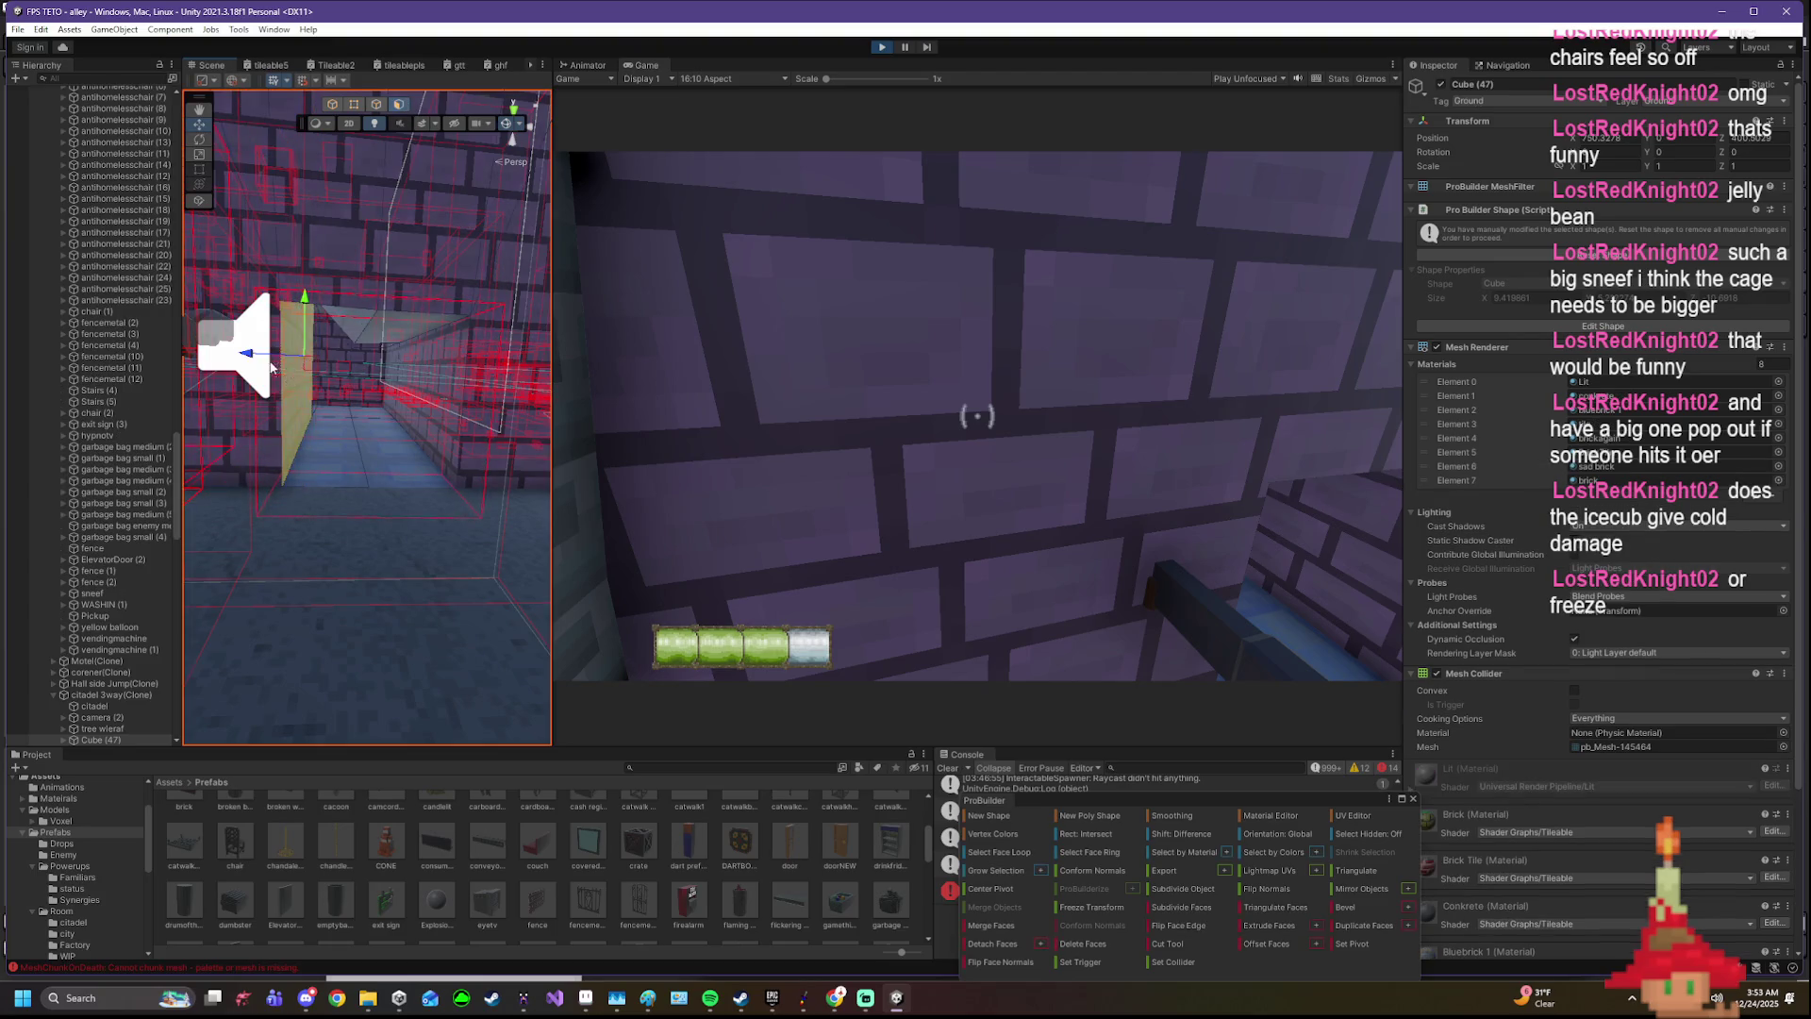
{"action": "left_click_drag", "start_coordinate": [271, 364], "coordinate": [47, 362]}
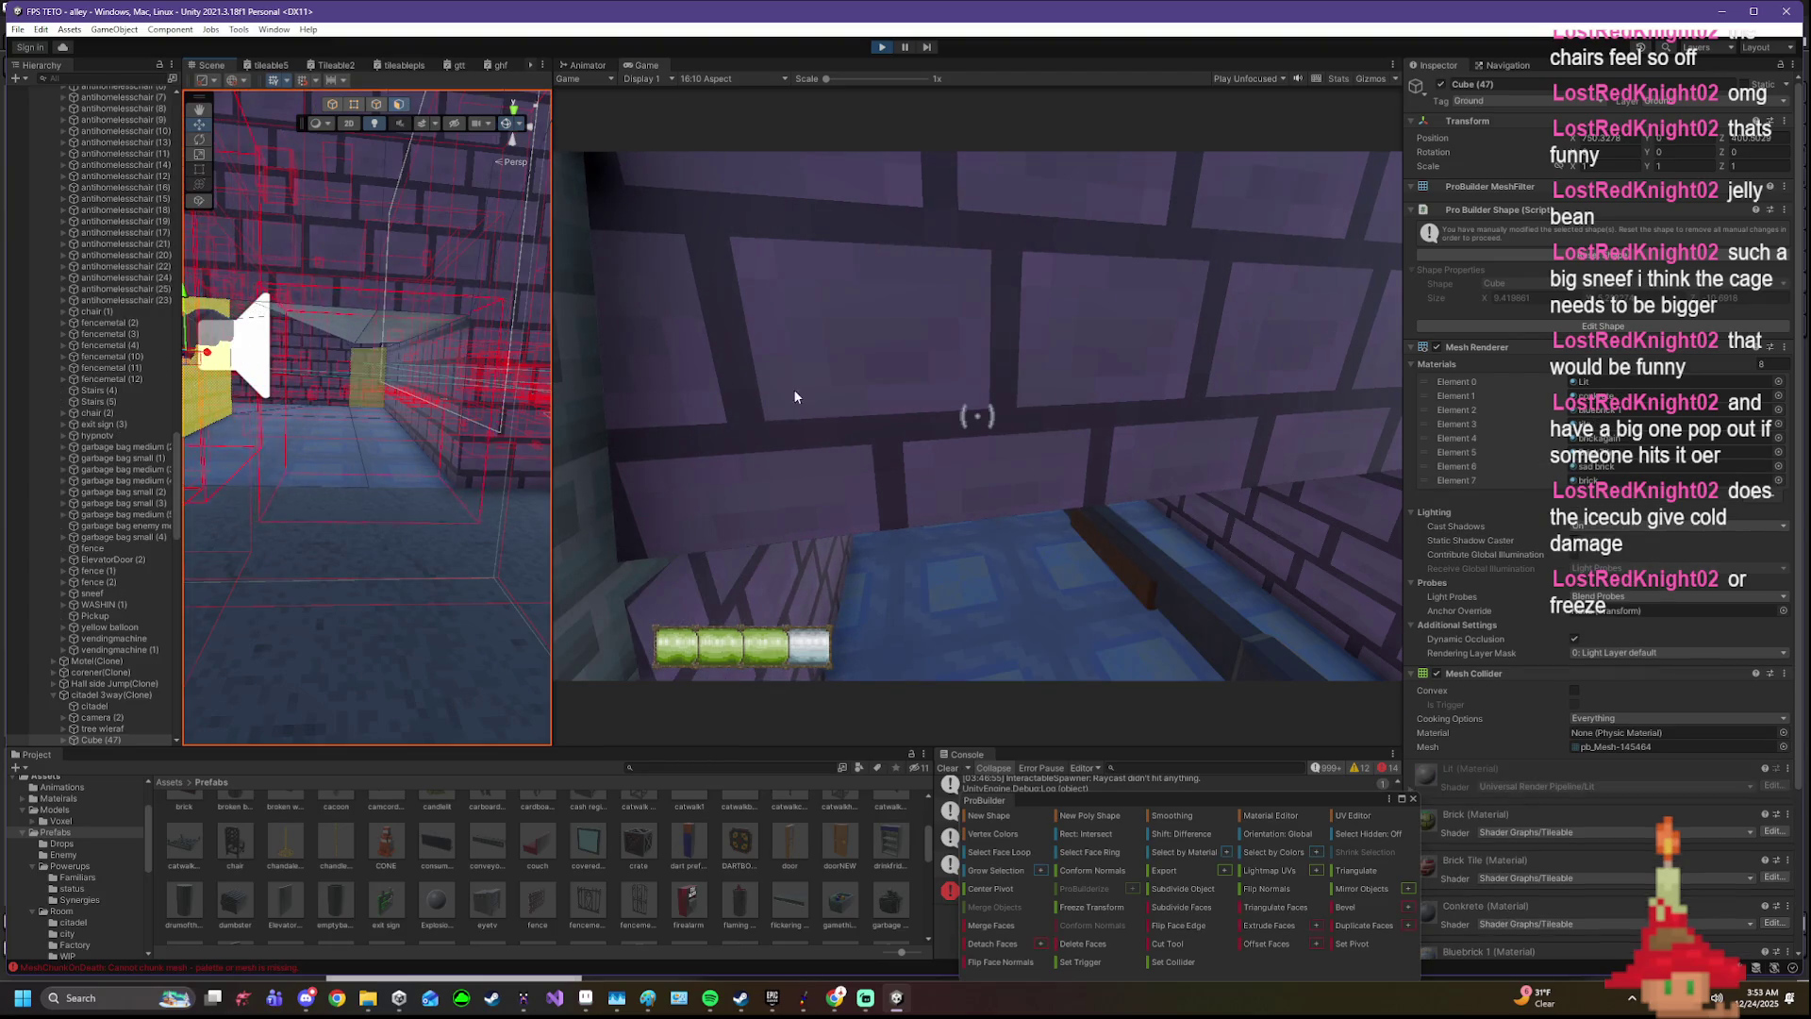
{"action": "key", "text": "w"}
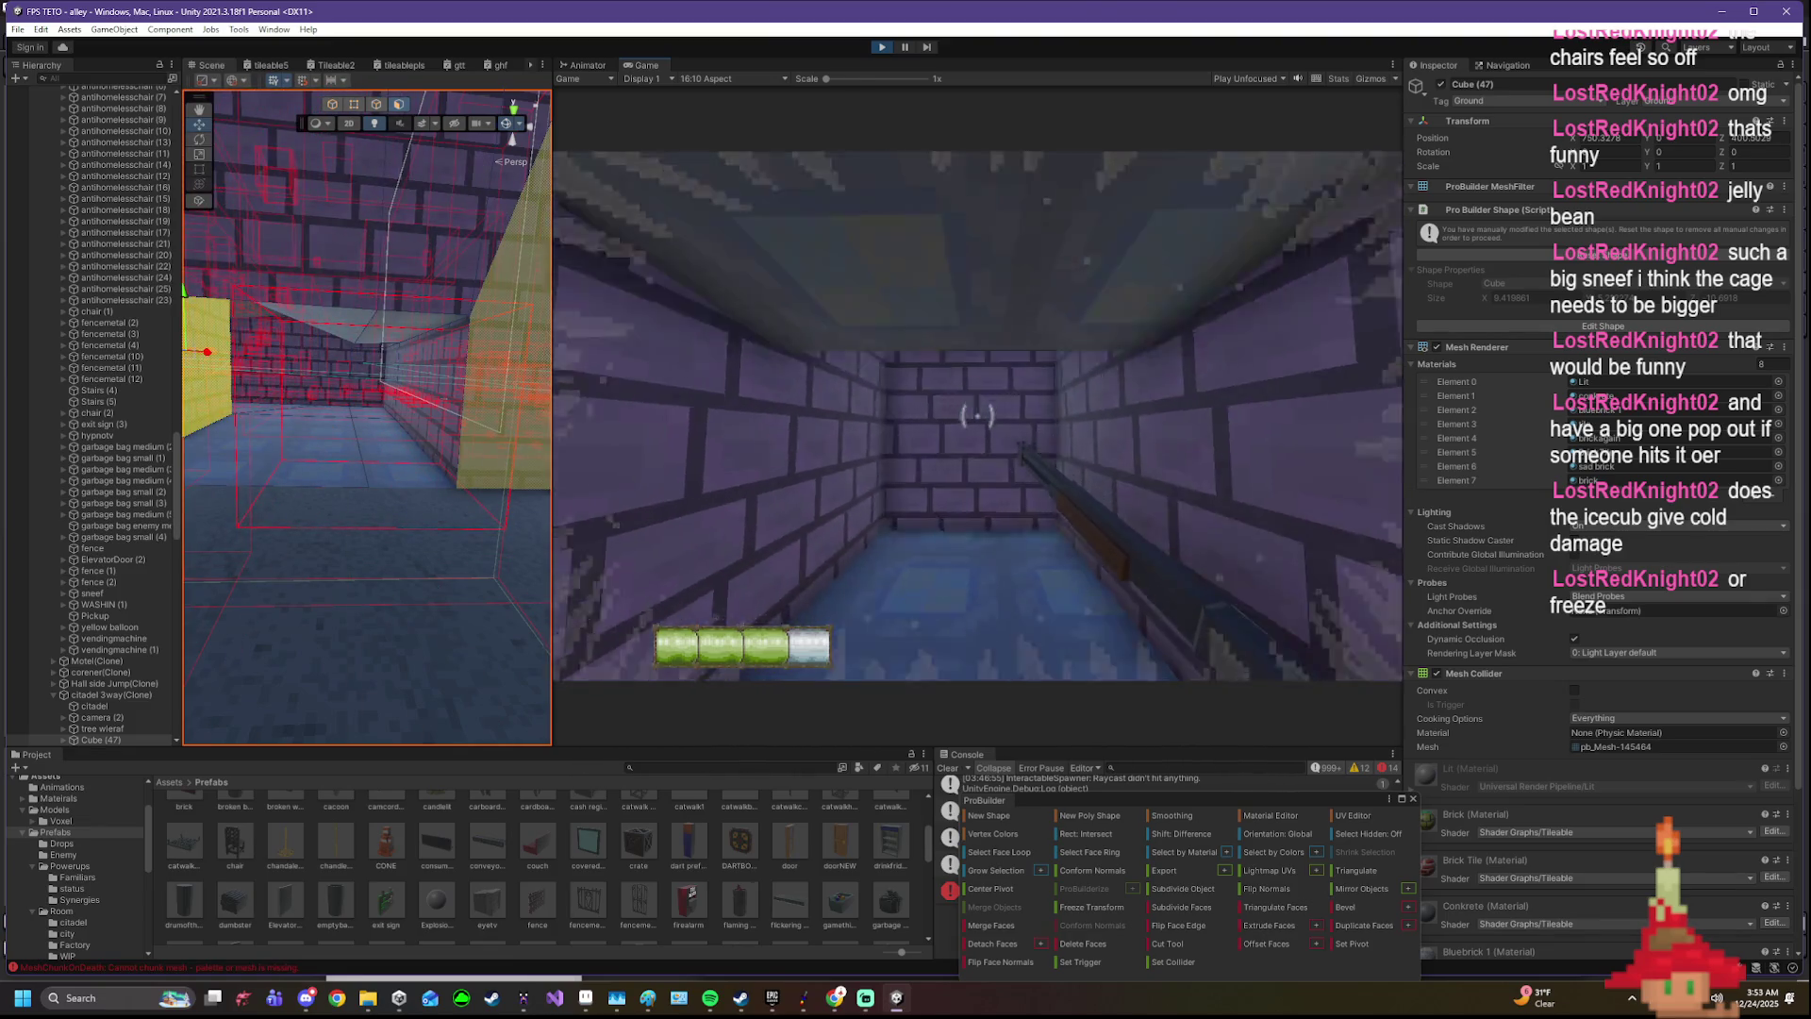
- Walk up to the Crate Friend poster, then out into the brick-walled alley
{"action": "key", "text": "w"}
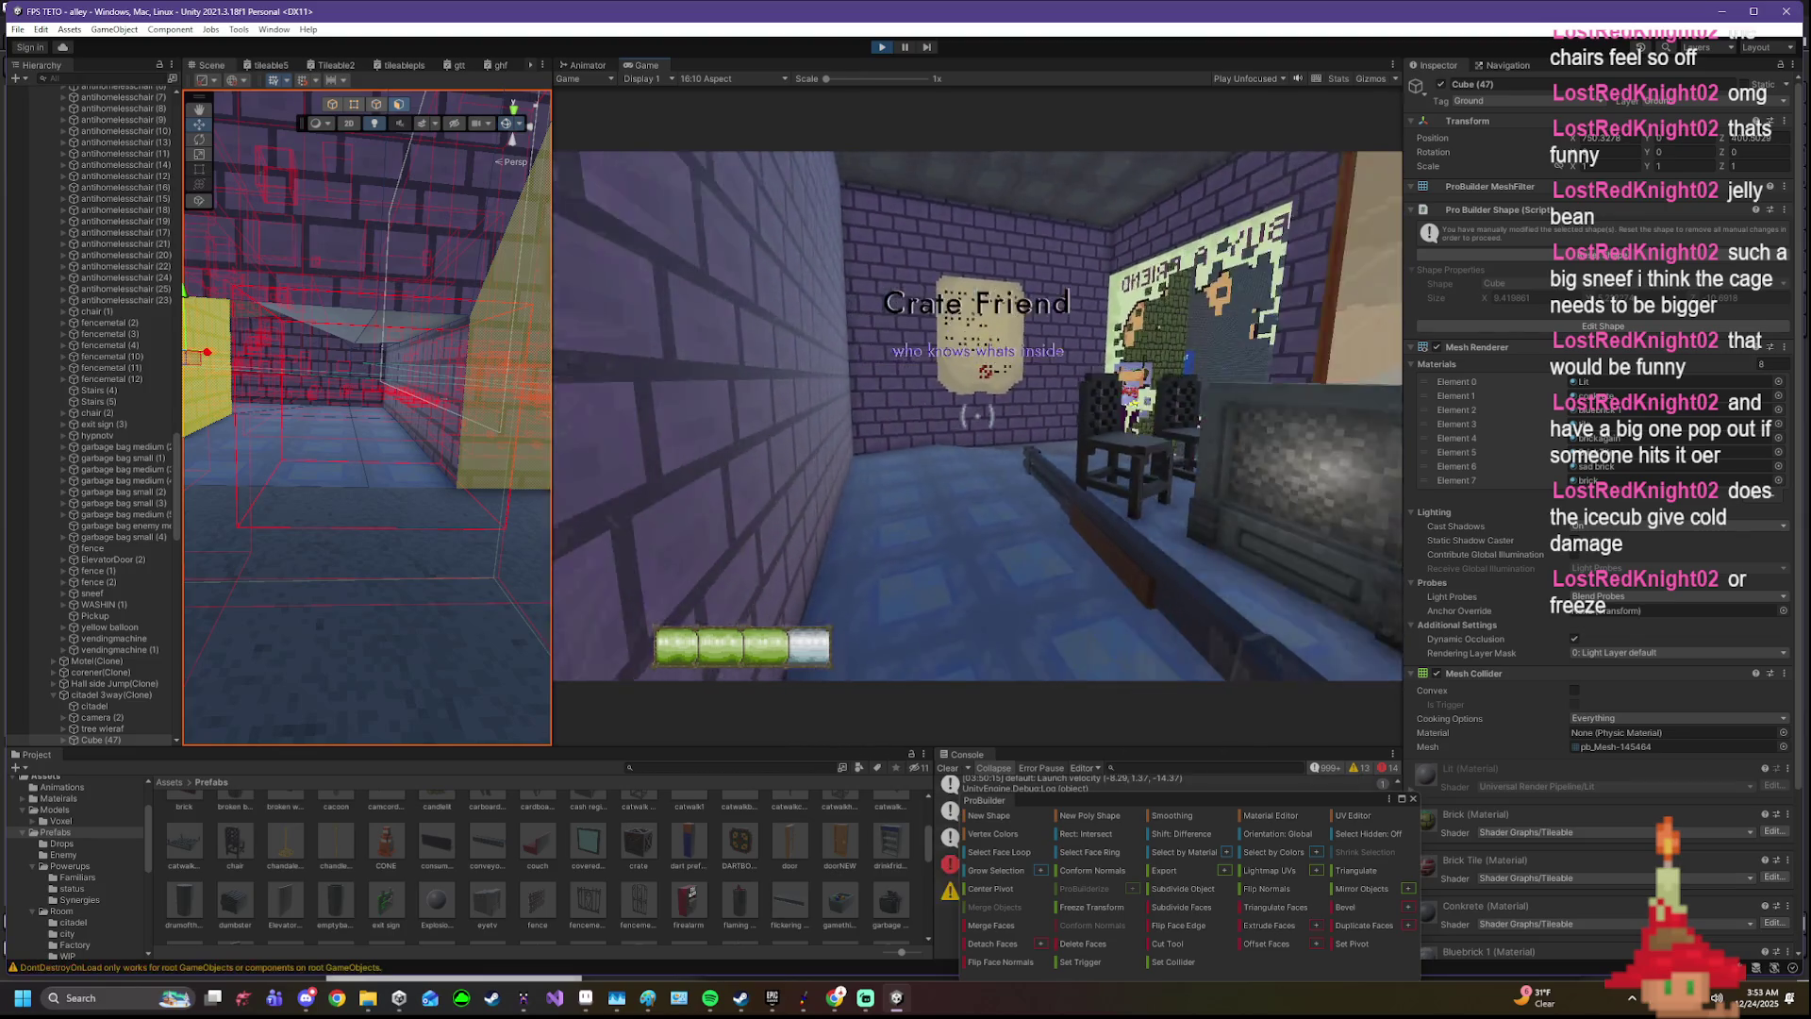
{"action": "key", "text": "w"}
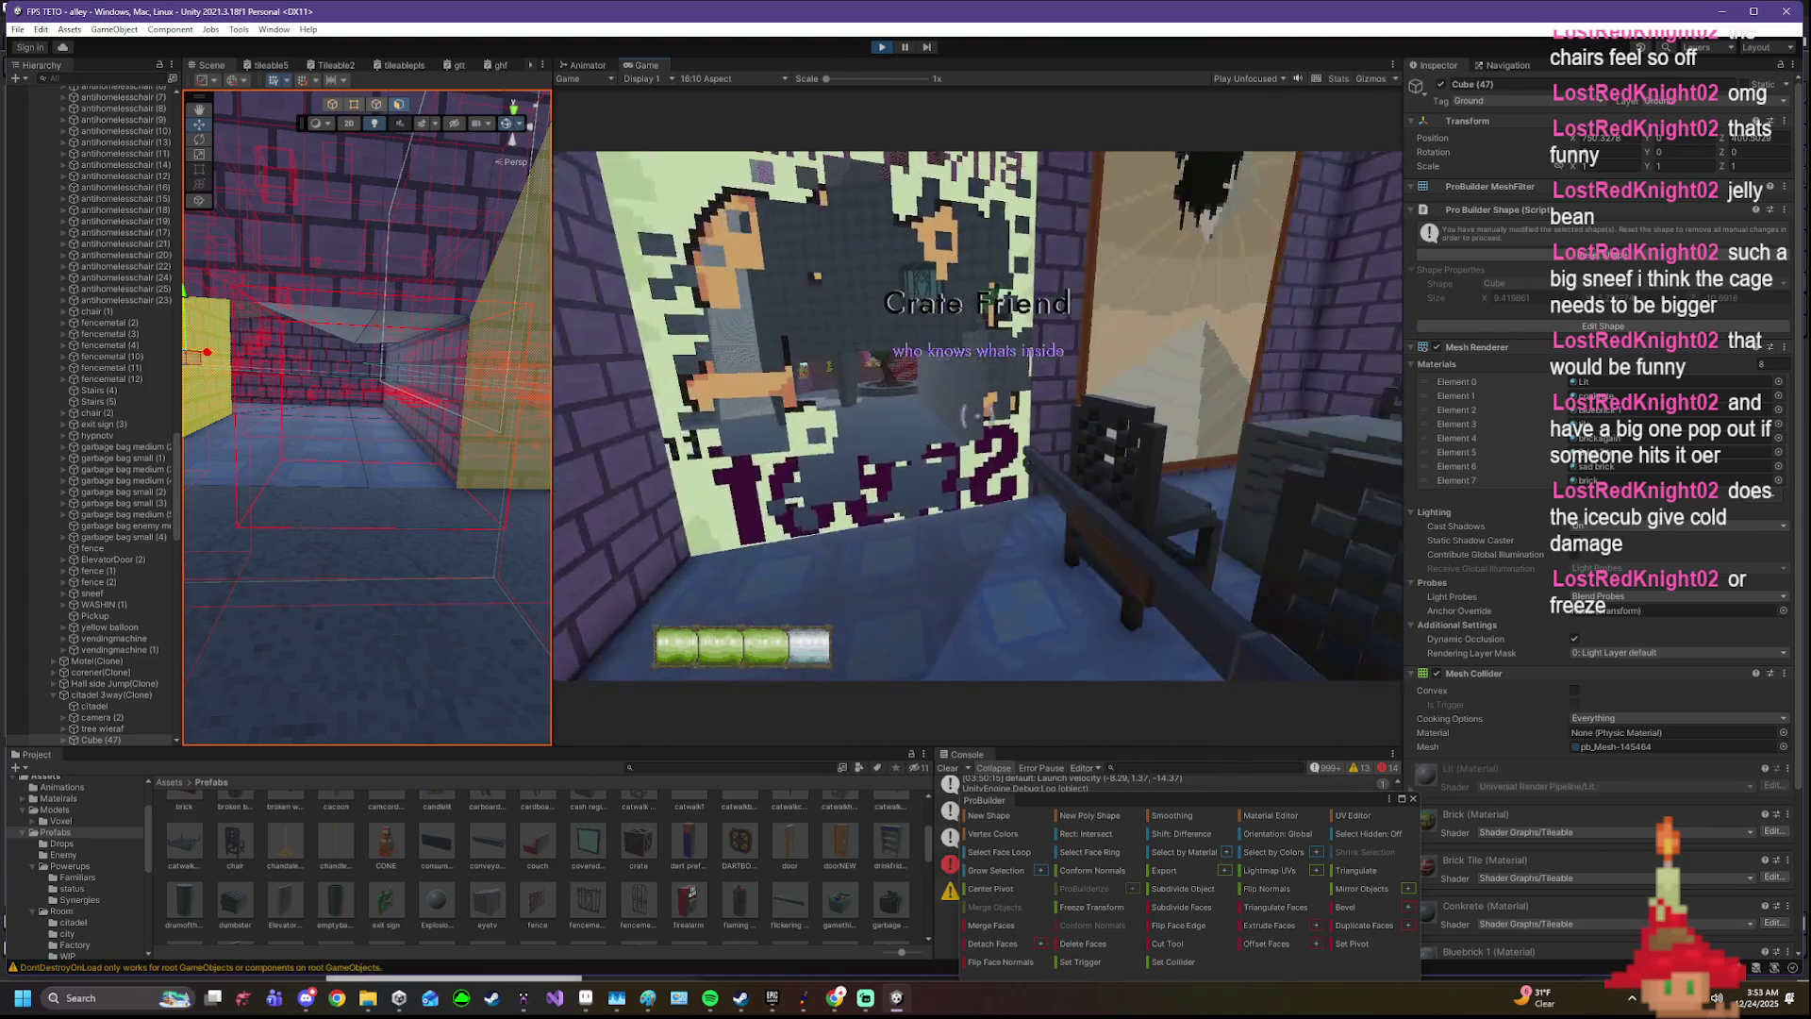
{"action": "key", "text": "s"}
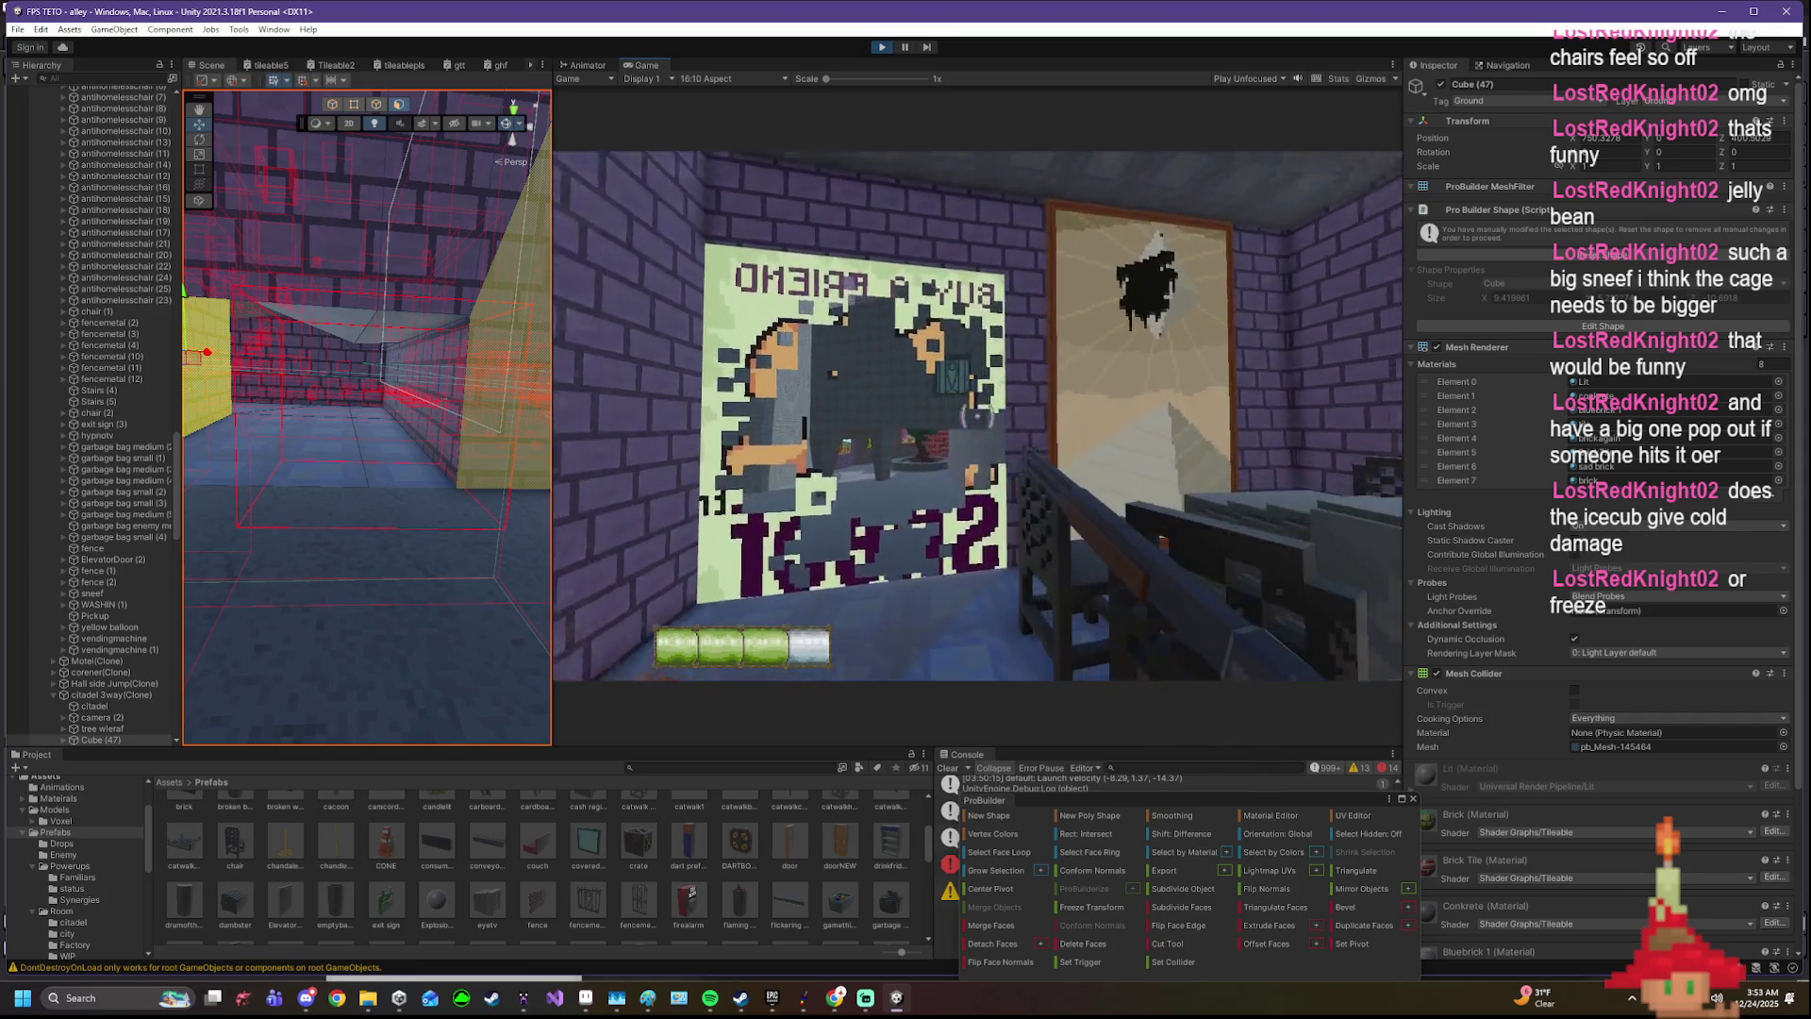
{"action": "key", "text": "w"}
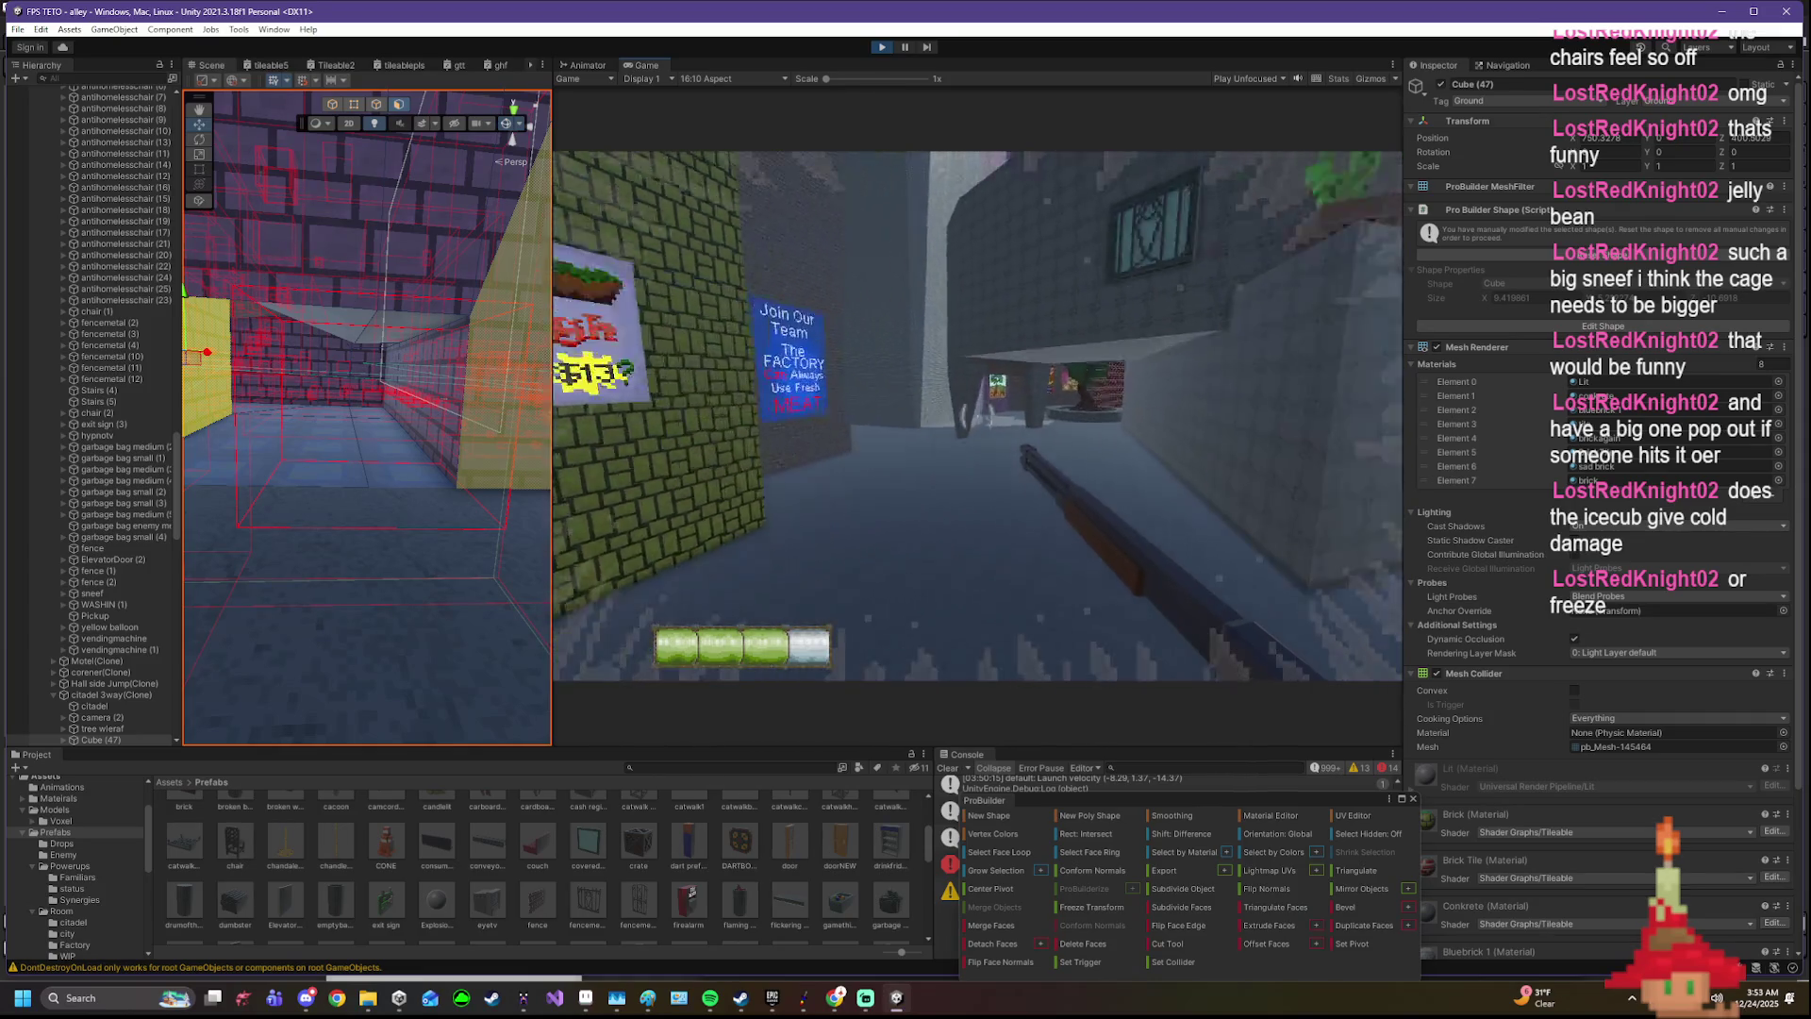
{"action": "key", "text": "w"}
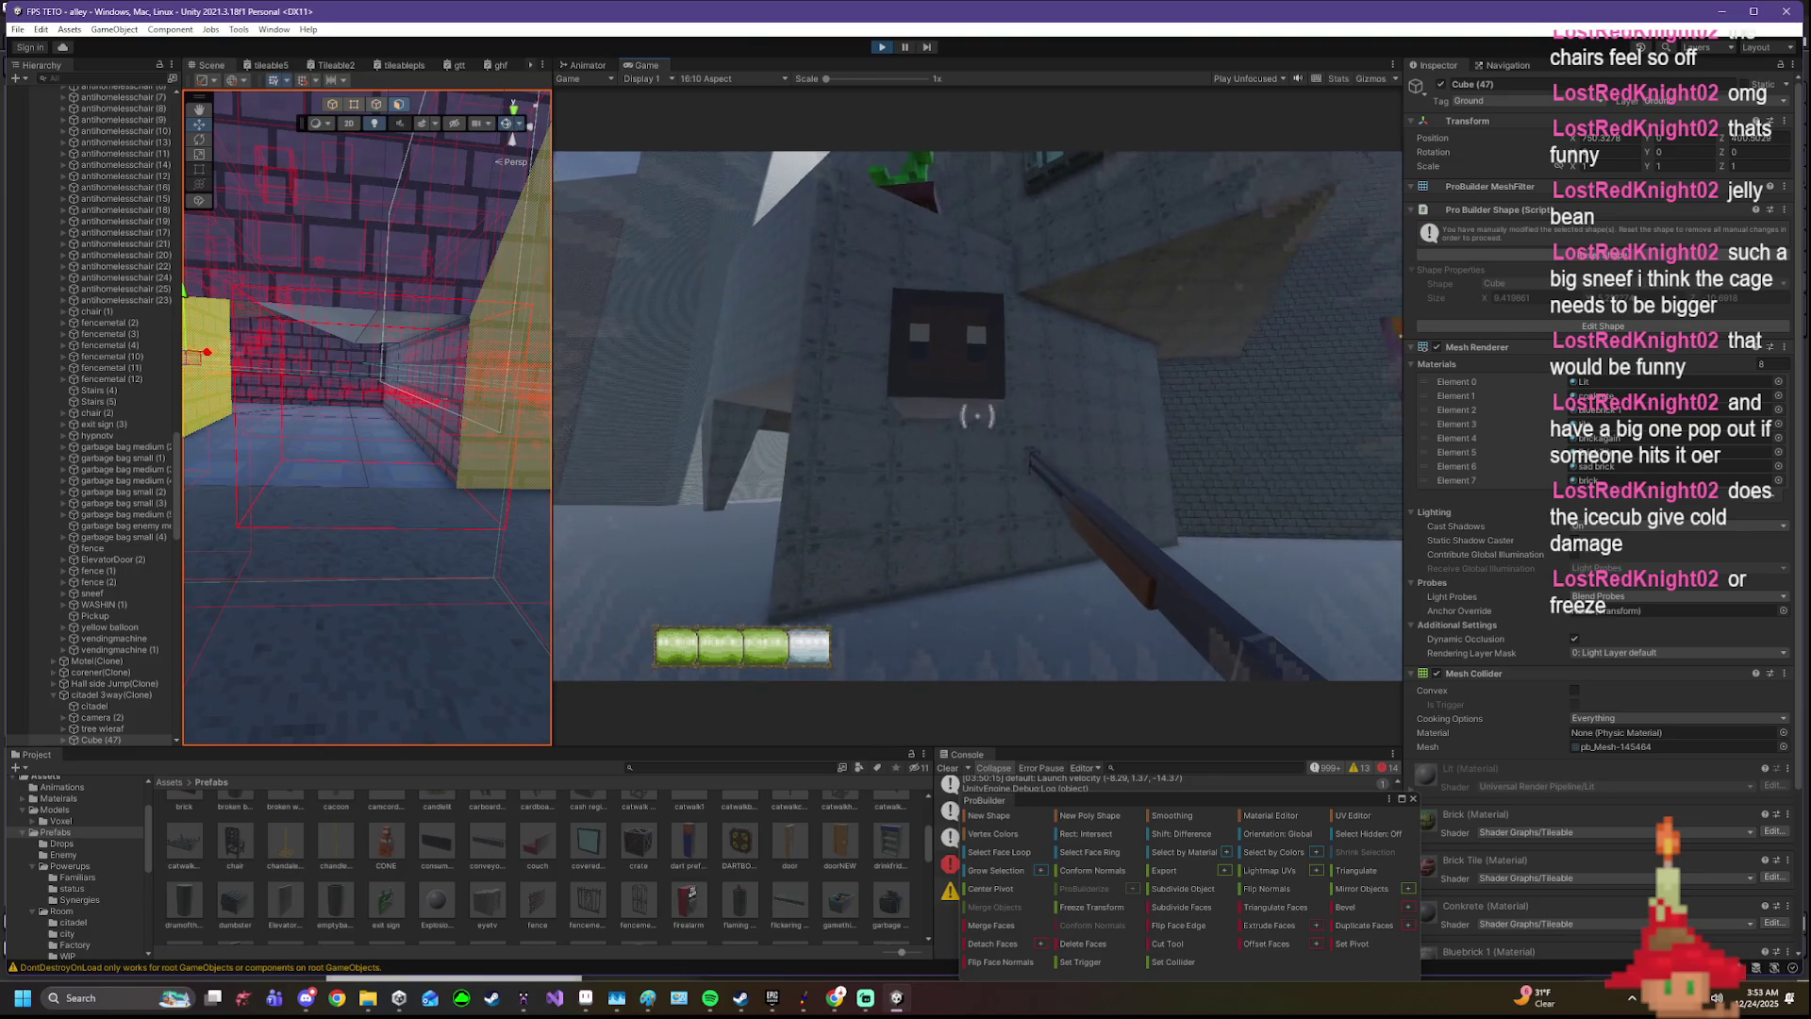
{"action": "key", "text": "w"}
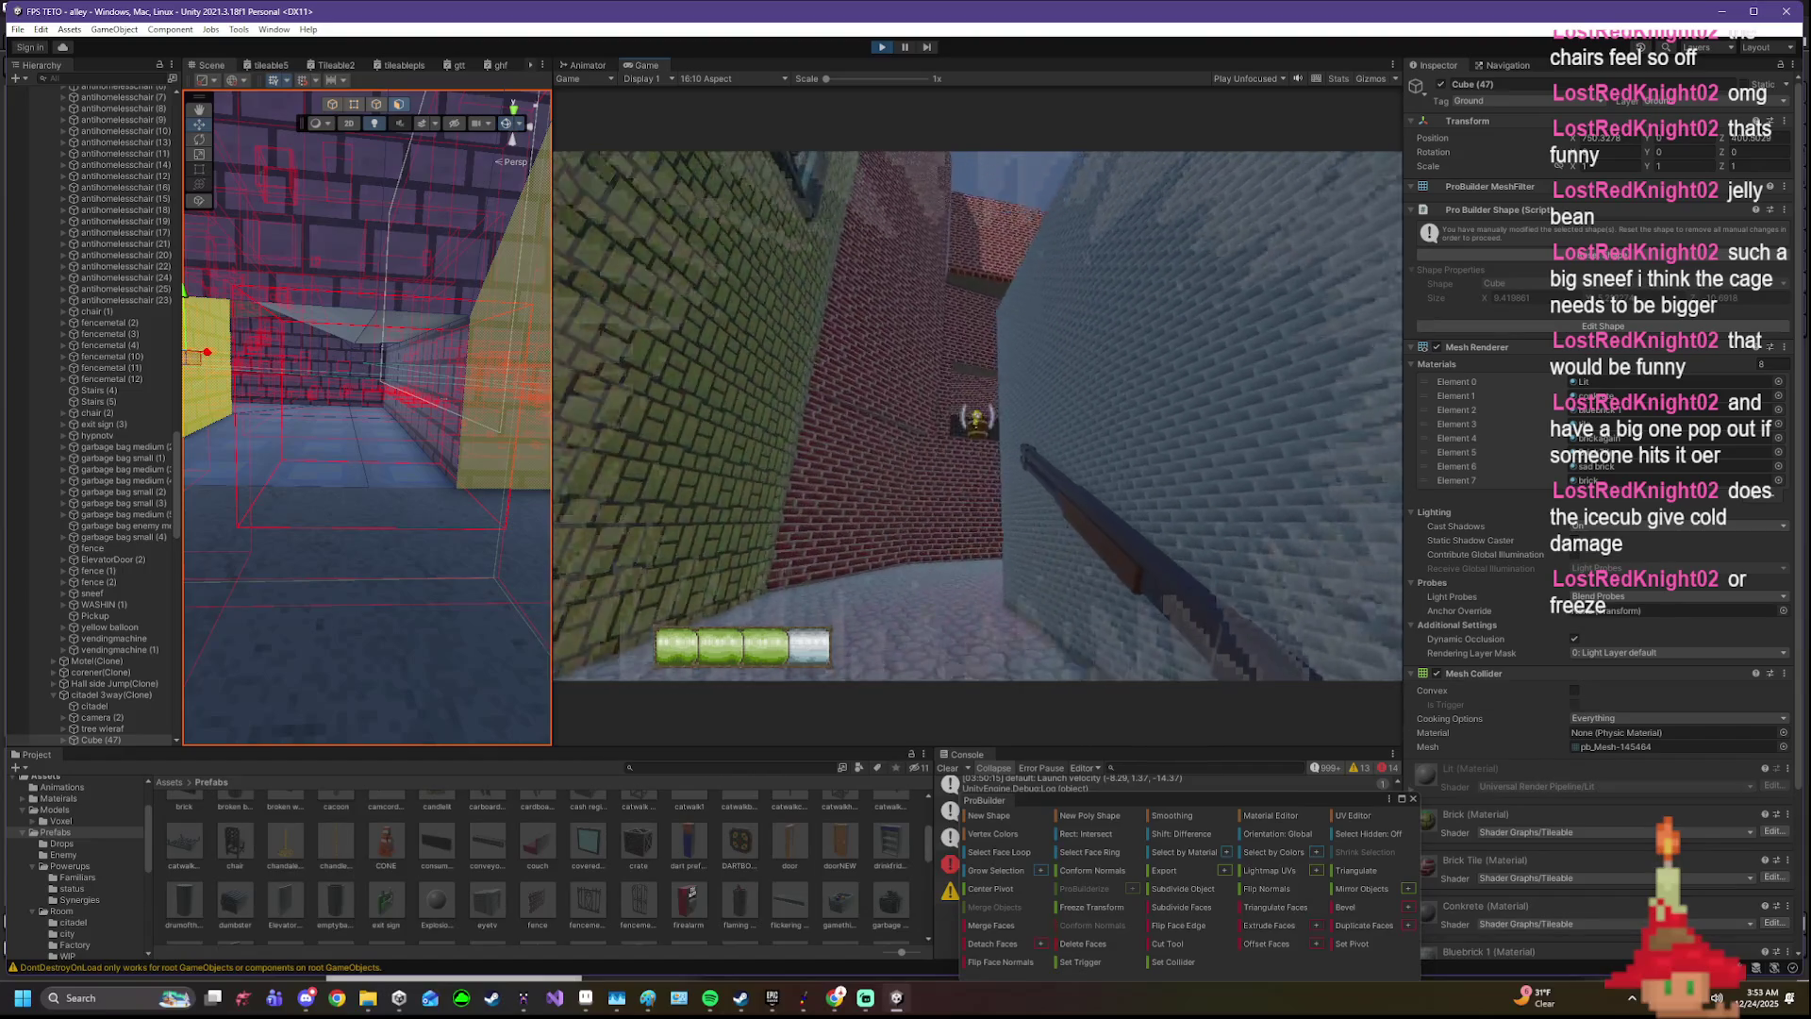
- Continue past the dark crates and Cone pickup into the open outdoor area
{"action": "key", "text": "w"}
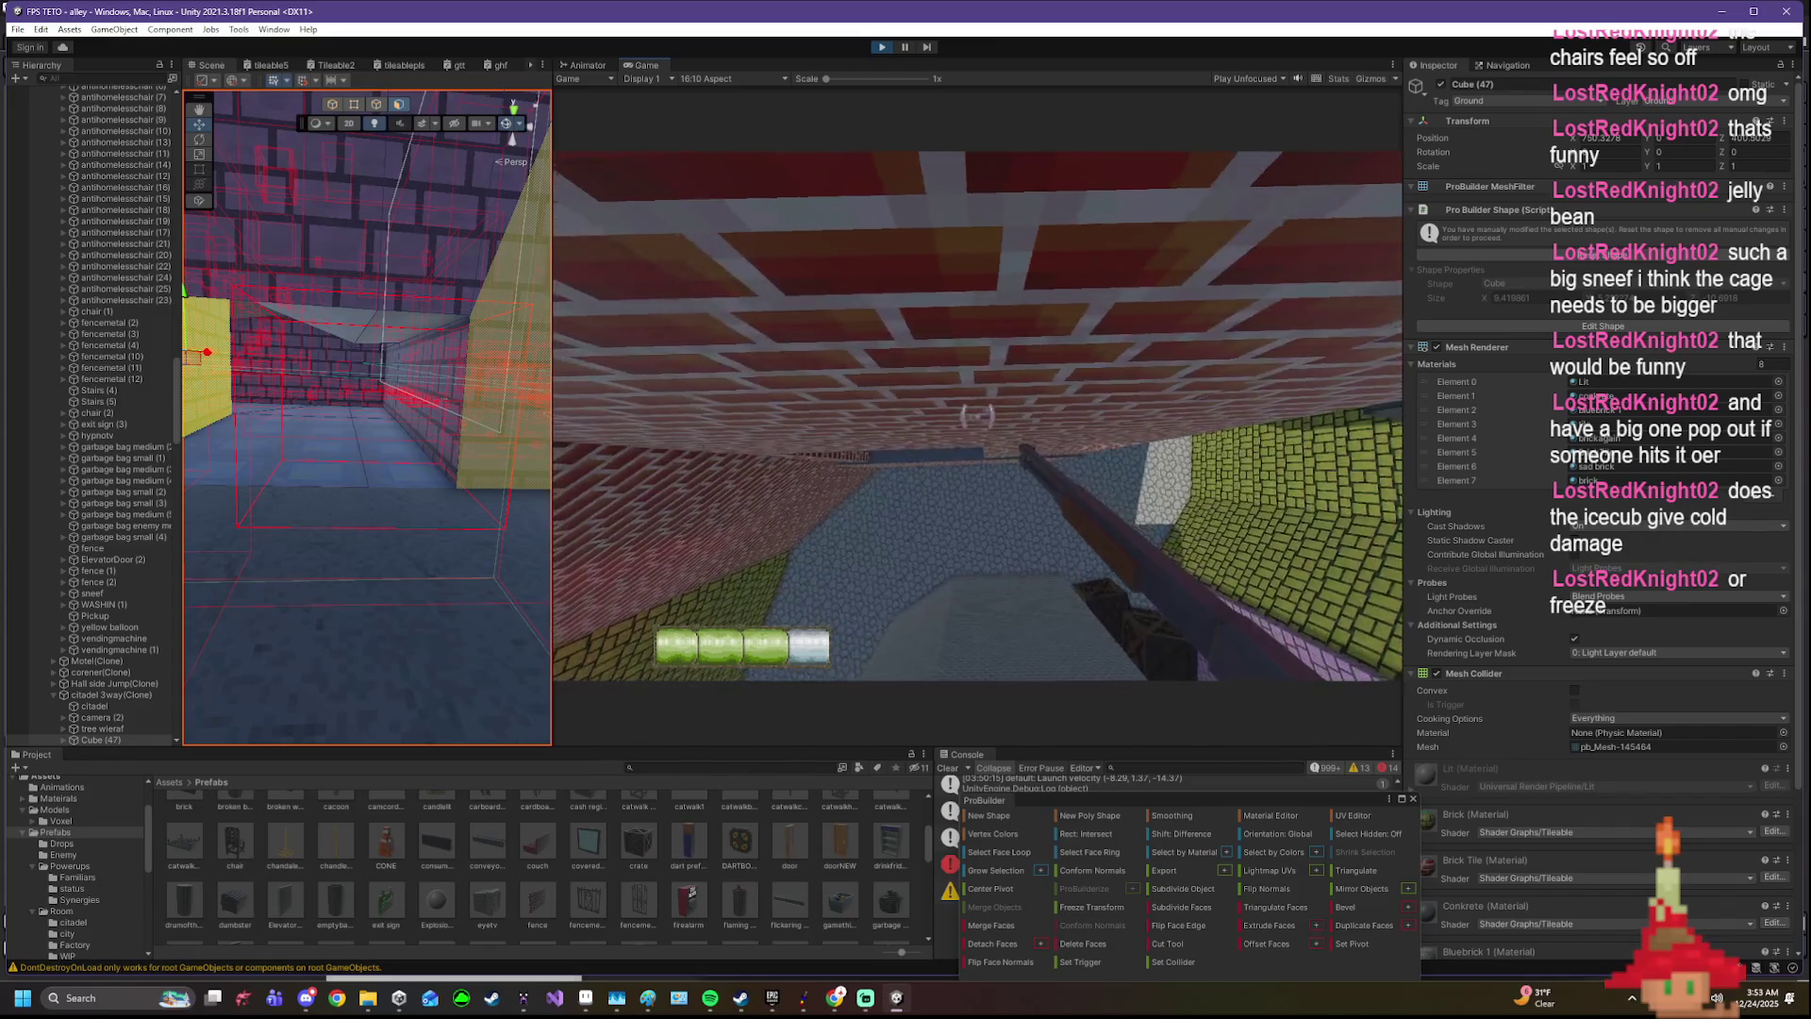
{"action": "key", "text": "w"}
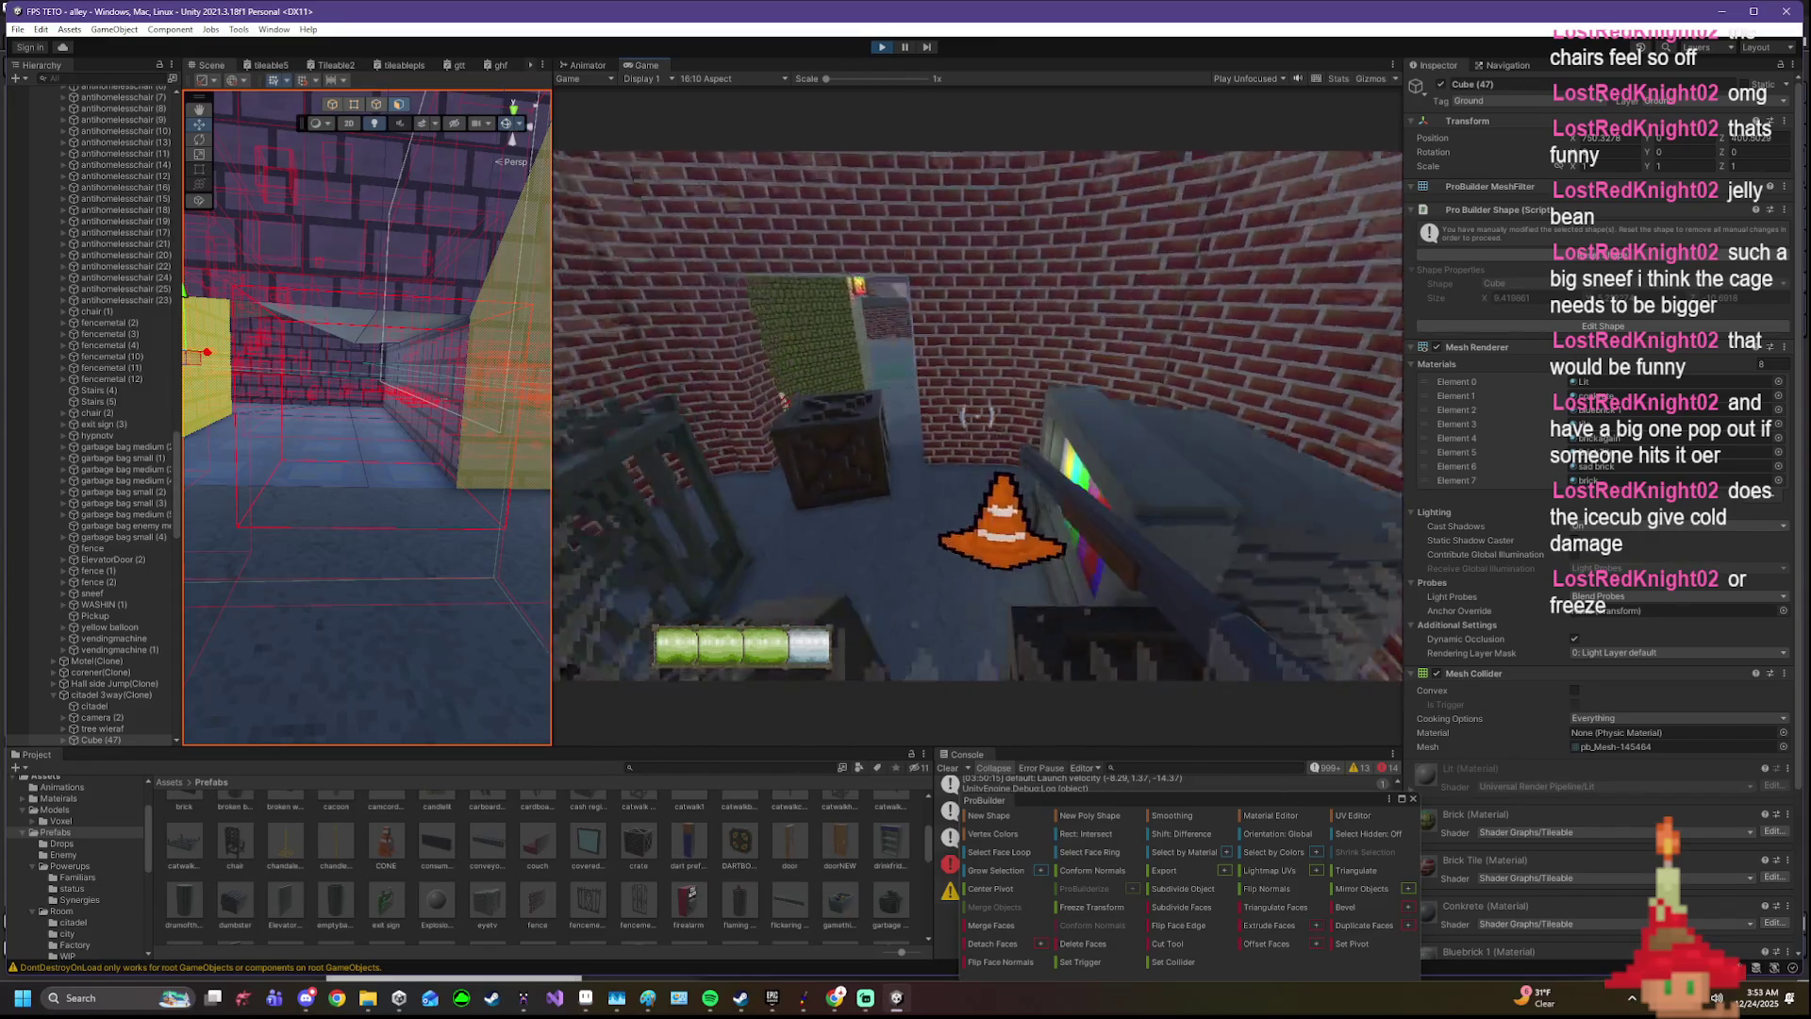
{"action": "key", "text": "w"}
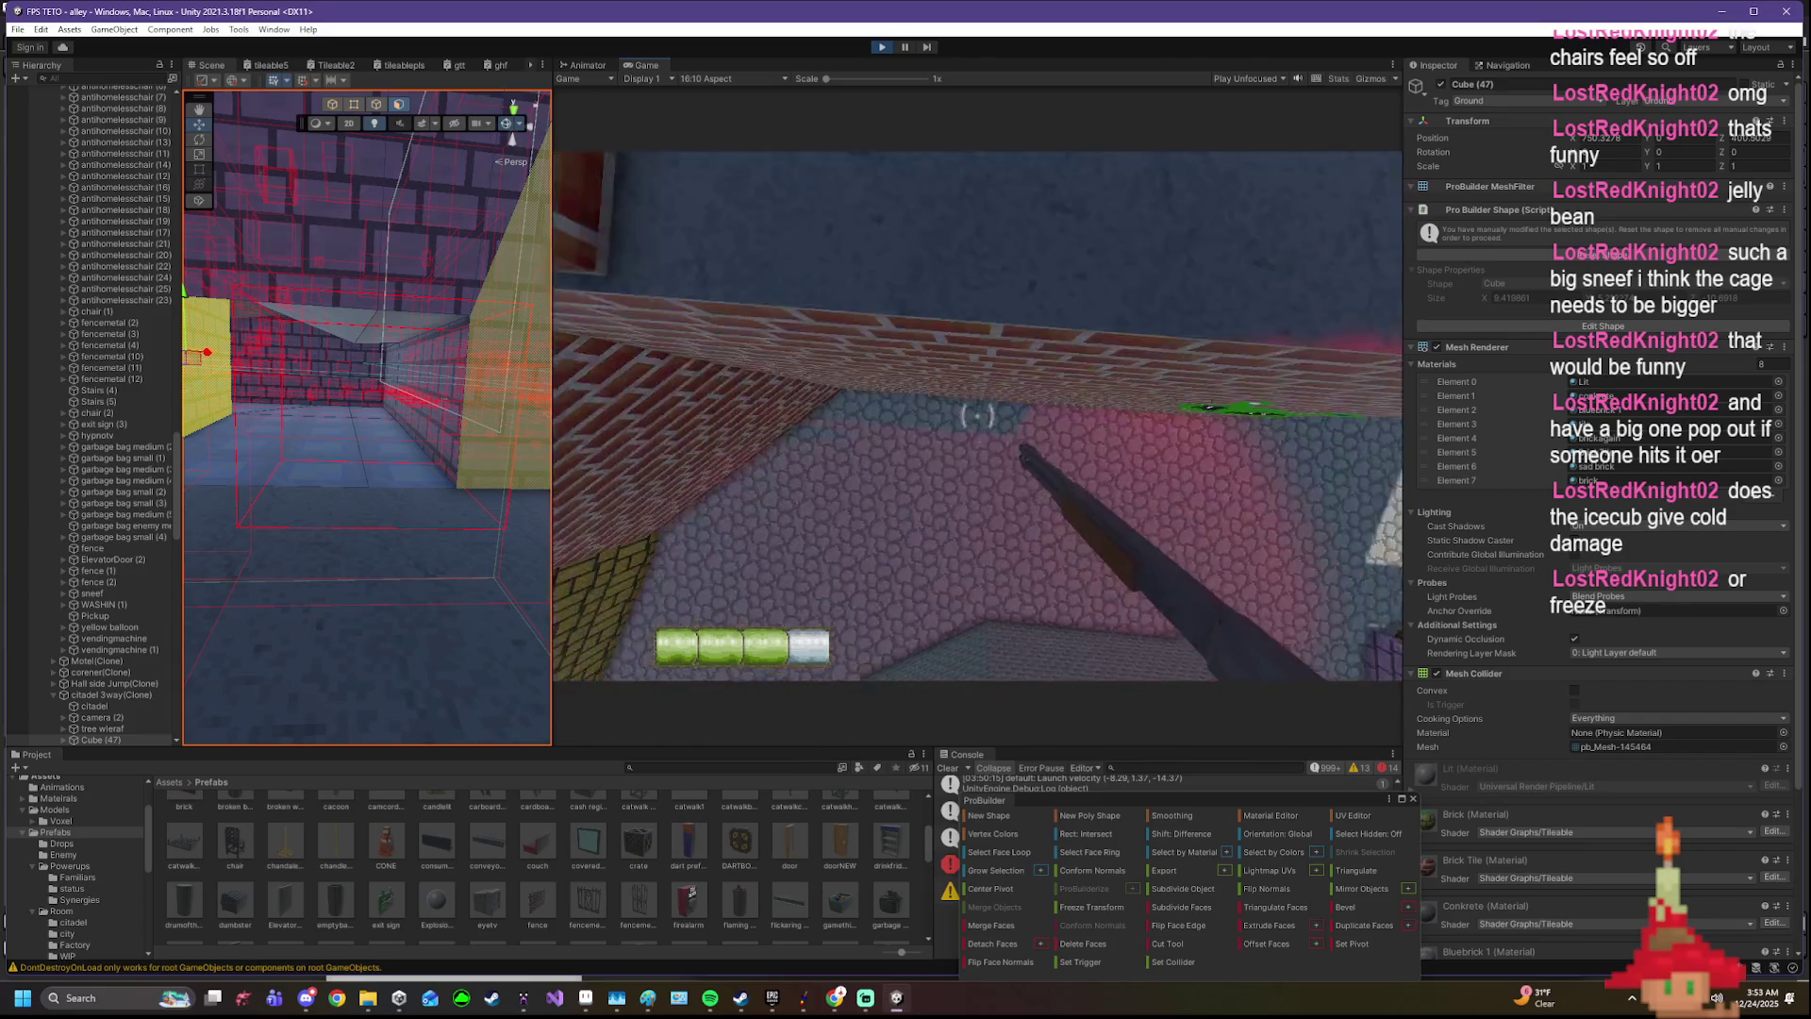
{"action": "key", "text": "w"}
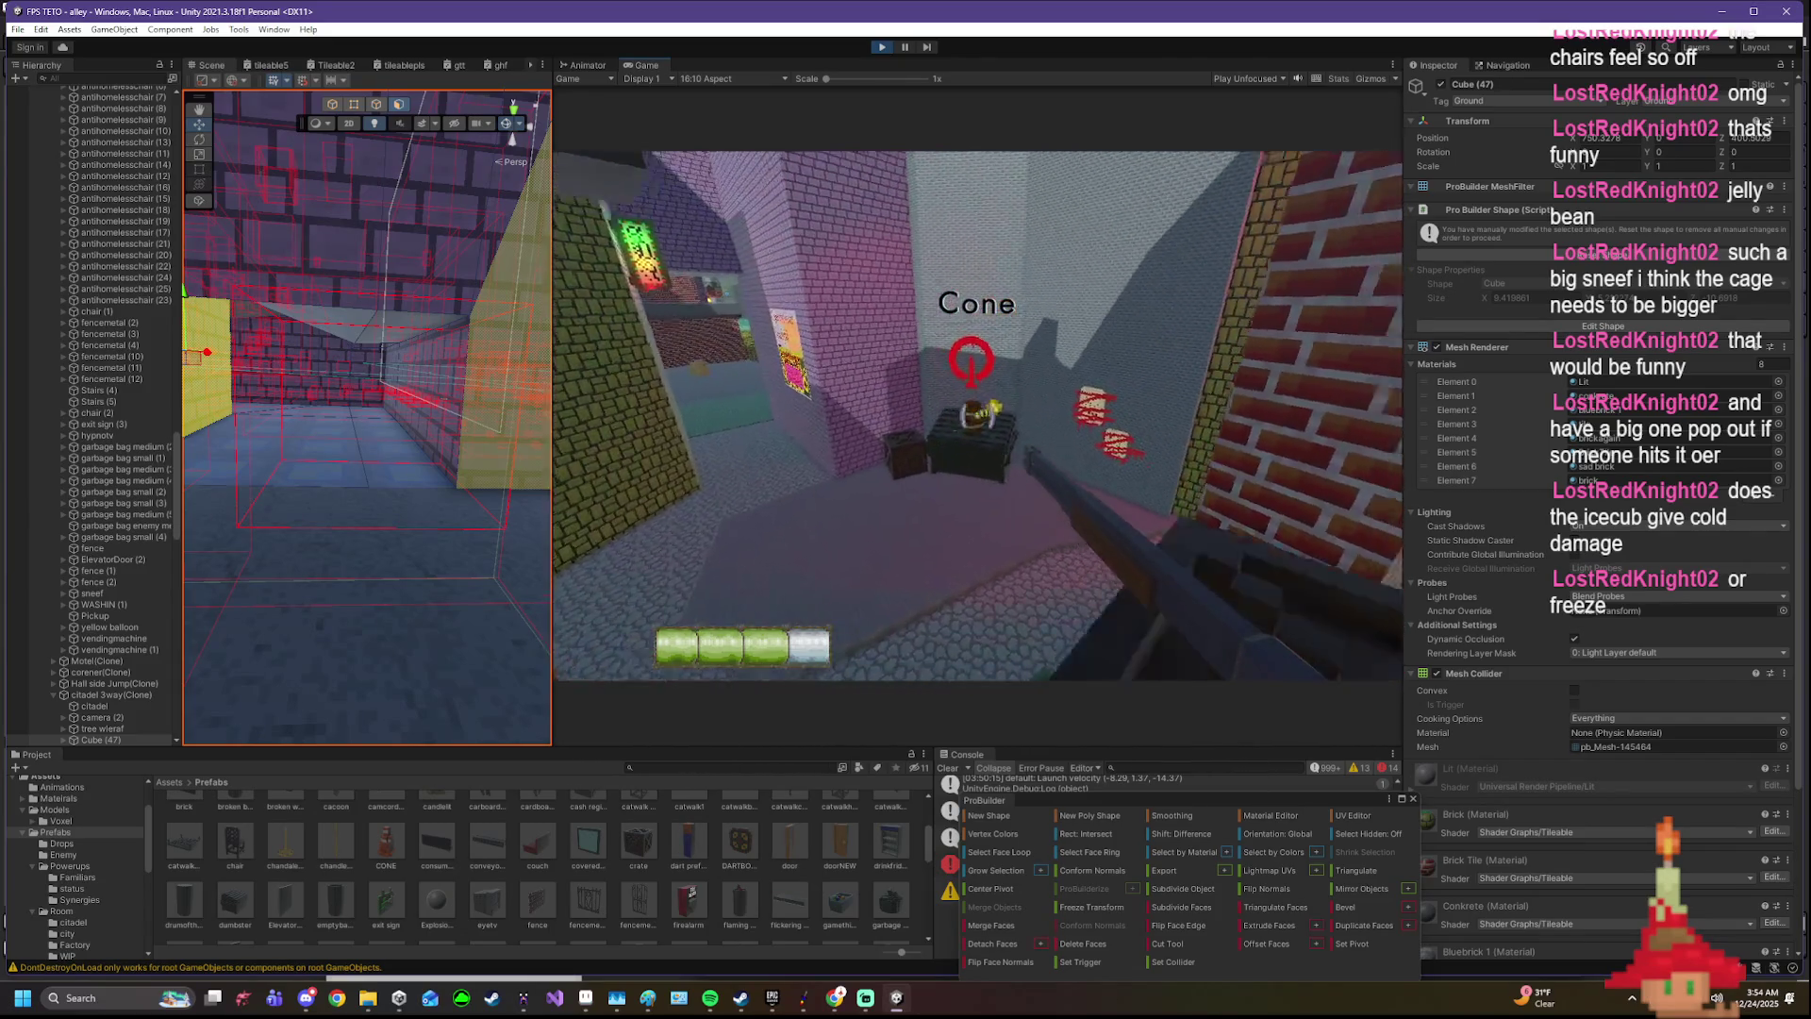
{"action": "key", "text": "w"}
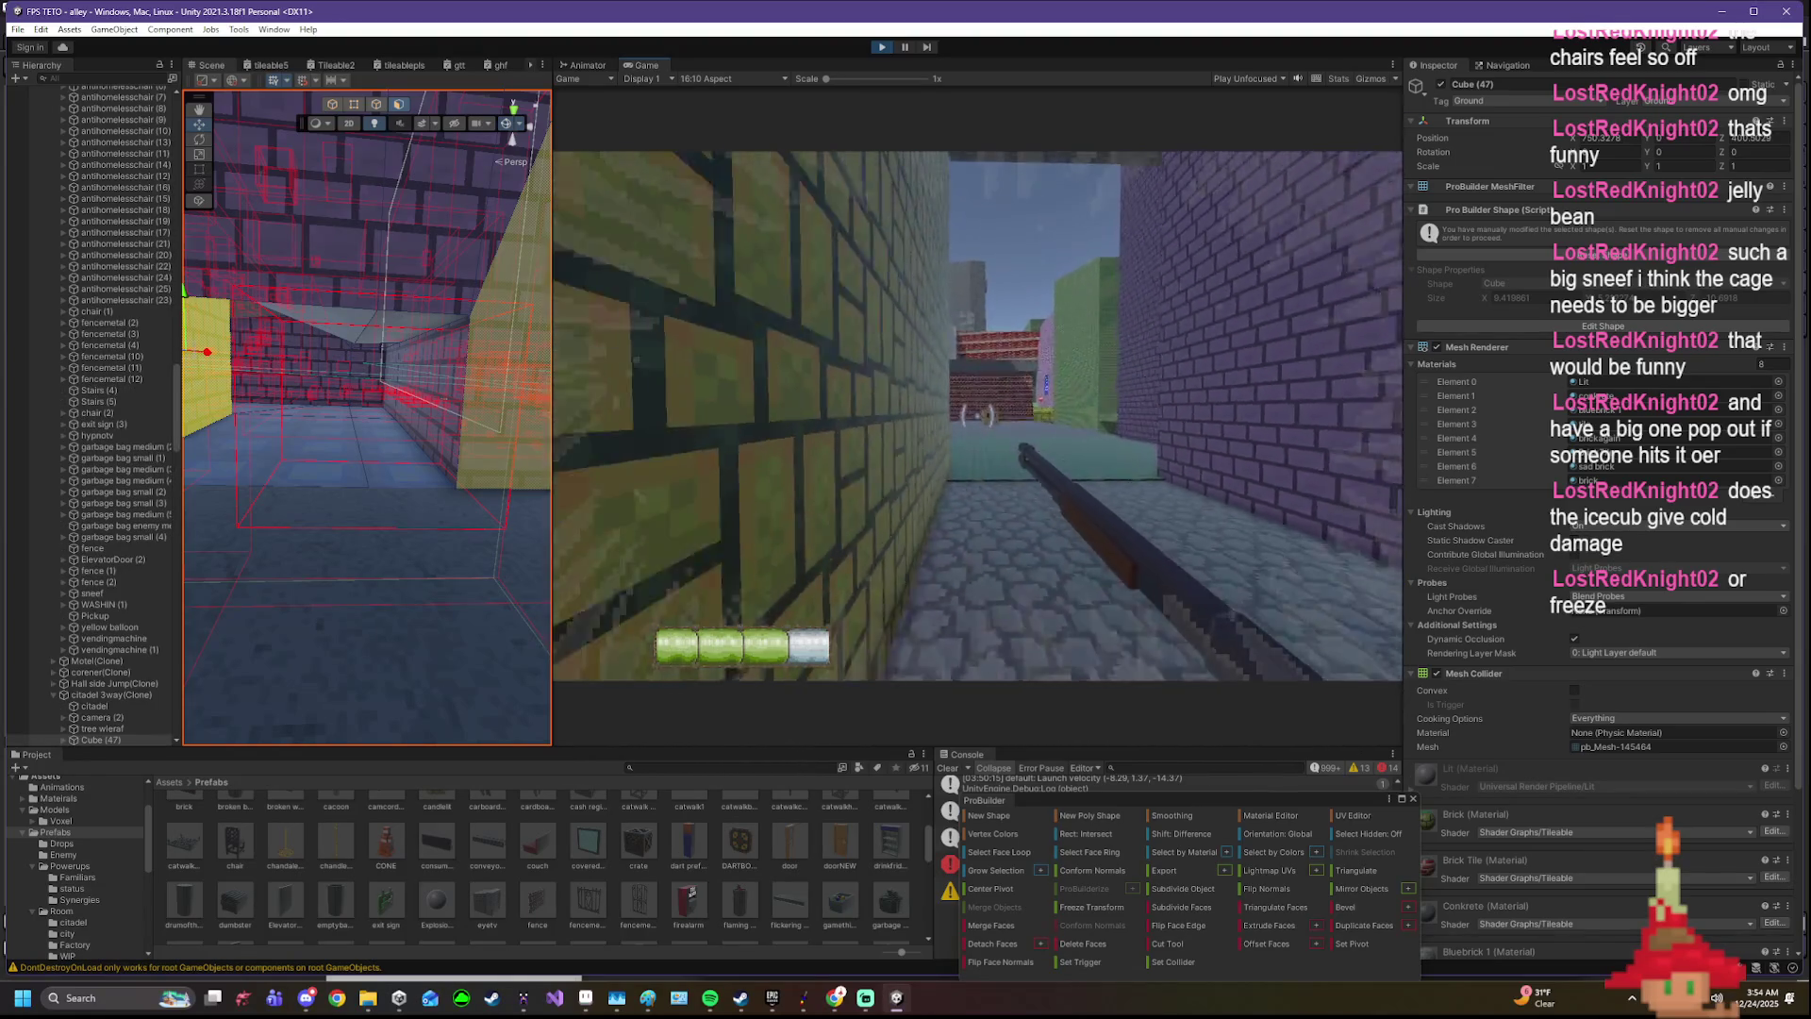
{"action": "key", "text": "w"}
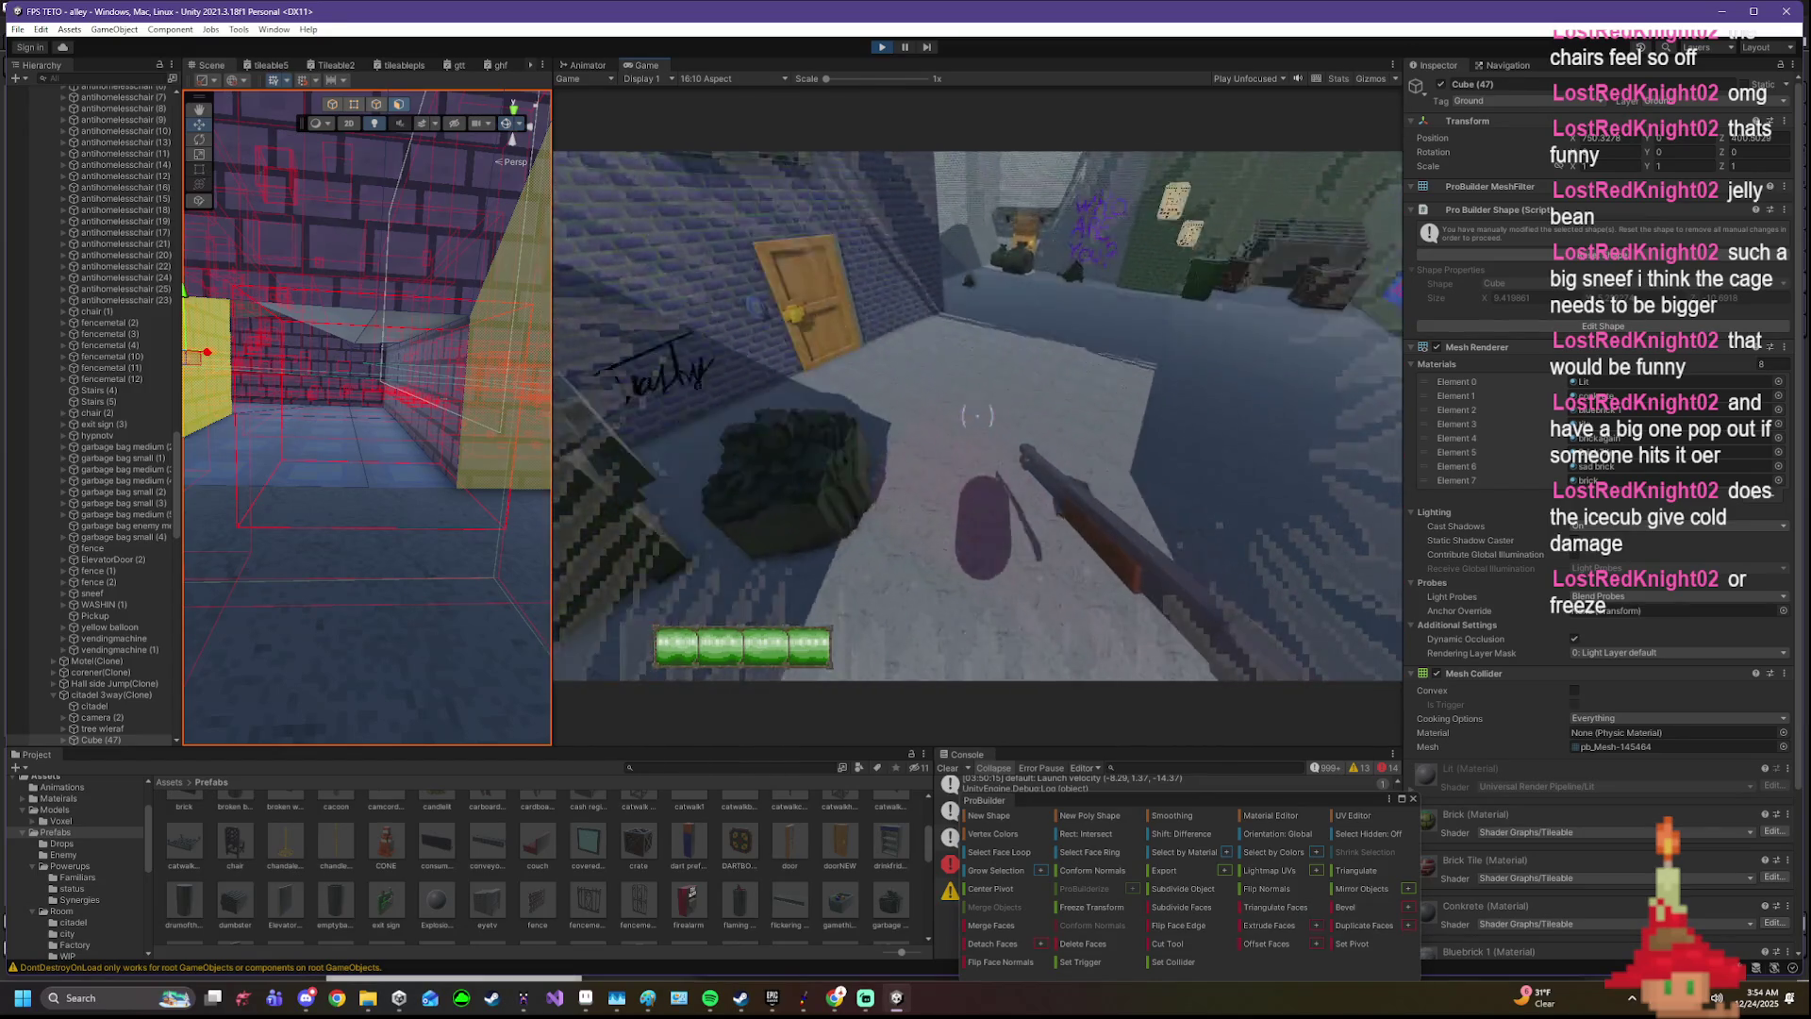
- Shoot around the alley and at the cabinet in the brick corridor
{"action": "left_click", "coordinate": [976, 413]}
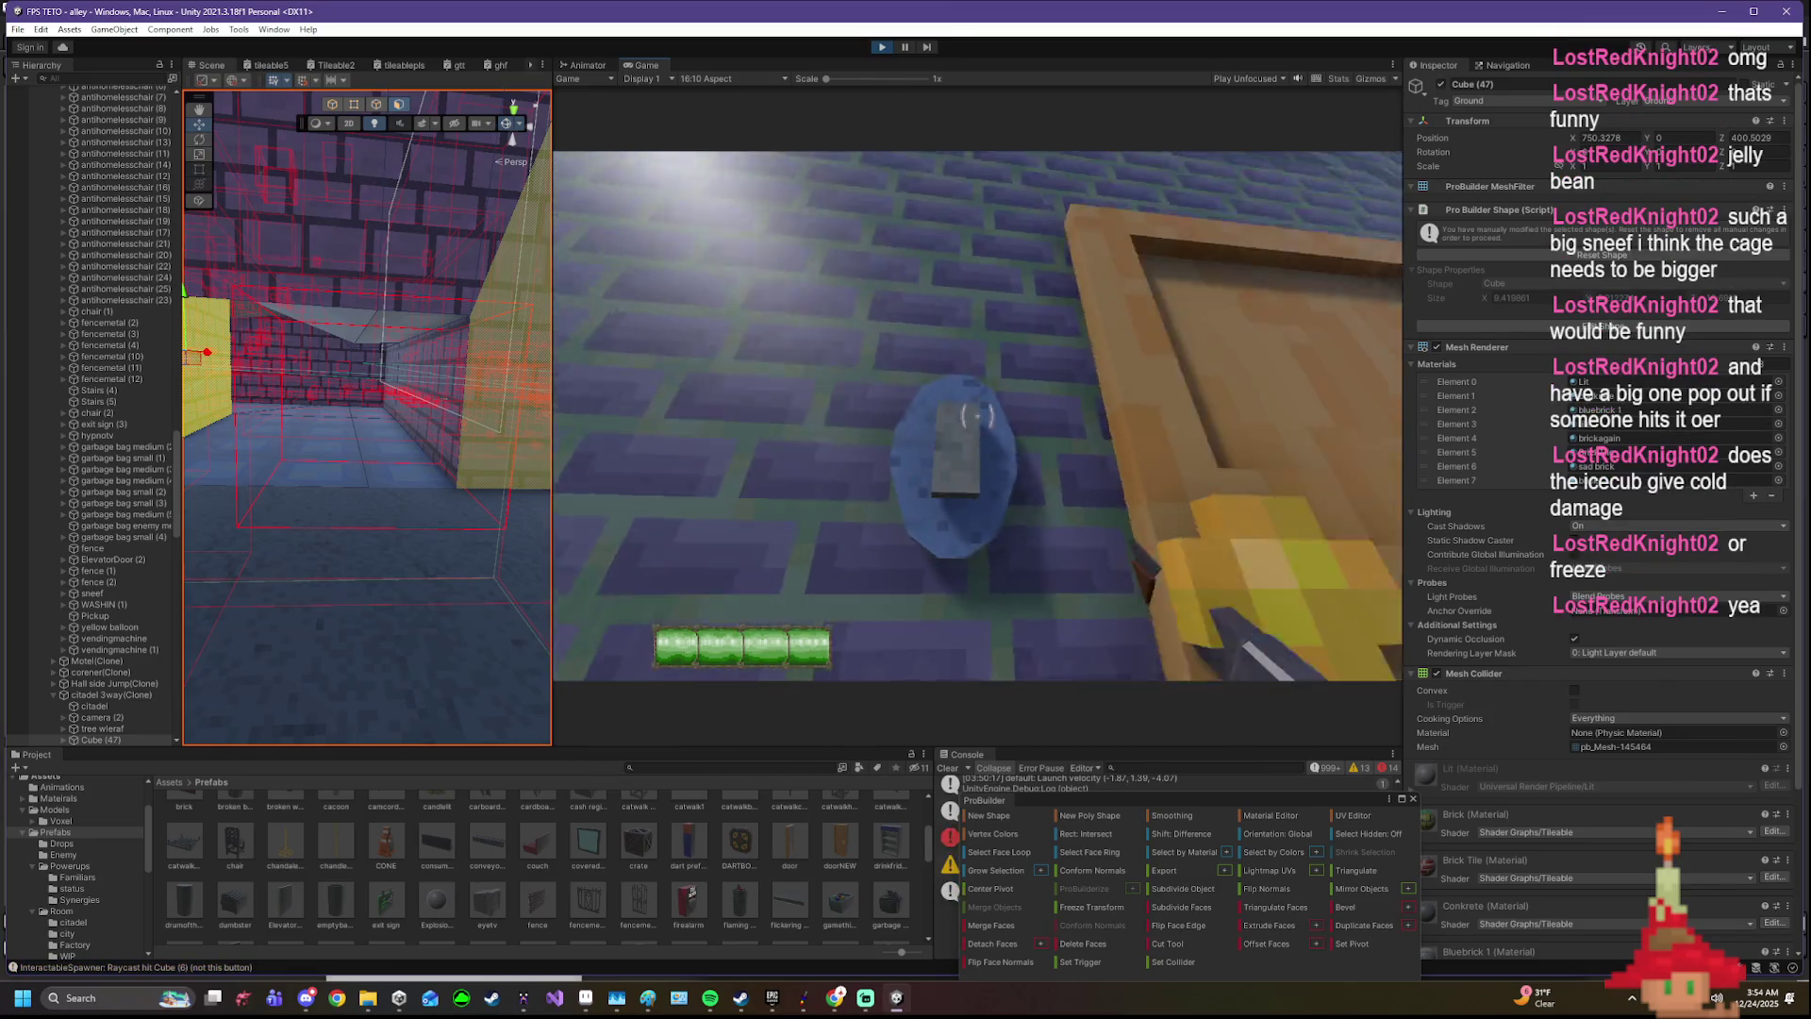
{"action": "left_click", "coordinate": [977, 415]}
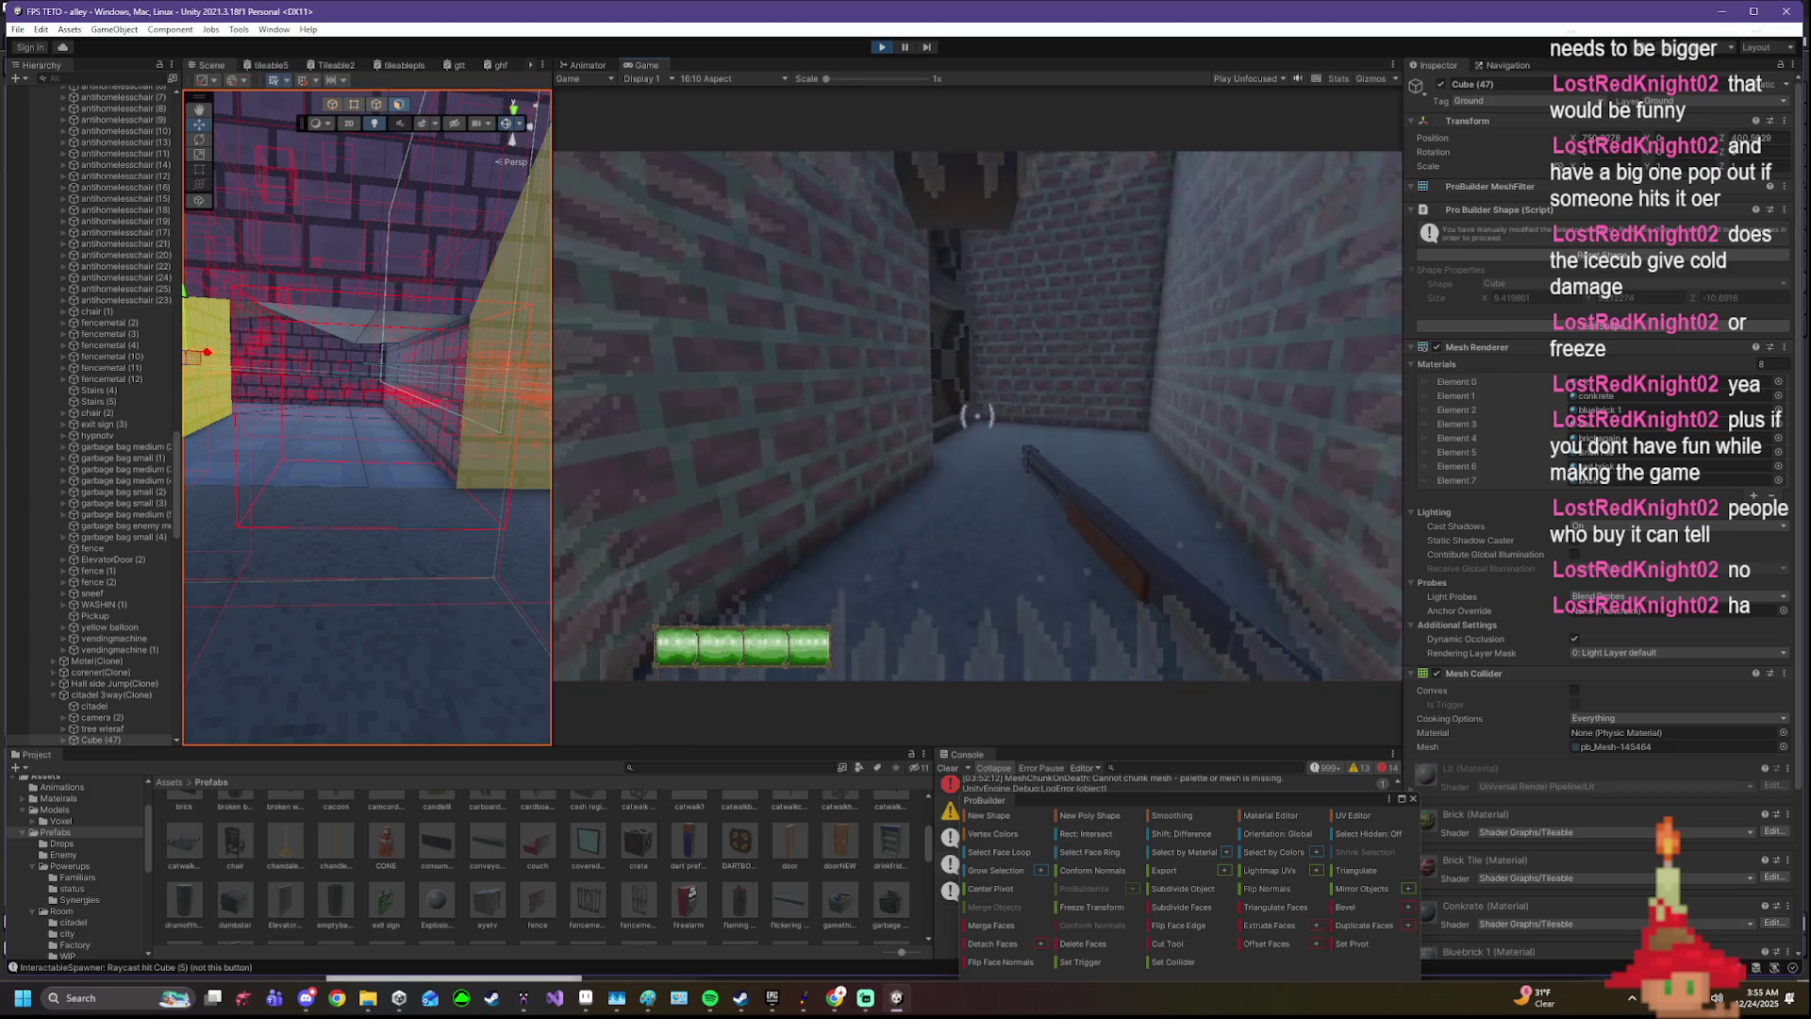
{"action": "left_click", "coordinate": [976, 414]}
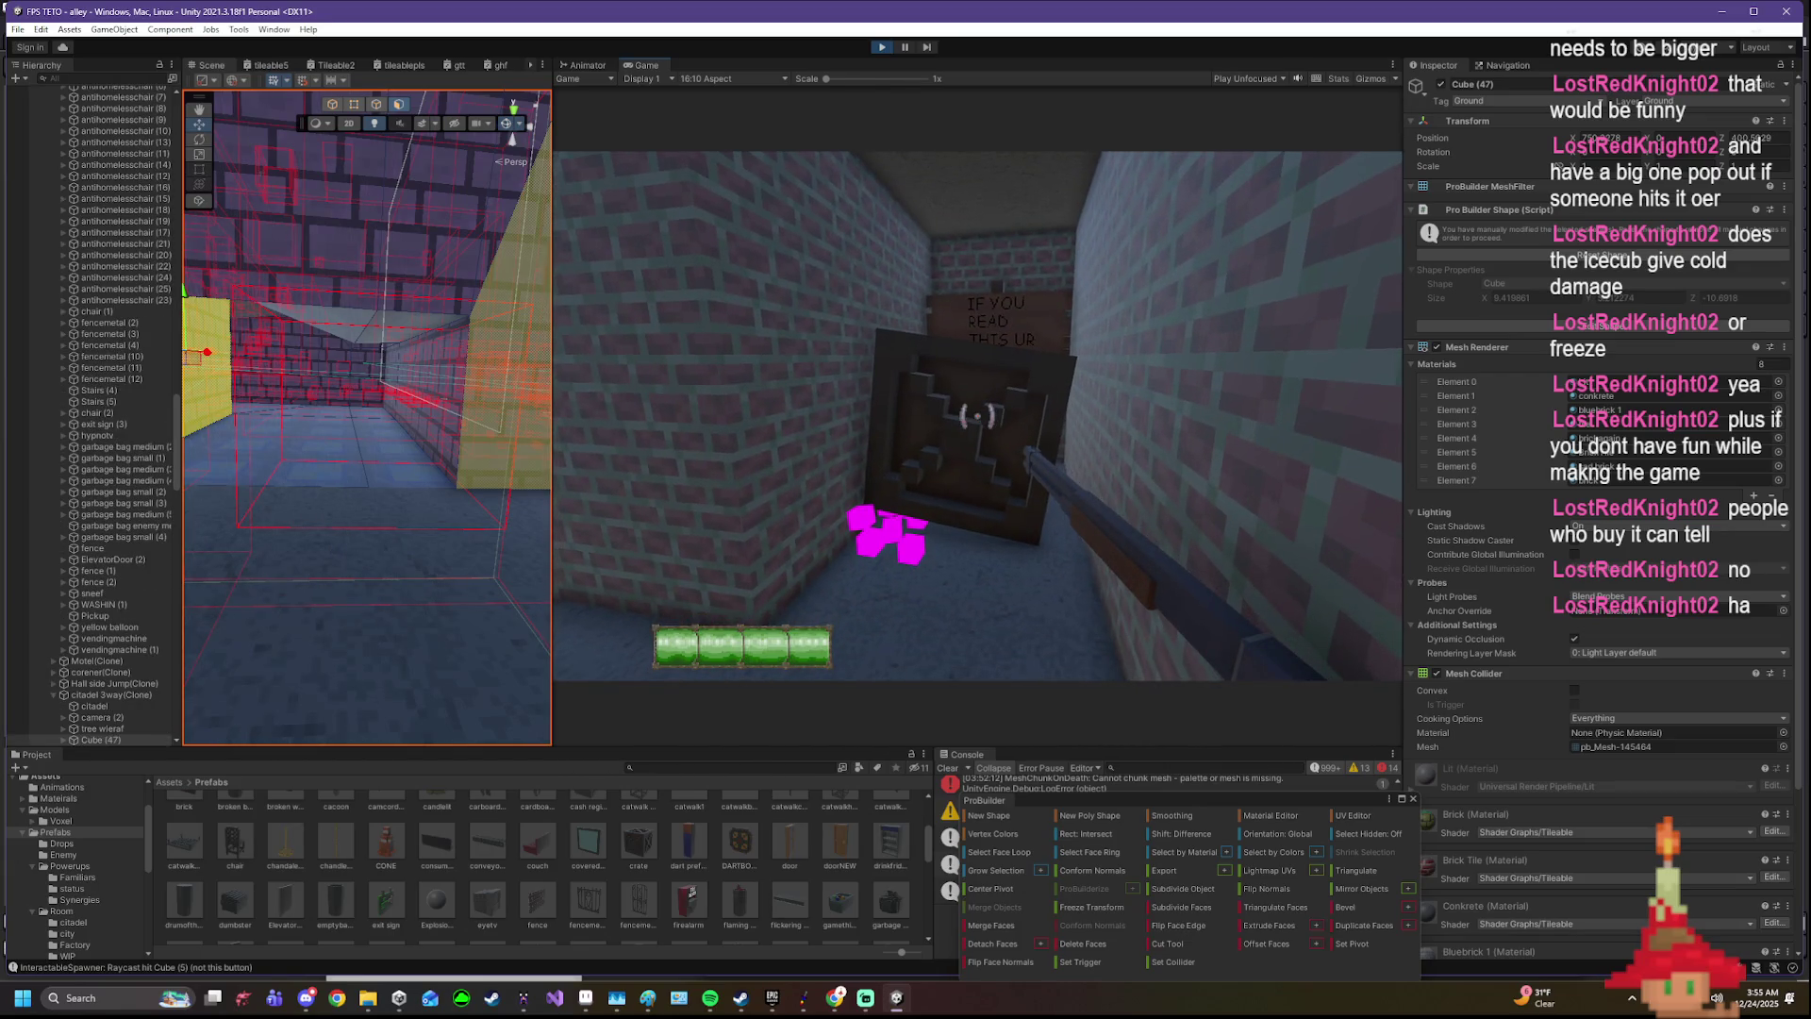
- Destroy the cabinet and walk past the revealed sign into the green-tiled corridor
{"action": "left_click", "coordinate": [977, 414]}
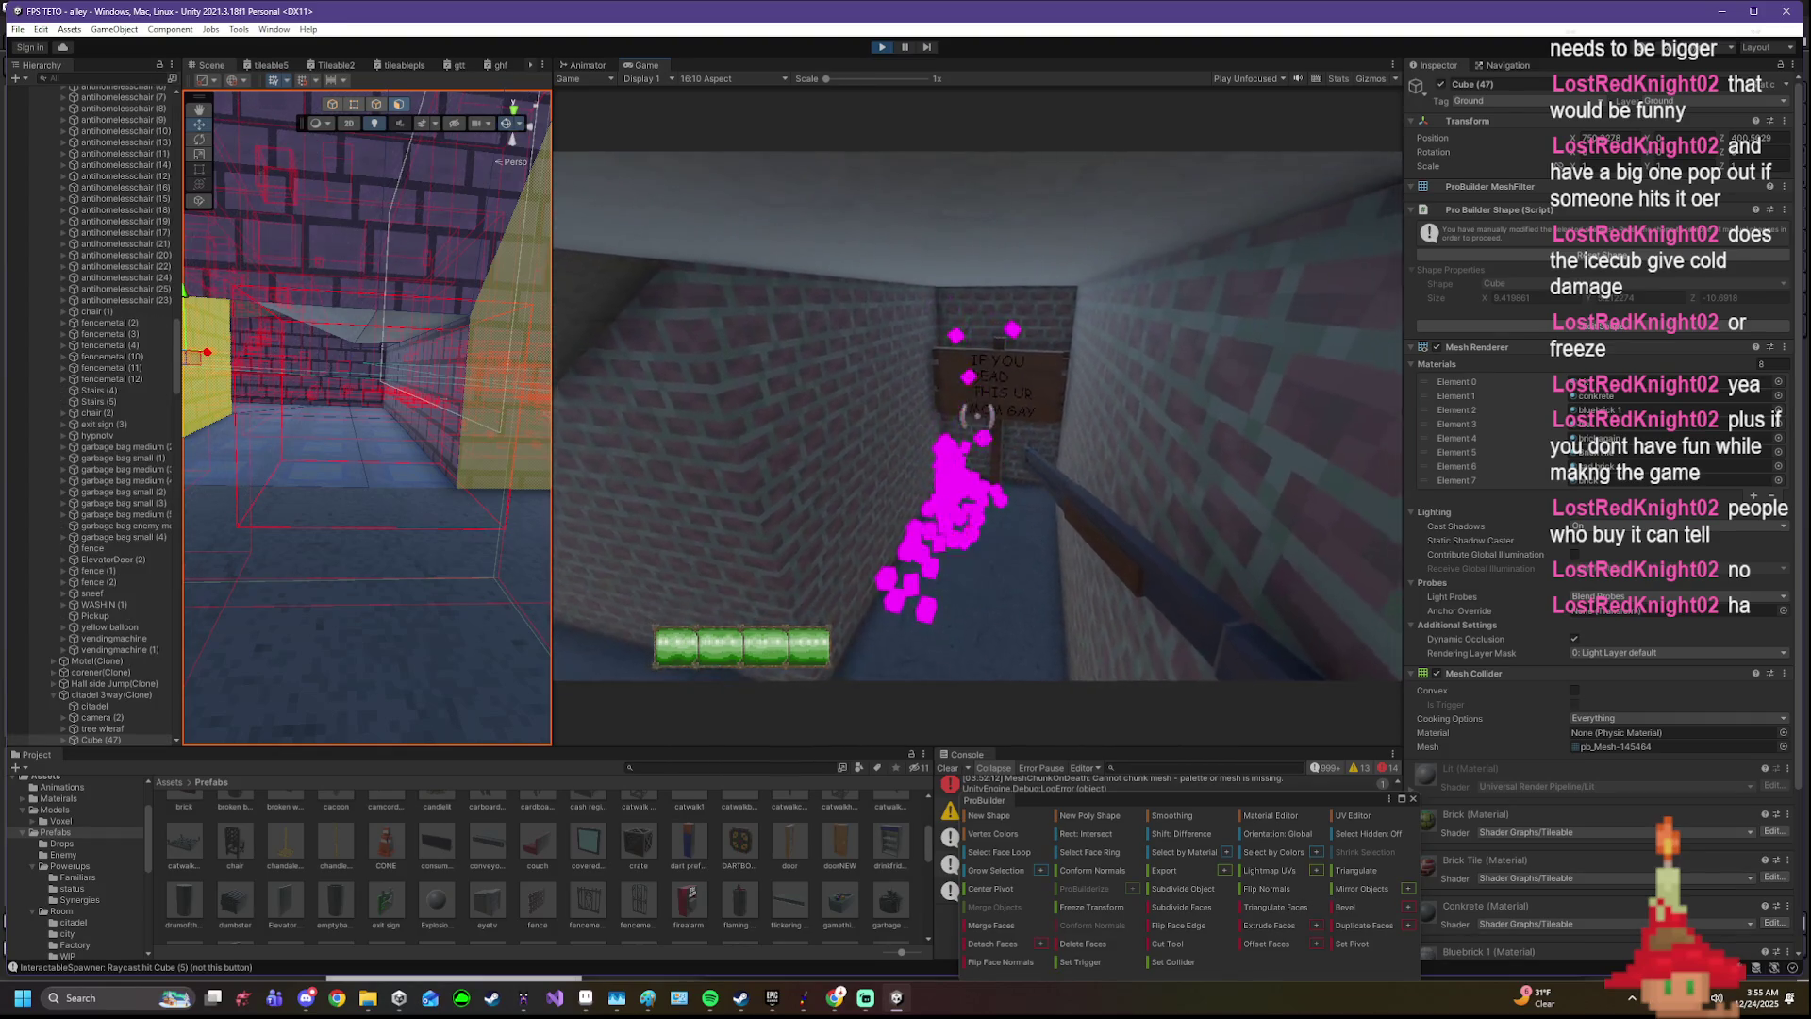
{"action": "key", "text": "w"}
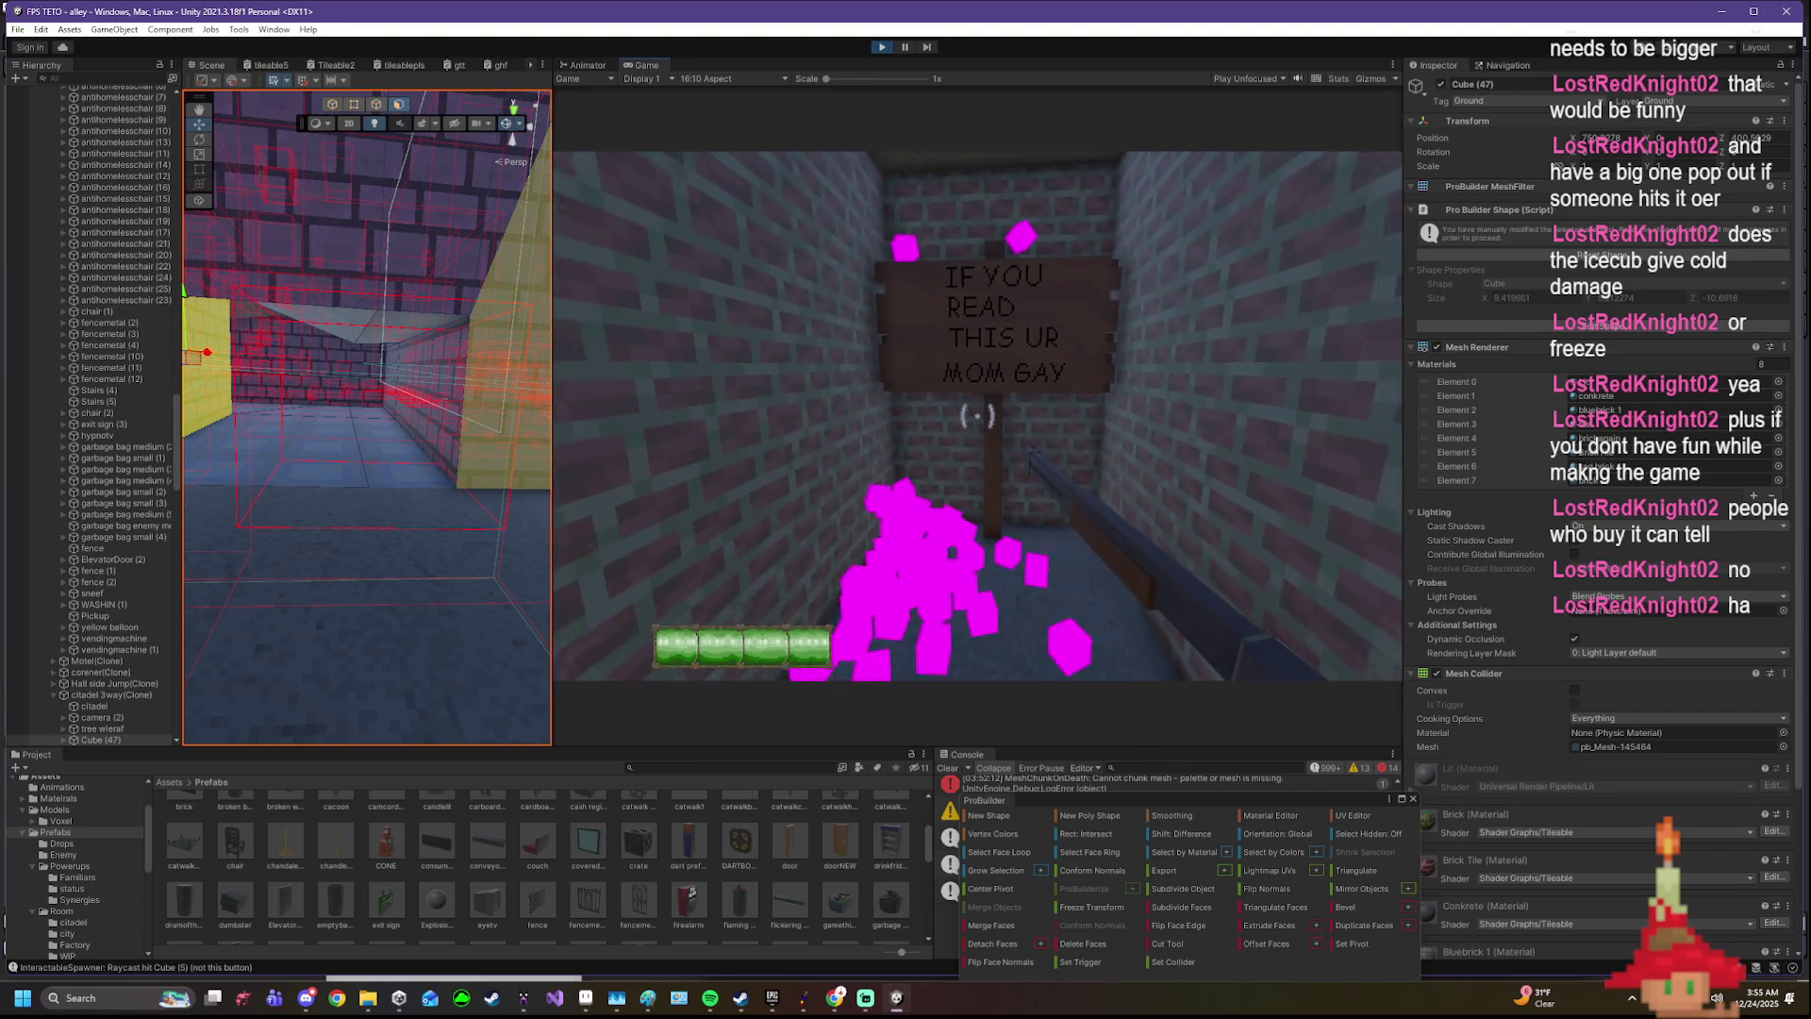
{"action": "key", "text": "w"}
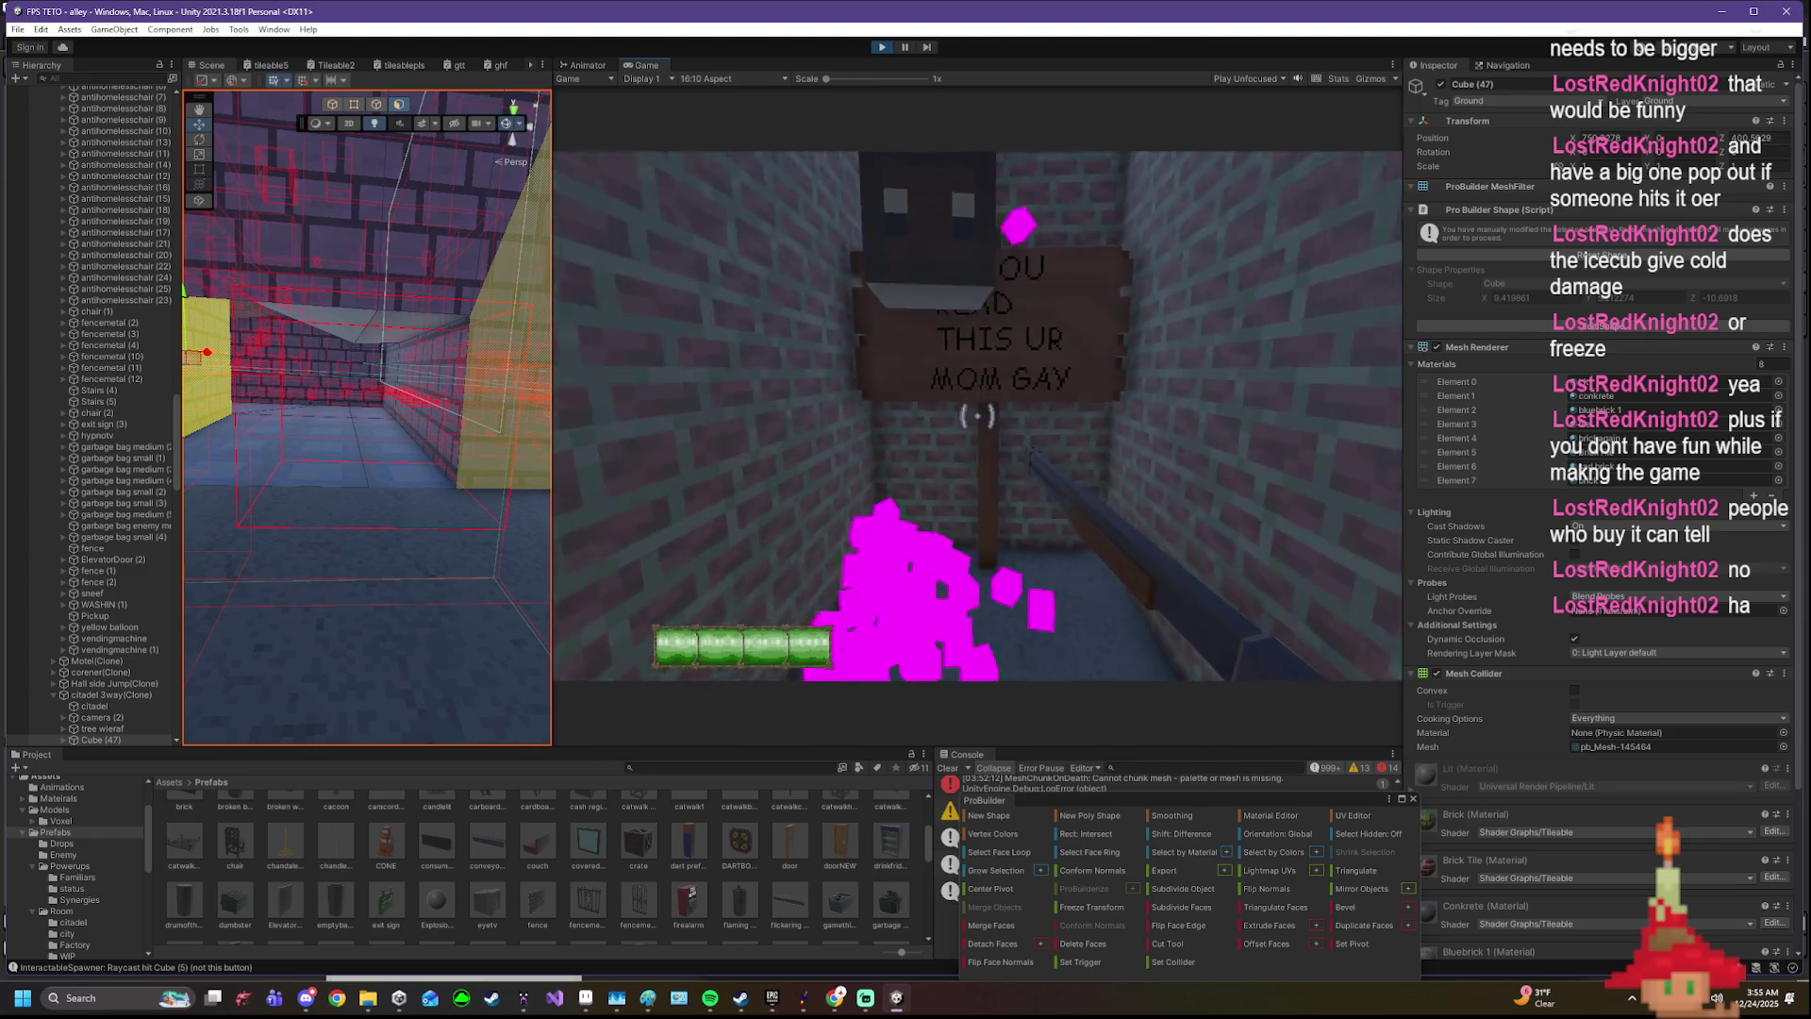
{"action": "key", "text": "w"}
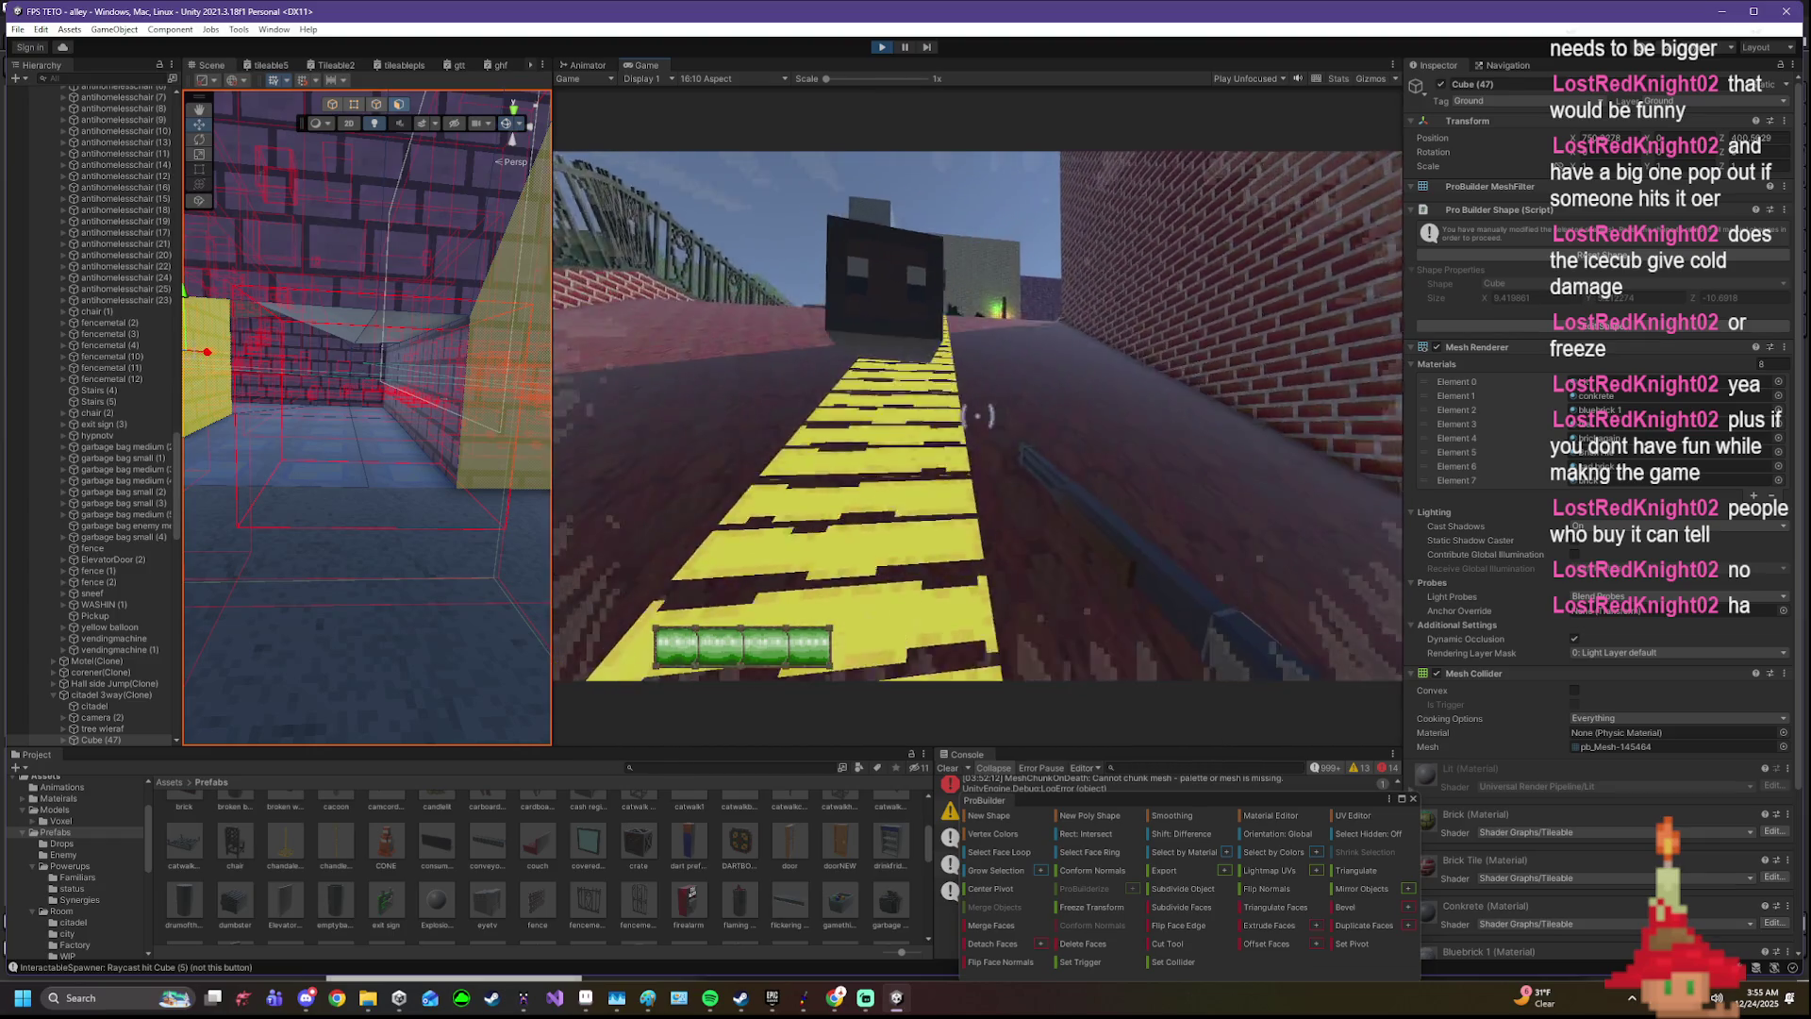
{"action": "key", "text": "w"}
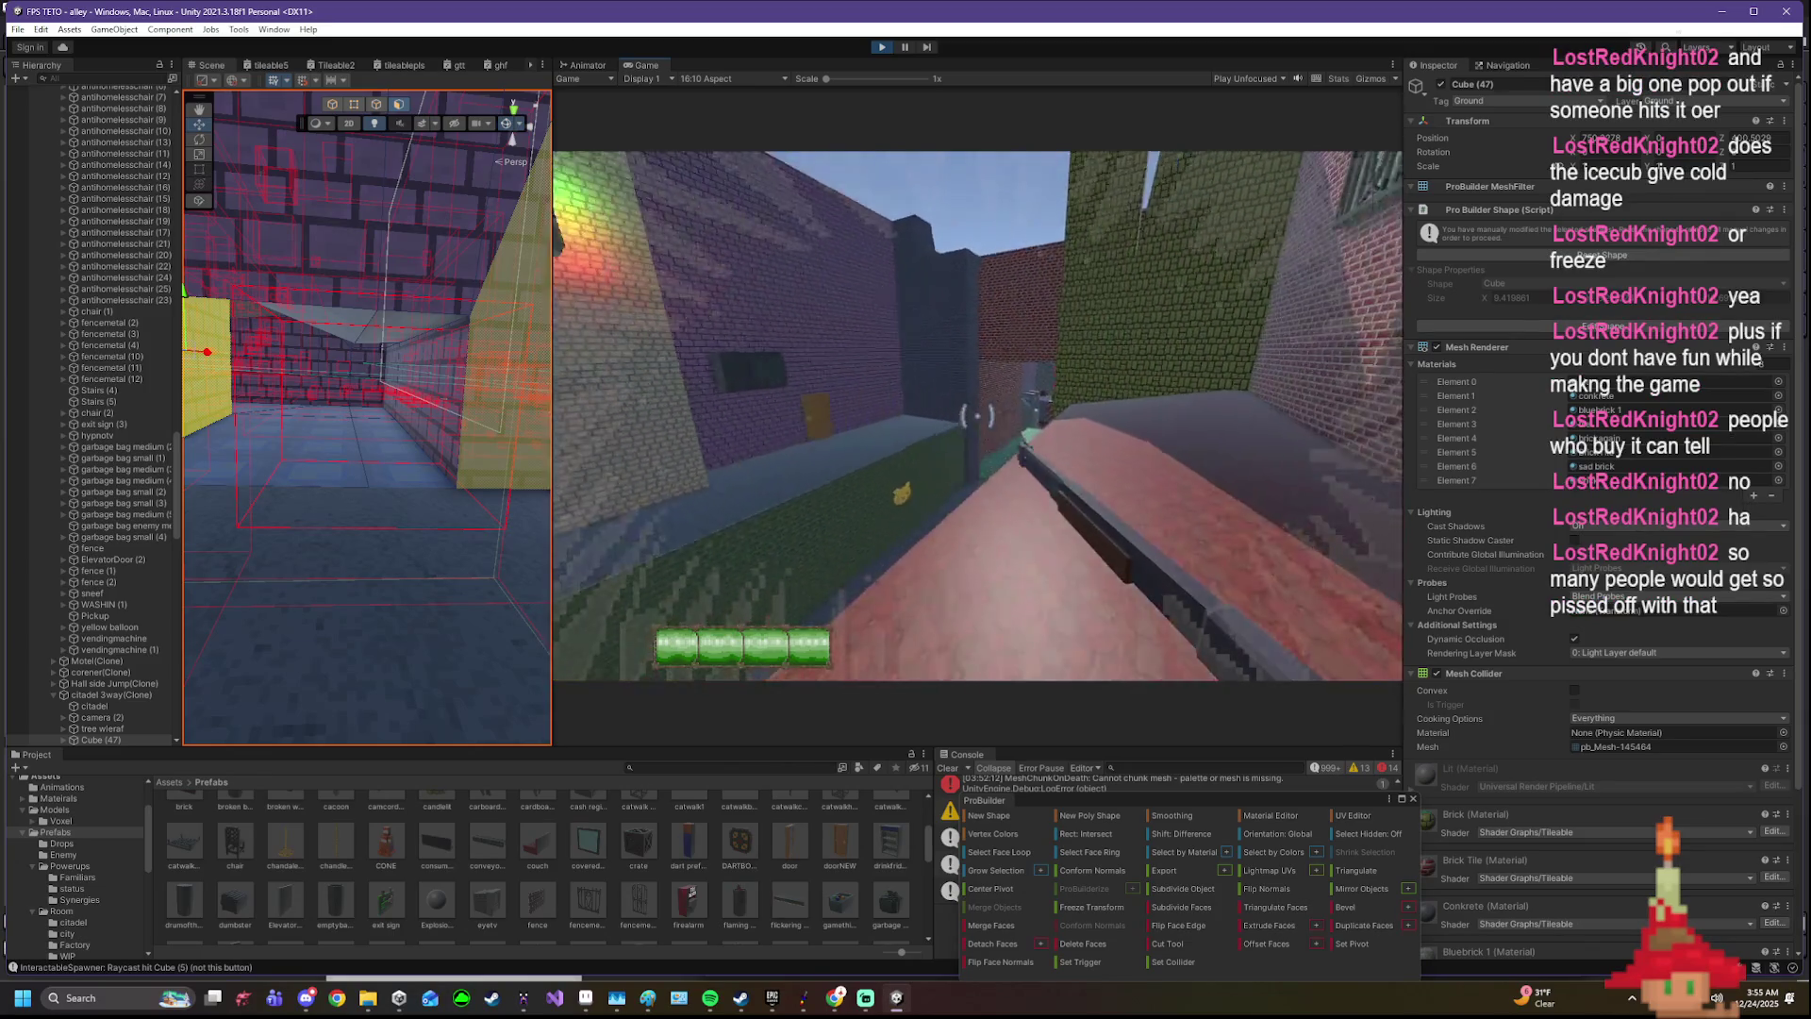
{"action": "key", "text": "w"}
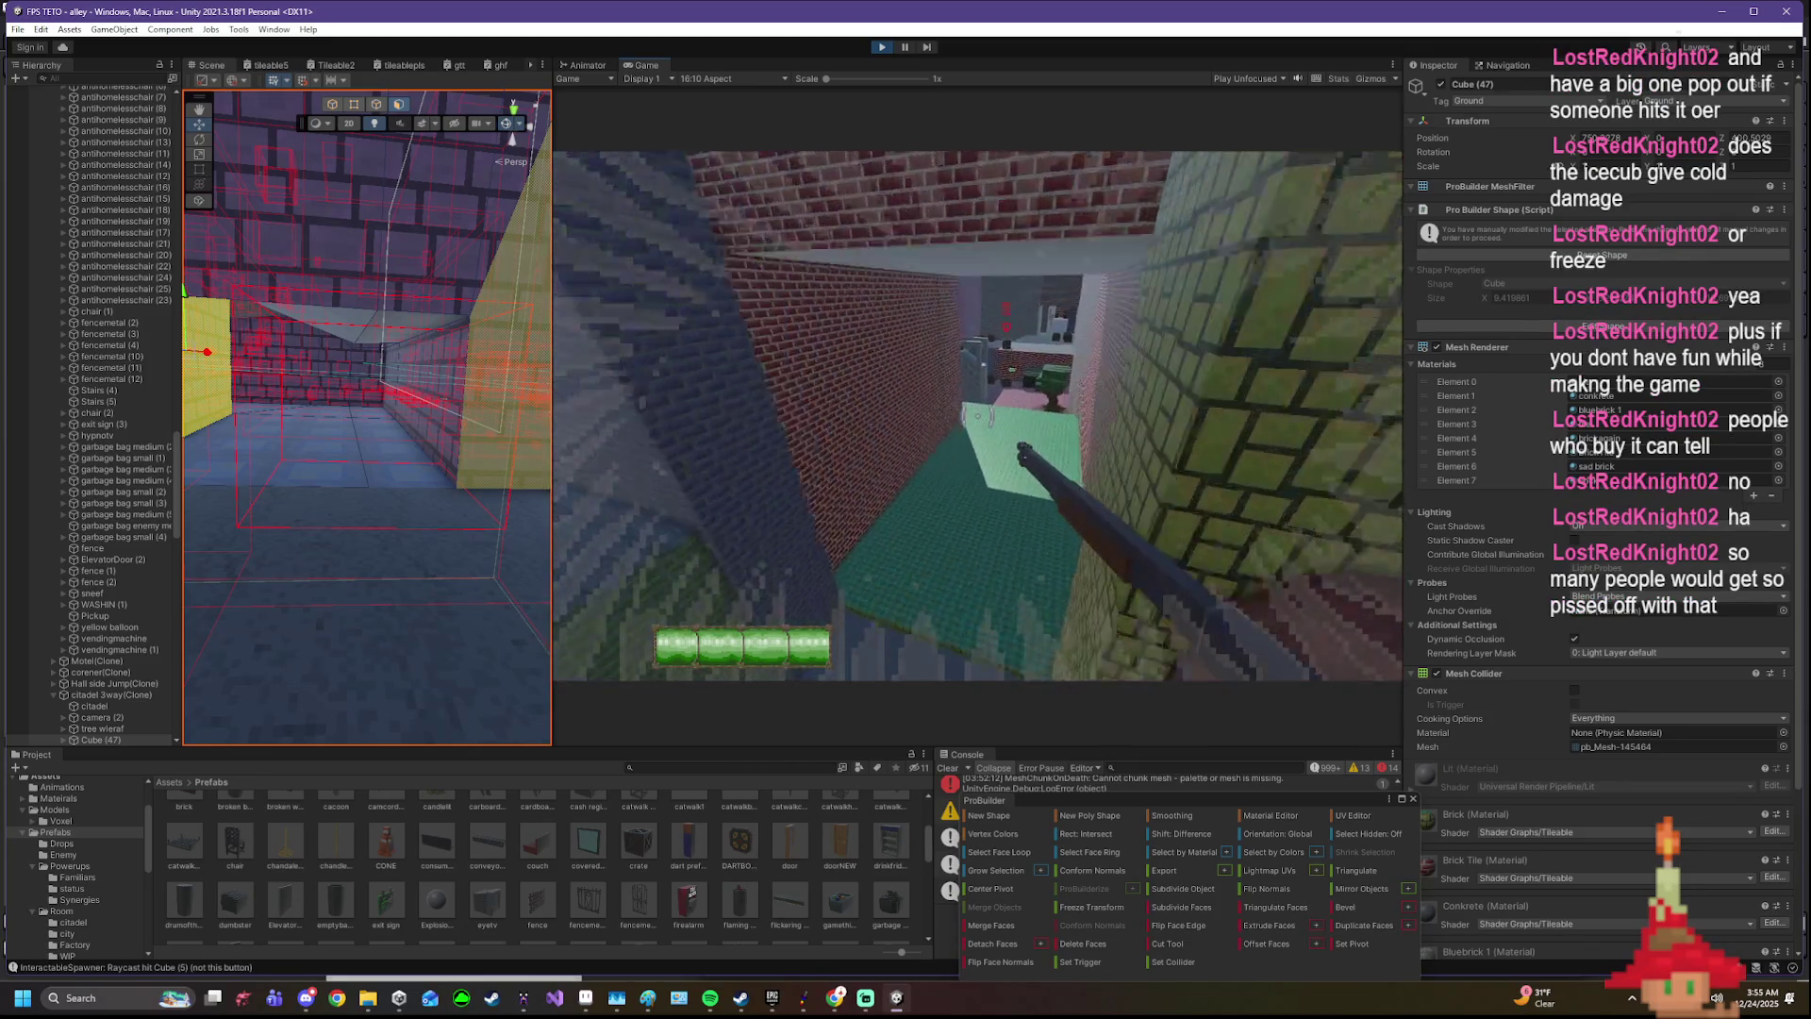
- Climb up and explore the rooftops around the purple brick wall and crates
{"action": "key", "text": "w"}
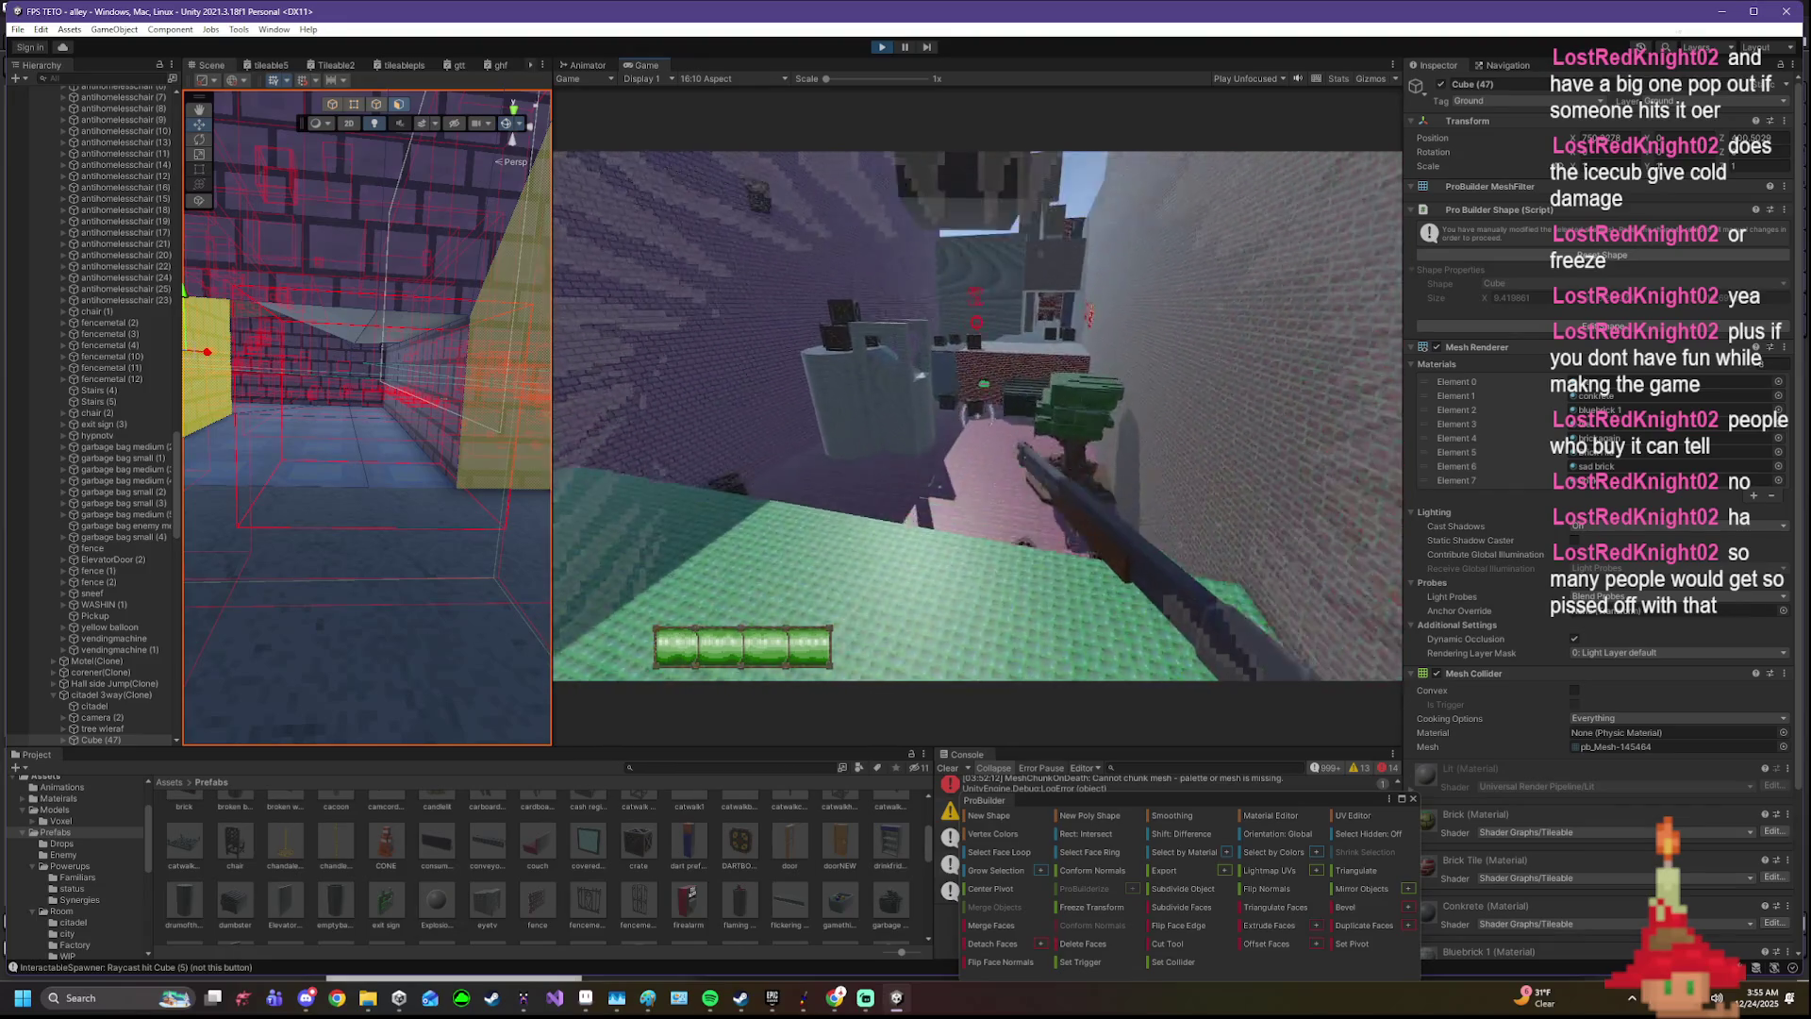
{"action": "key", "text": "w"}
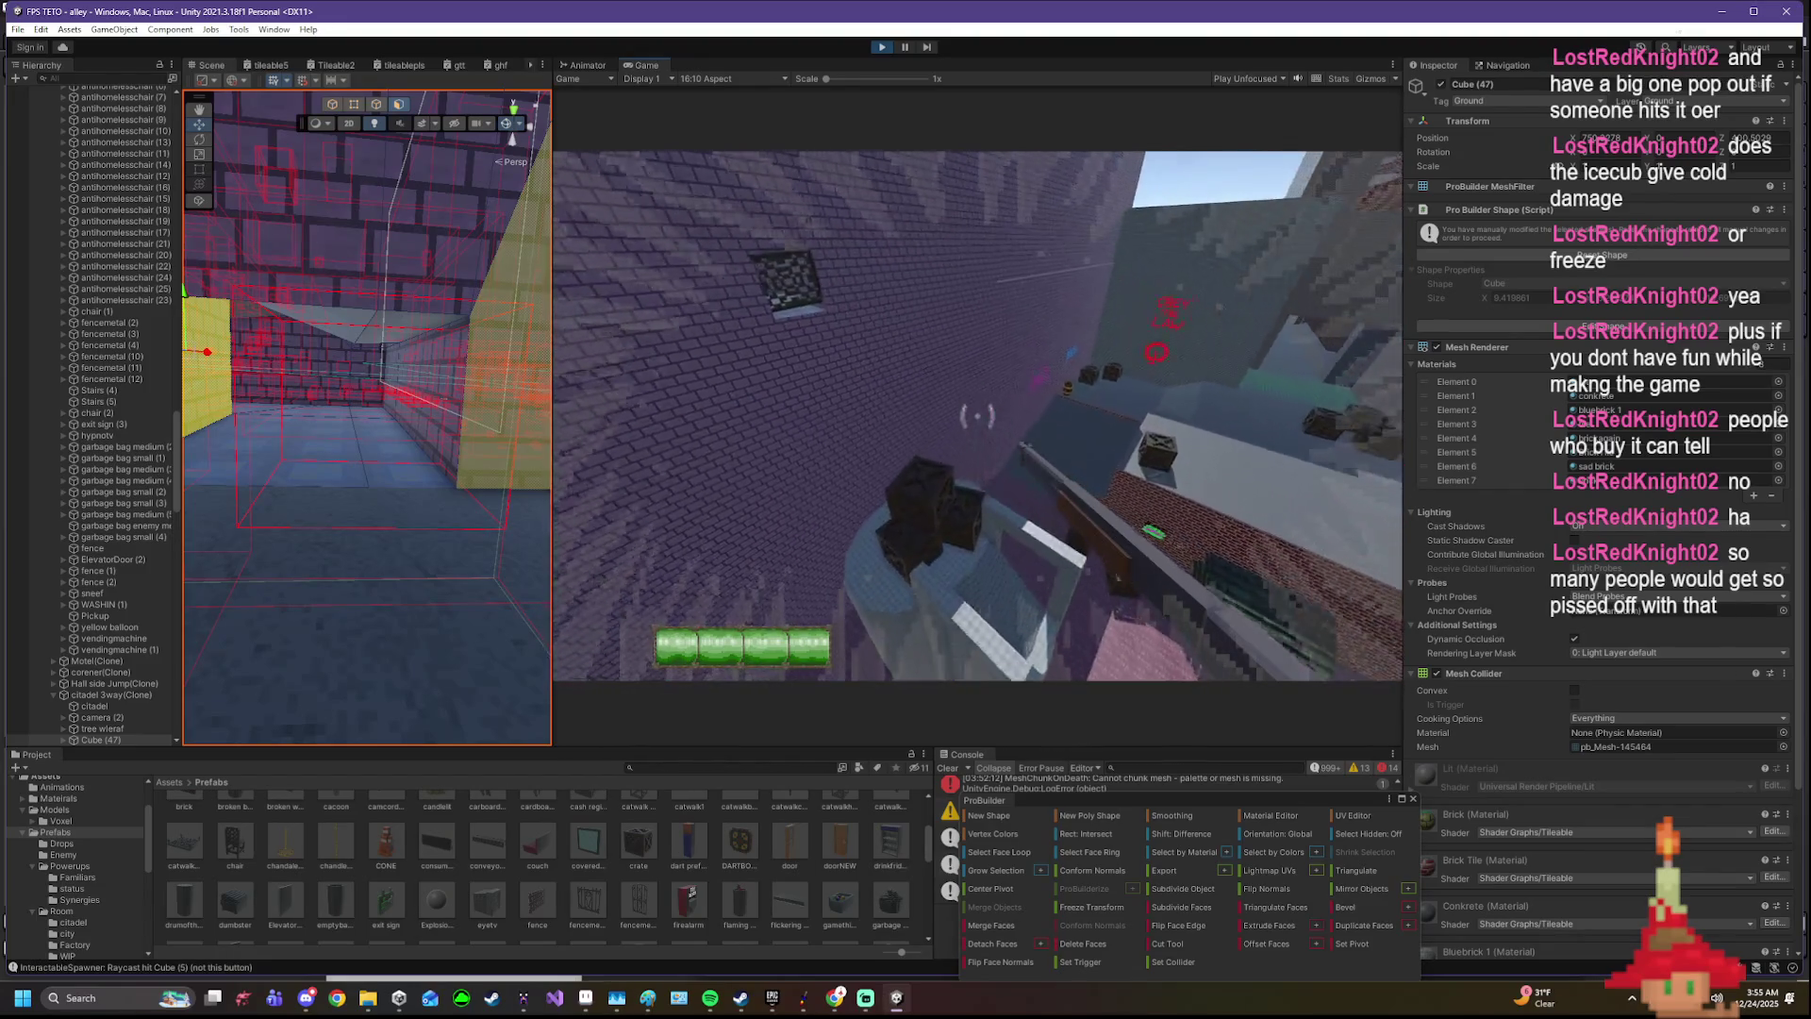
{"action": "key", "text": "w"}
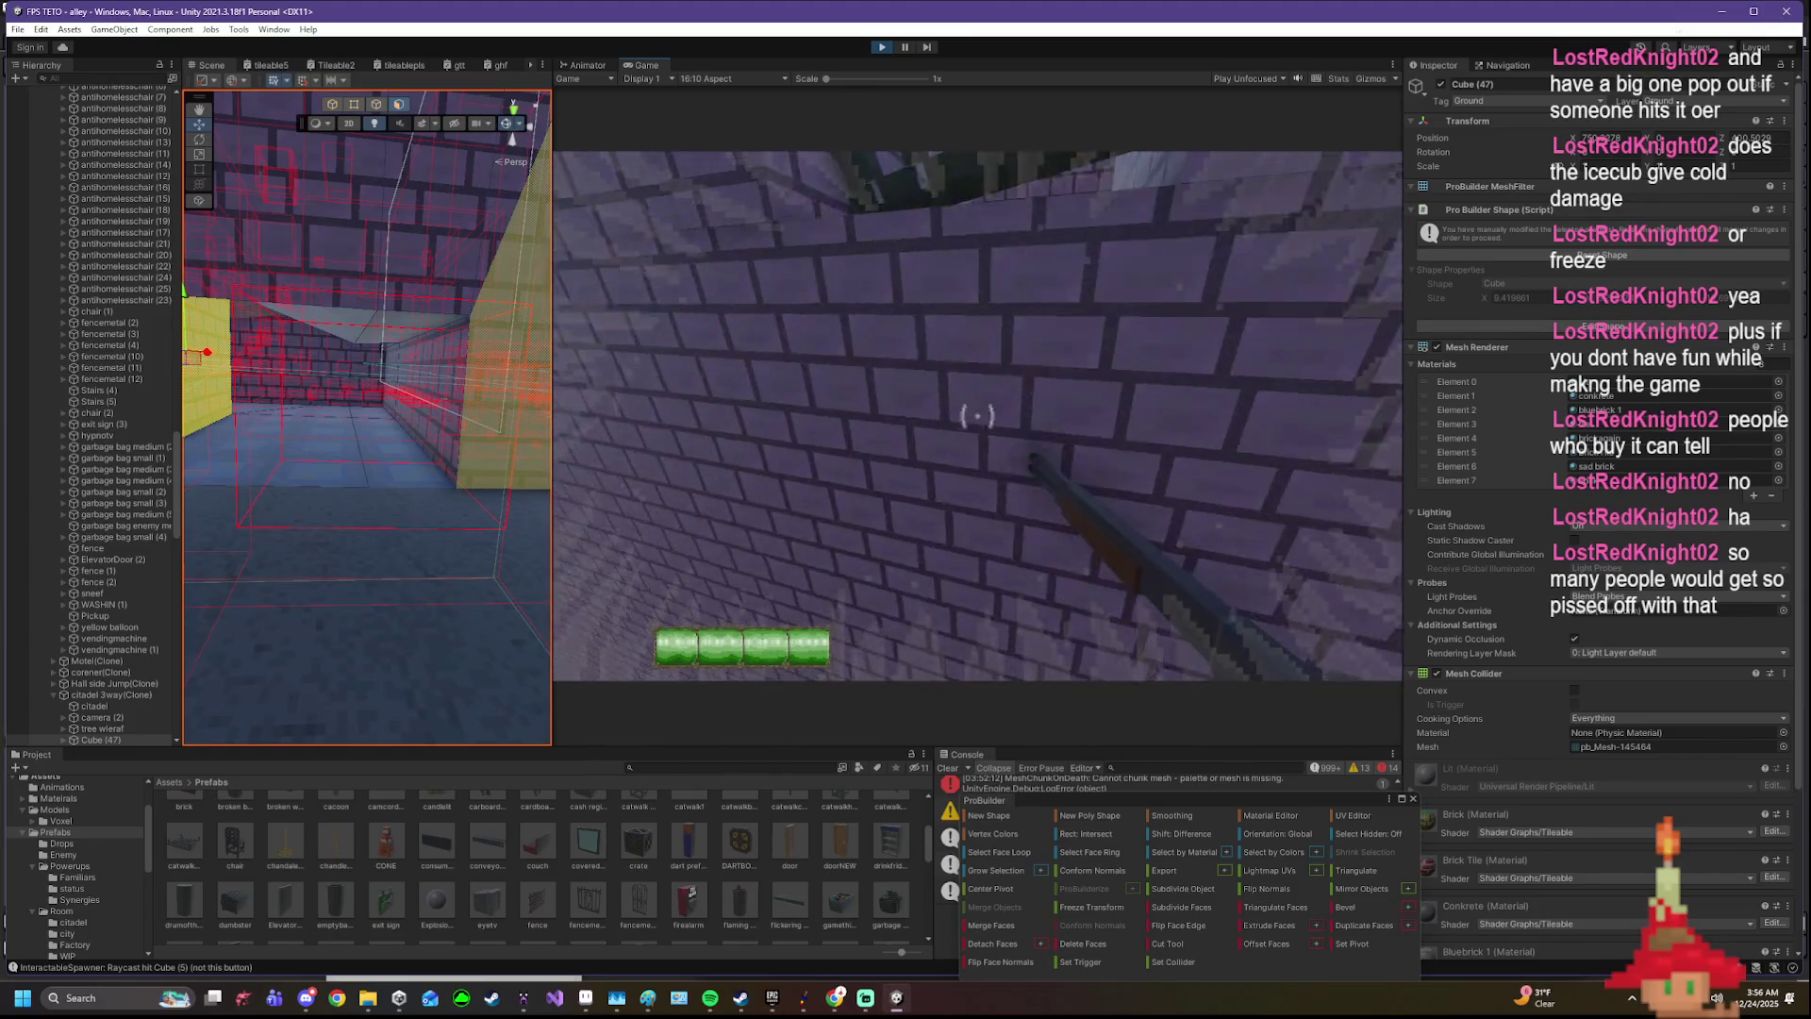
{"action": "key", "text": "w"}
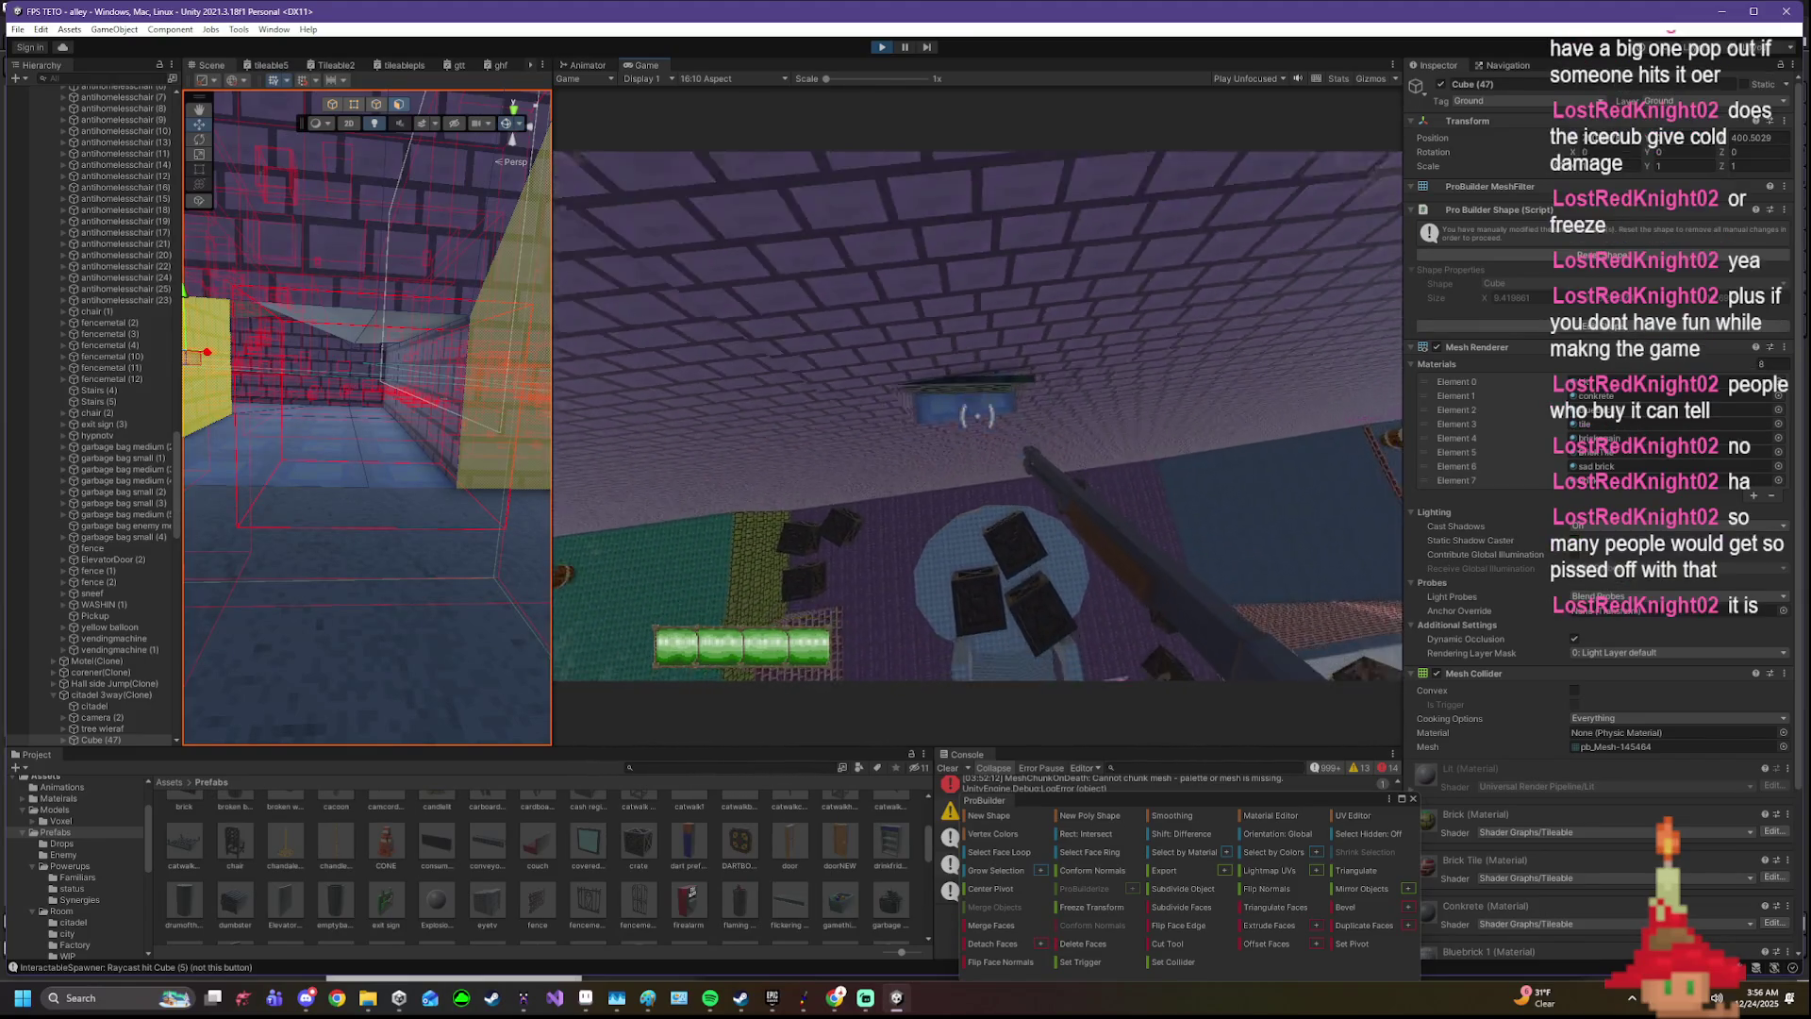
{"action": "key", "text": "w"}
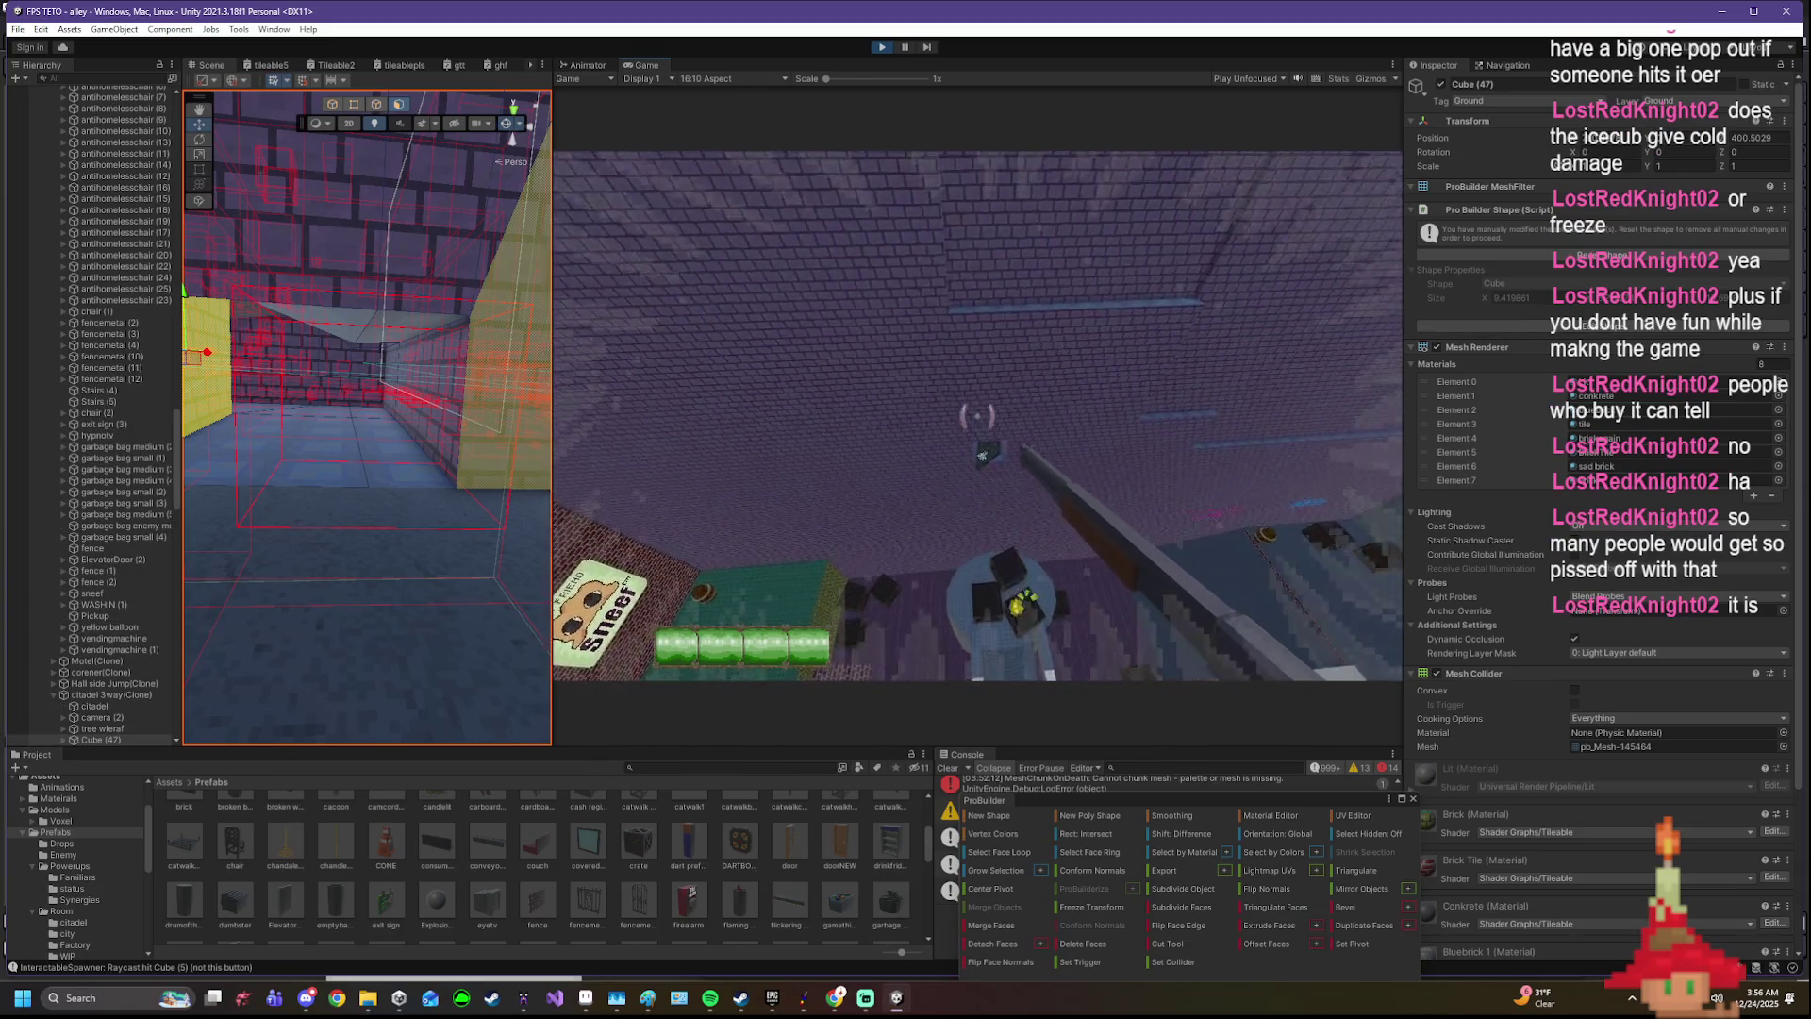
{"action": "key", "text": "w"}
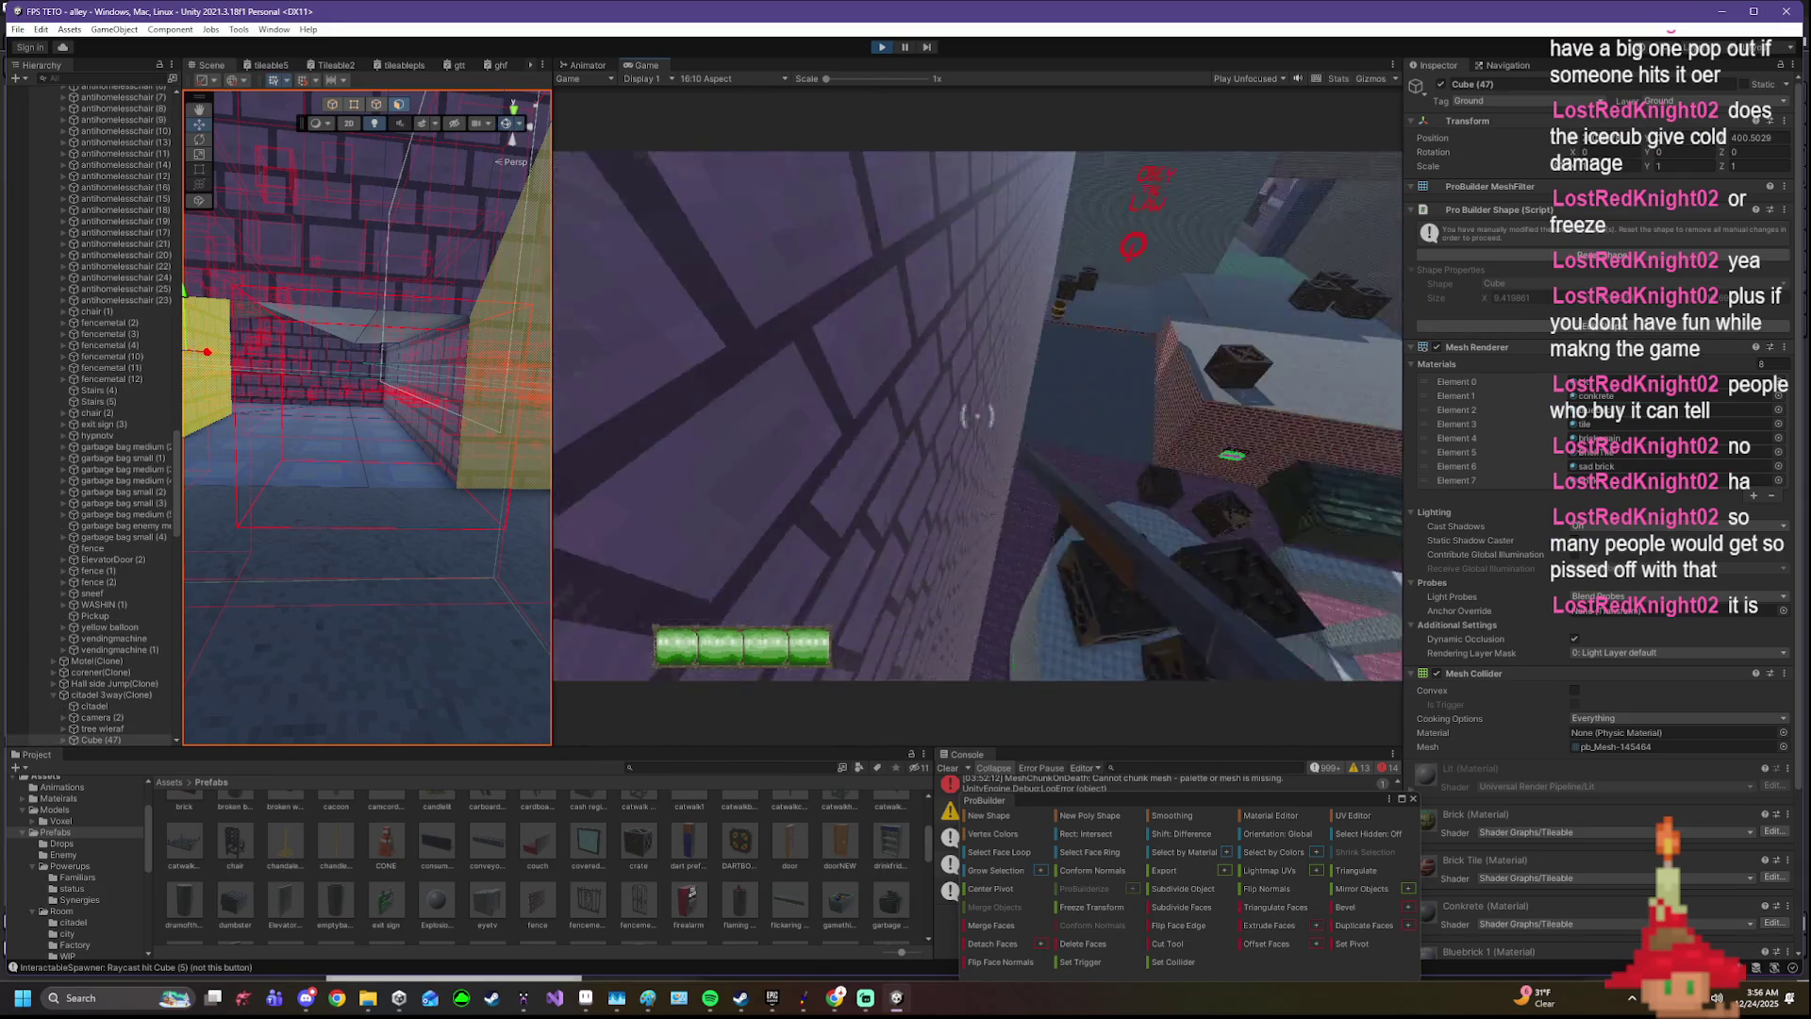
{"action": "key", "text": "w"}
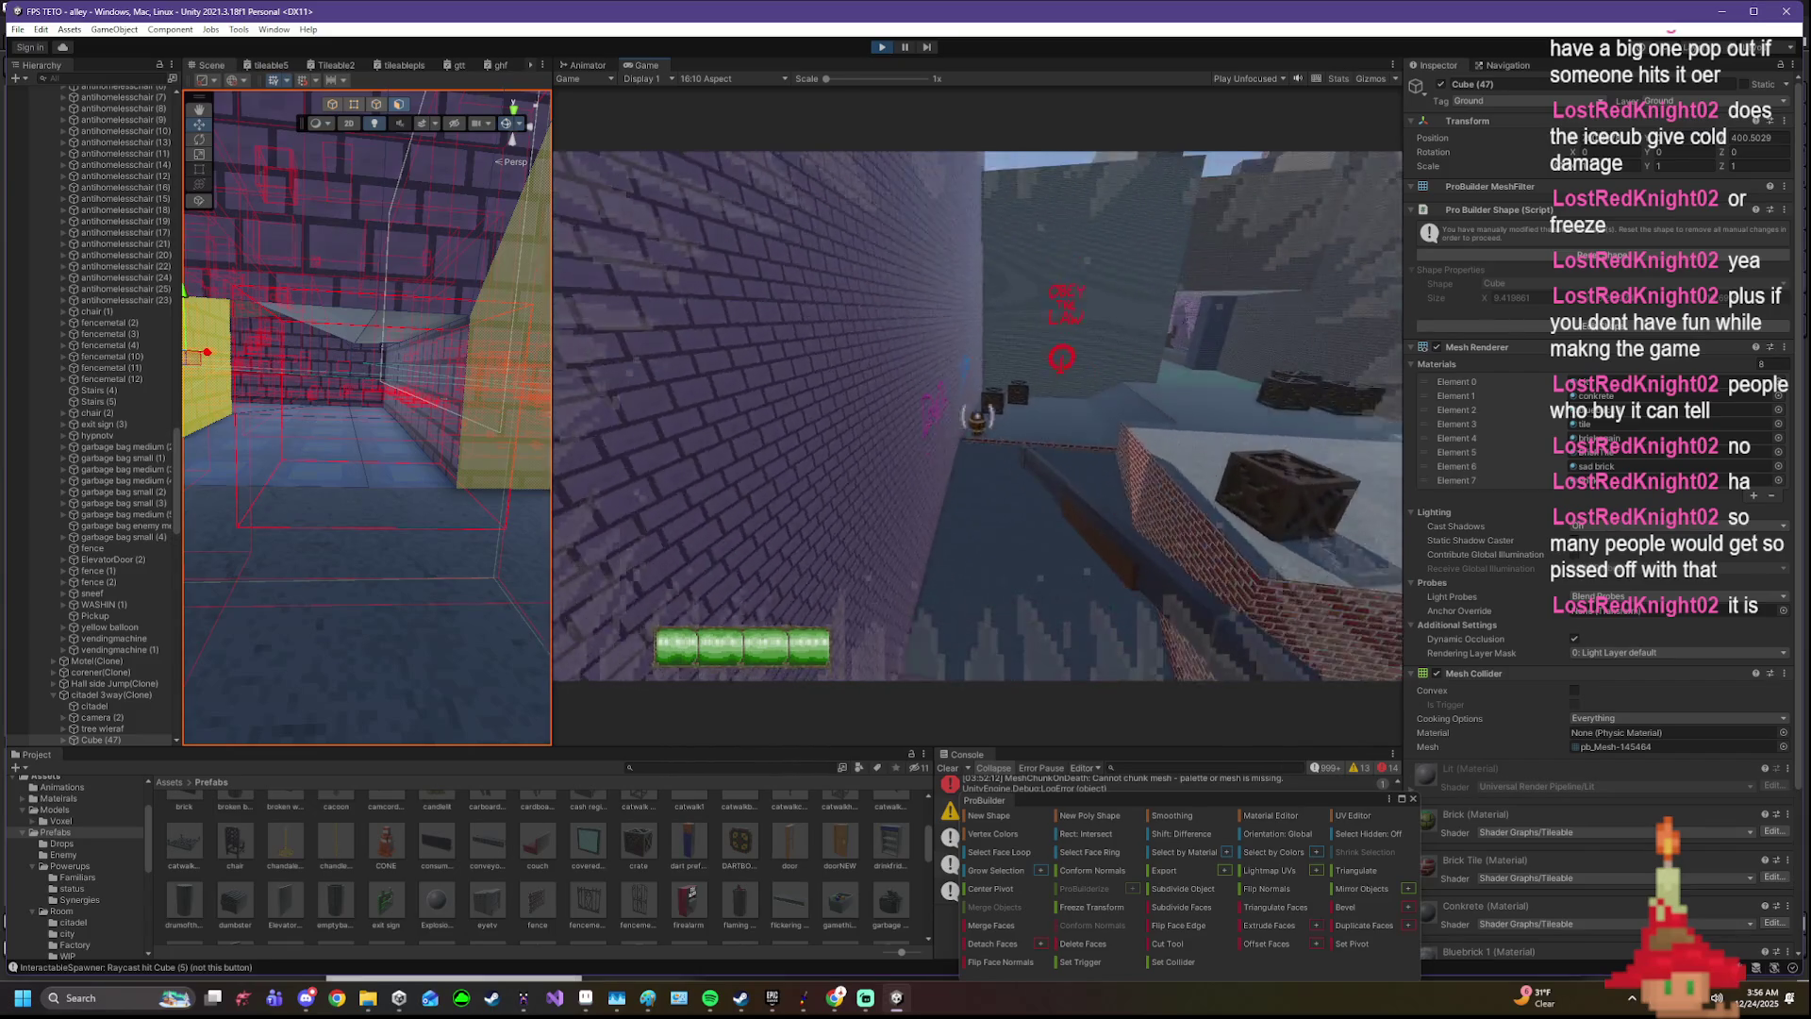
{"action": "key", "text": "w"}
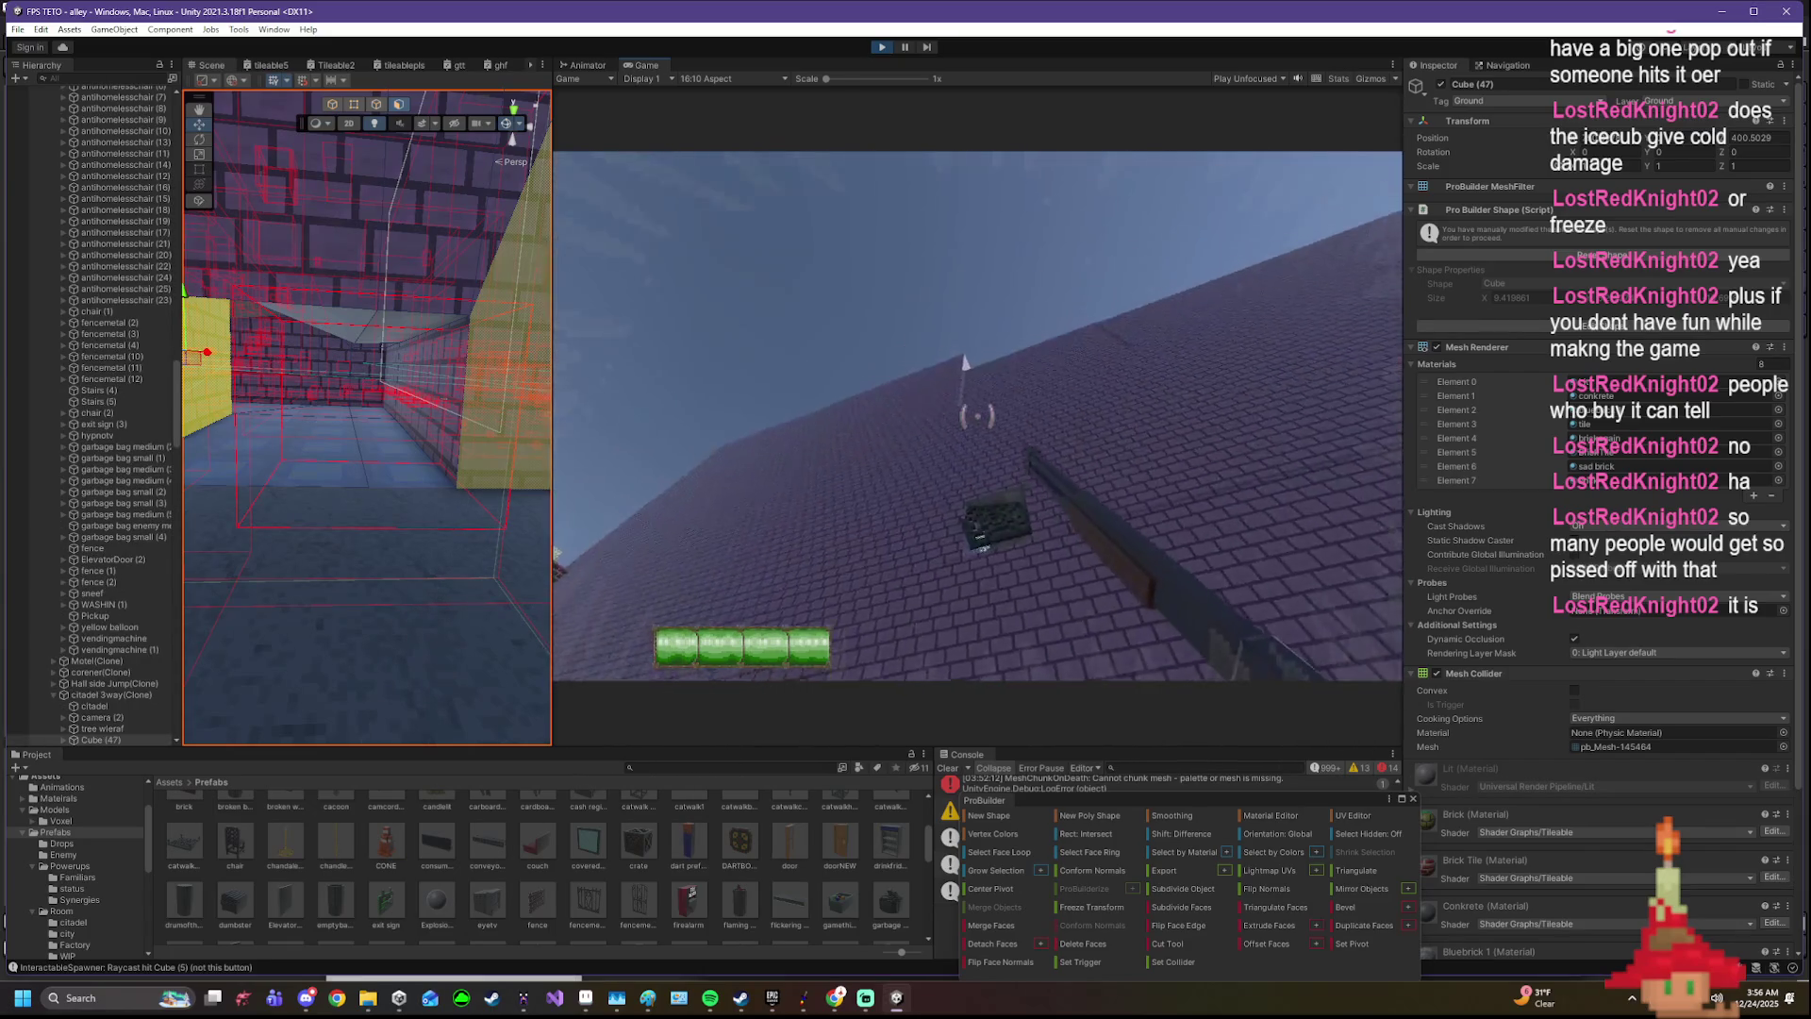
- Shoot the roof crate and dark block, walk to the doorway and use the green lantern item
{"action": "left_click", "coordinate": [977, 414]}
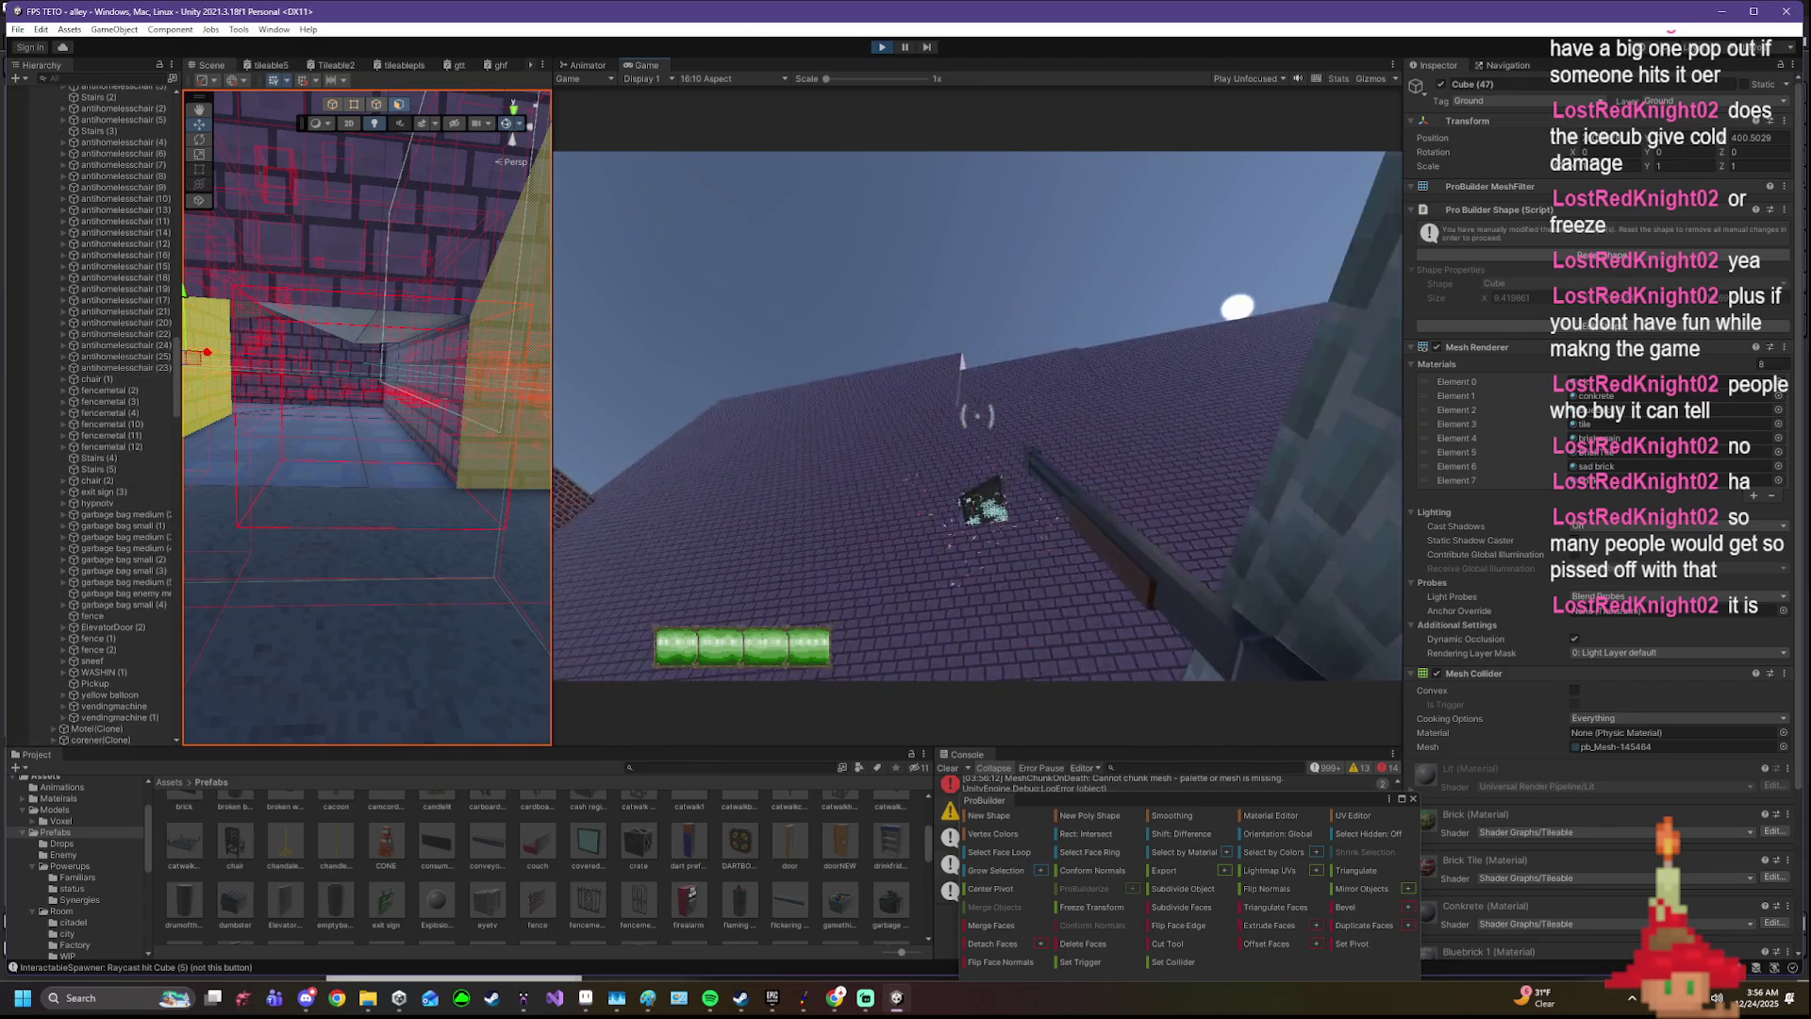
{"action": "key", "text": "w"}
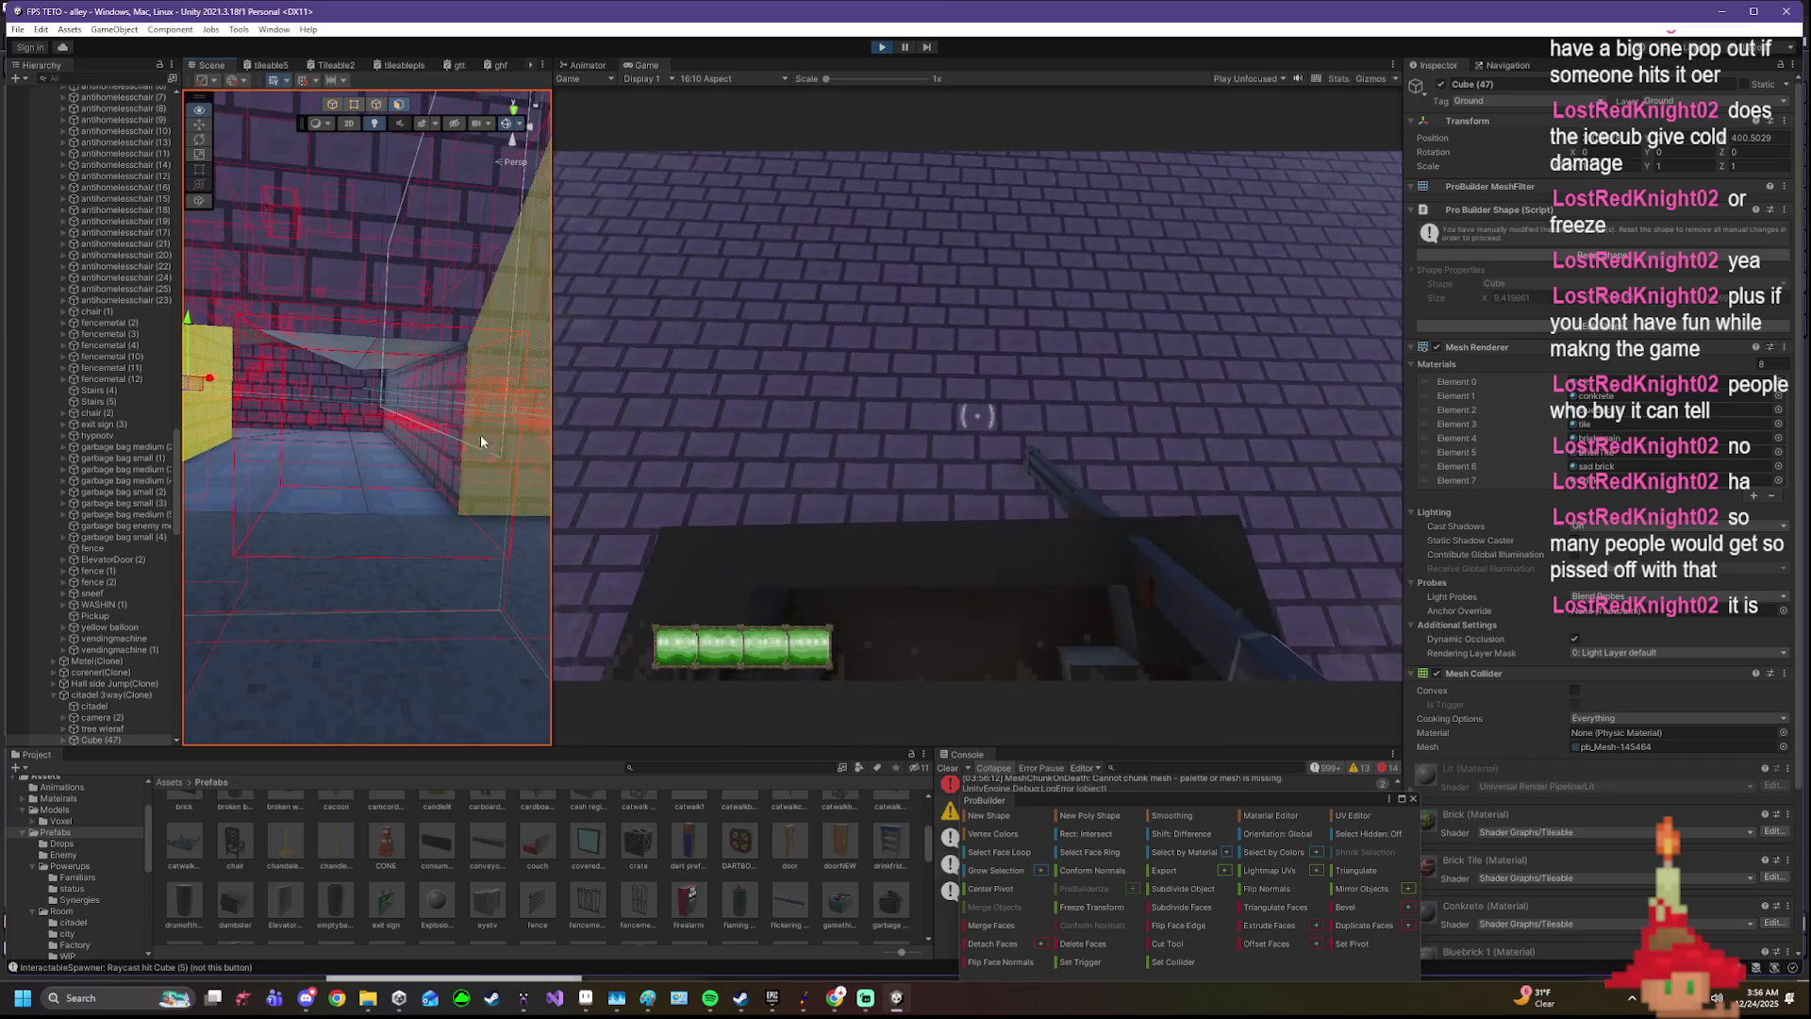
{"action": "left_click", "coordinate": [976, 415]}
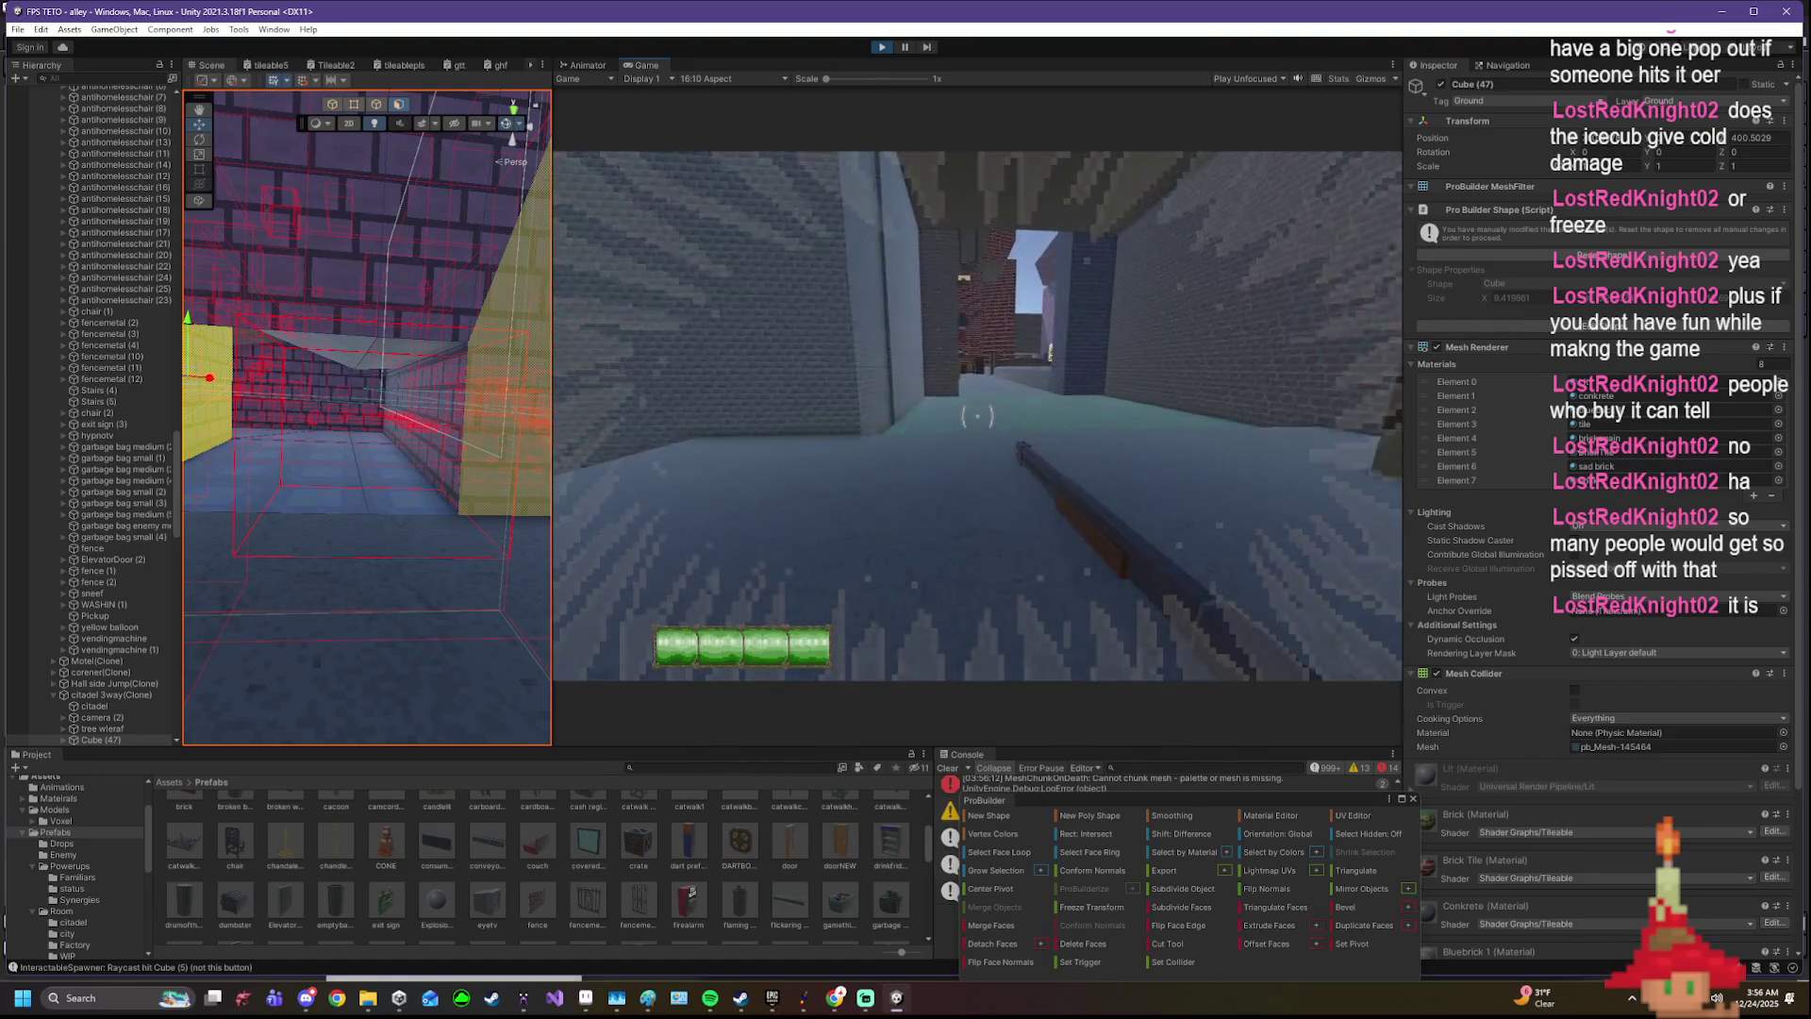
{"action": "key", "text": "w"}
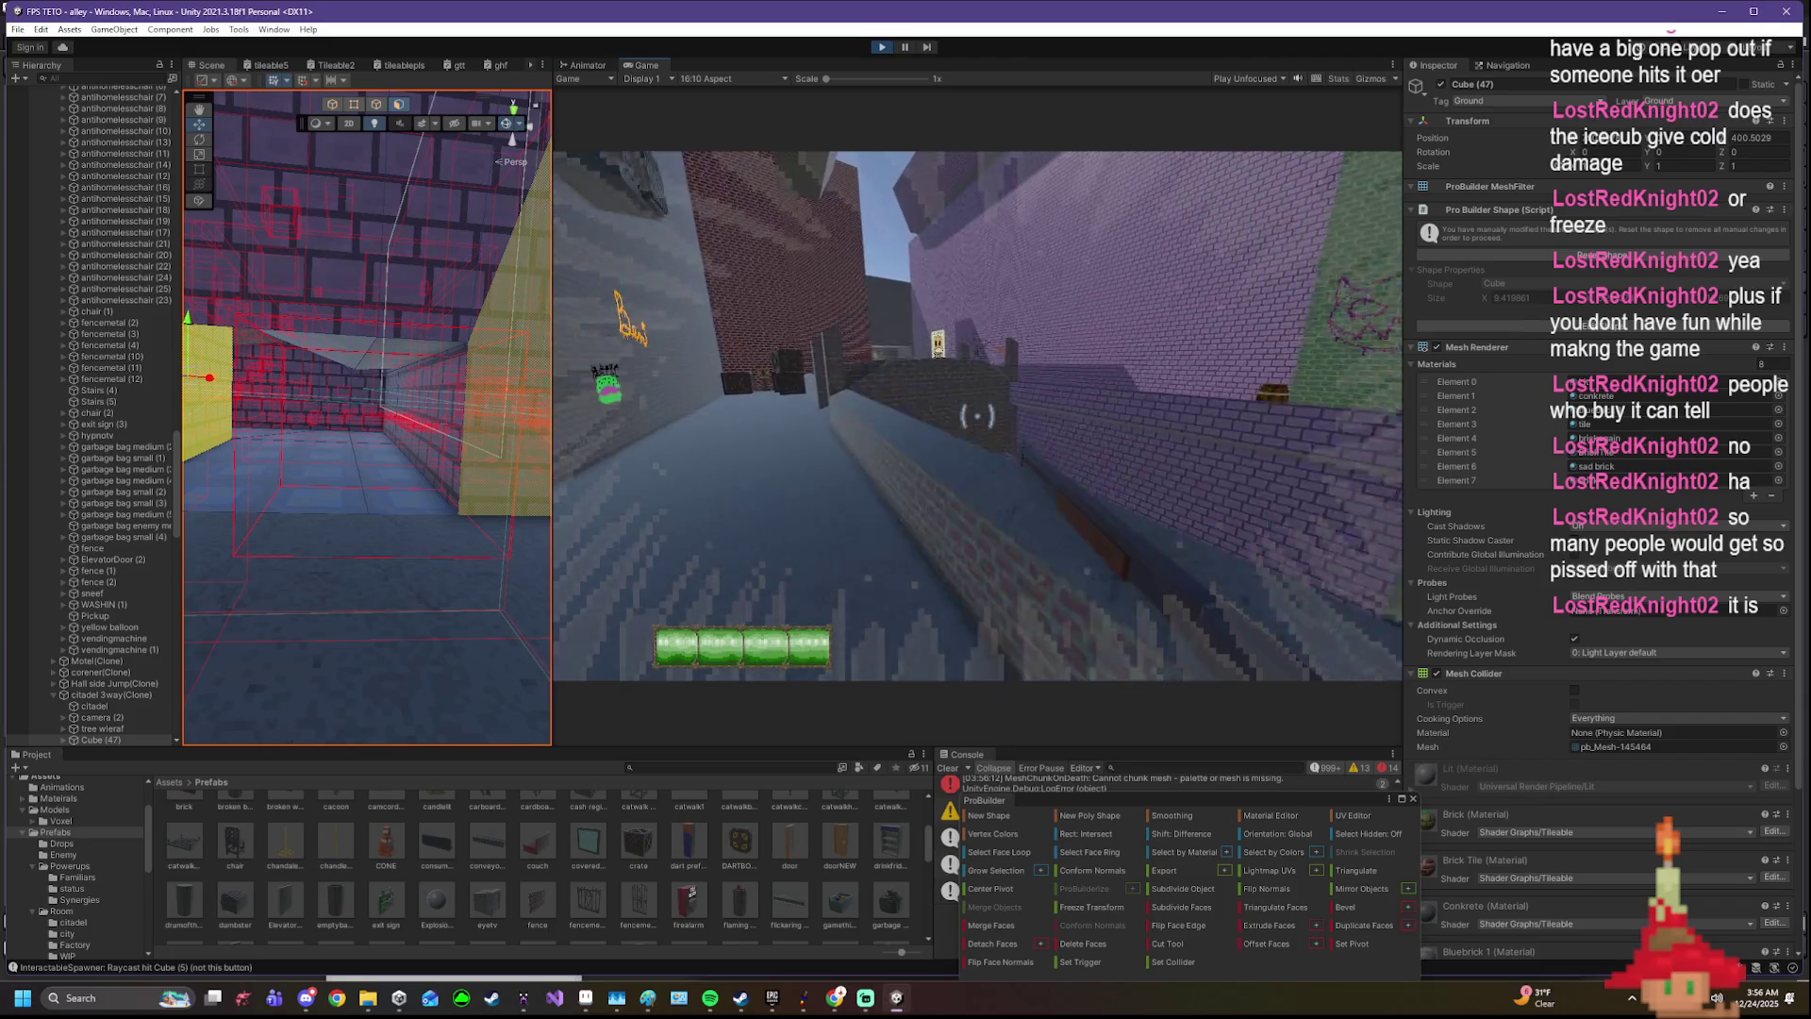
{"action": "key", "text": "w"}
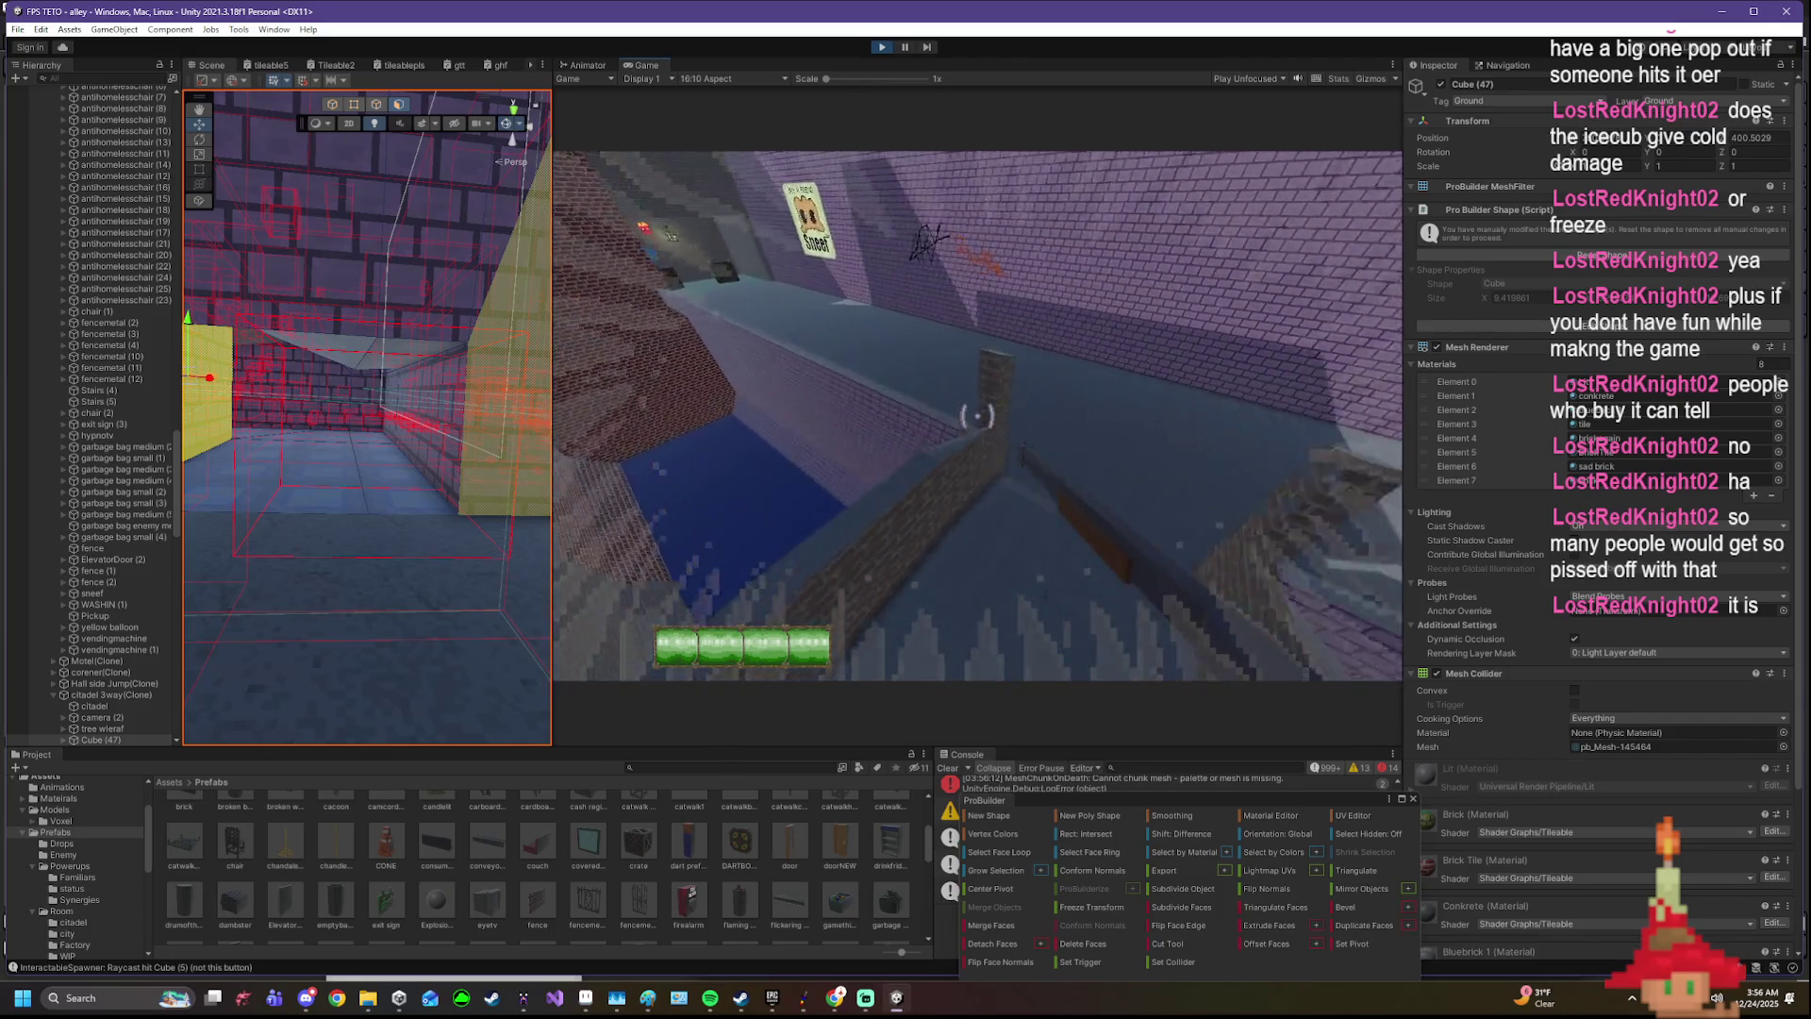
{"action": "key", "text": "w"}
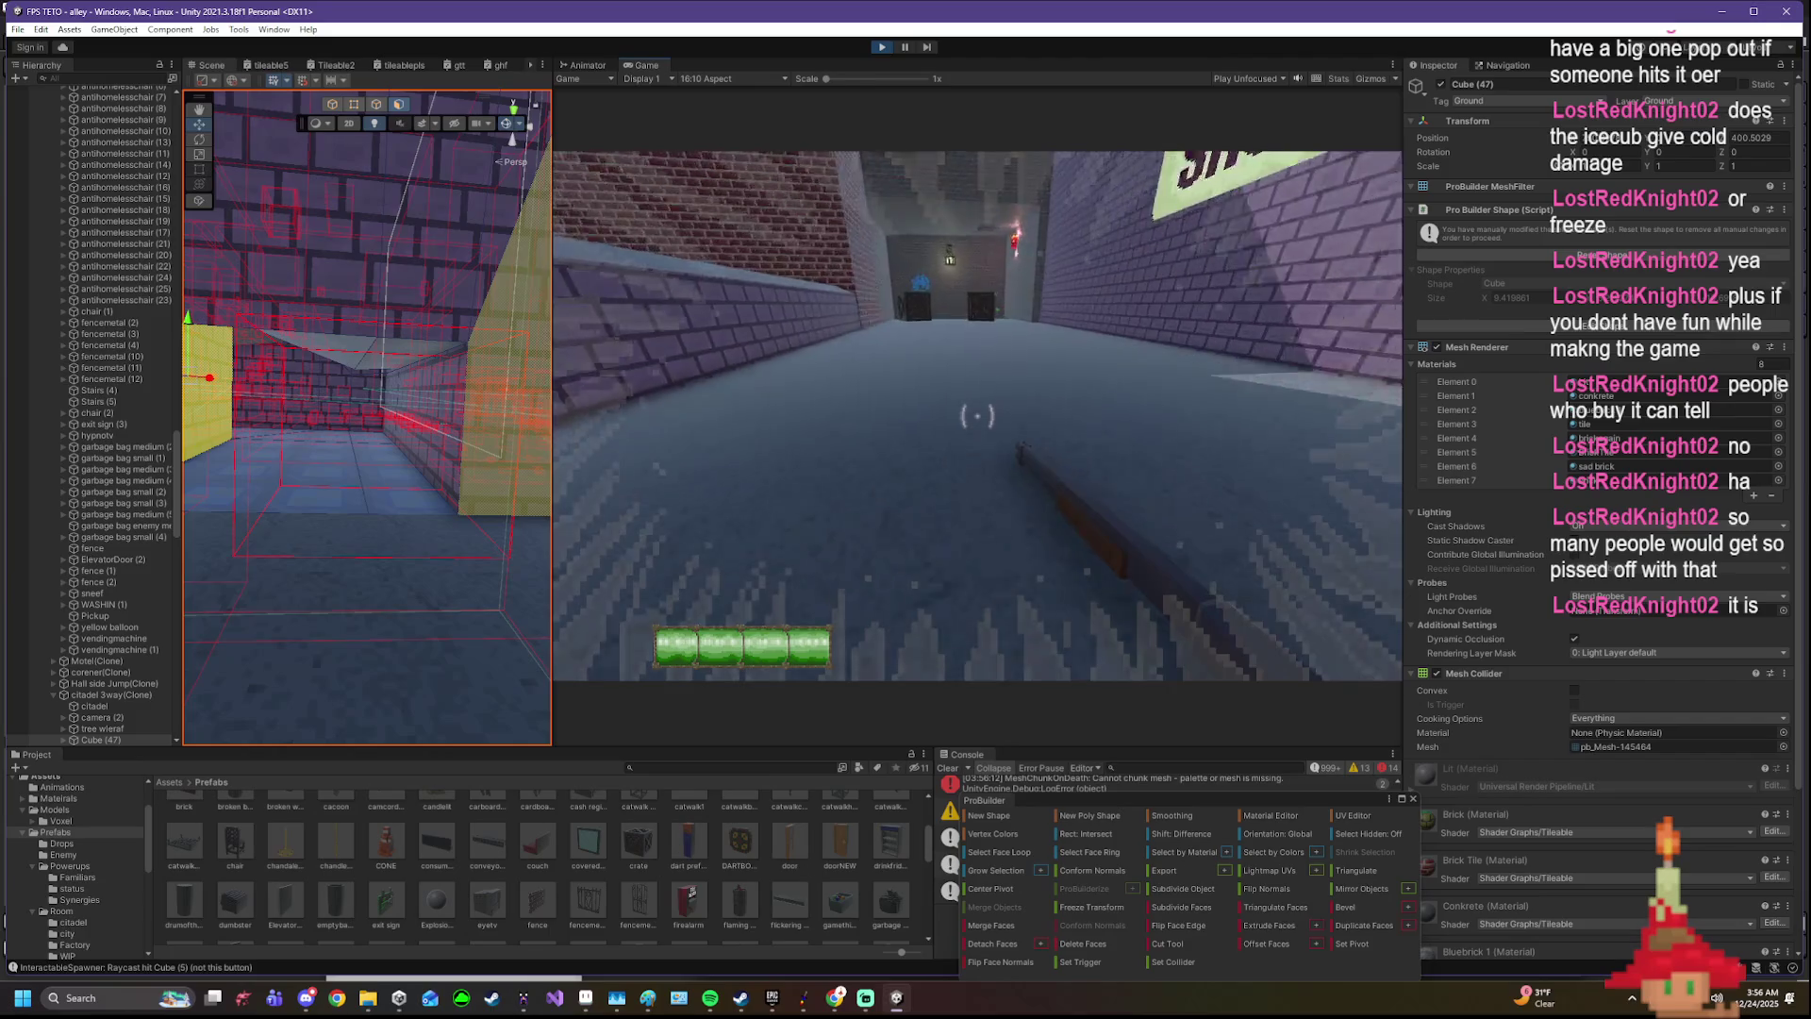
{"action": "key", "text": "w"}
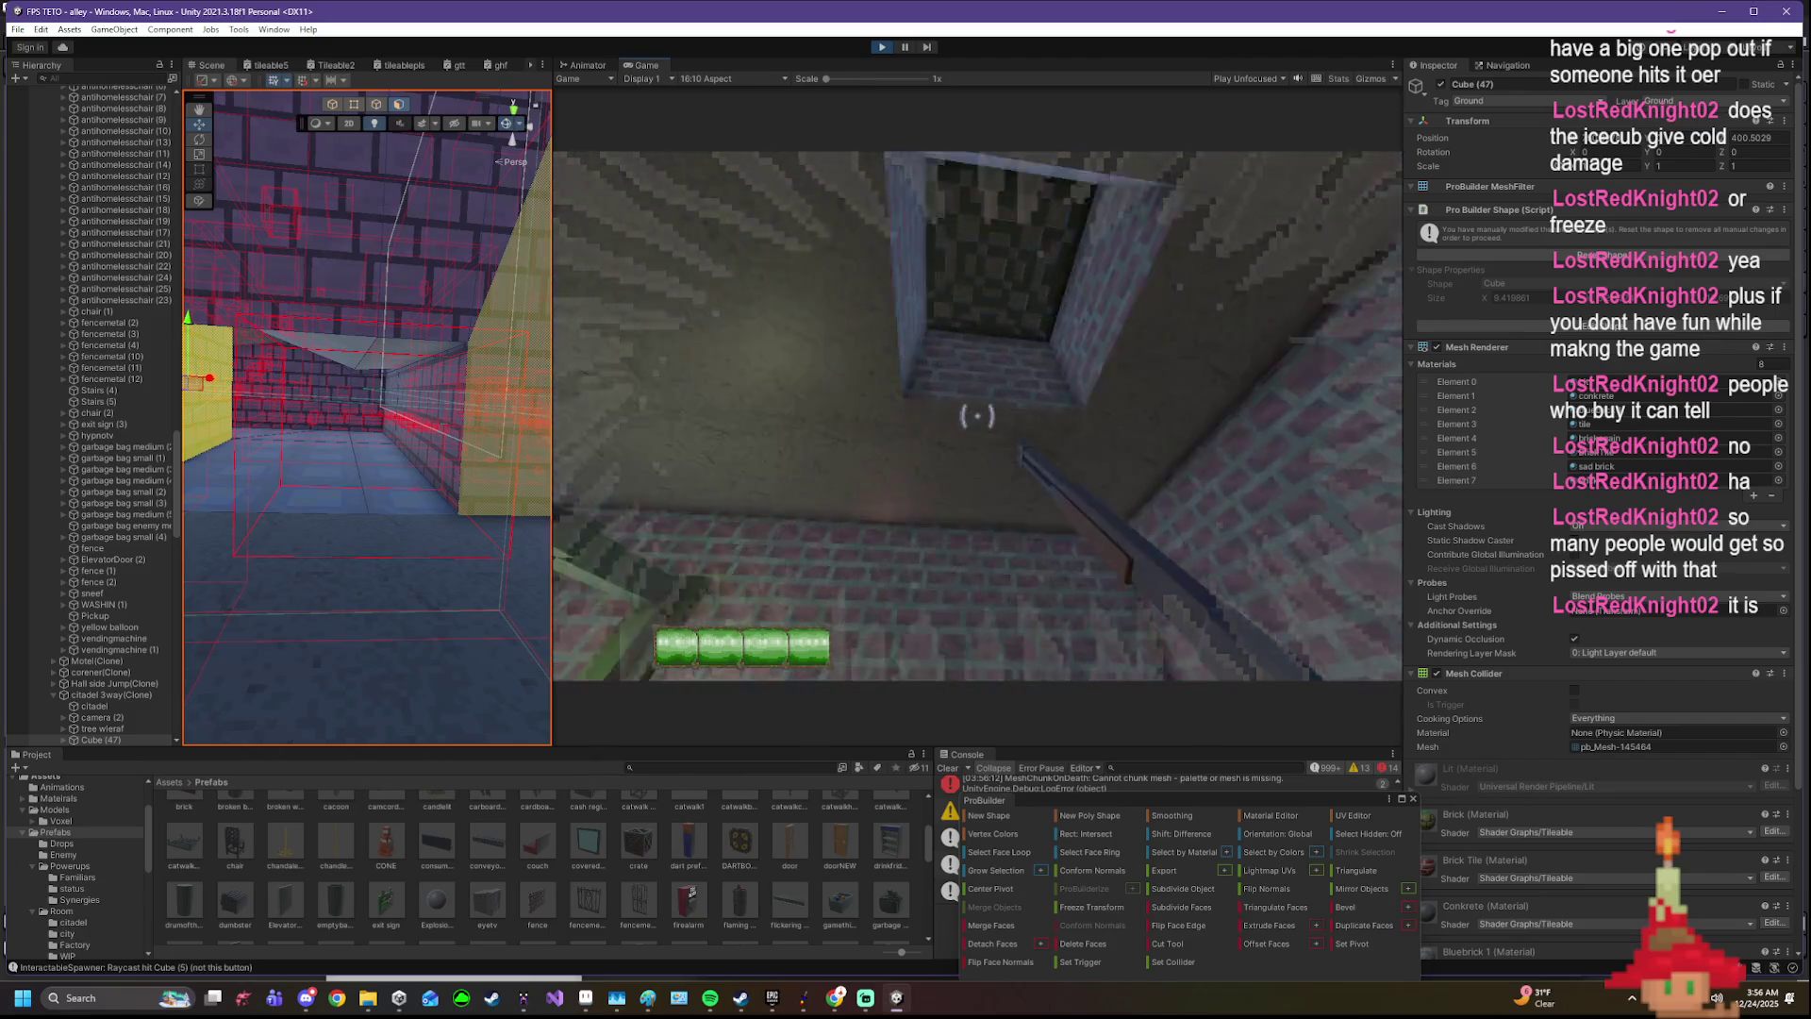
{"action": "key", "text": "w"}
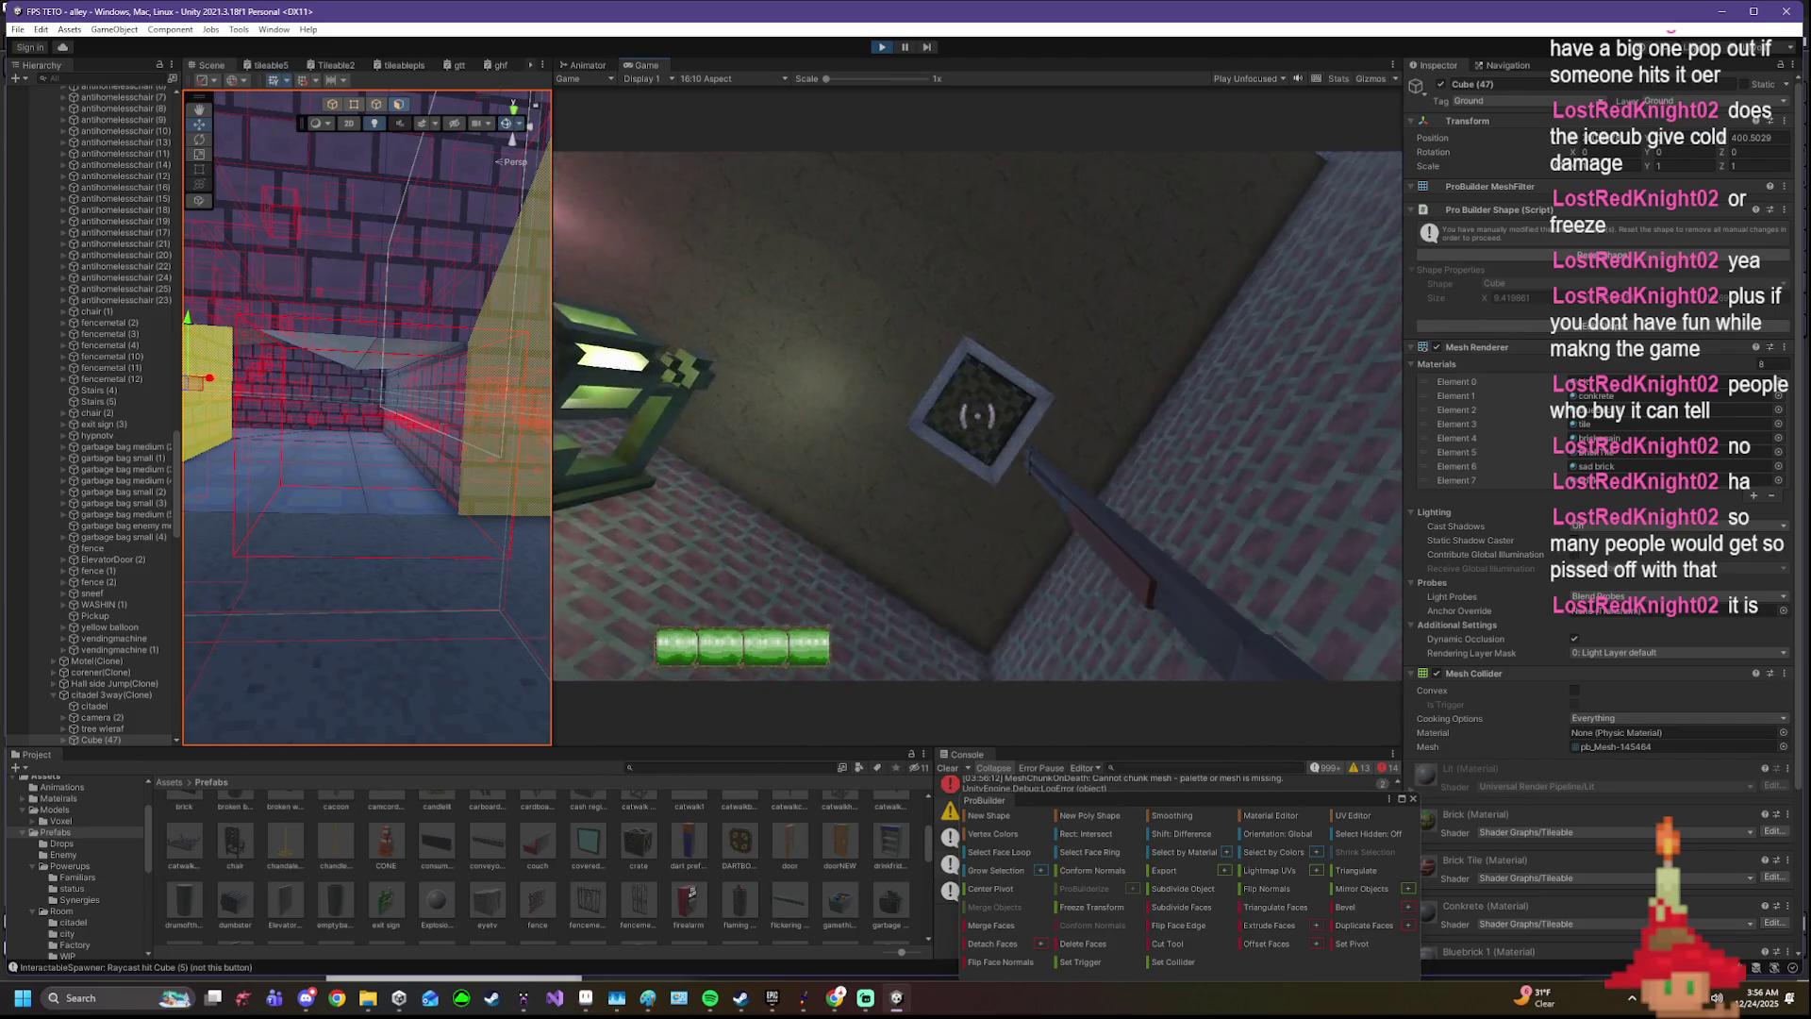
{"action": "left_click", "coordinate": [976, 414]}
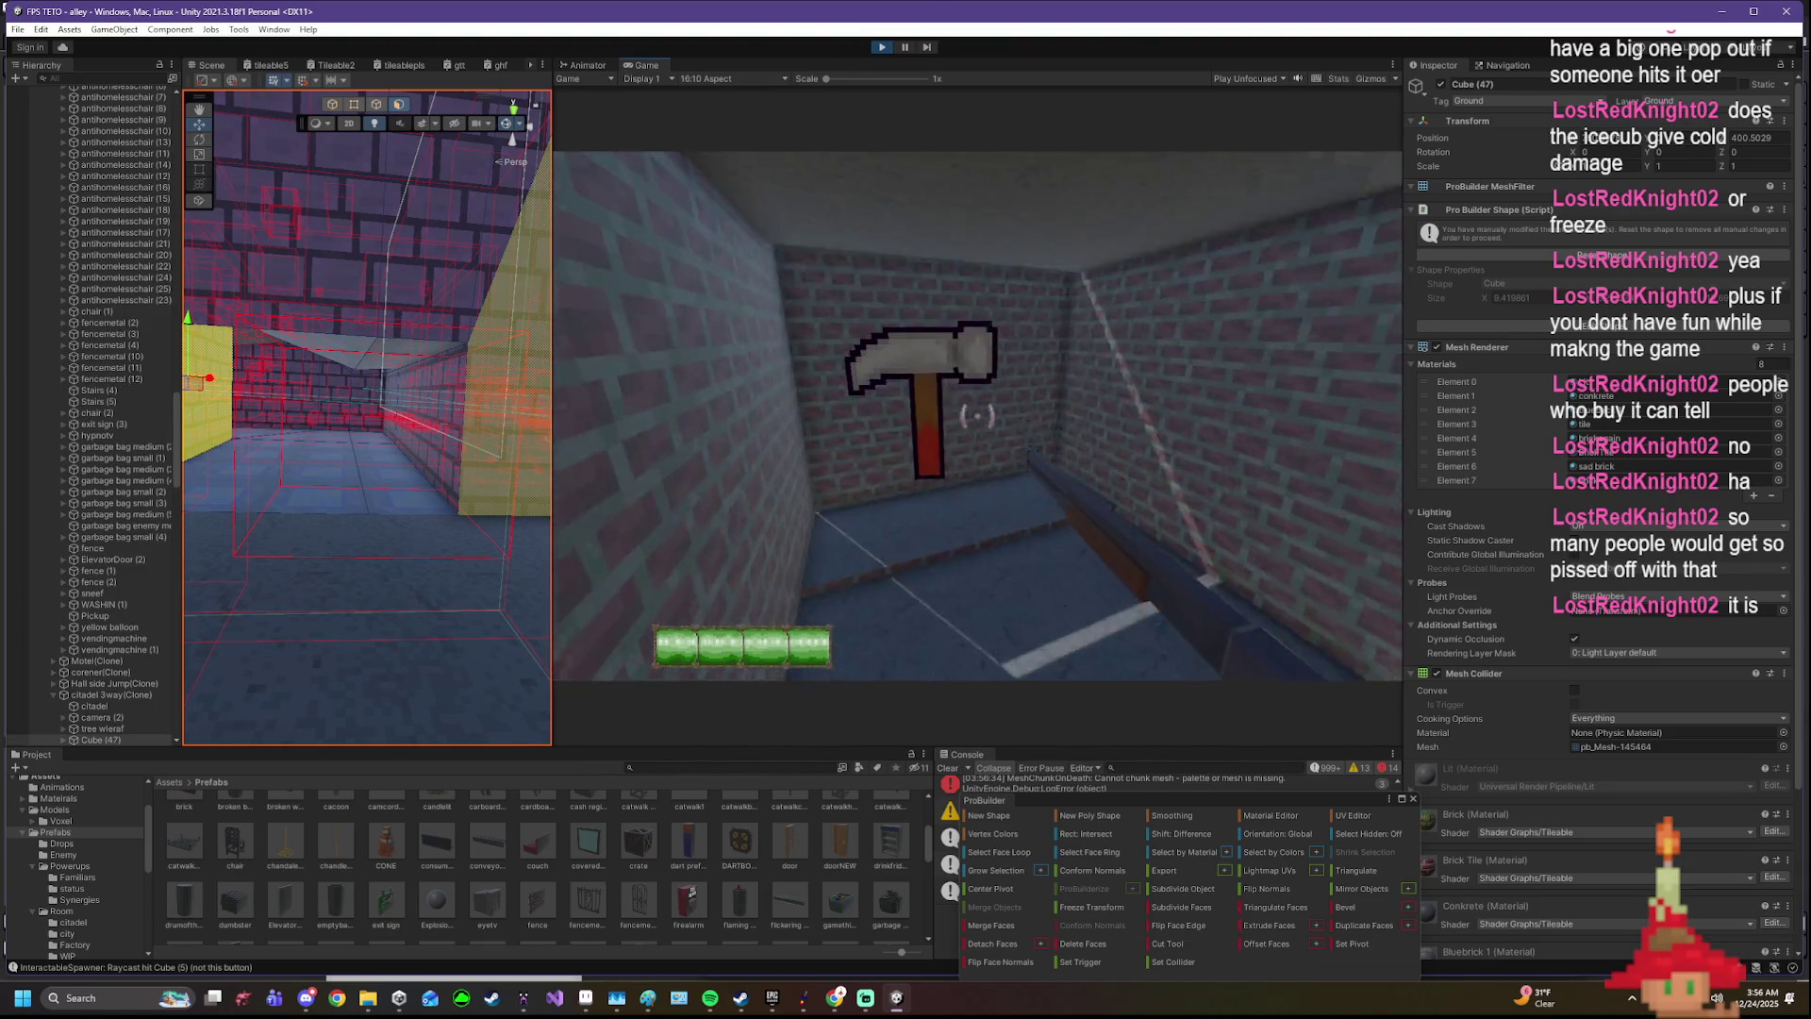
- Collect the Hammer powerup, then shoot the small object ahead and the fence
{"action": "key", "text": "e"}
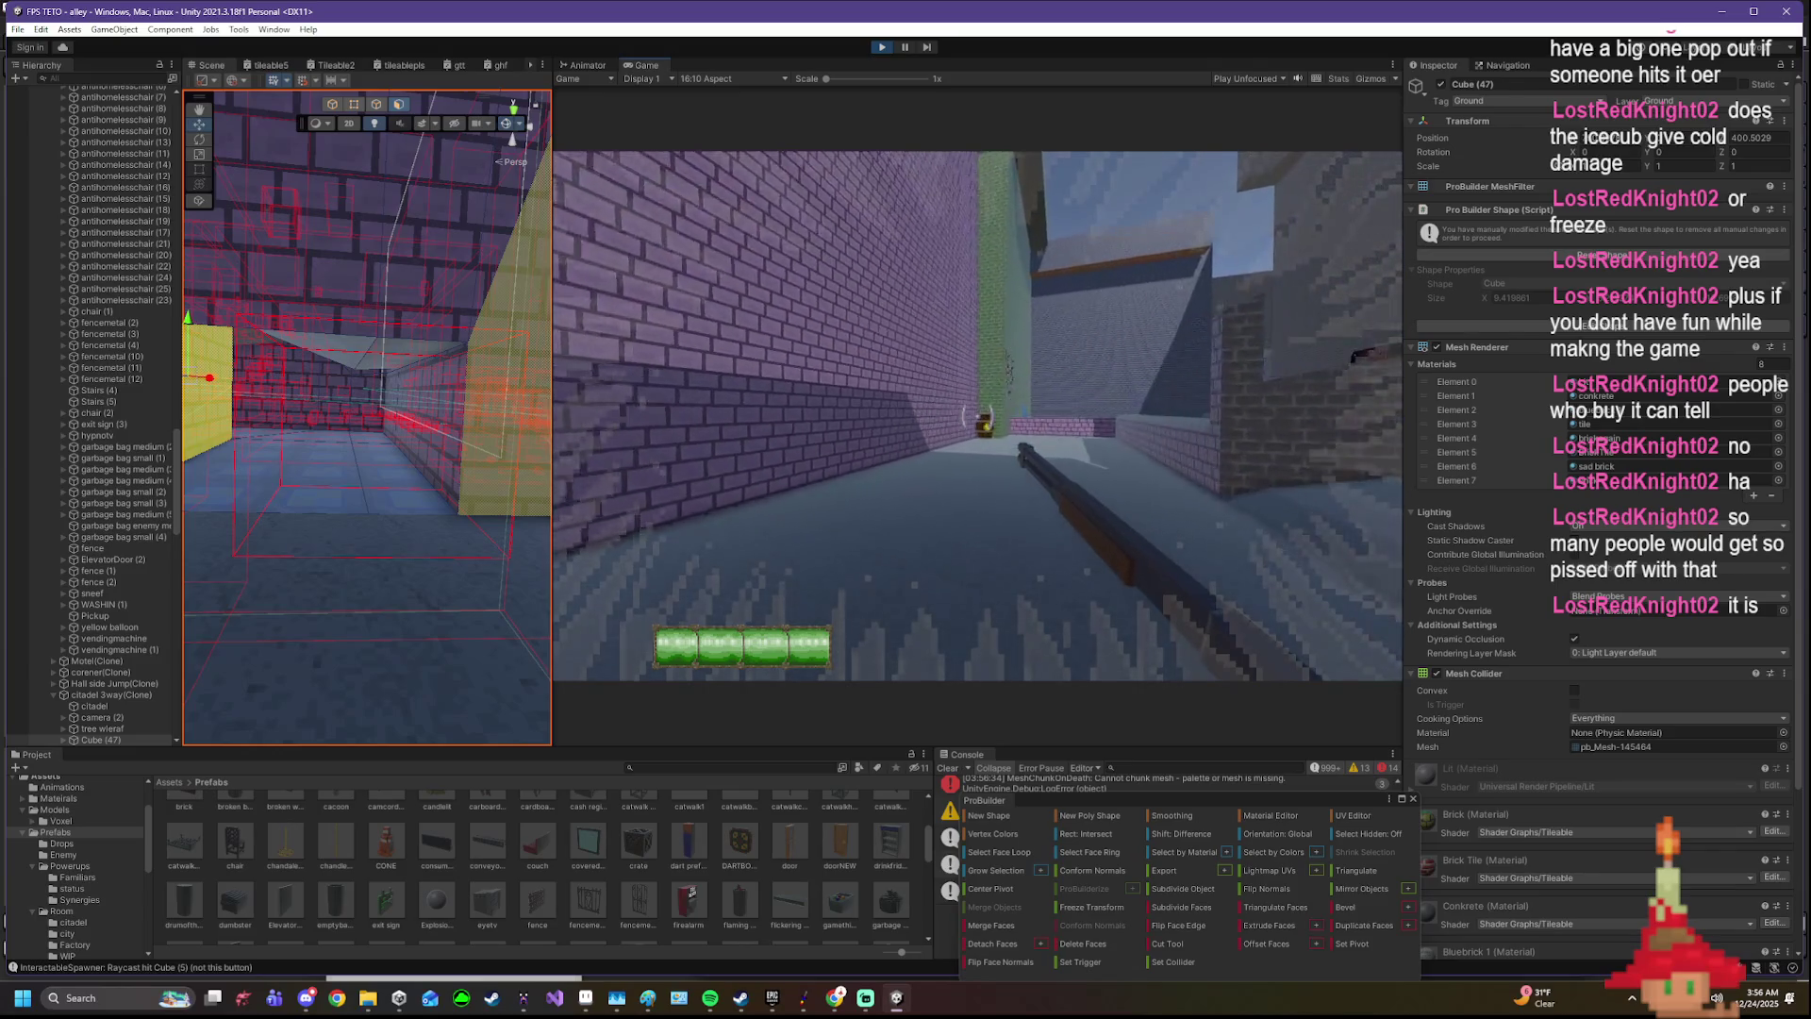
{"action": "left_click", "coordinate": [978, 414]}
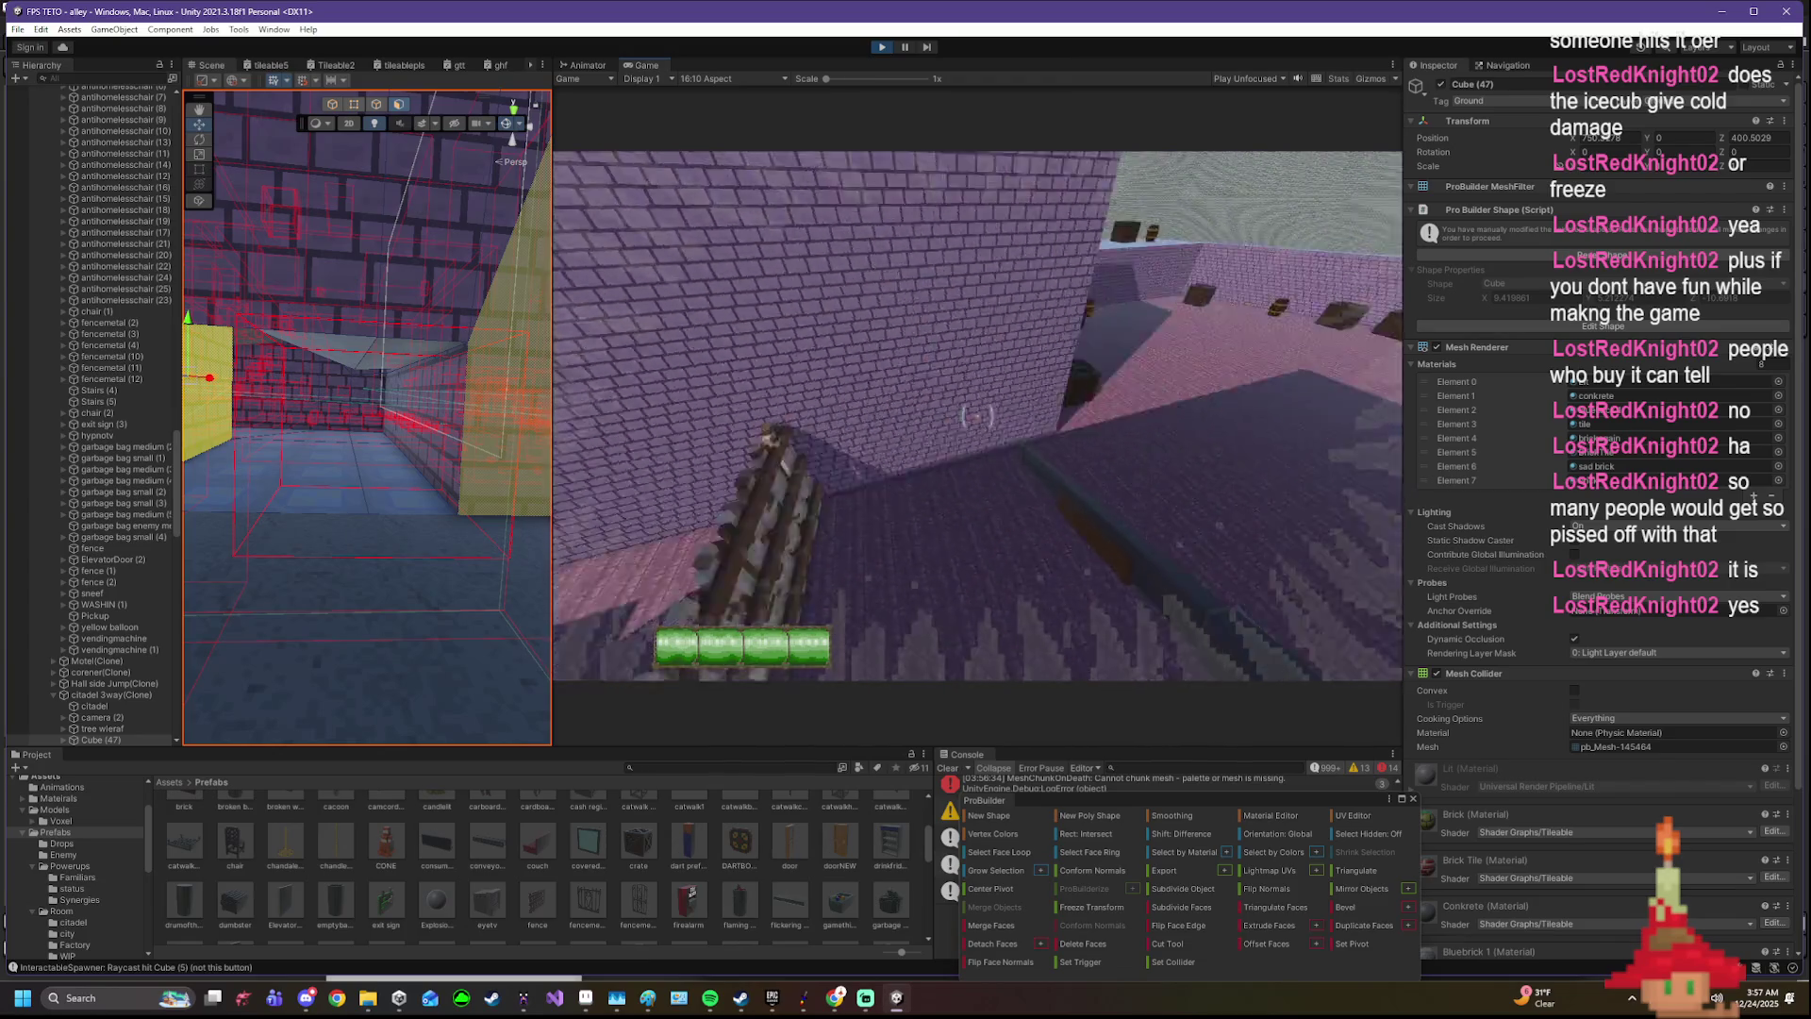
{"action": "left_click", "coordinate": [976, 414]}
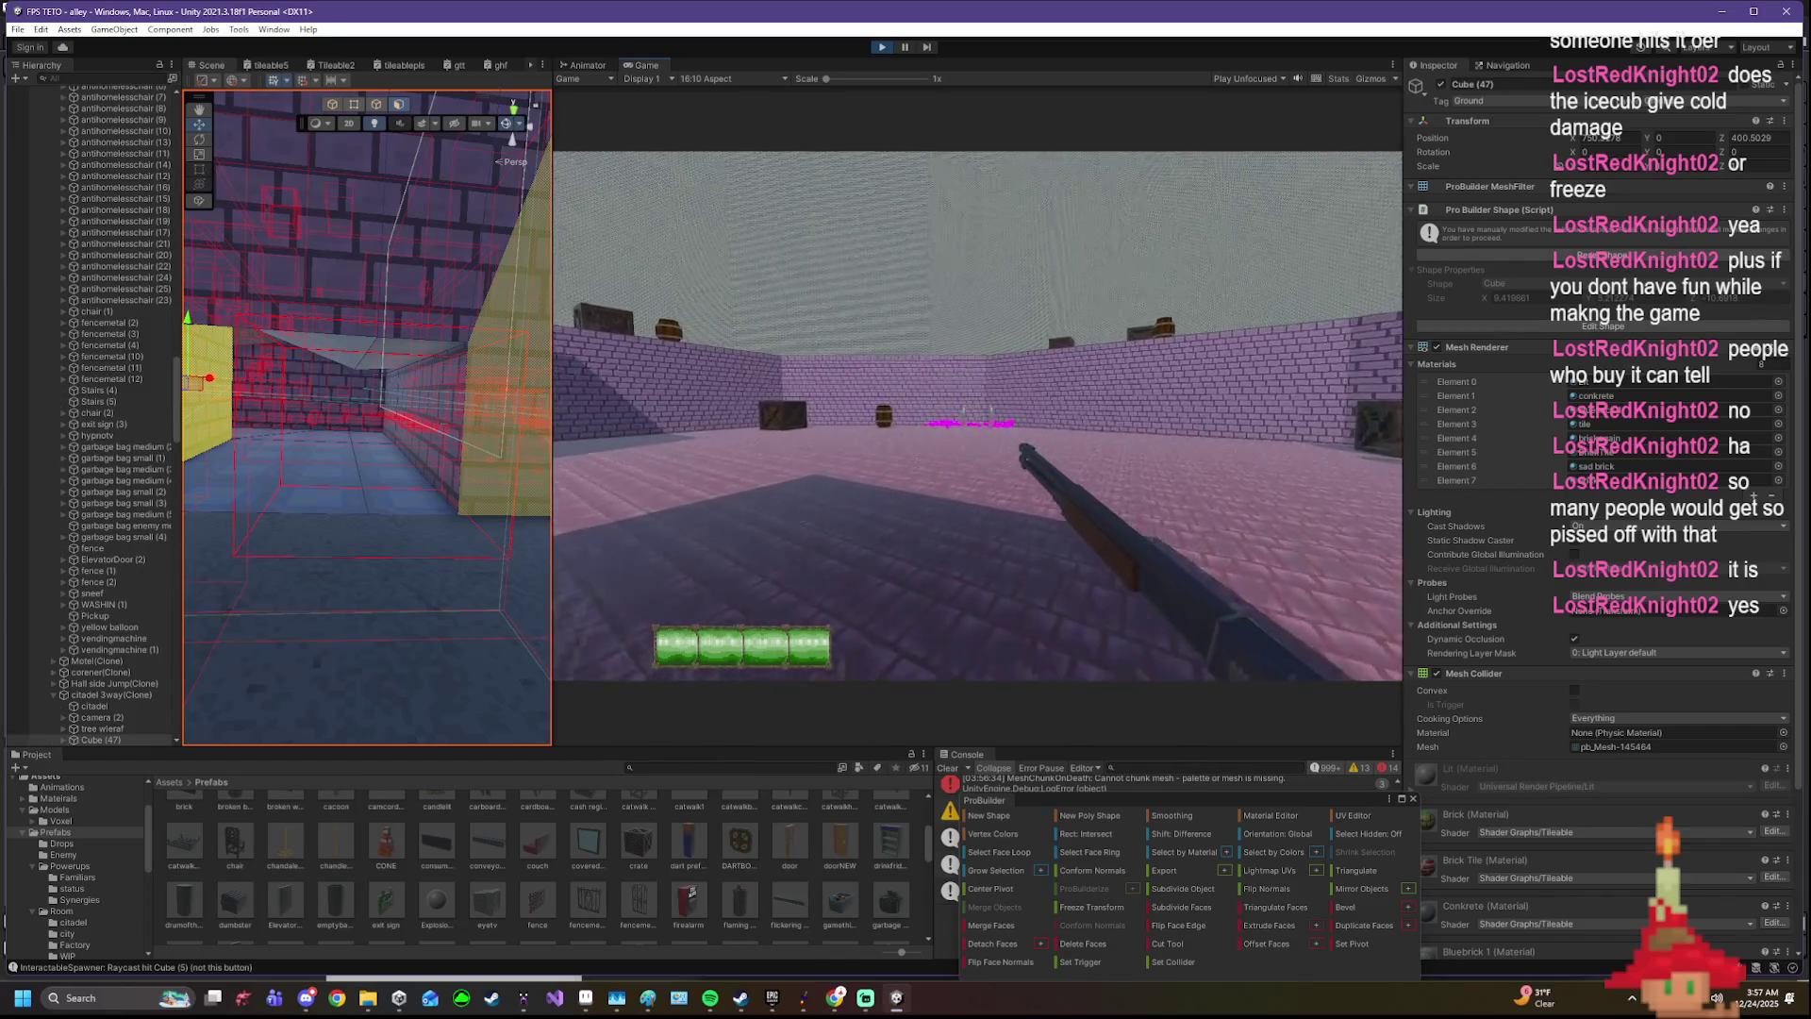
- Jump over the brick wall into the purple-brick area and select Cube (8) in the scene
{"action": "key", "text": "w"}
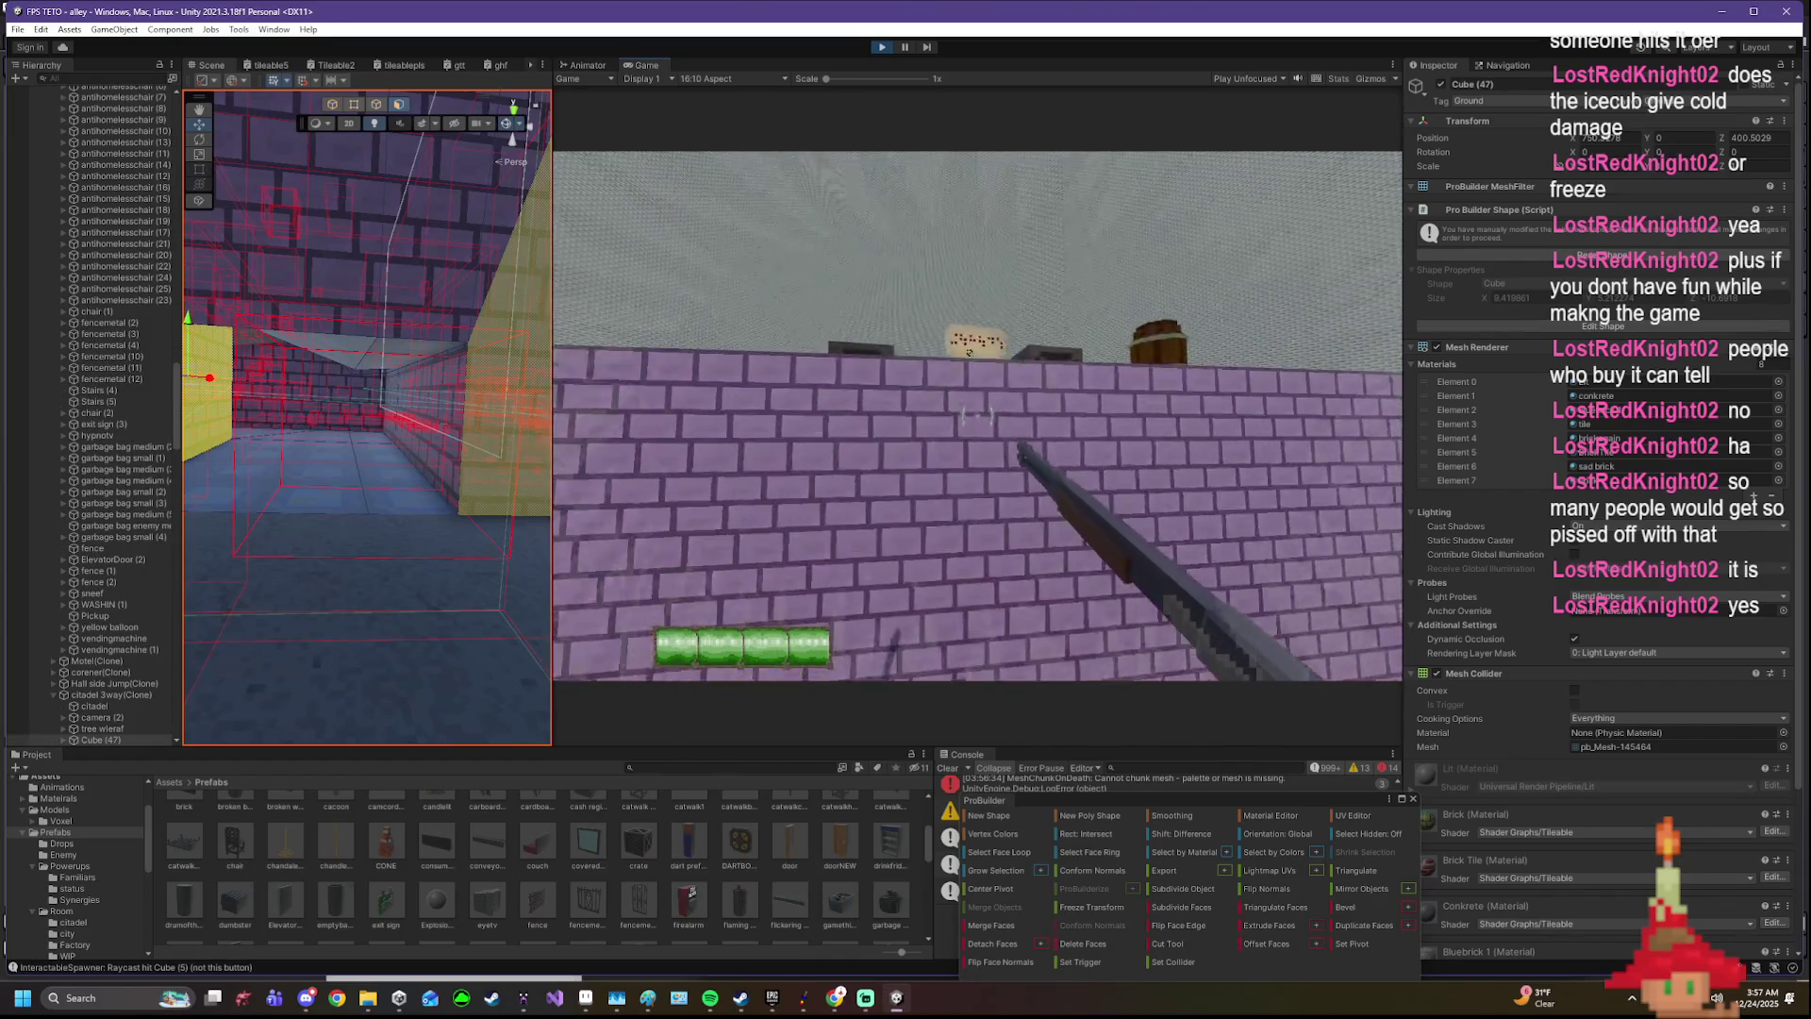
{"action": "key", "text": "space"}
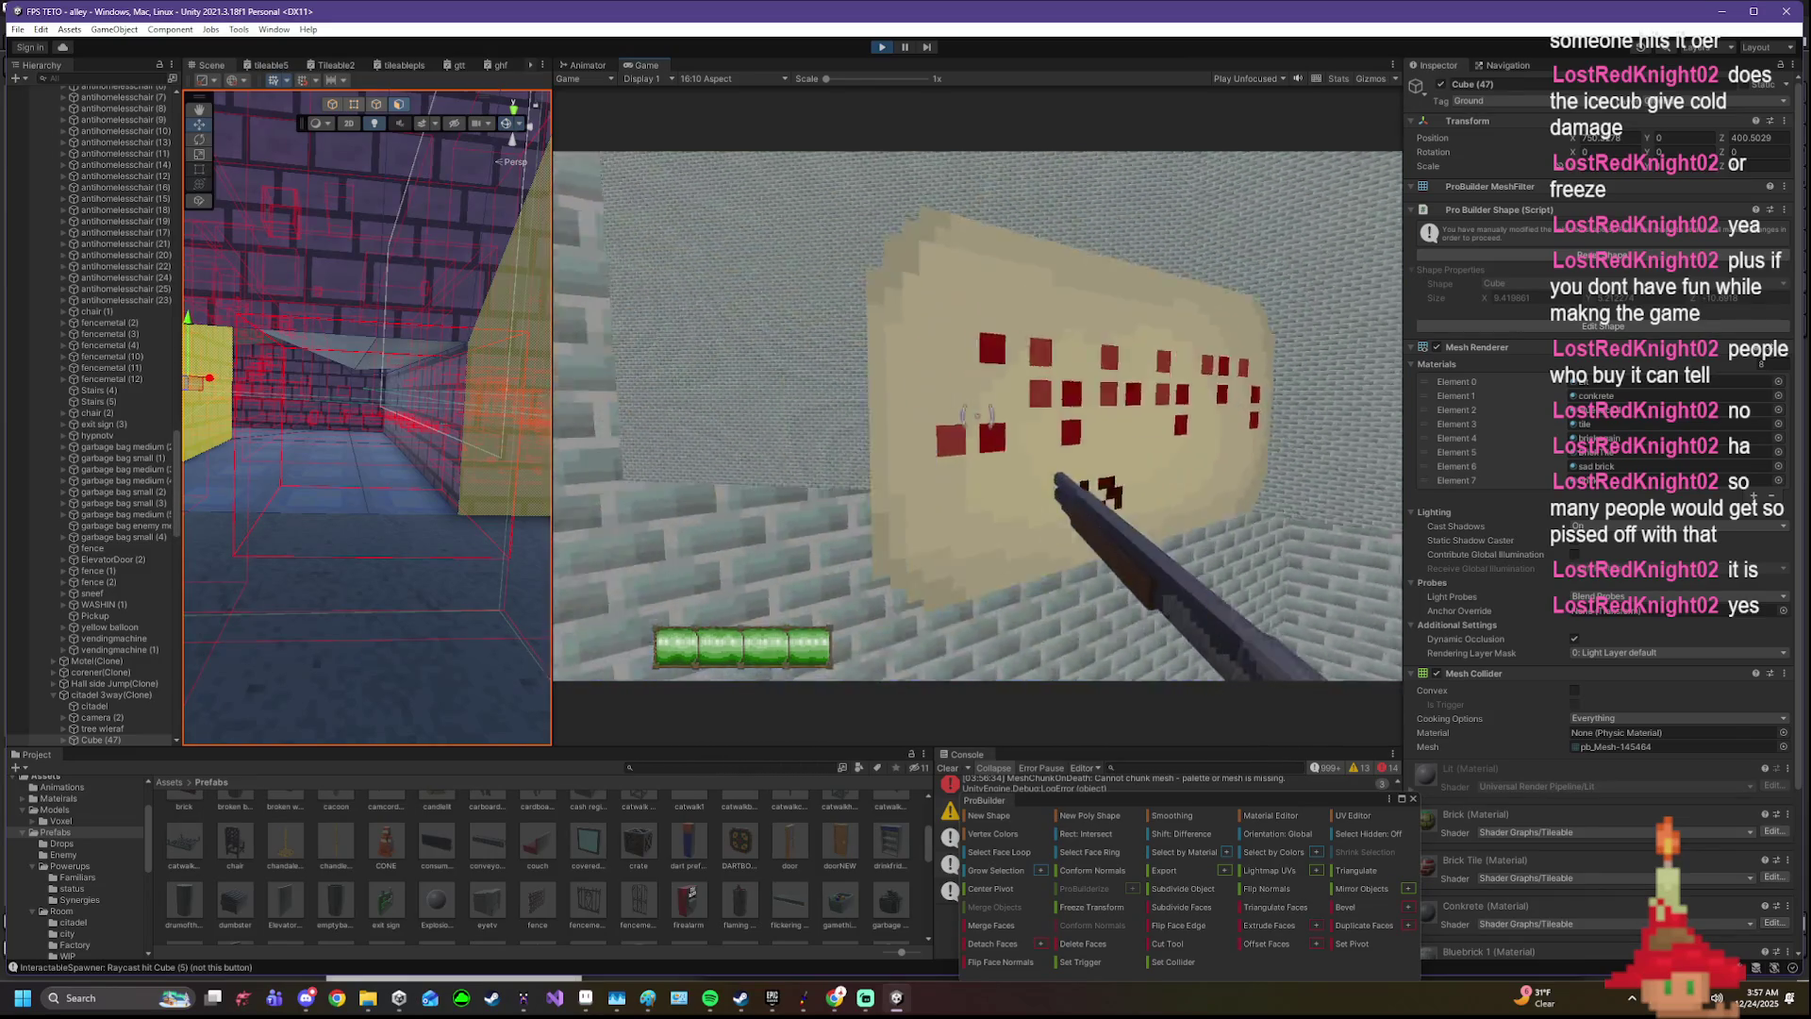
{"action": "key", "text": "s"}
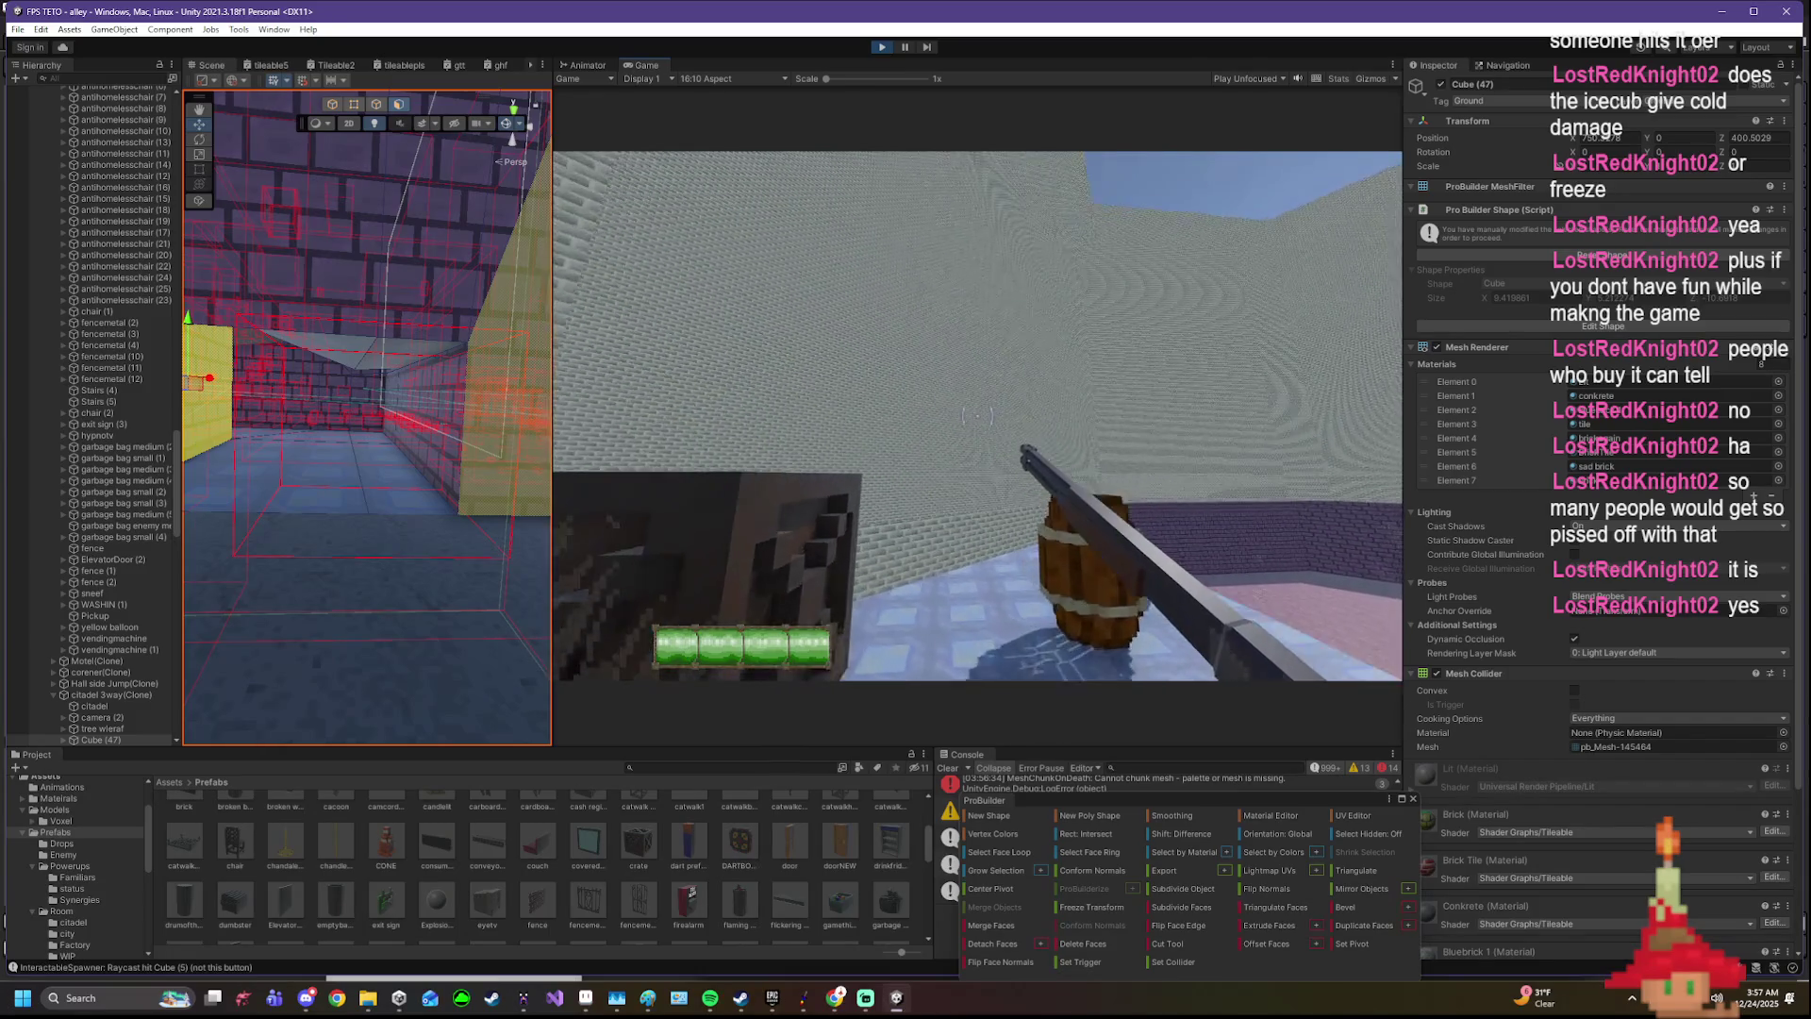
{"action": "key", "text": "w"}
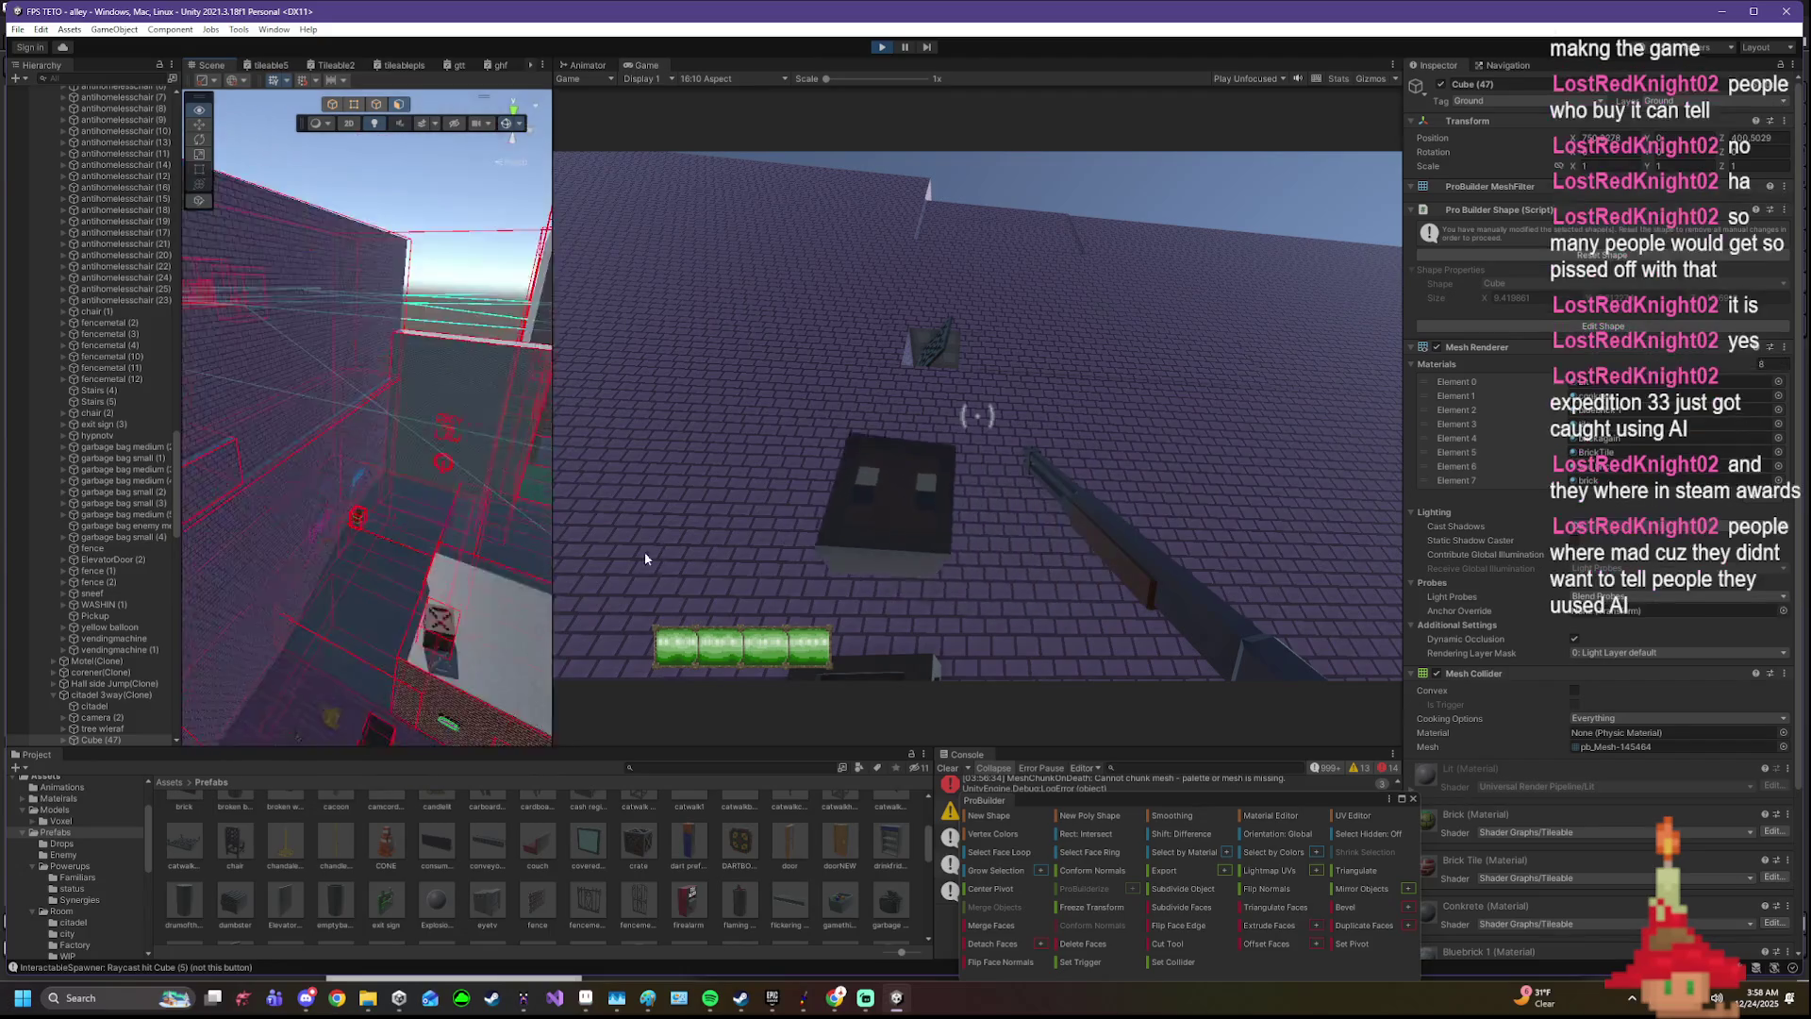
{"action": "left_click", "coordinate": [406, 612]}
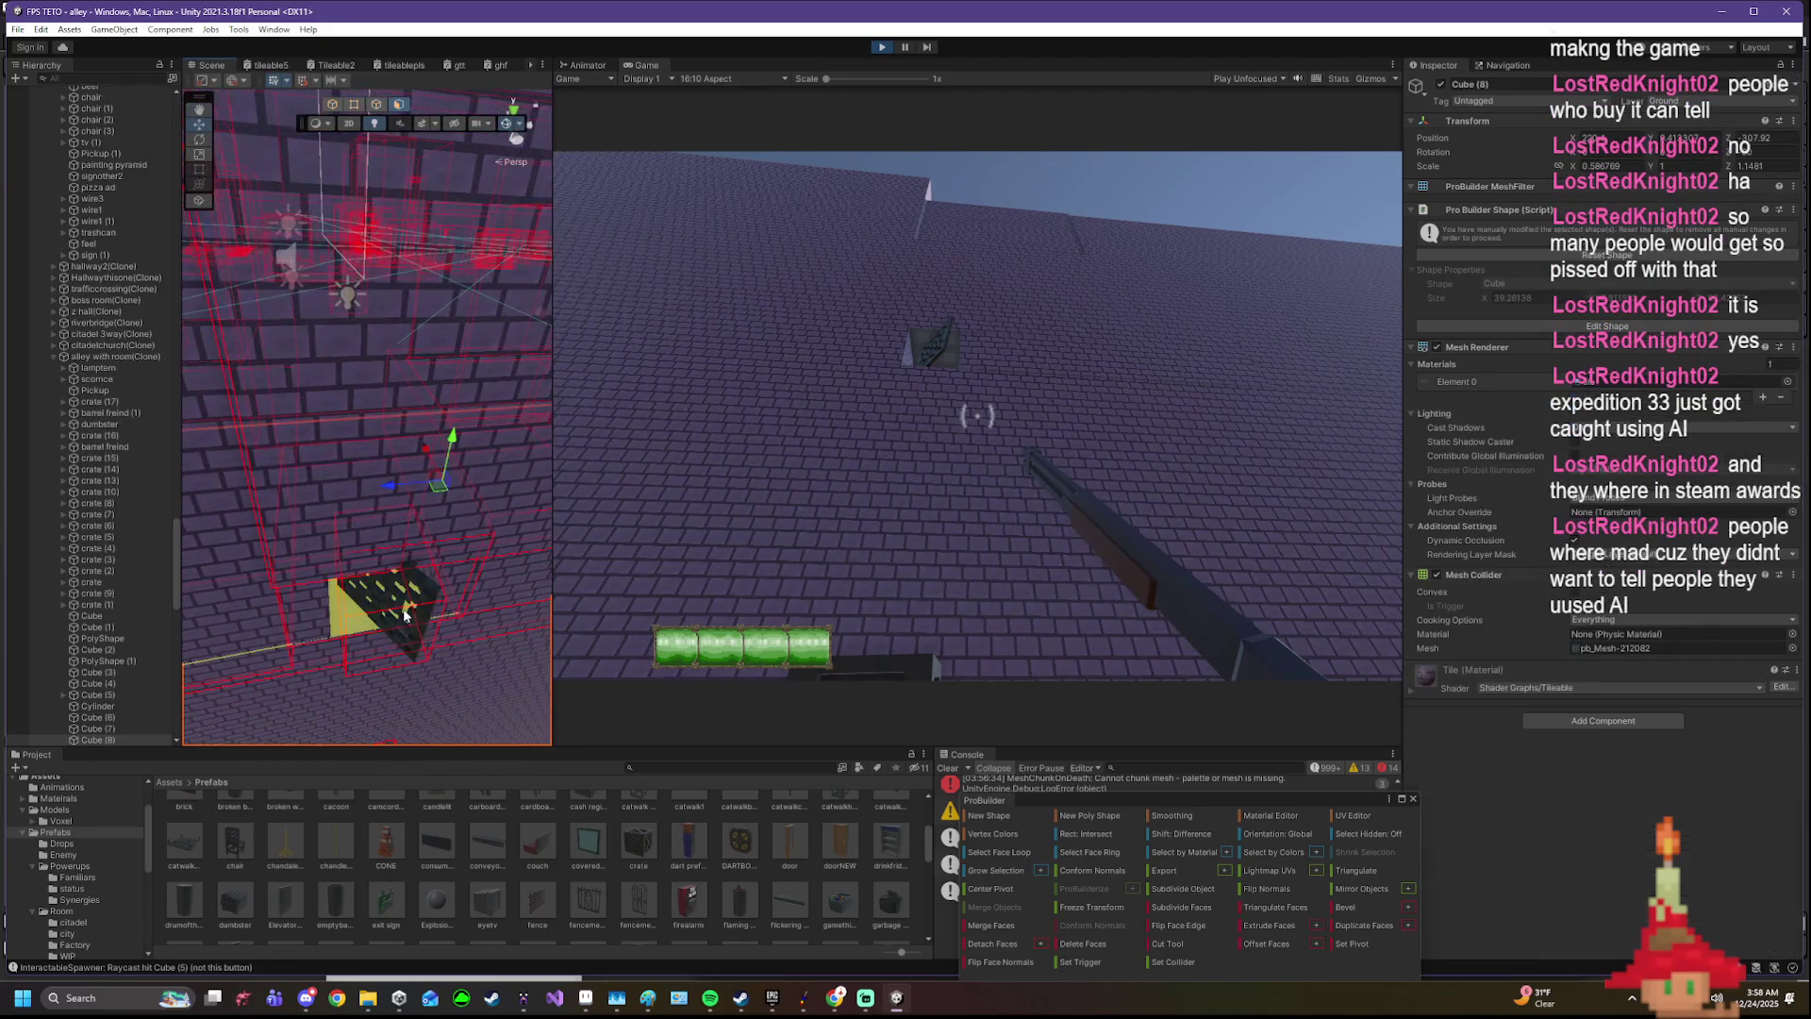
- Reselect a cube in the Scene view, then return to the running game
{"action": "left_click", "coordinate": [415, 549]}
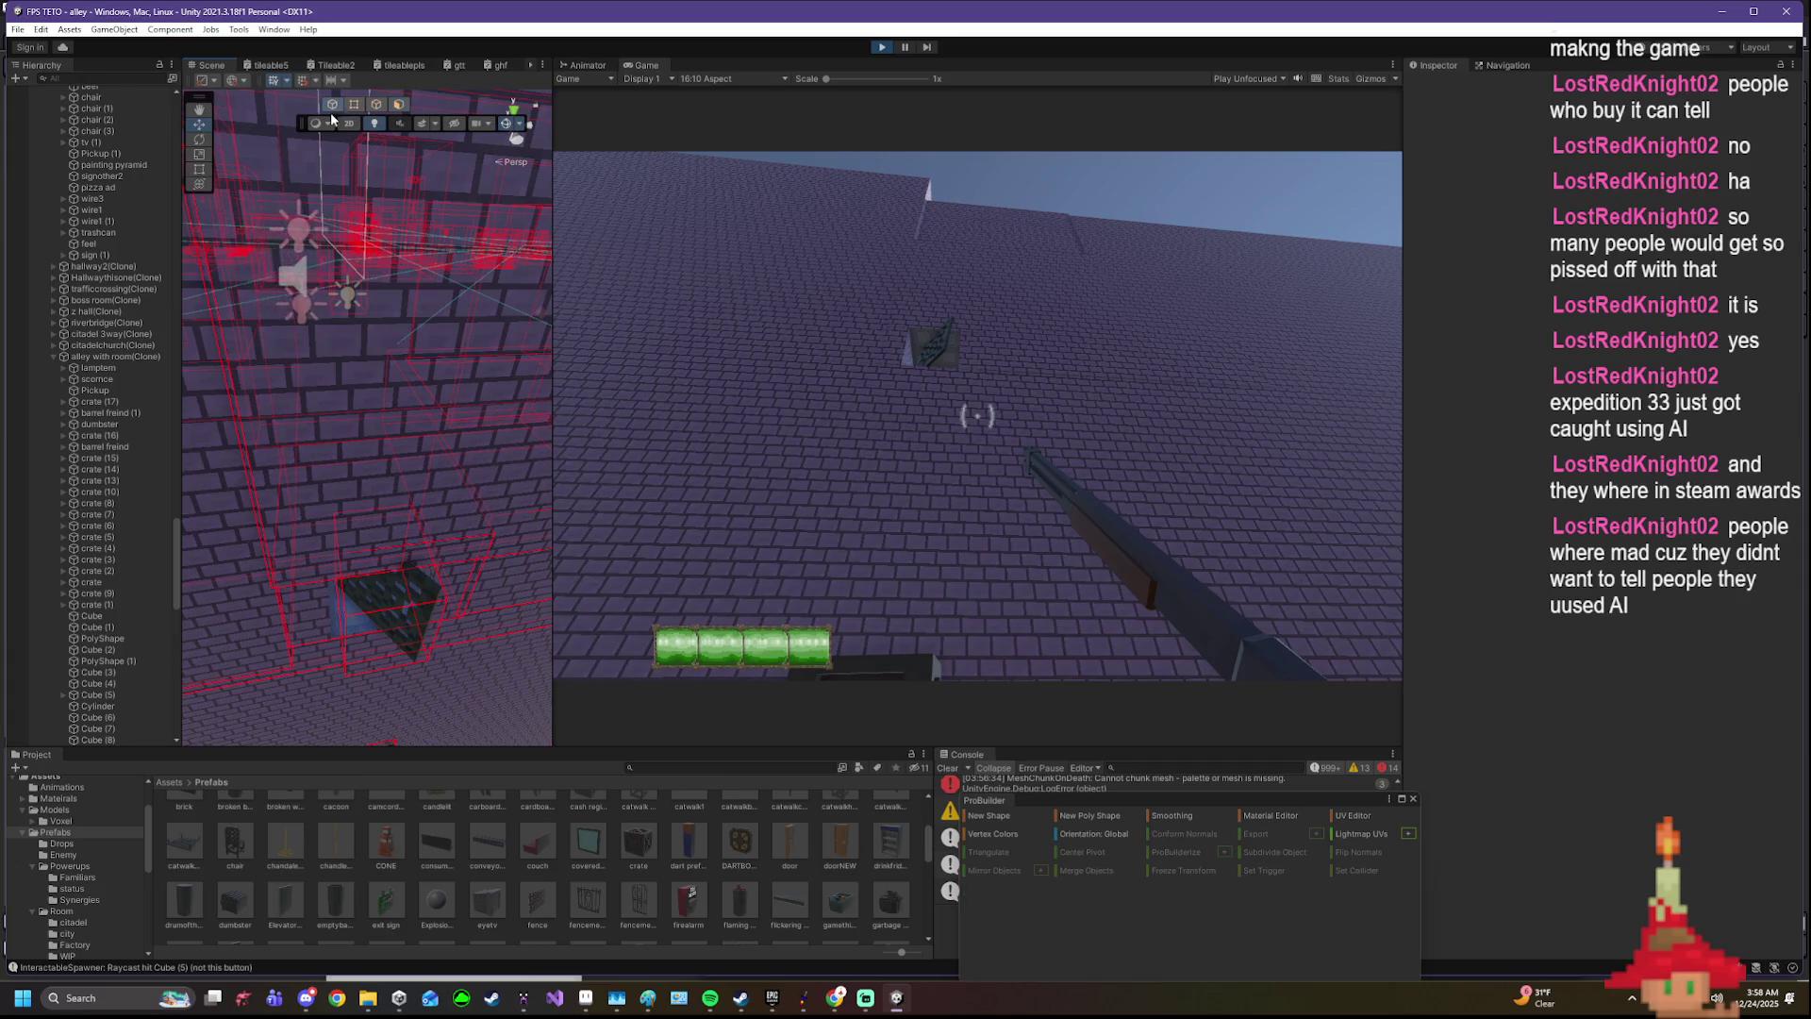
{"action": "left_click", "coordinate": [408, 568]}
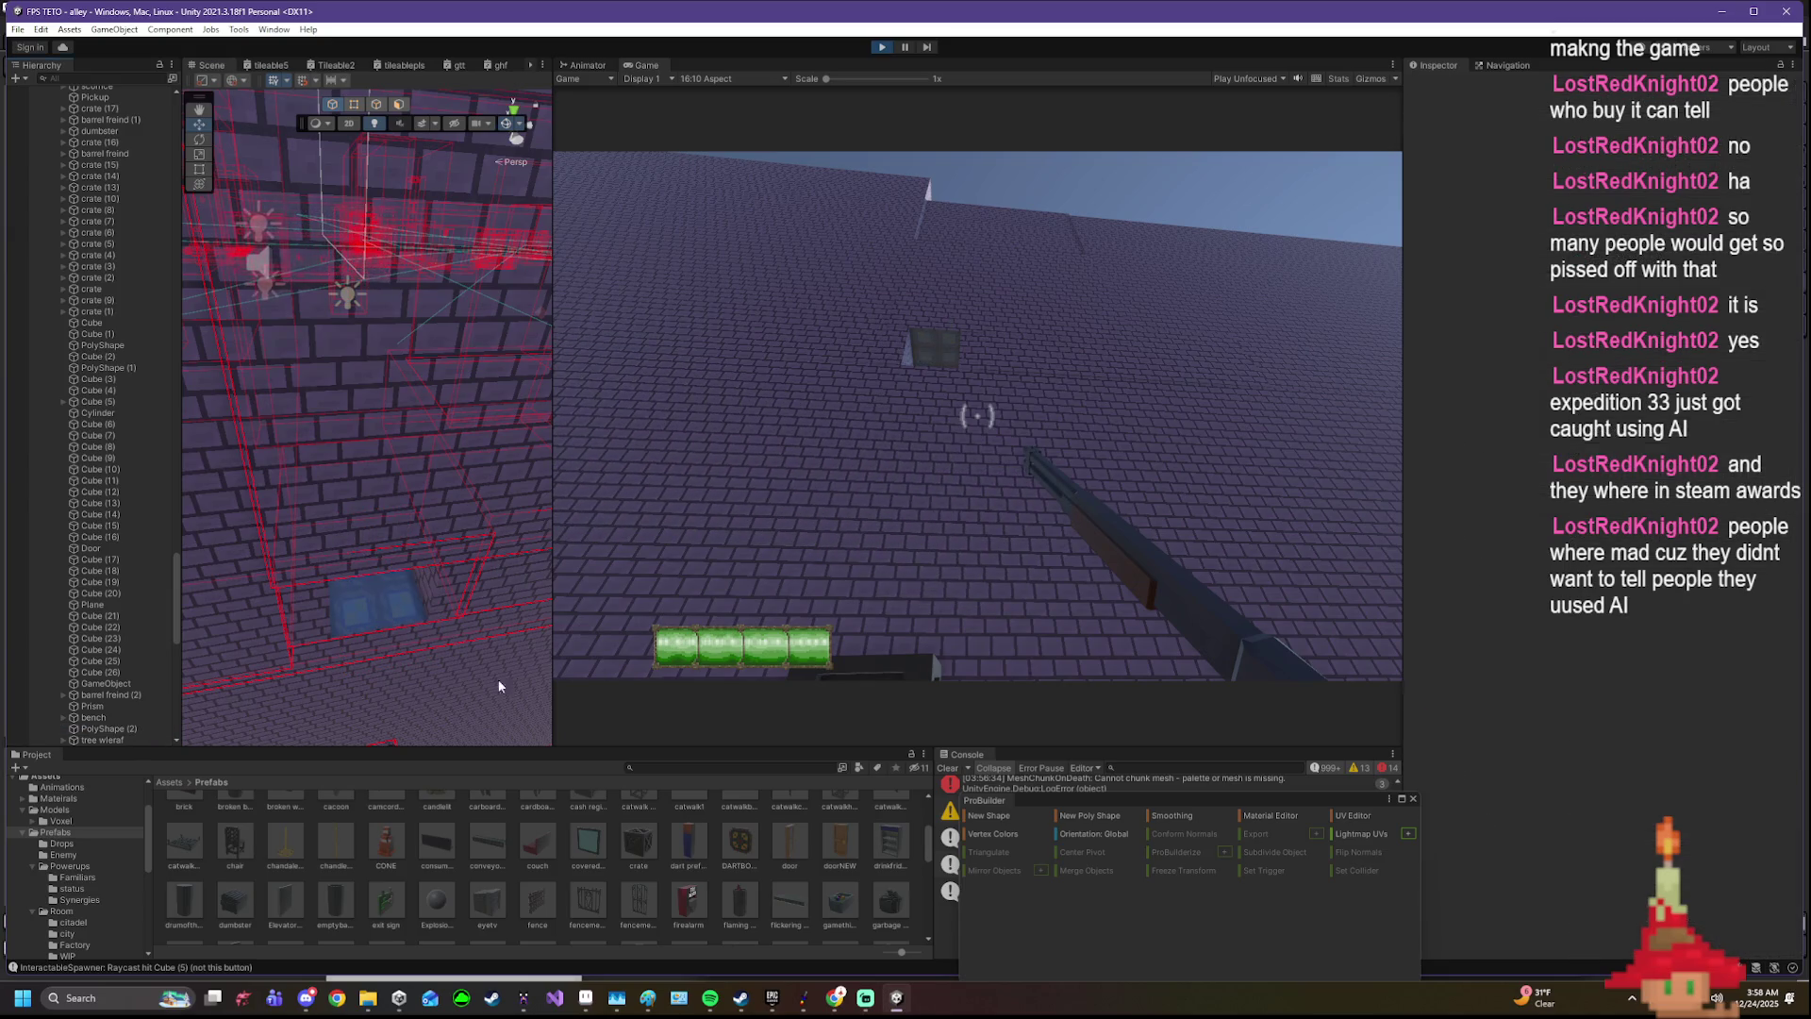
{"action": "left_click", "coordinate": [897, 500]}
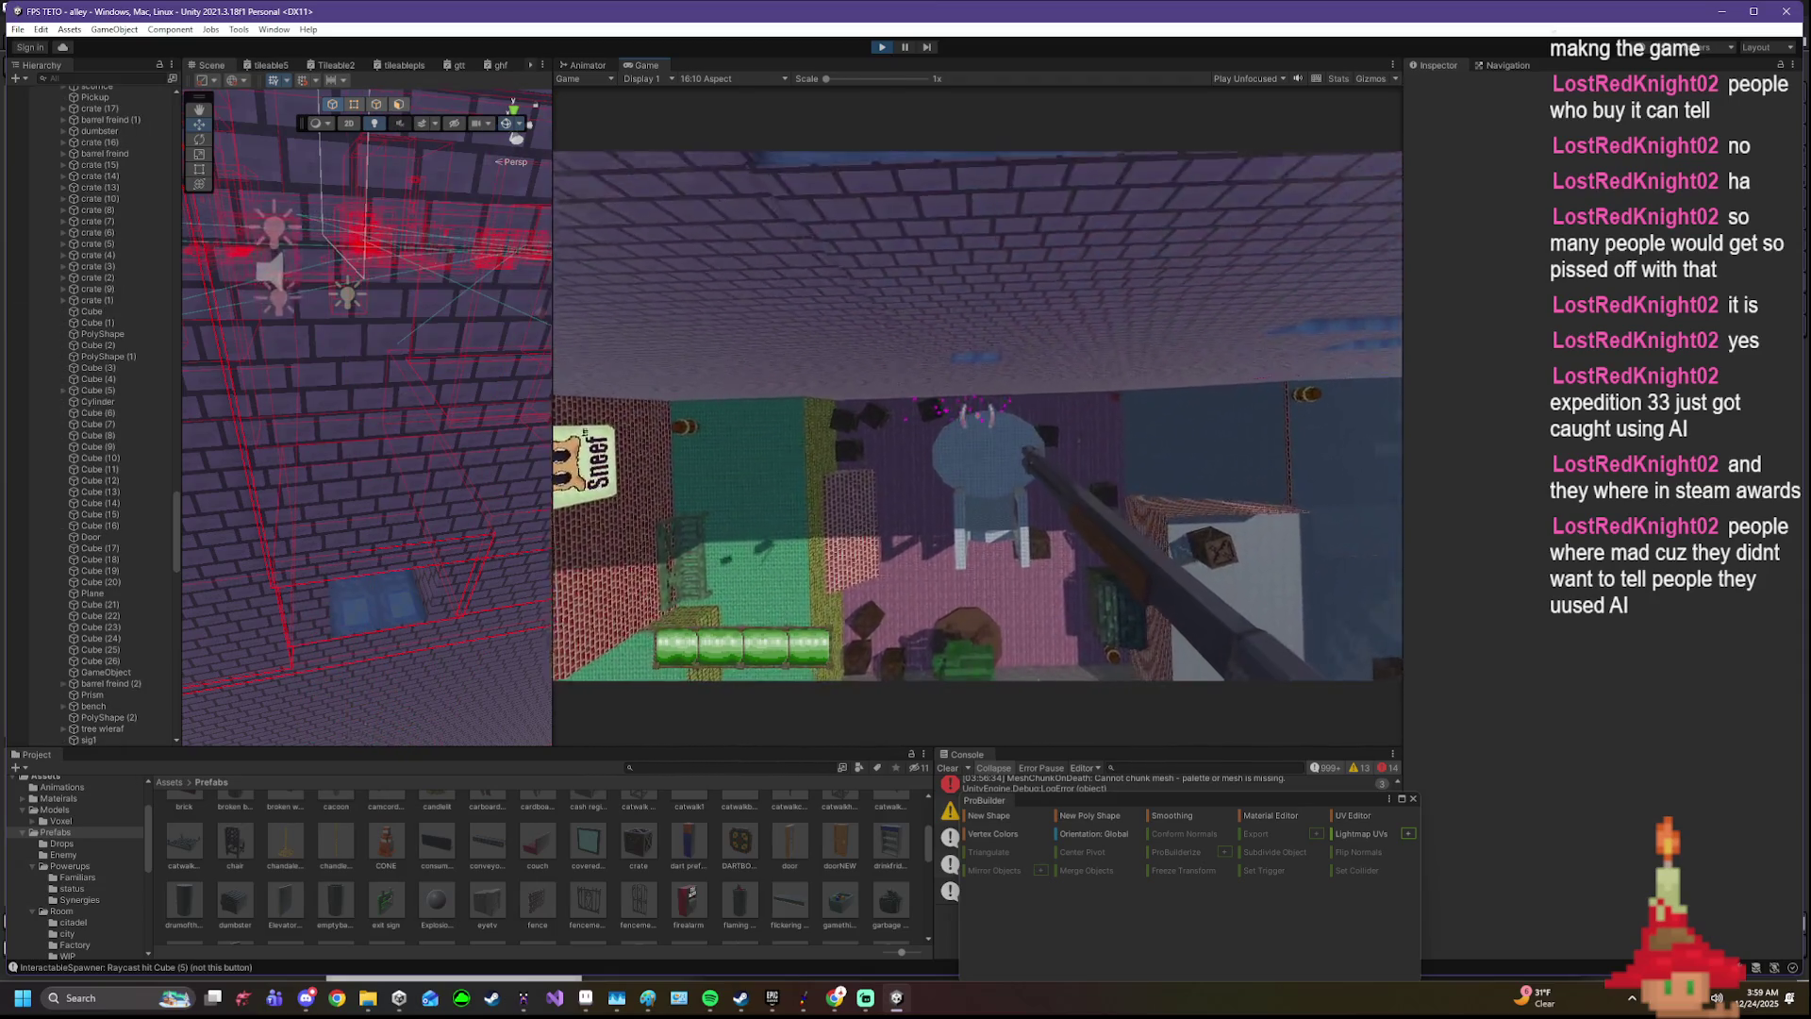
- Walk to the Double Barrel pickup and on into the grey courtyard and brick alley
{"action": "key", "text": "w"}
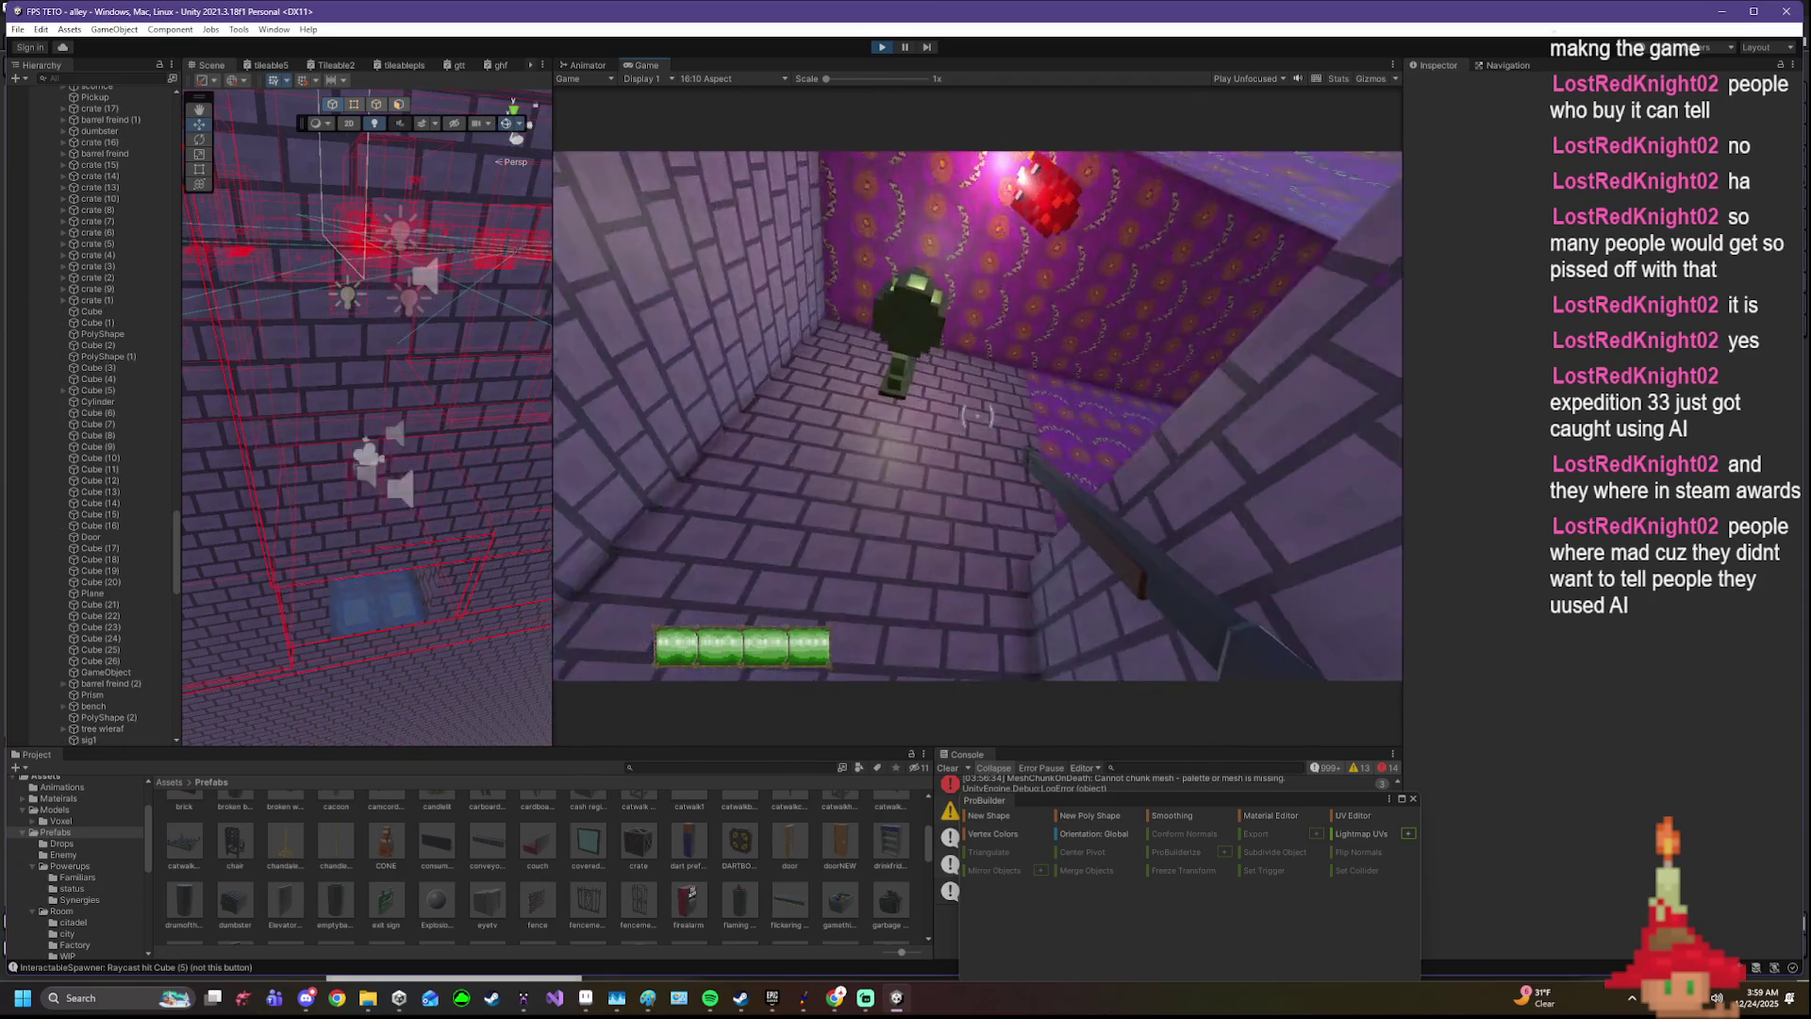
{"action": "key", "text": "w"}
{"action": "key", "text": "w"}
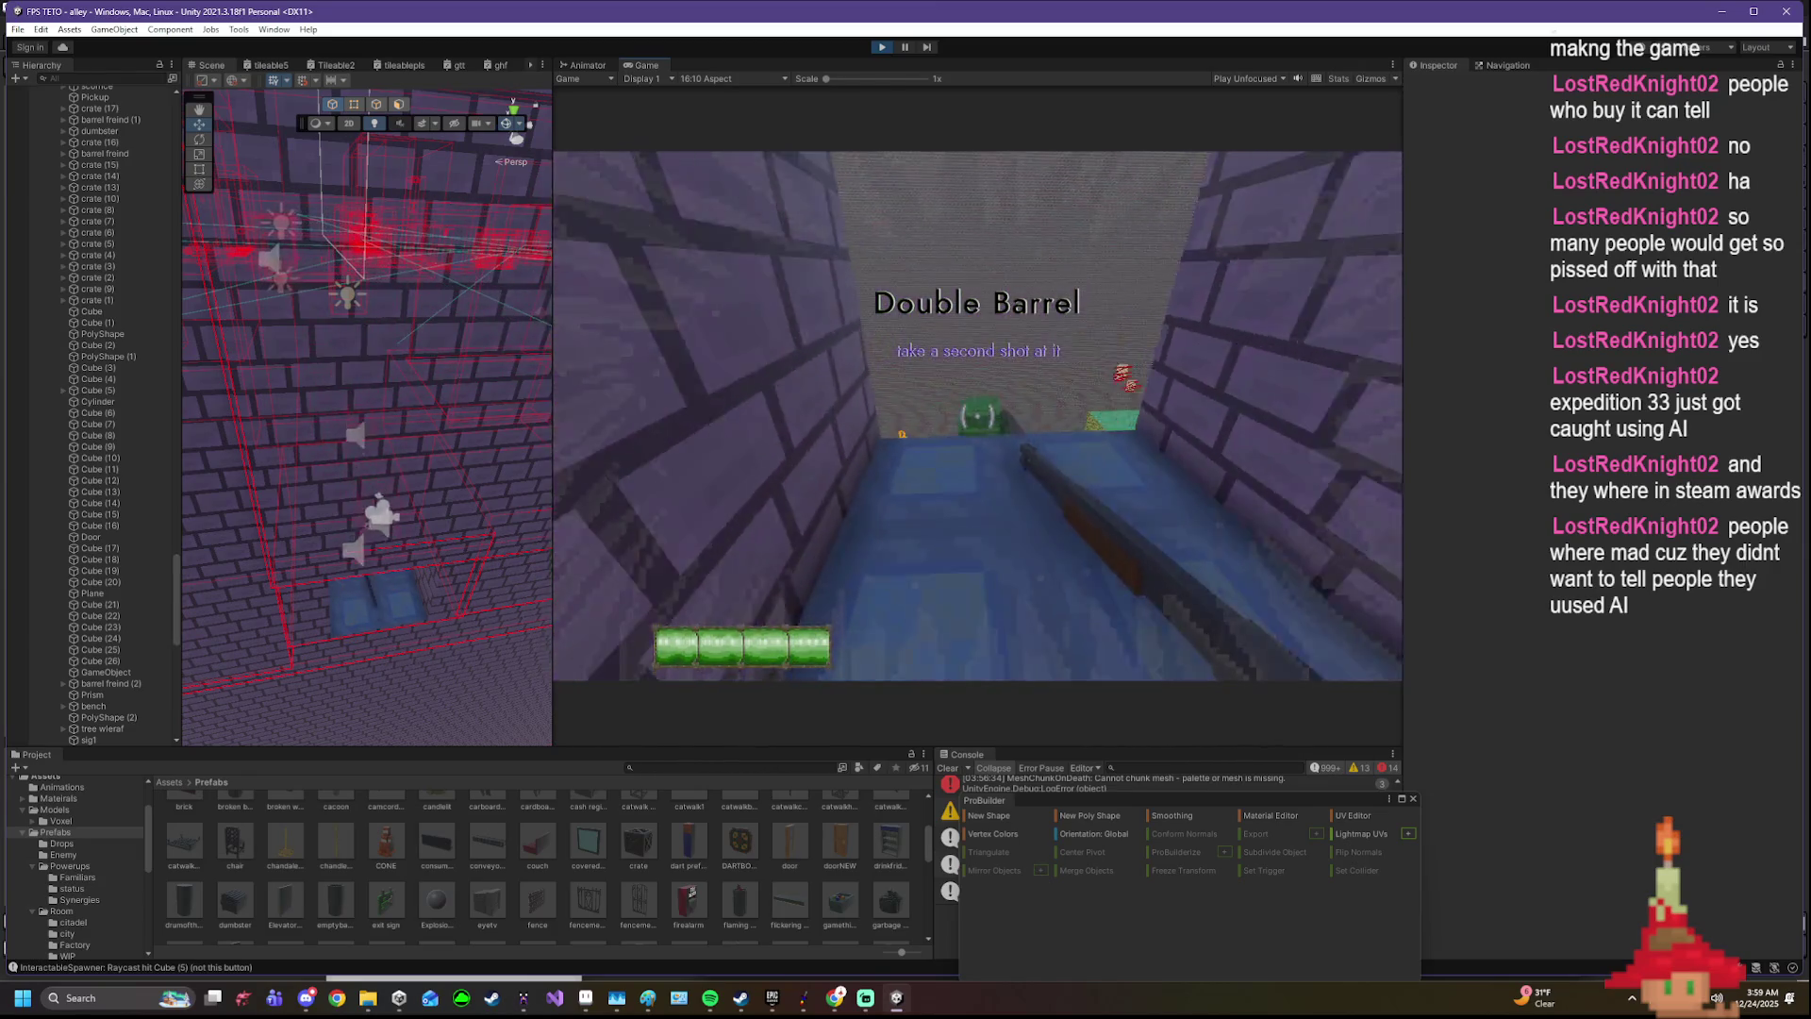
{"action": "key", "text": "w"}
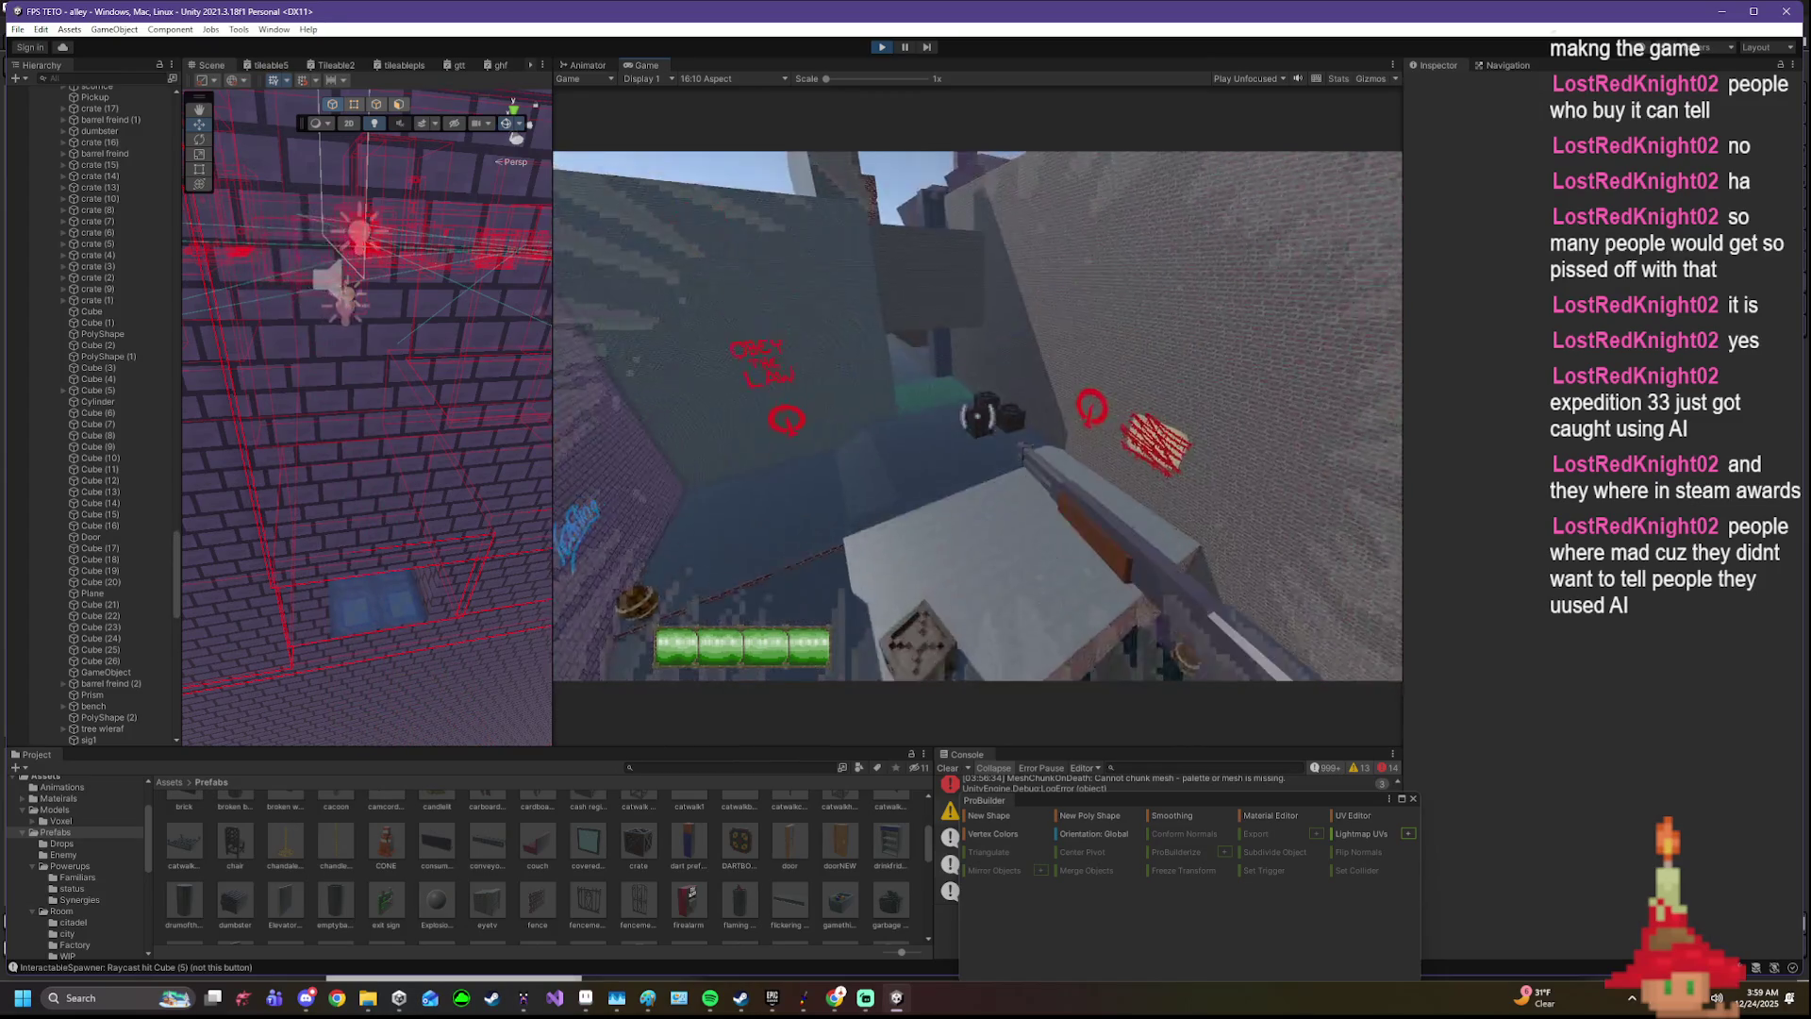
{"action": "key", "text": "w"}
{"action": "key", "text": "w"}
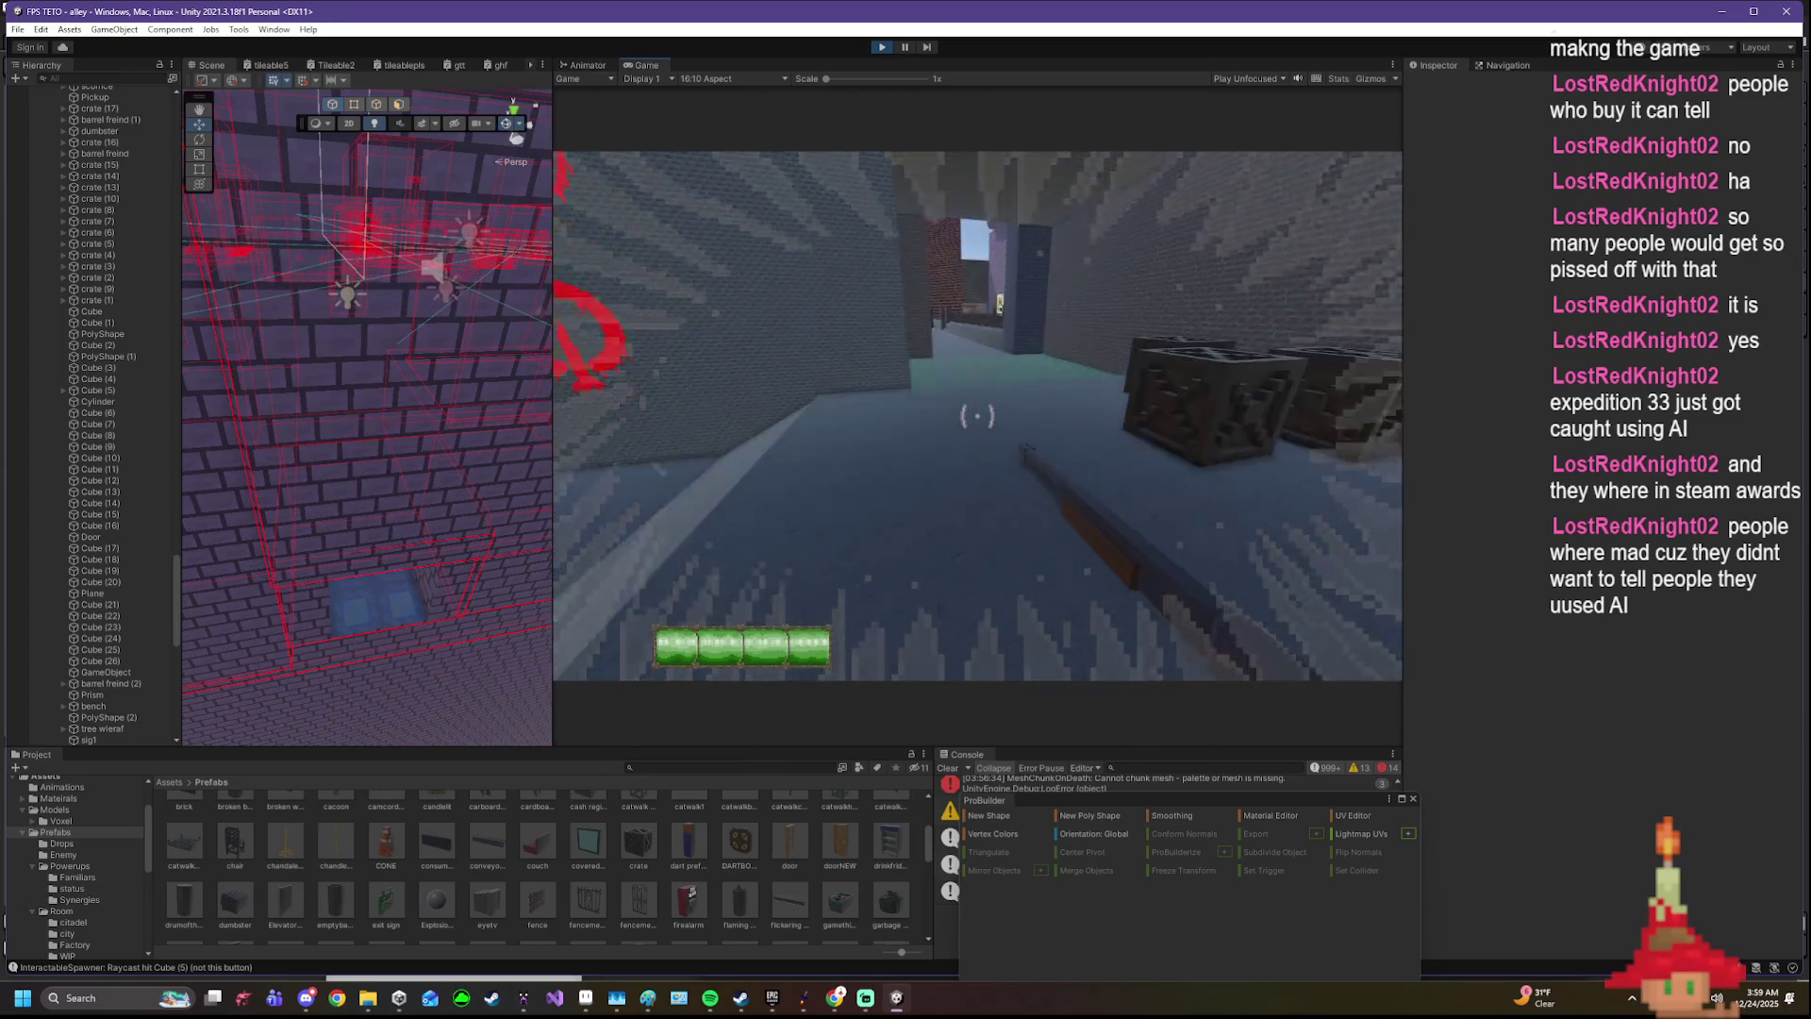
{"action": "key", "text": "w"}
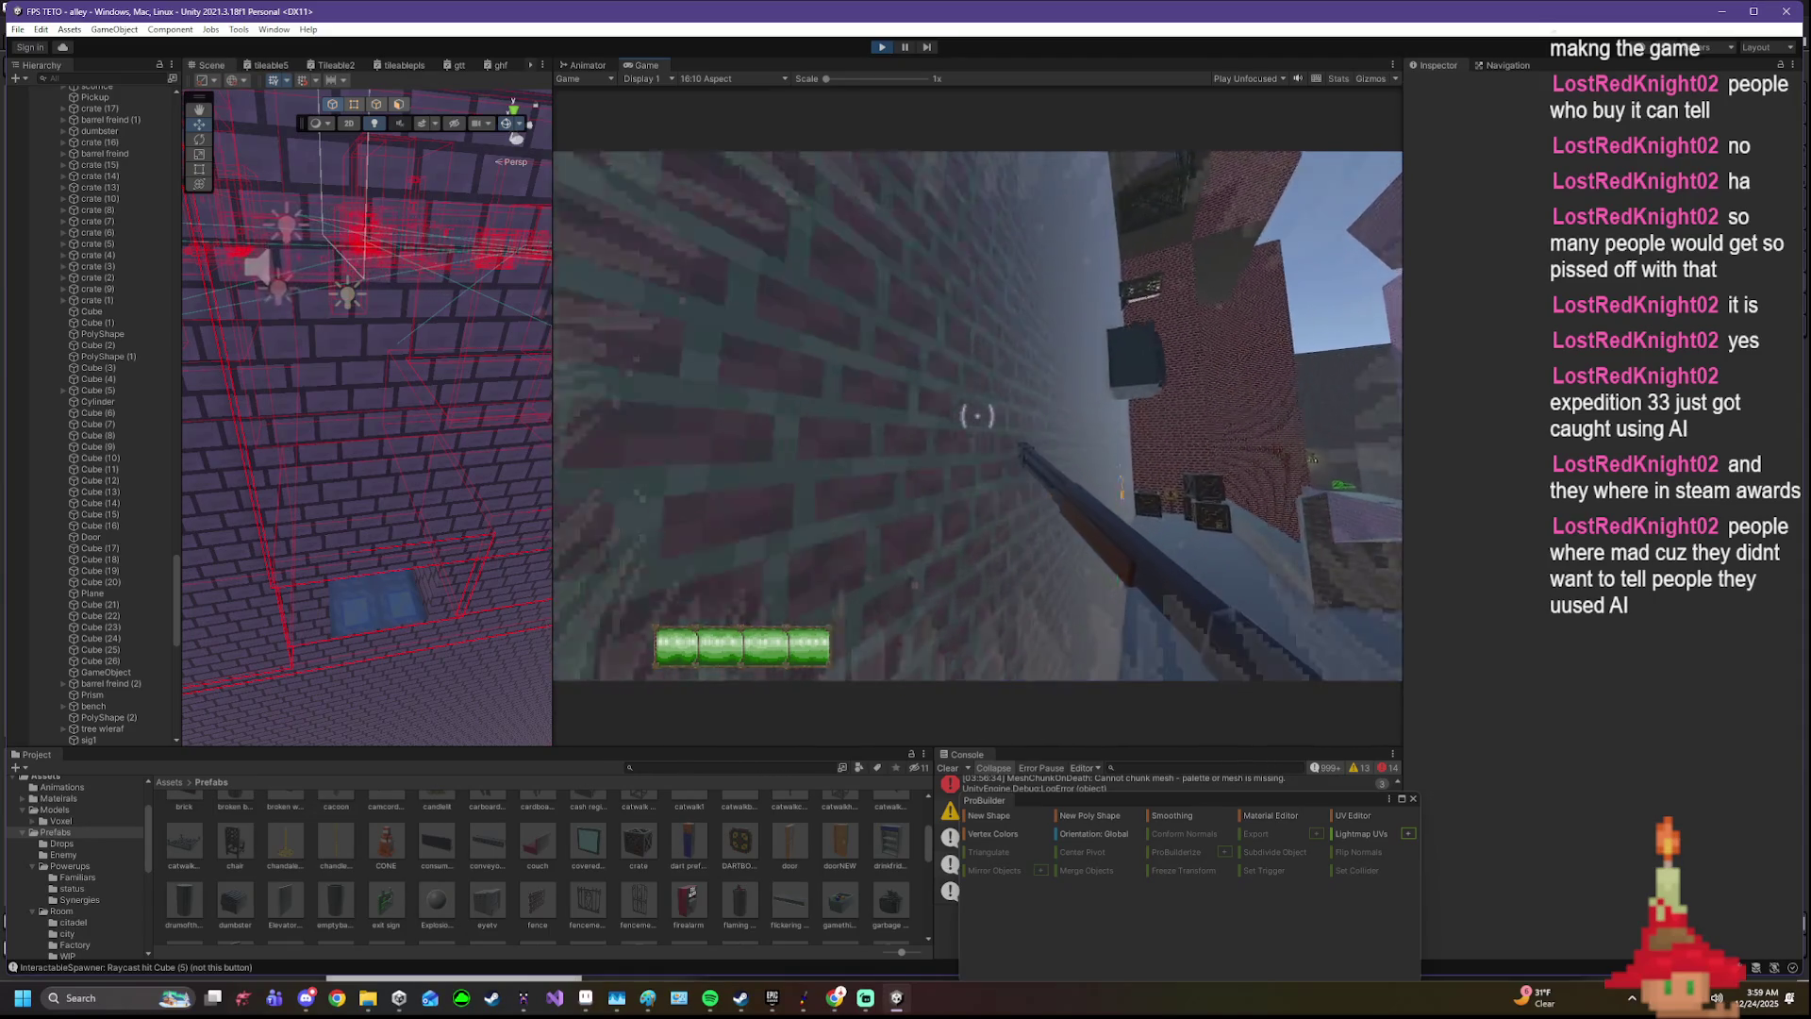
- Look around the alley past the crates, then stop the playtest
{"action": "key", "text": "w"}
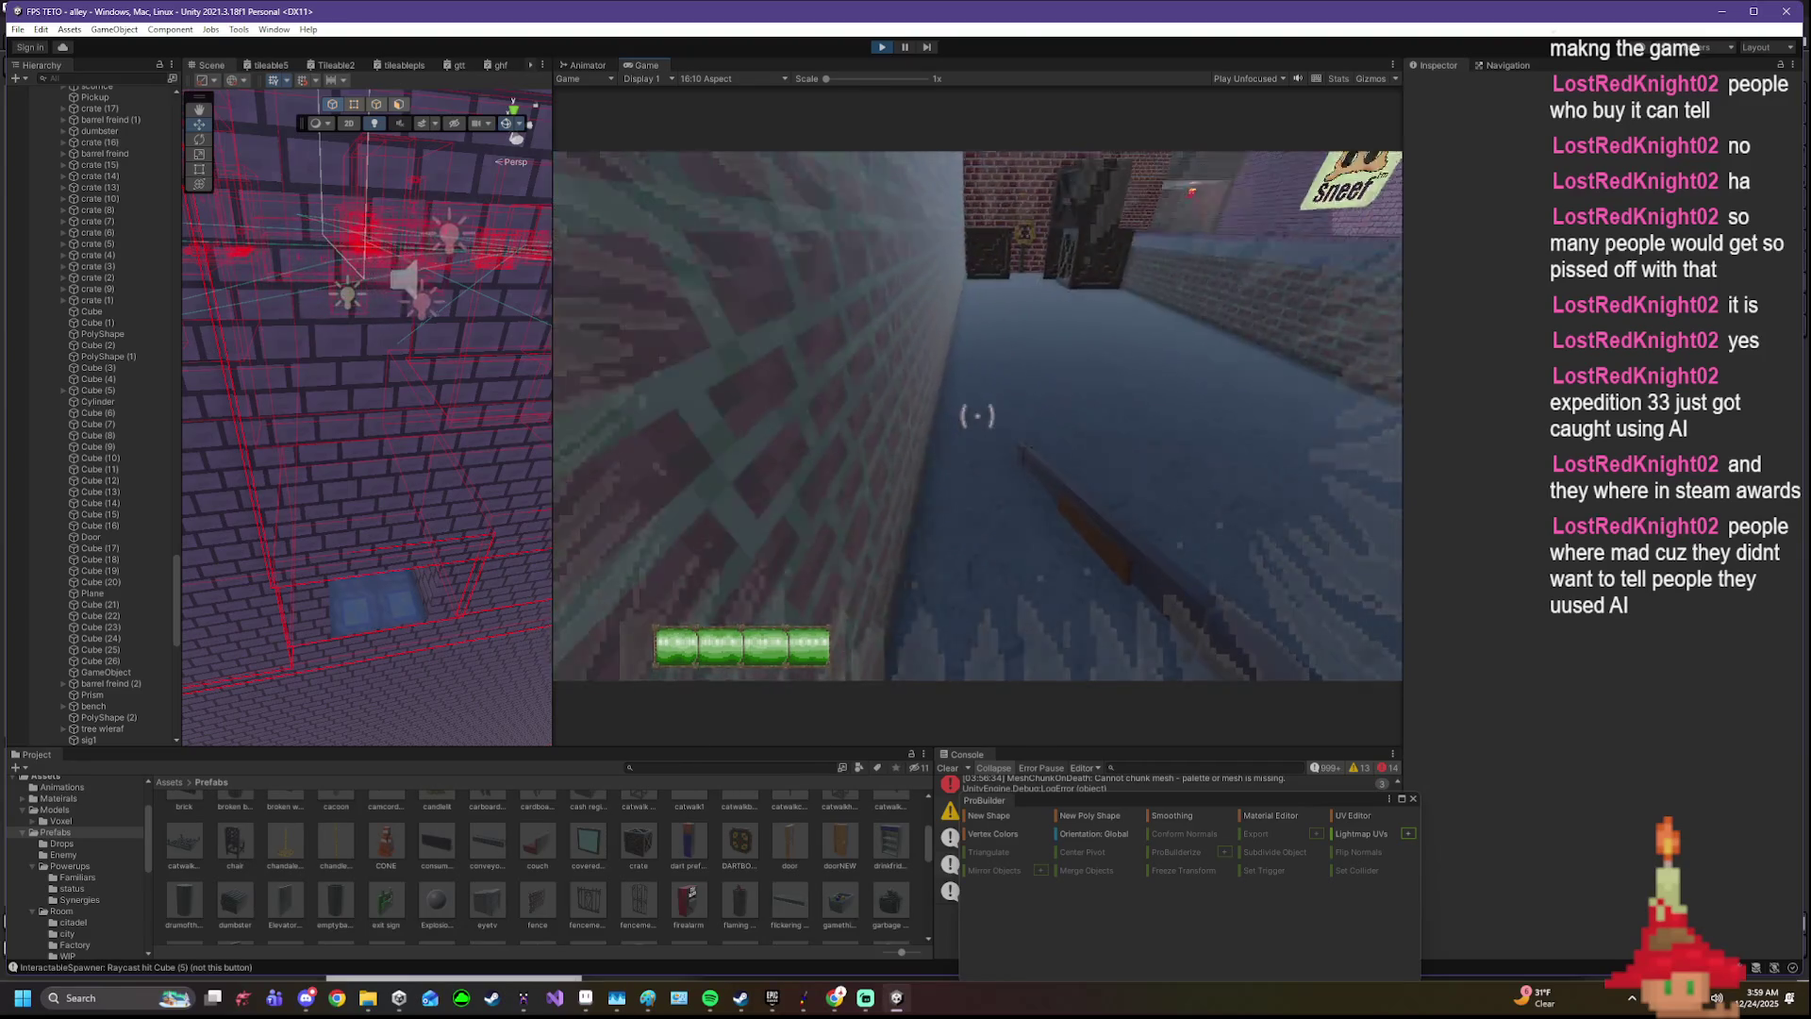
{"action": "key", "text": "w"}
{"action": "key", "text": "w"}
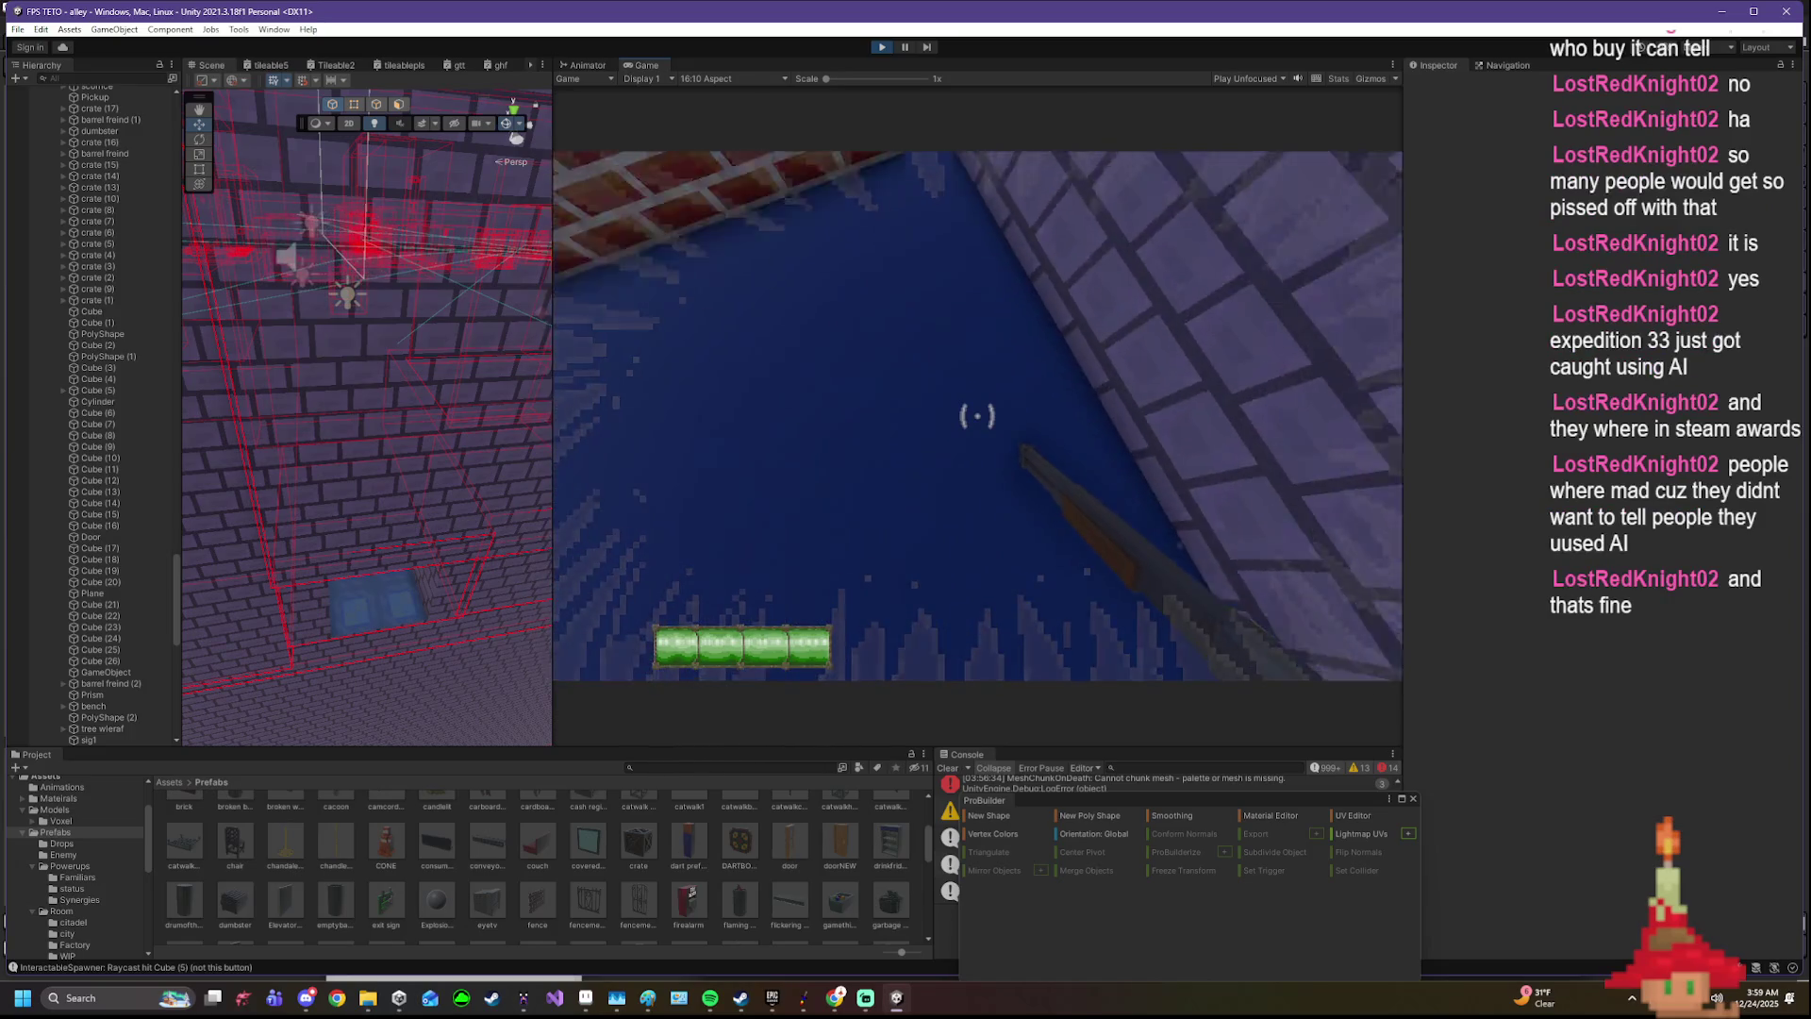
{"action": "key", "text": "w"}
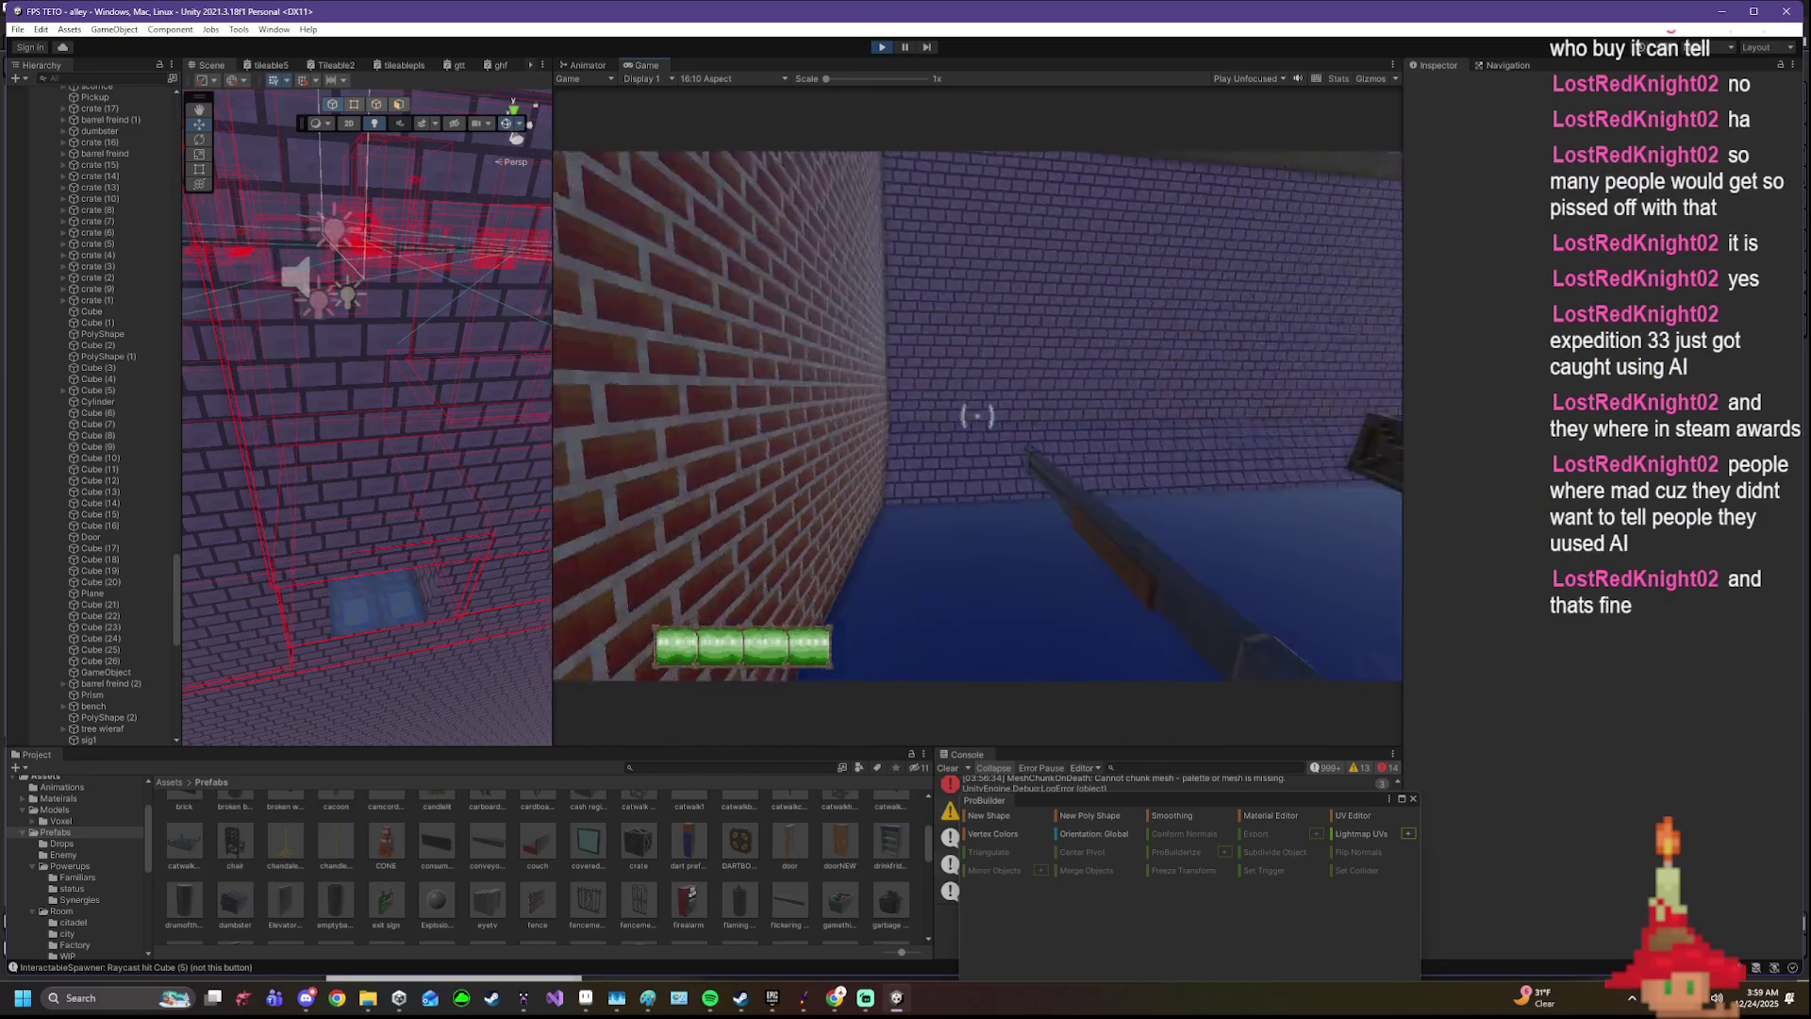
{"action": "key", "text": "w"}
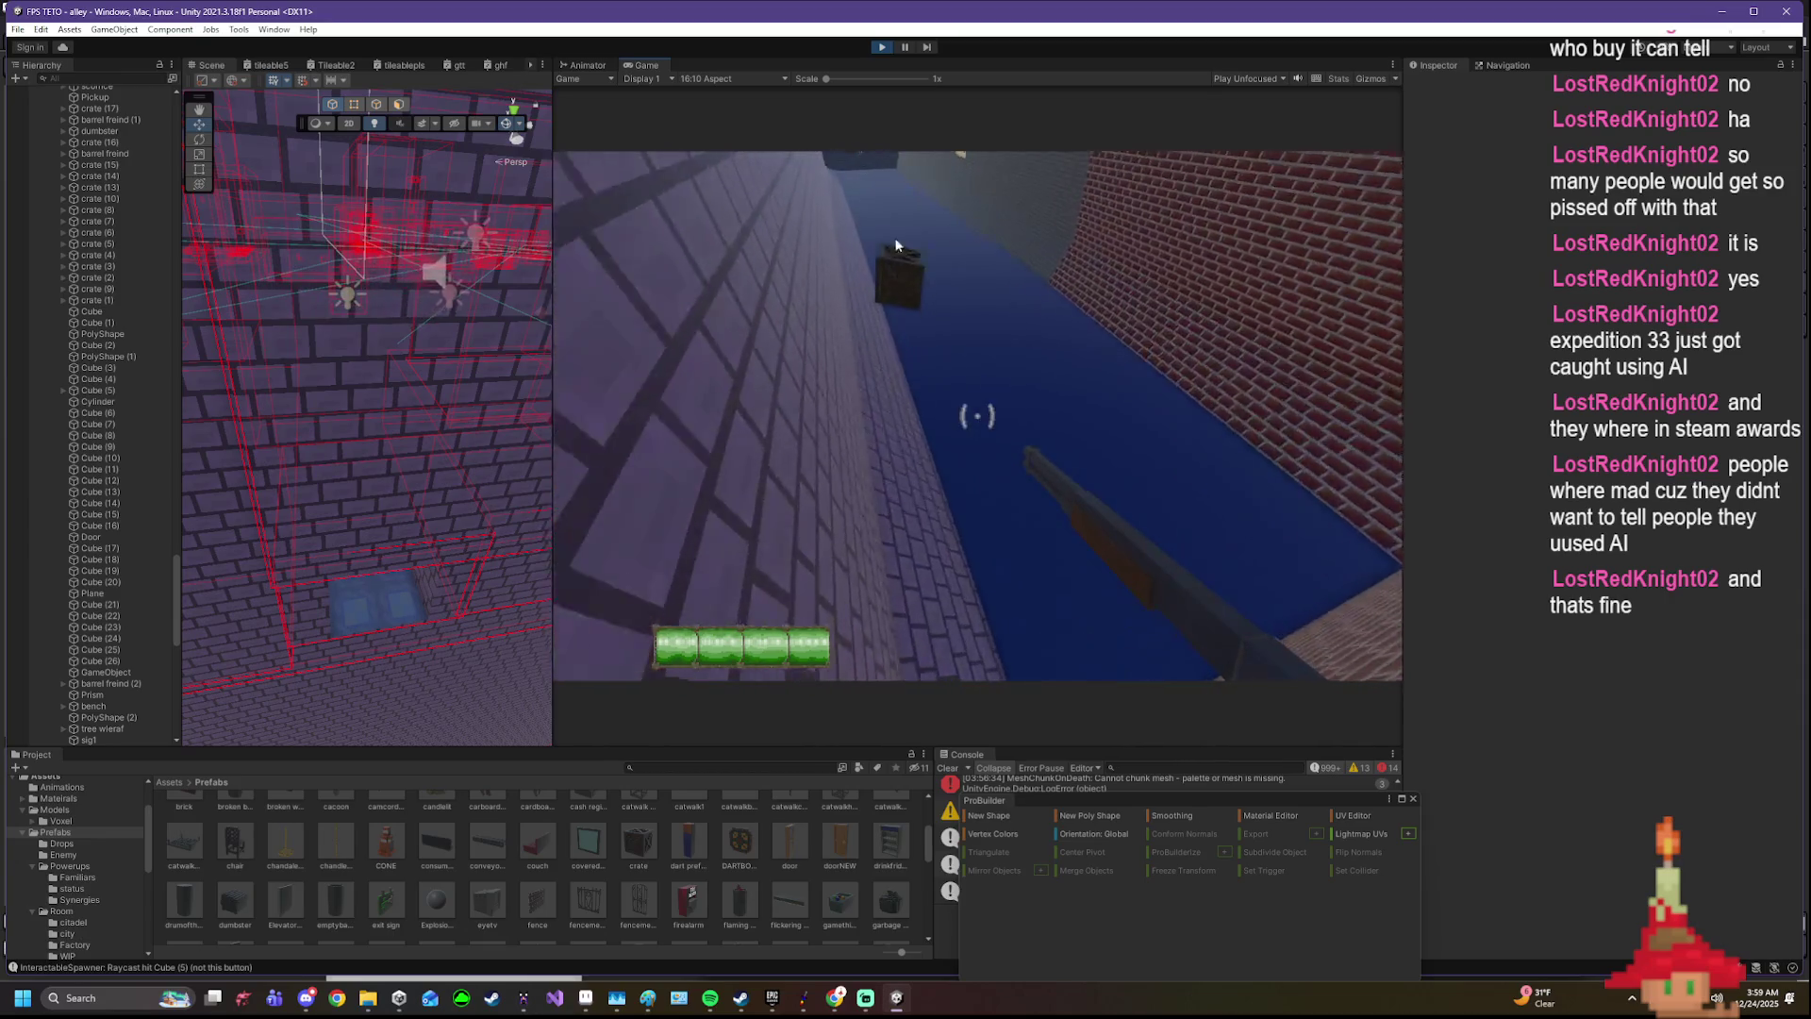
{"action": "left_click", "coordinate": [883, 48]}
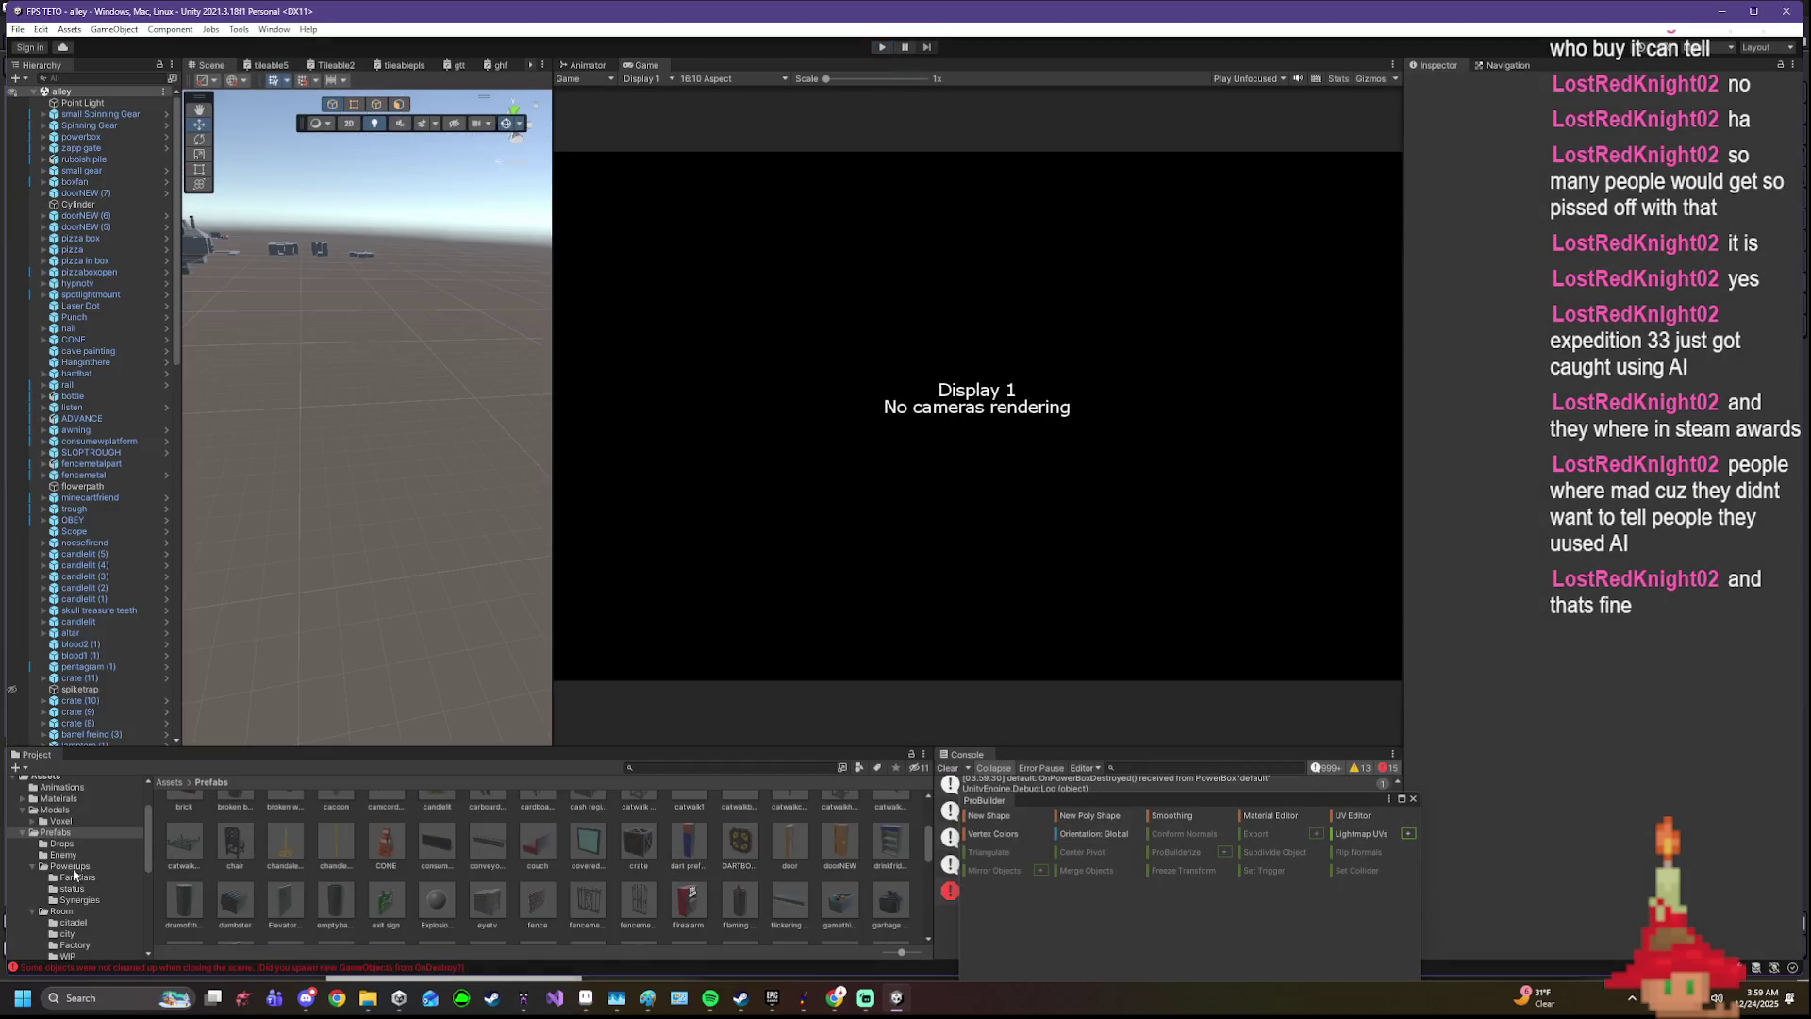
- Show the DoubleBarrel prefab from Prefabs > Powerups in the Inspector
{"action": "left_click", "coordinate": [71, 866]}
{"action": "scroll", "coordinate": [311, 882], "scroll_direction": "up", "scroll_amount": 3}
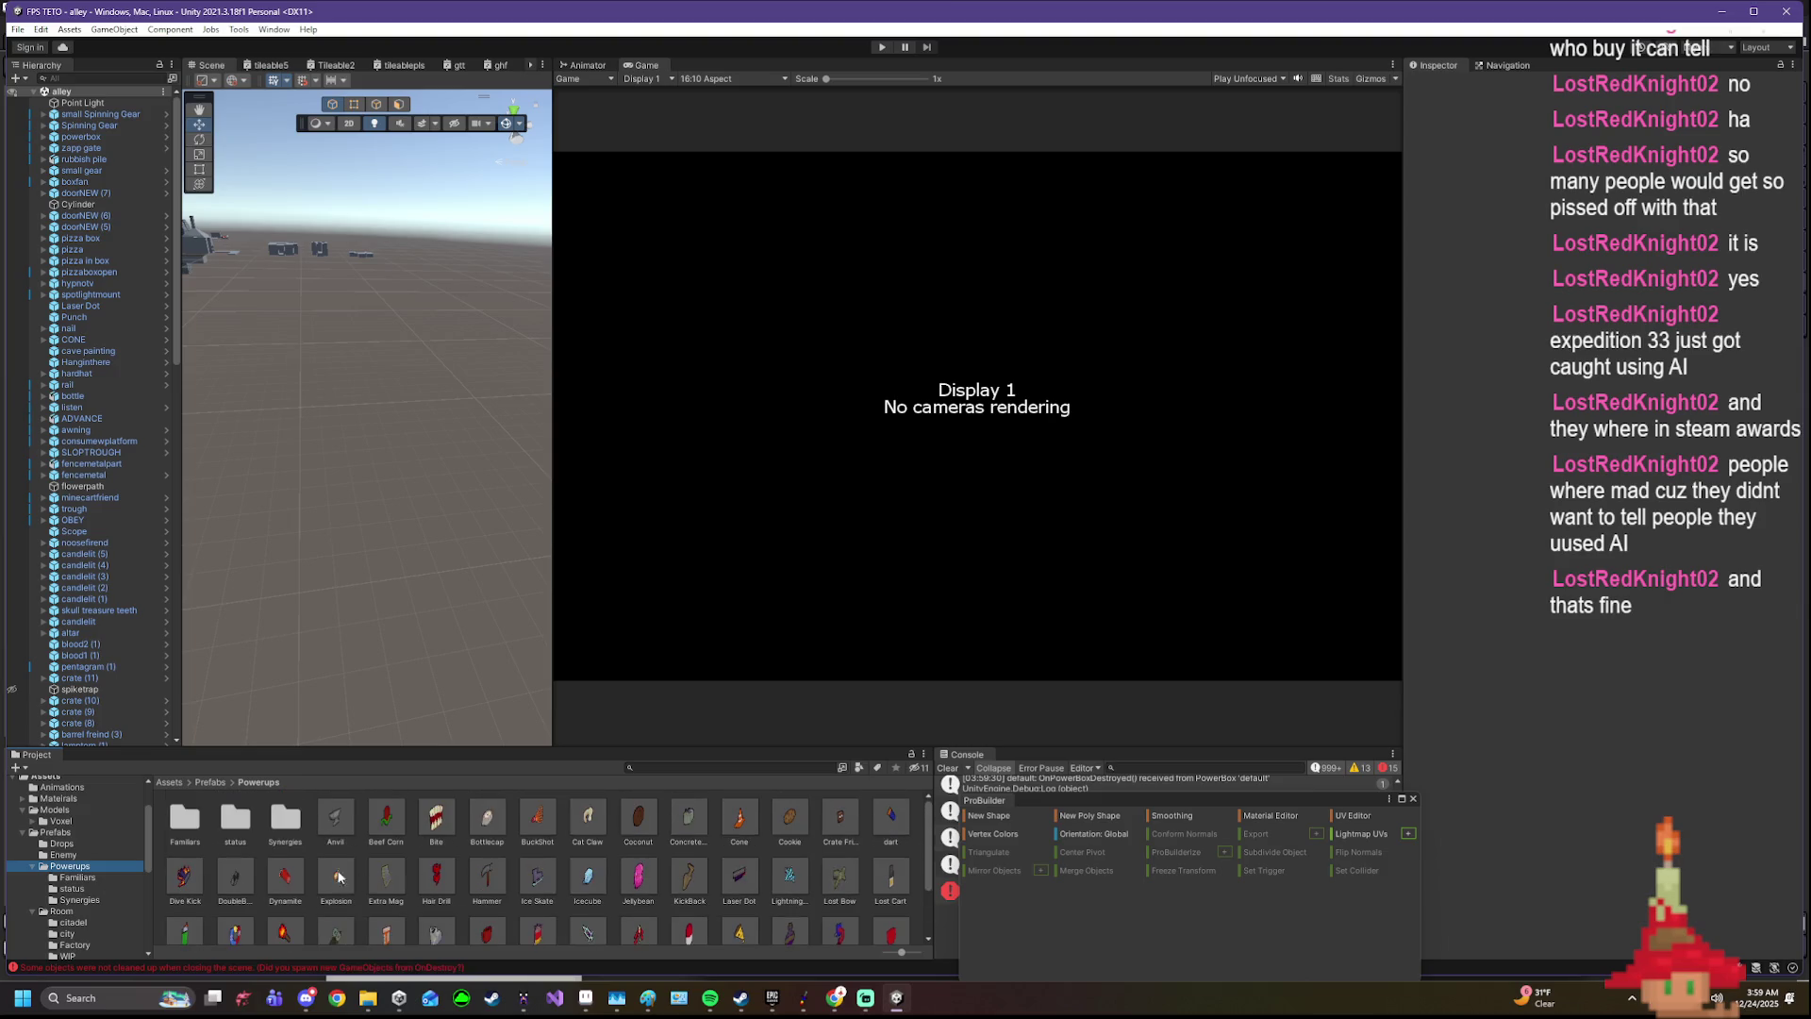
{"action": "left_click", "coordinate": [234, 889]}
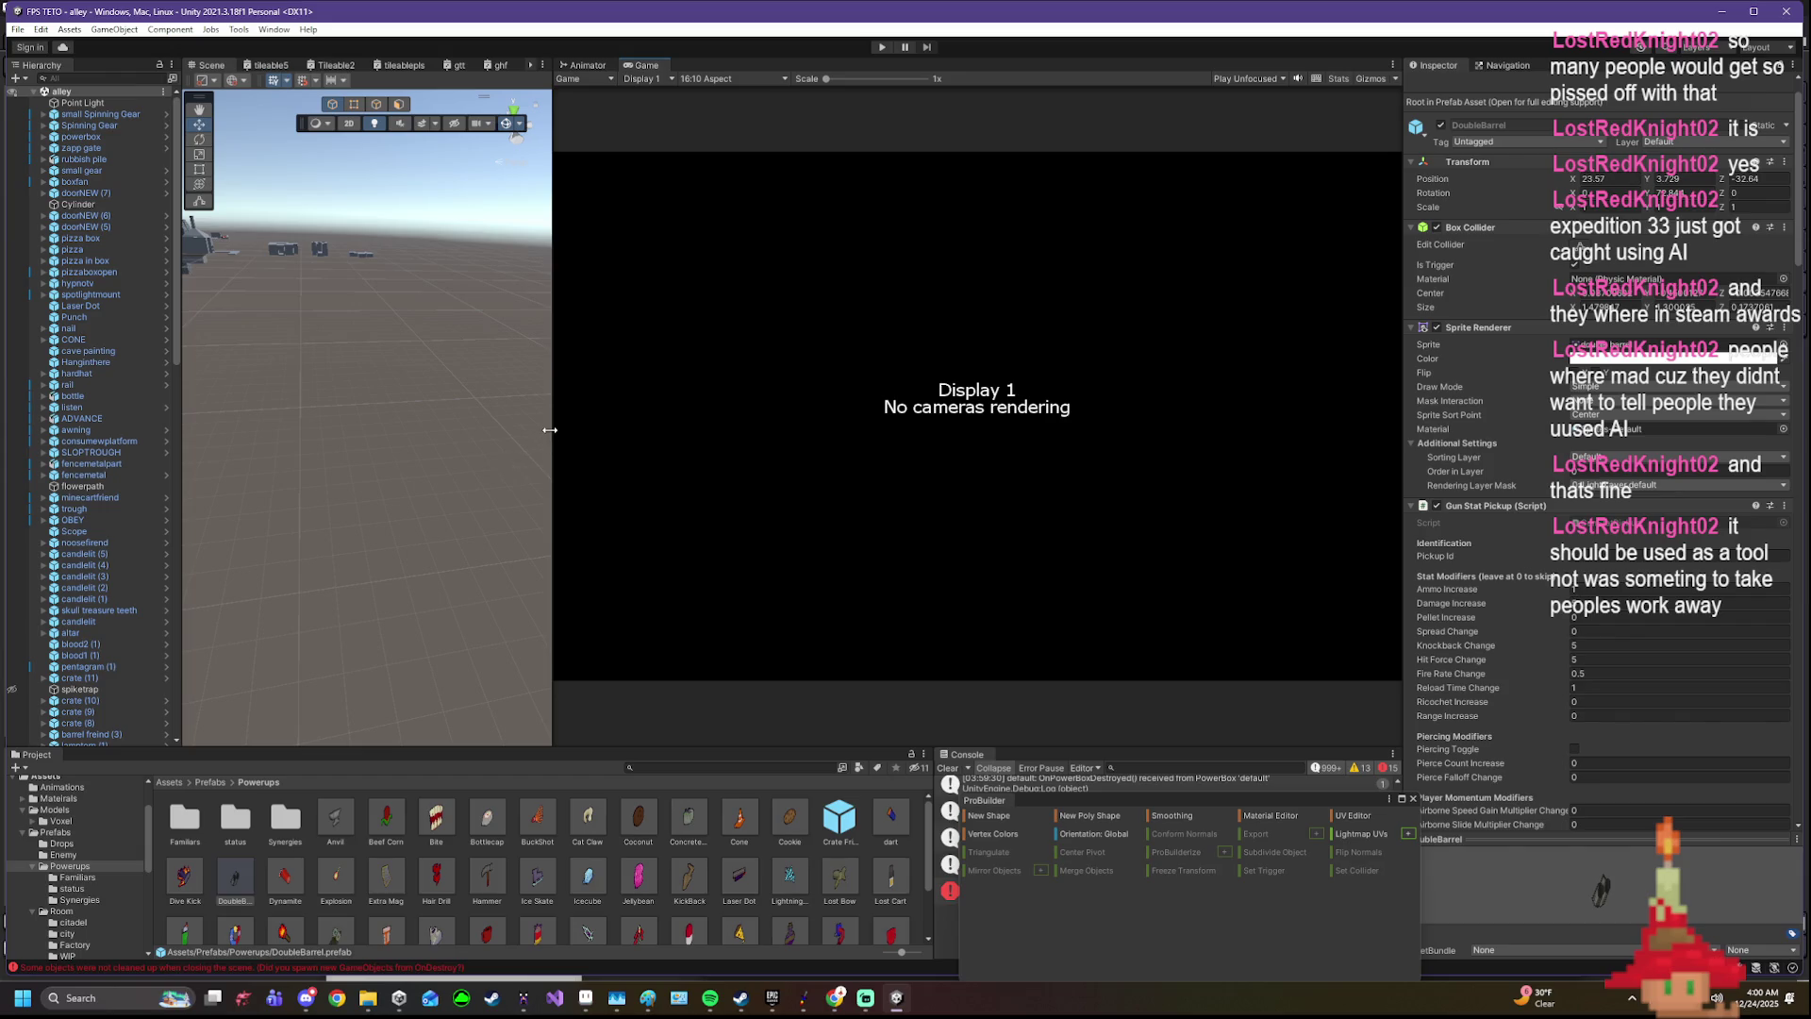
- Widen the Scene view by dragging its divider, then select Cube (11) on the blocky structure
{"action": "left_click_drag", "start_coordinate": [551, 428], "coordinate": [736, 428]}
{"action": "left_click_drag", "start_coordinate": [574, 417], "coordinate": [509, 361]}
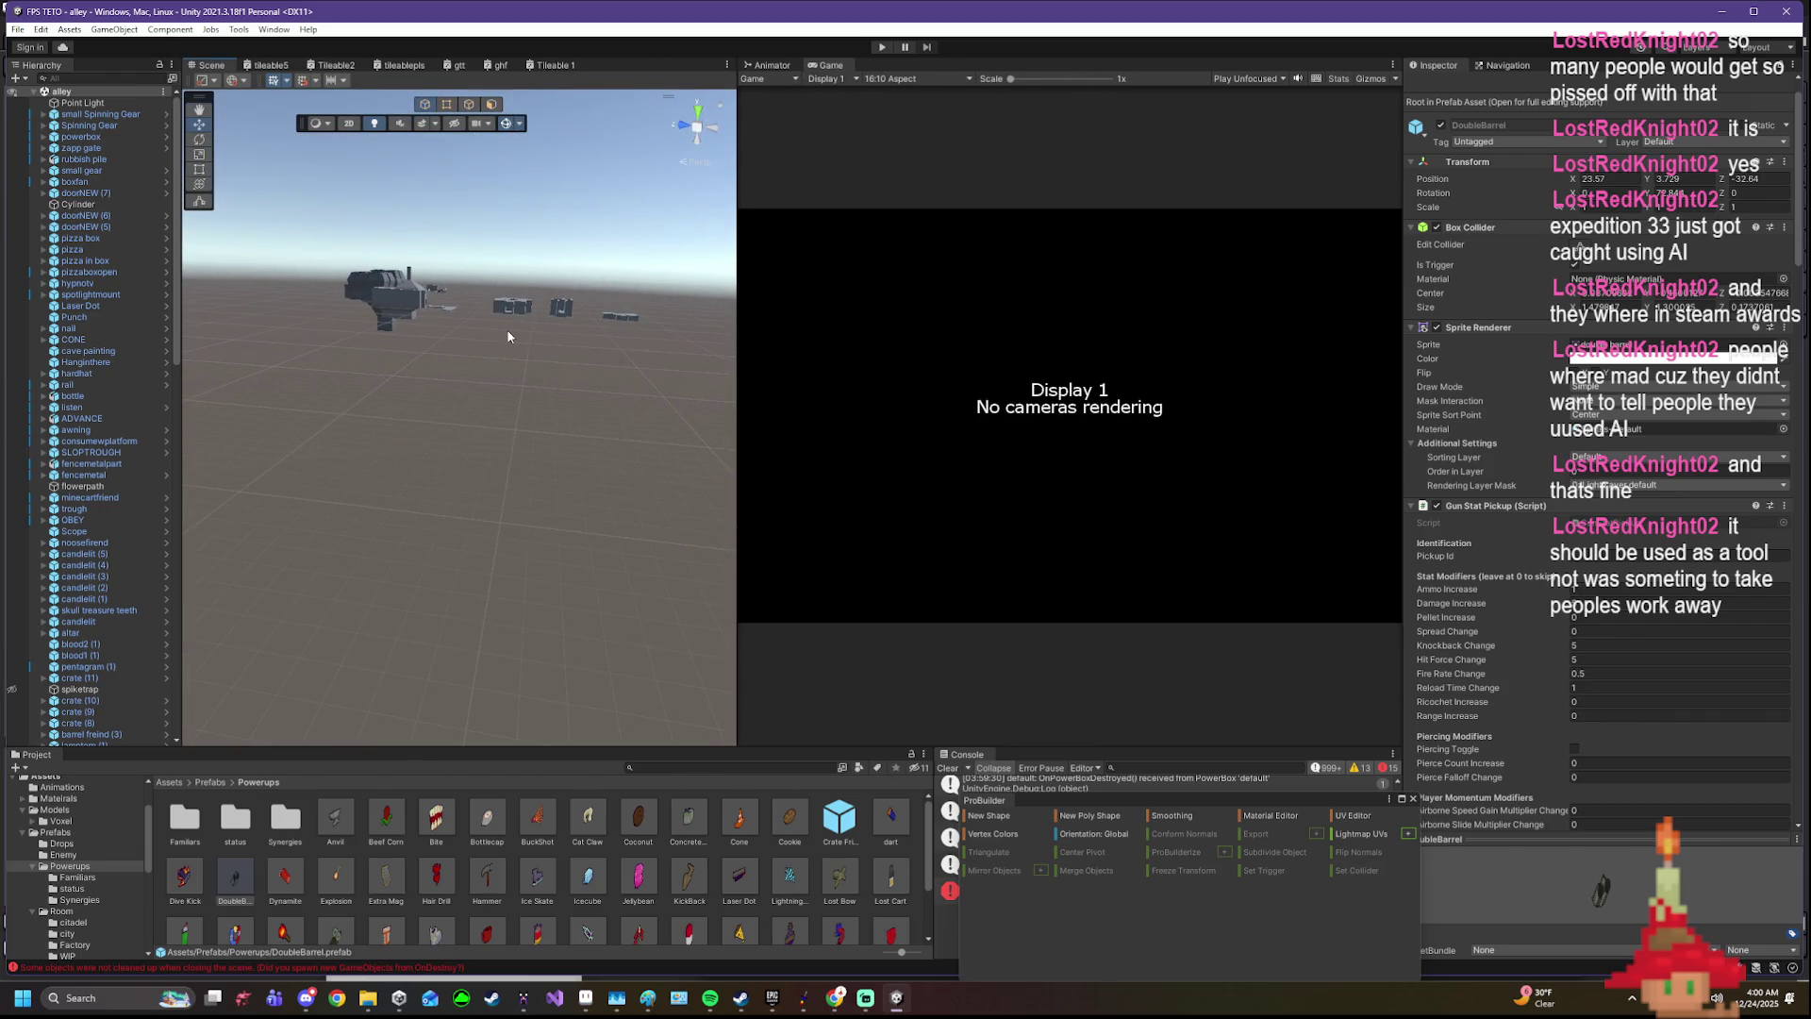
{"action": "left_click", "coordinate": [516, 308]}
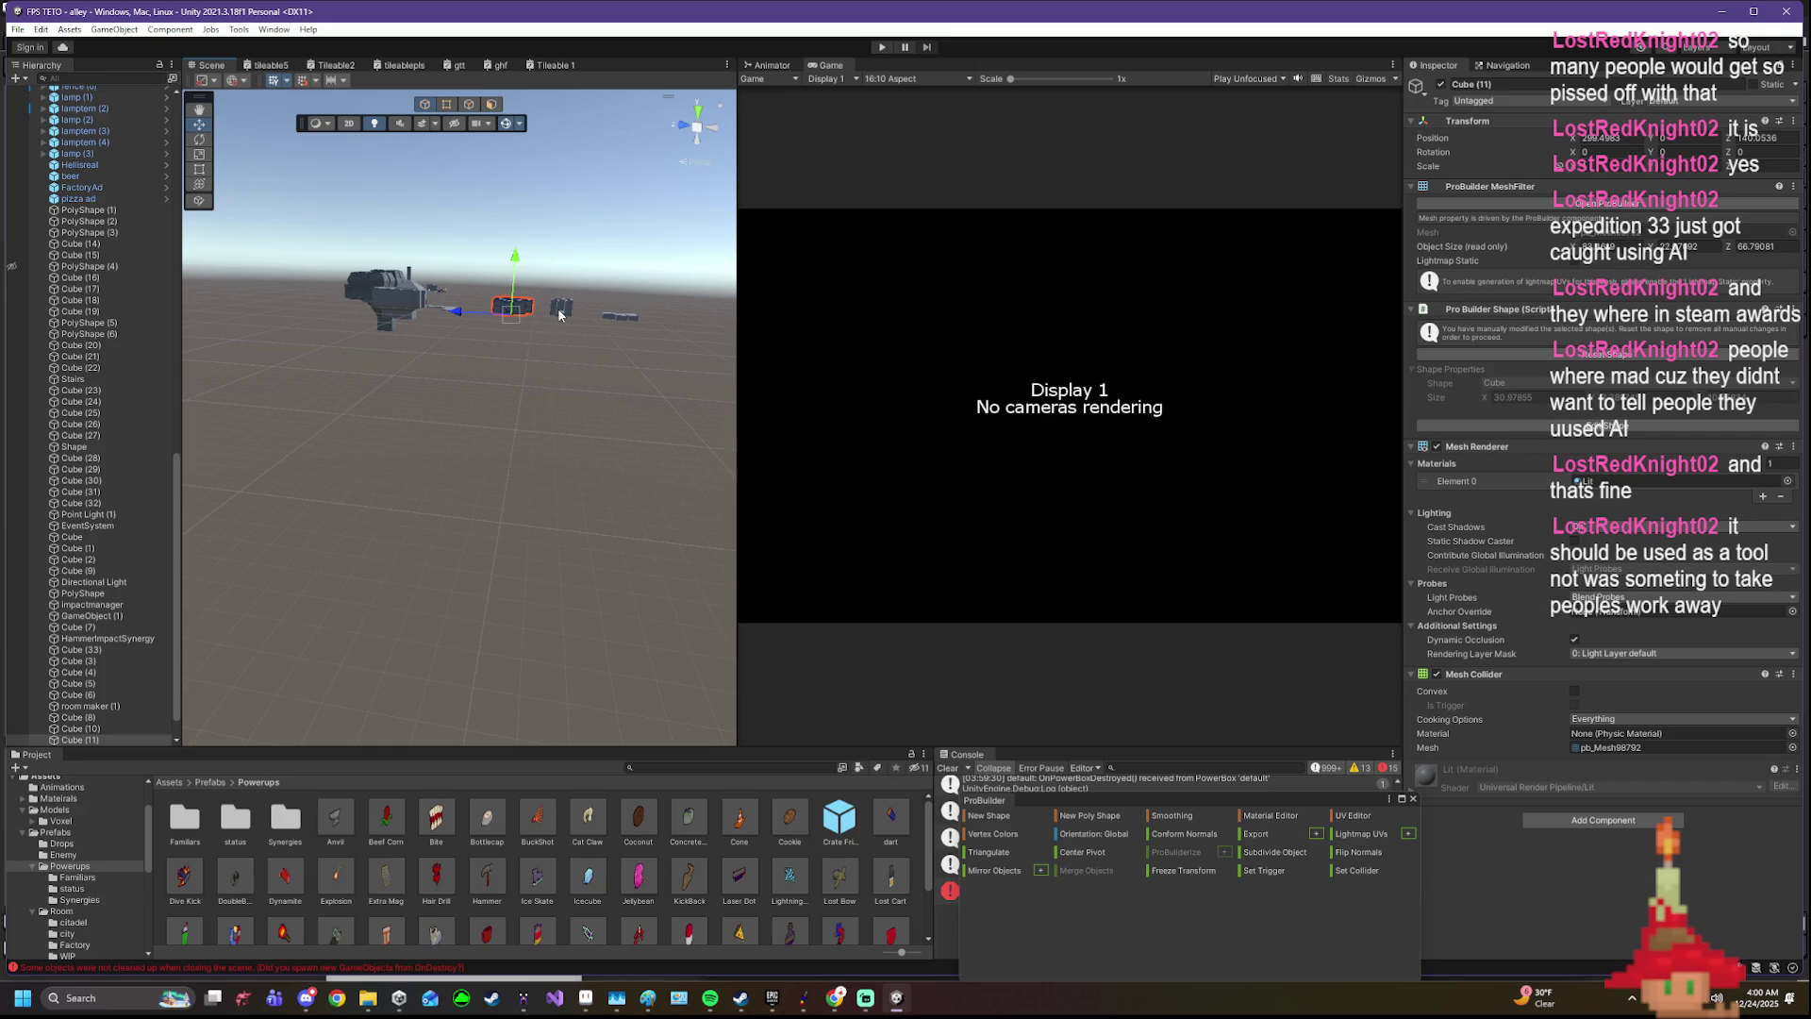